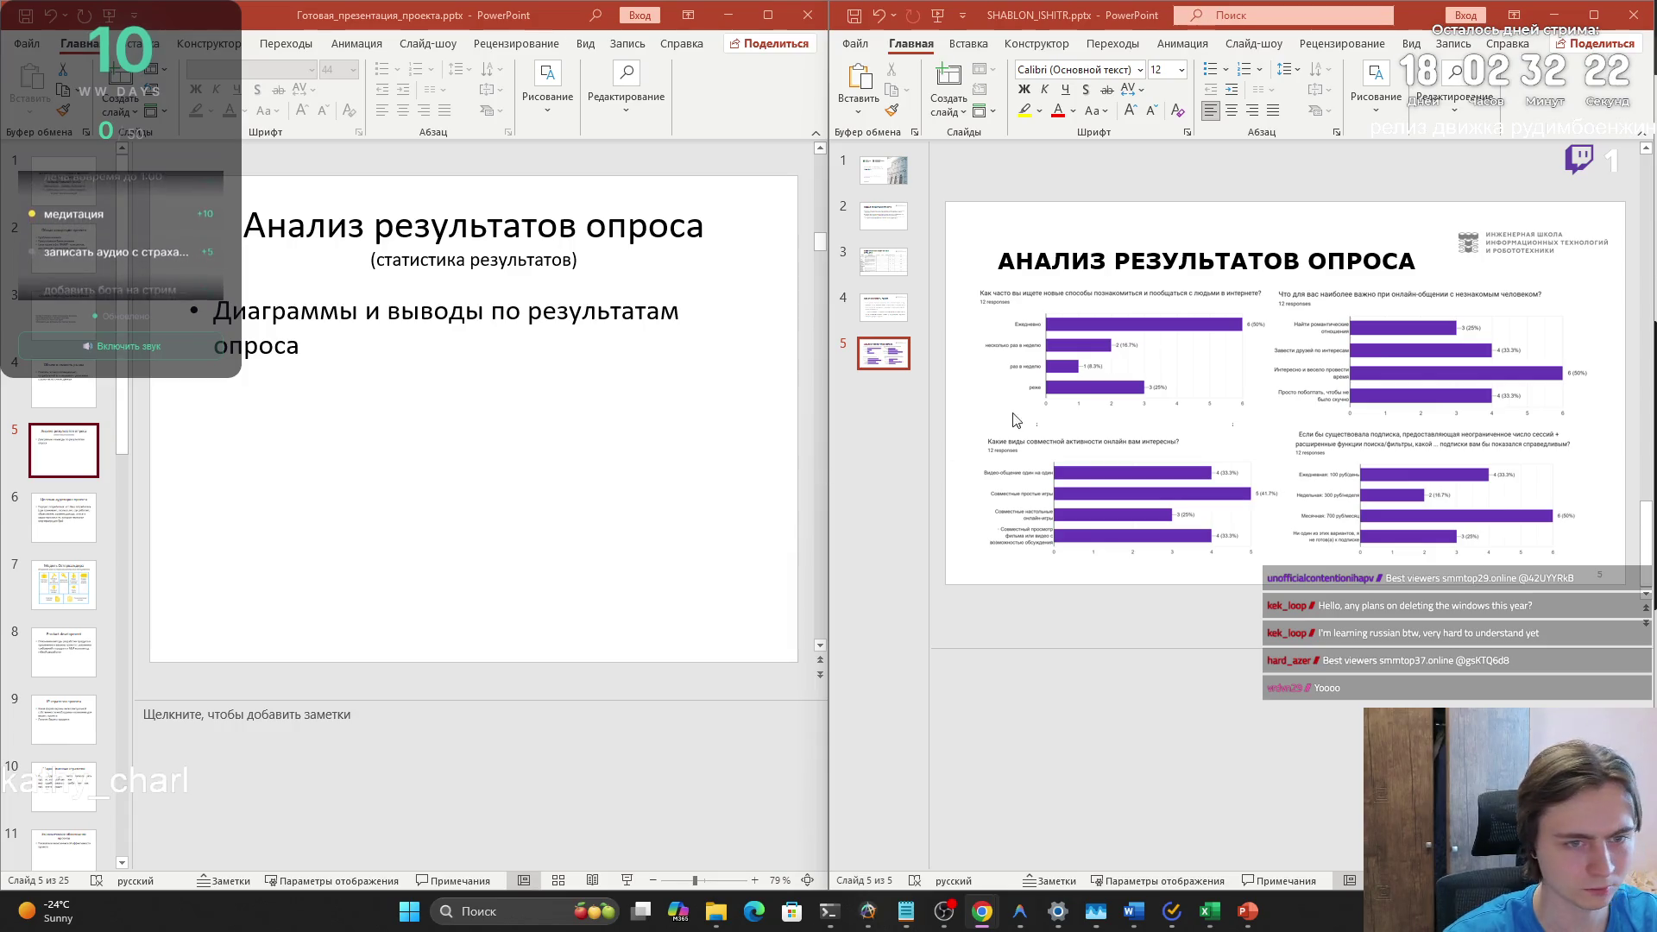
- Add slide 6 and paste the title 'АНАЛИЗ РЕЗУЛЬТАТОВ ОПРОСА', copied from the project's survey slide
click(950, 82)
scroll(1101, 253, up, 1)
triple_click(1101, 252)
click(882, 399)
click(1021, 269)
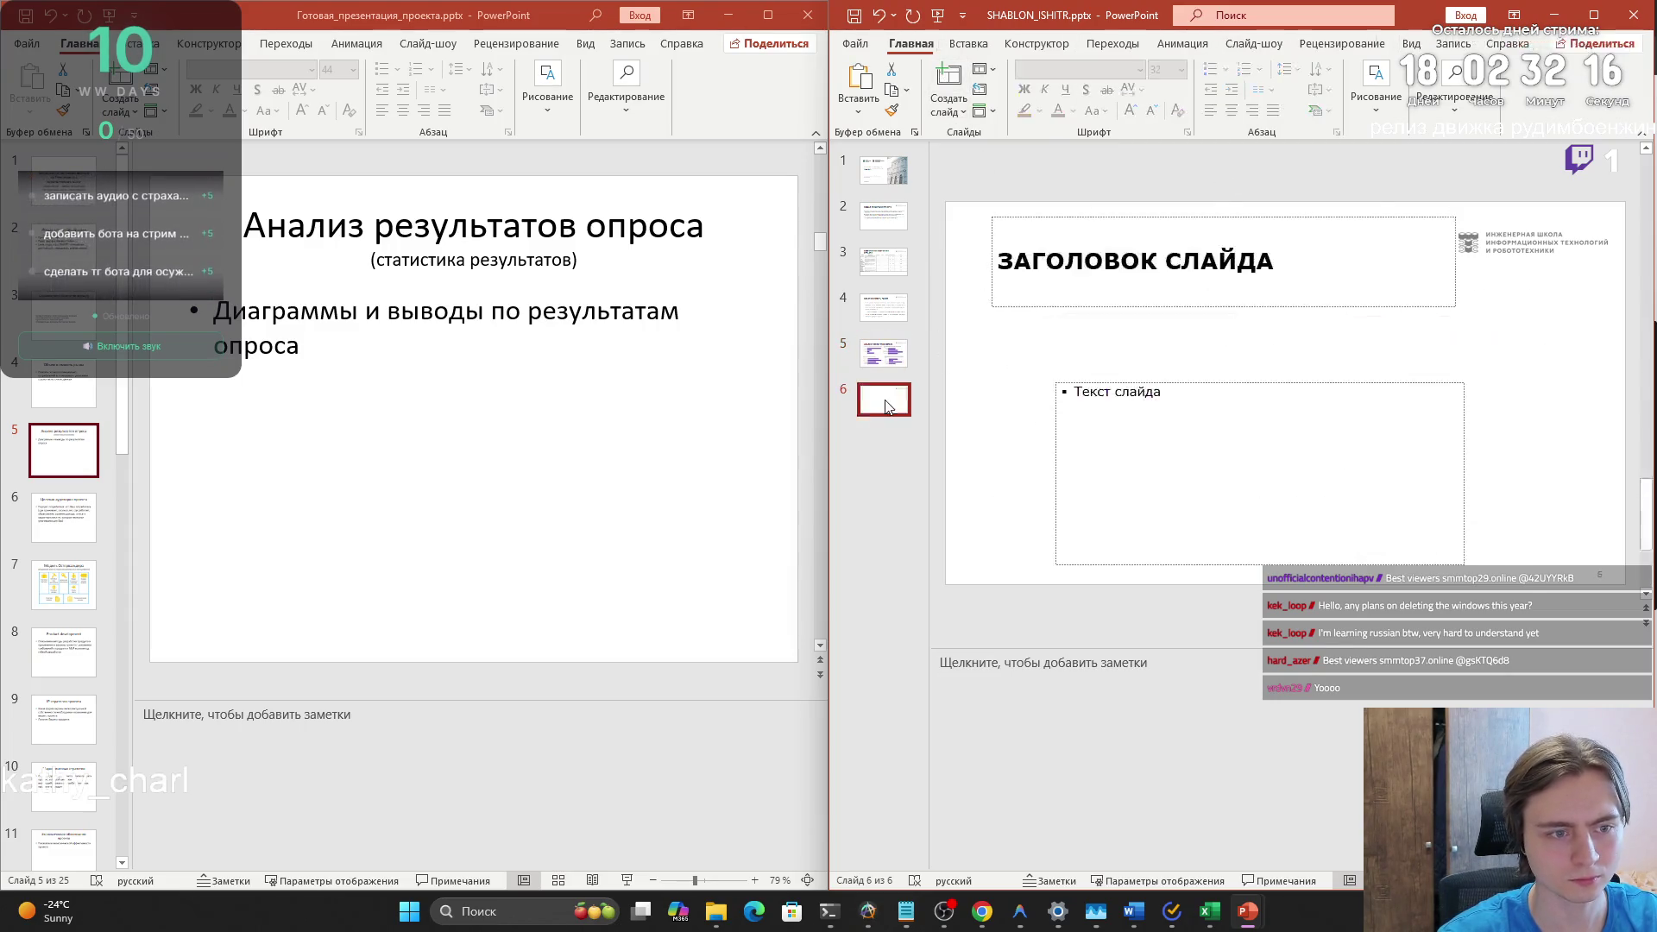
text(АНАЛИЗ РЕЗУЛЬТАТОВ ОПРОСА)
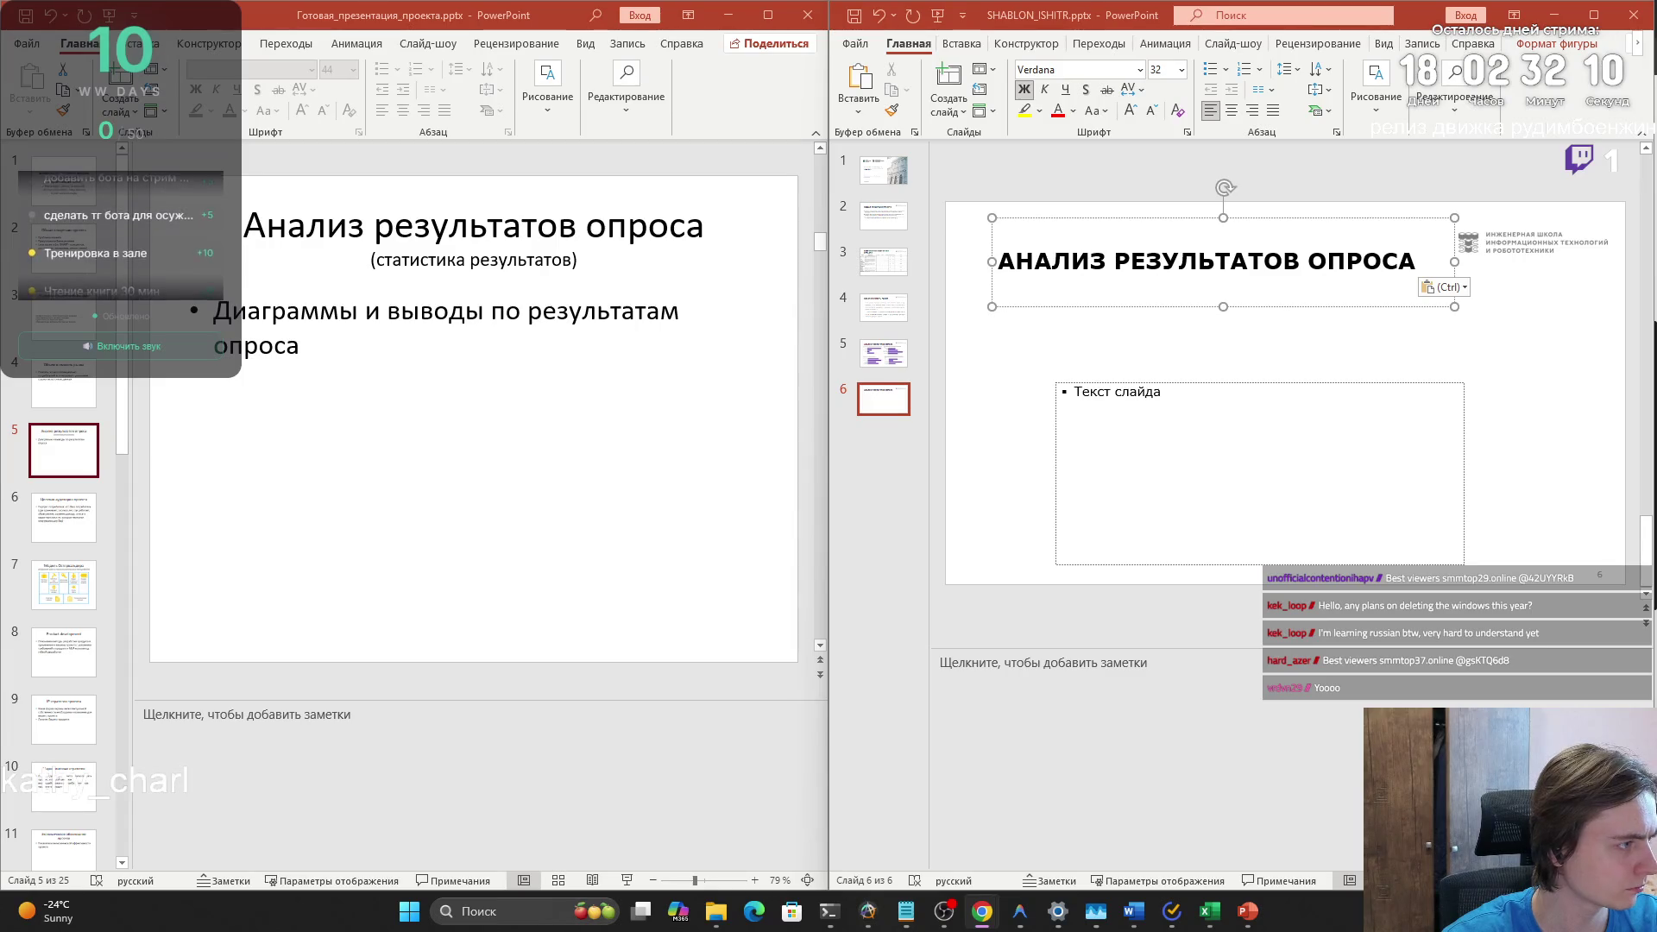
click(1117, 396)
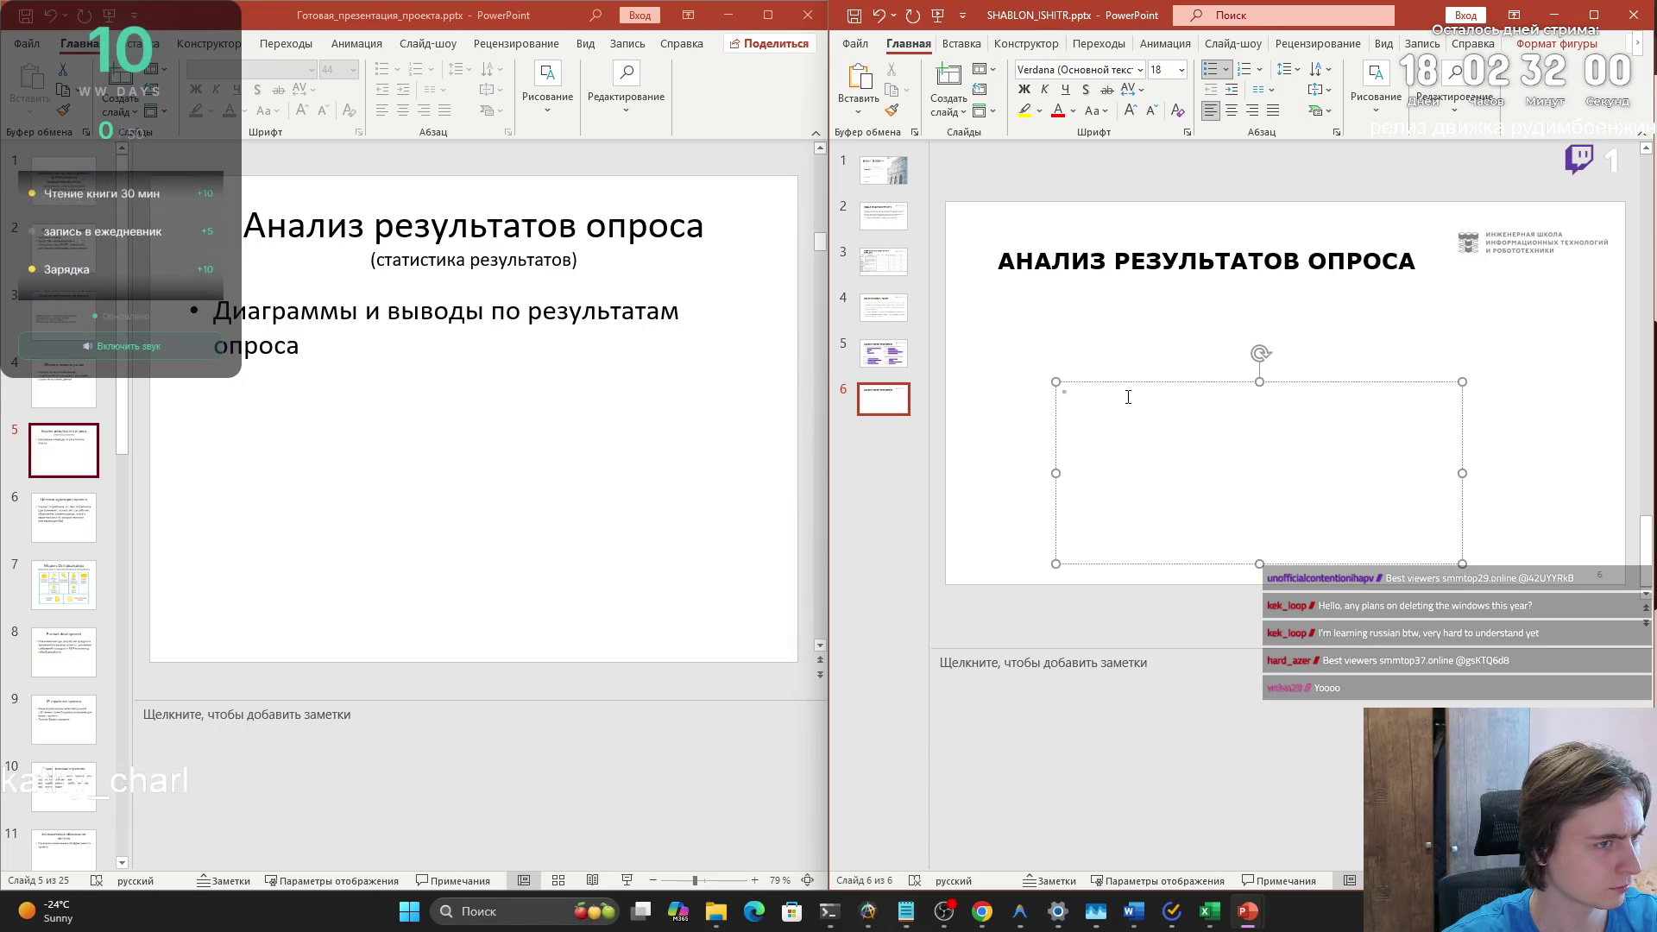
- Check the survey charts on slide 5, then return to the new slide 6
click(882, 353)
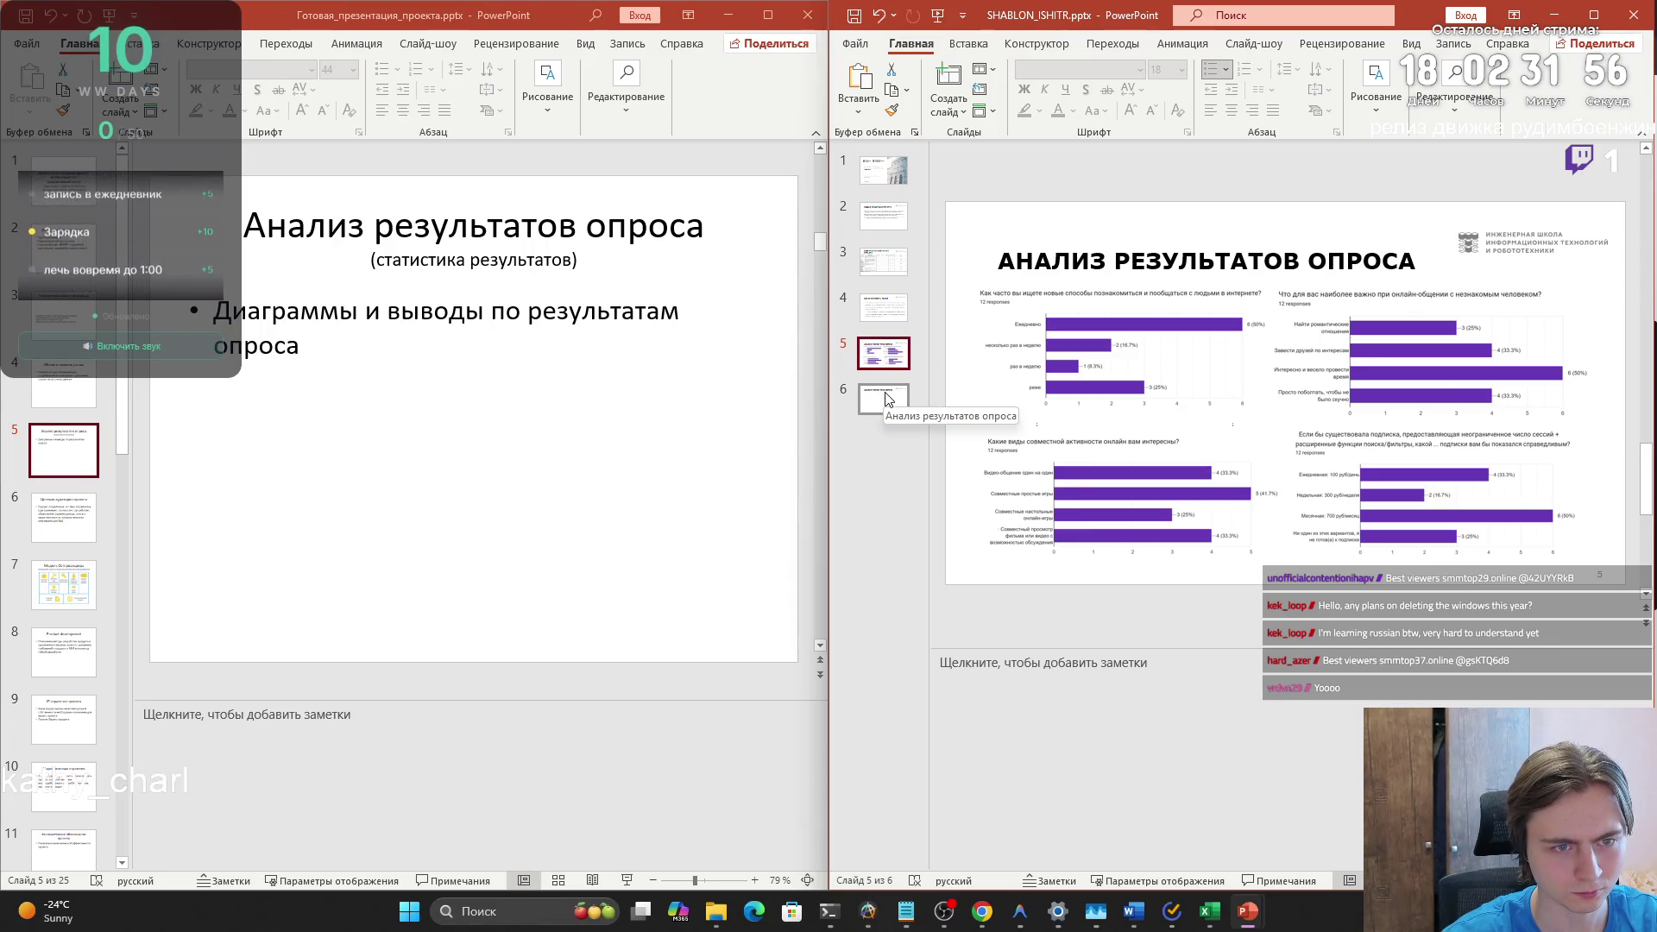
click(887, 398)
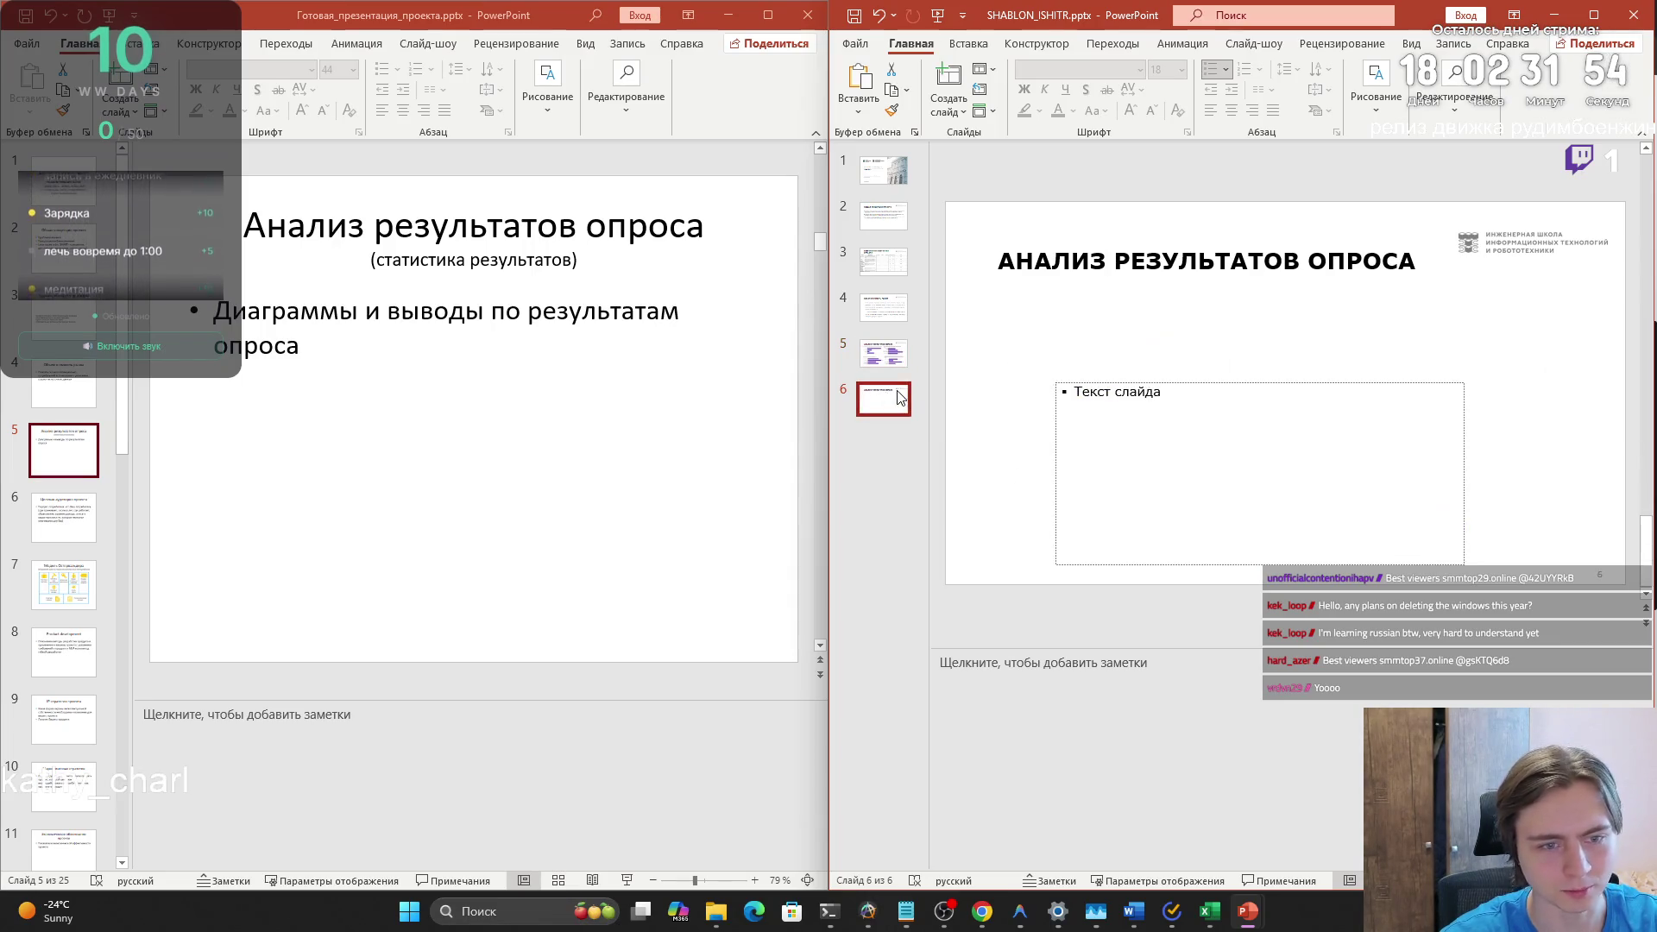
click(1157, 400)
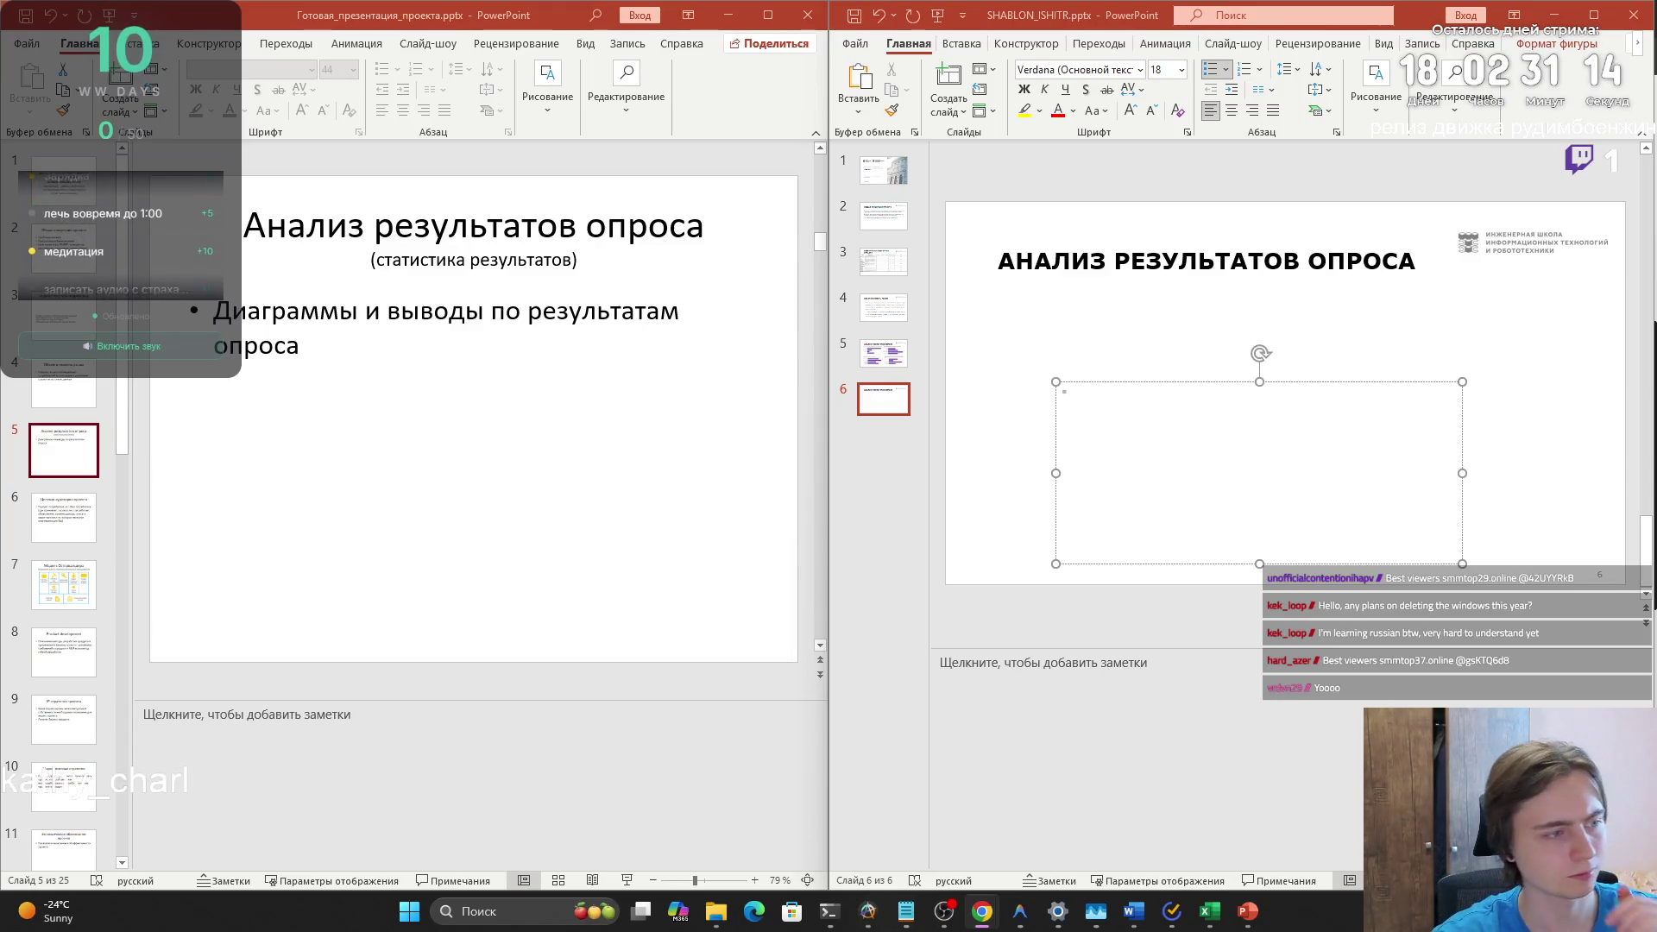
- Show the Объем и емкость рынка slide, browse template slides 4, 3 and 2, and return to slide 6
click(54, 382)
click(53, 382)
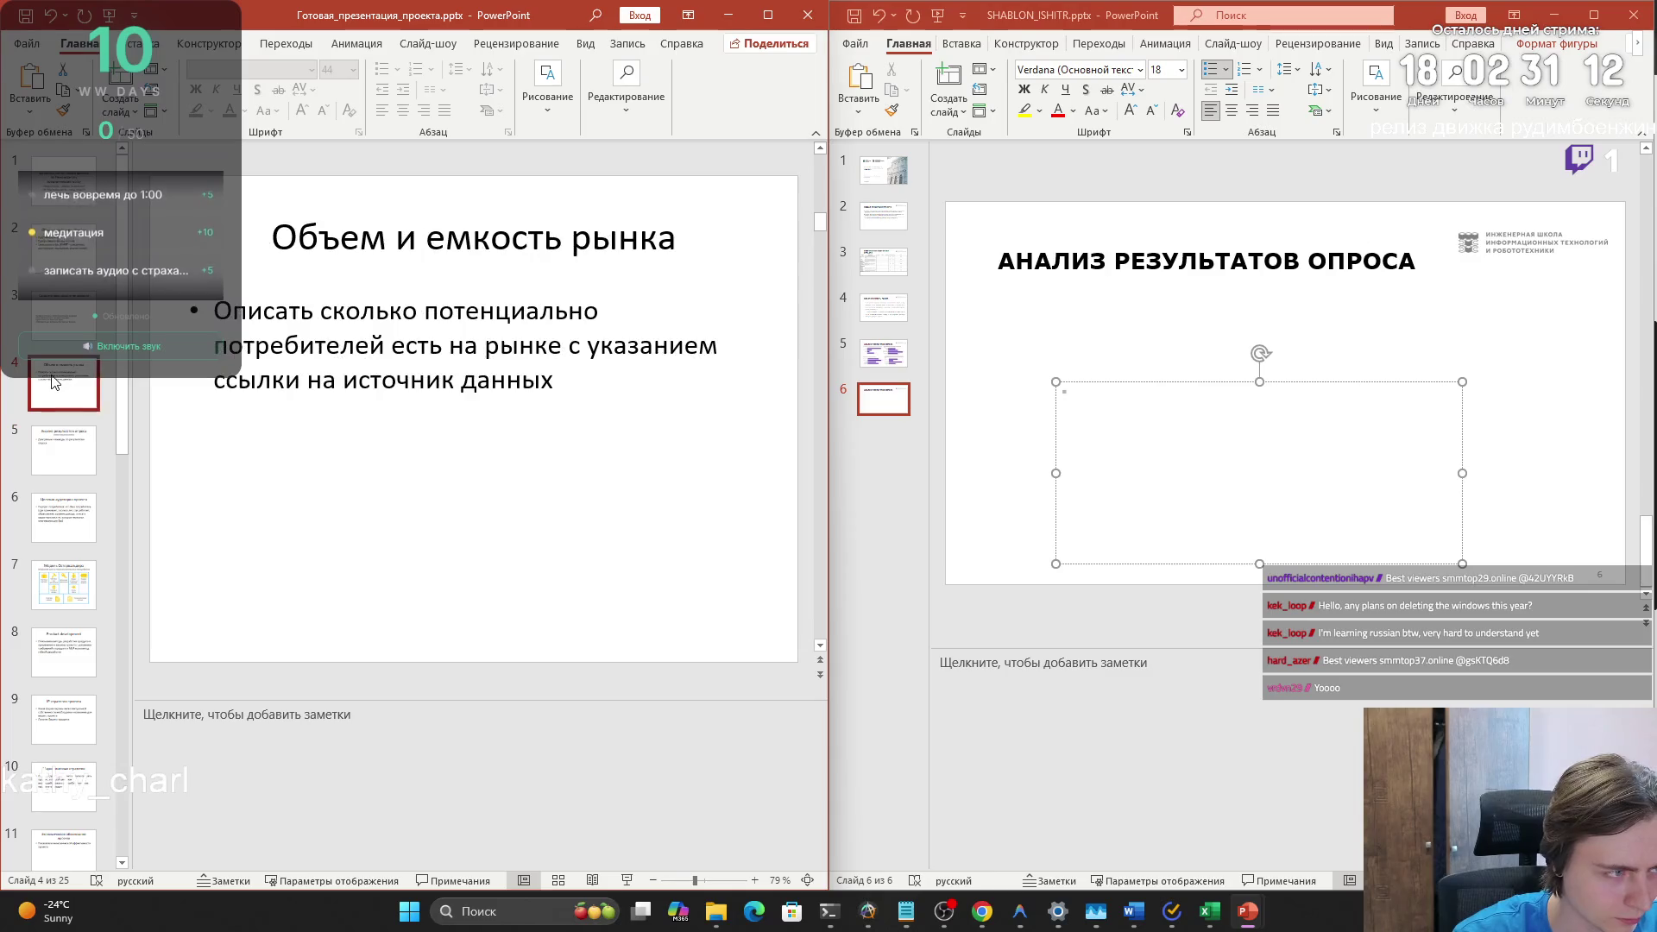
click(878, 311)
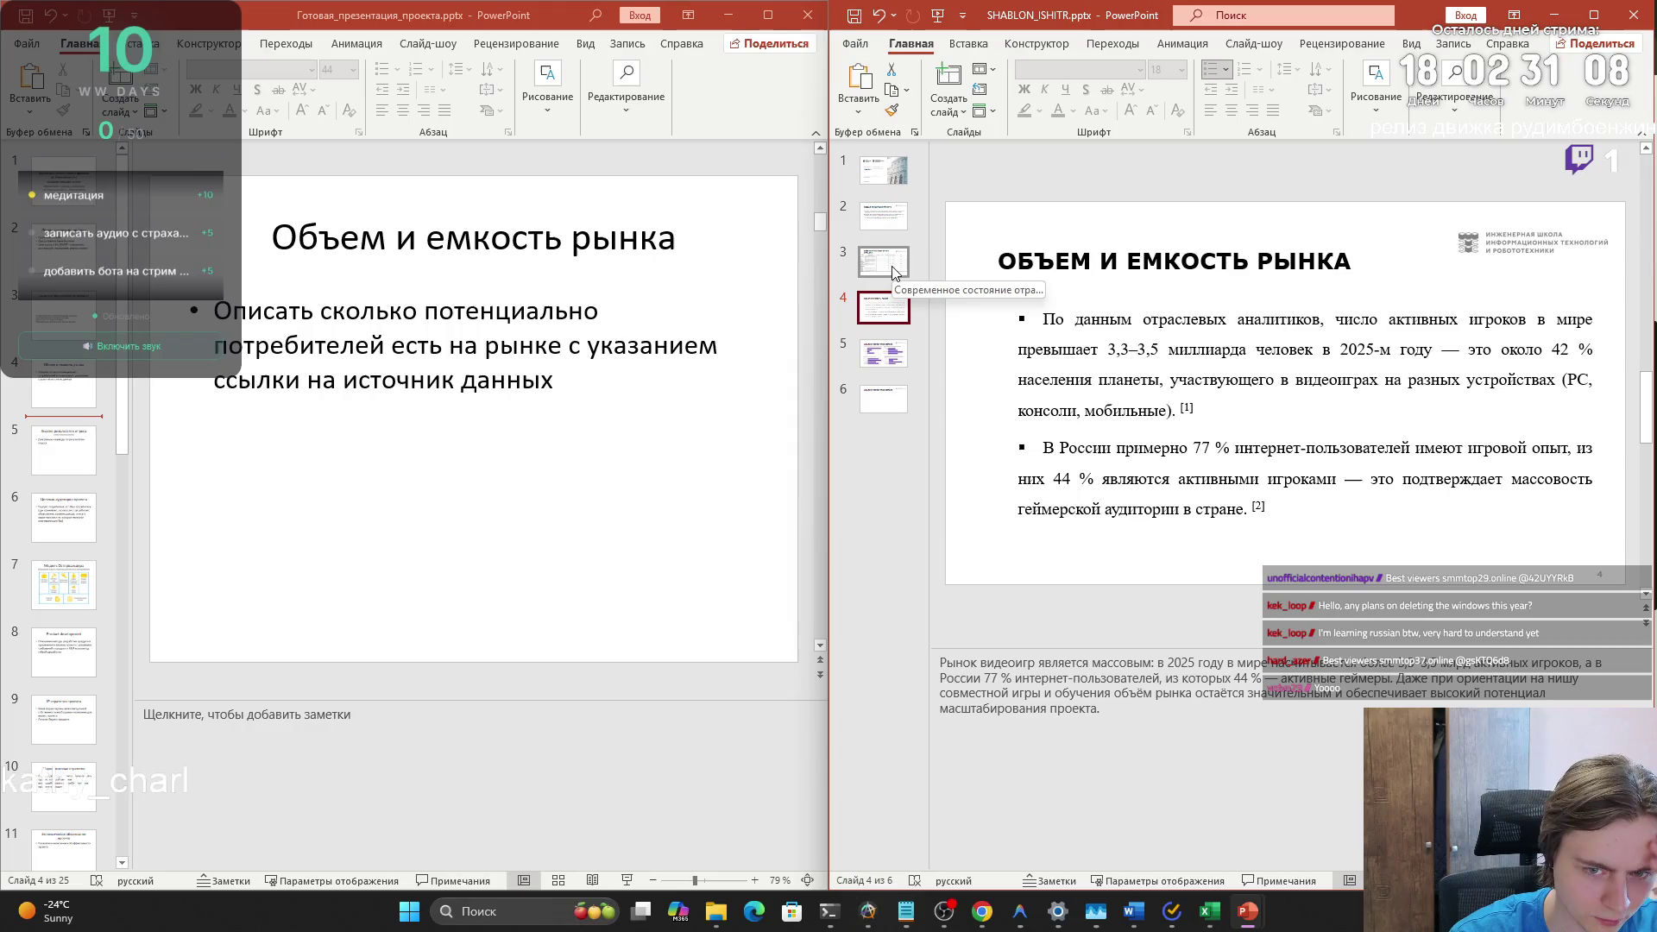
click(892, 270)
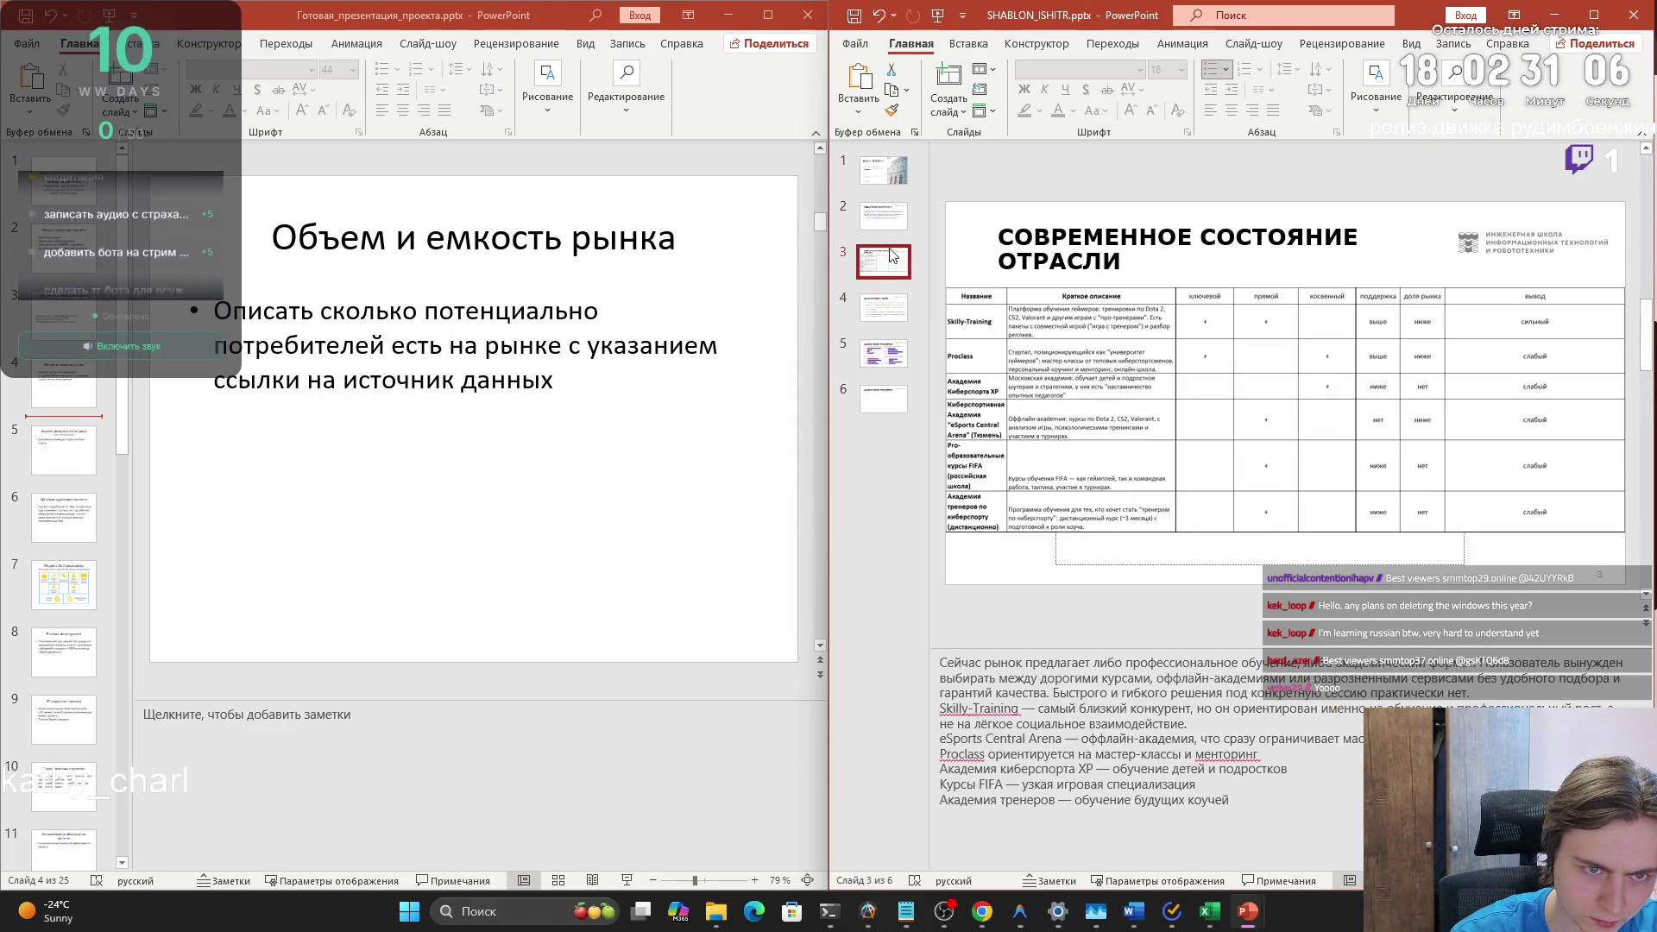
click(887, 217)
click(889, 264)
click(892, 393)
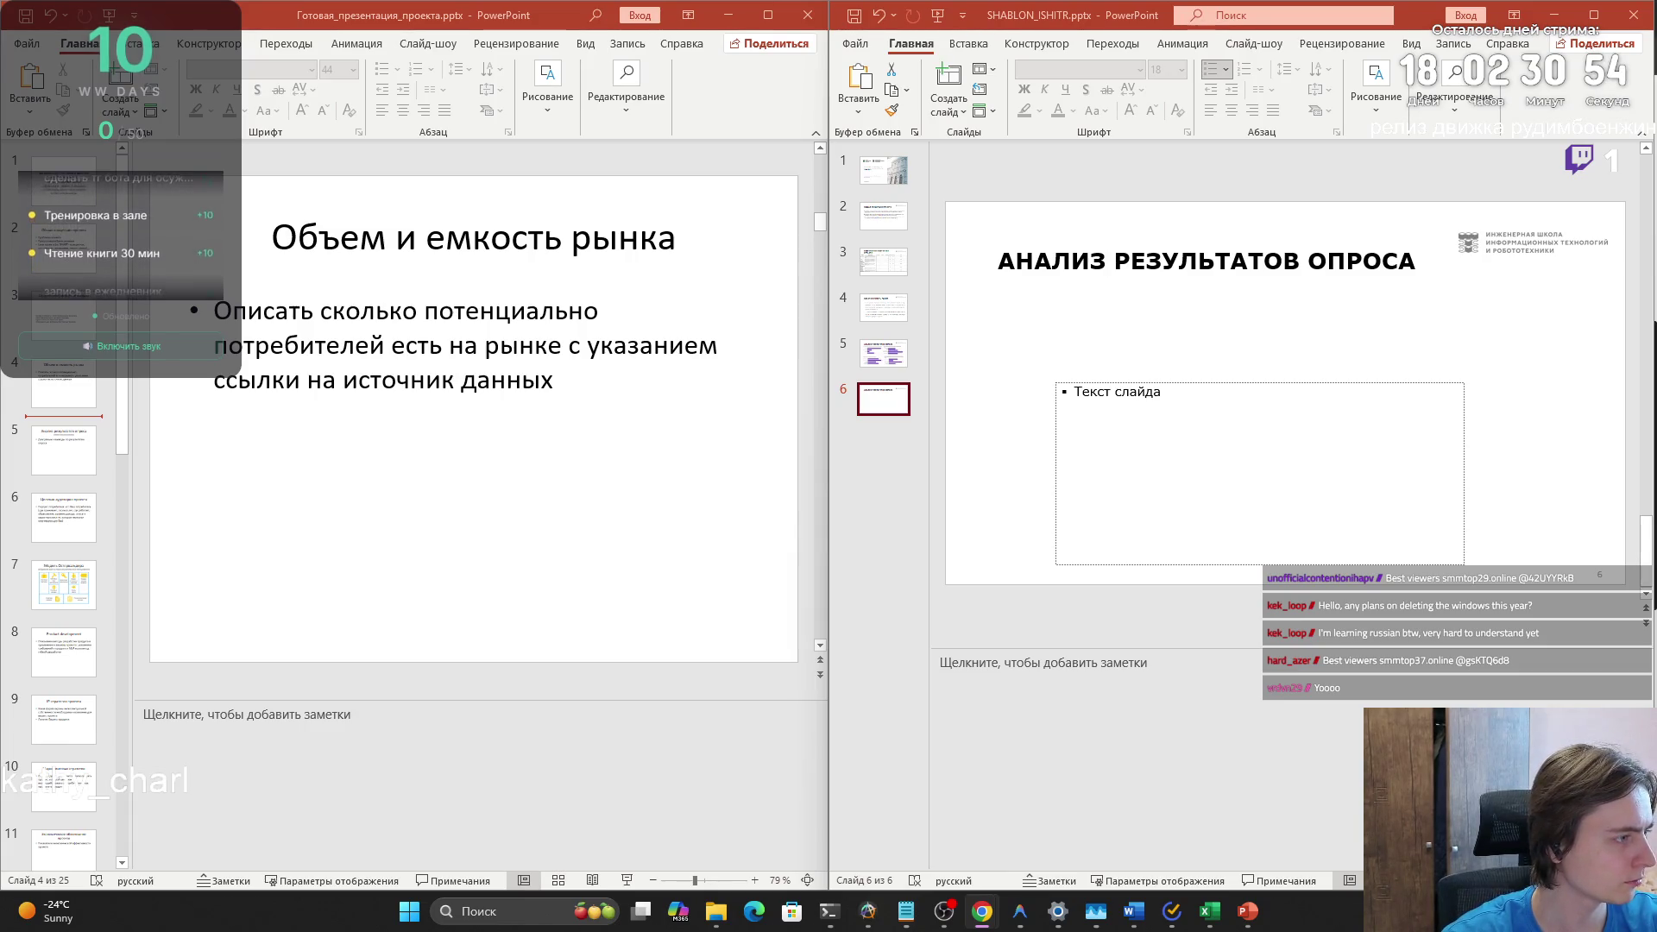
- Paste three survey bullets on co-play coaching, safety and ratings, and paying for coaching
click(1094, 436)
key(ctrl+v)
key(ctrl+z)
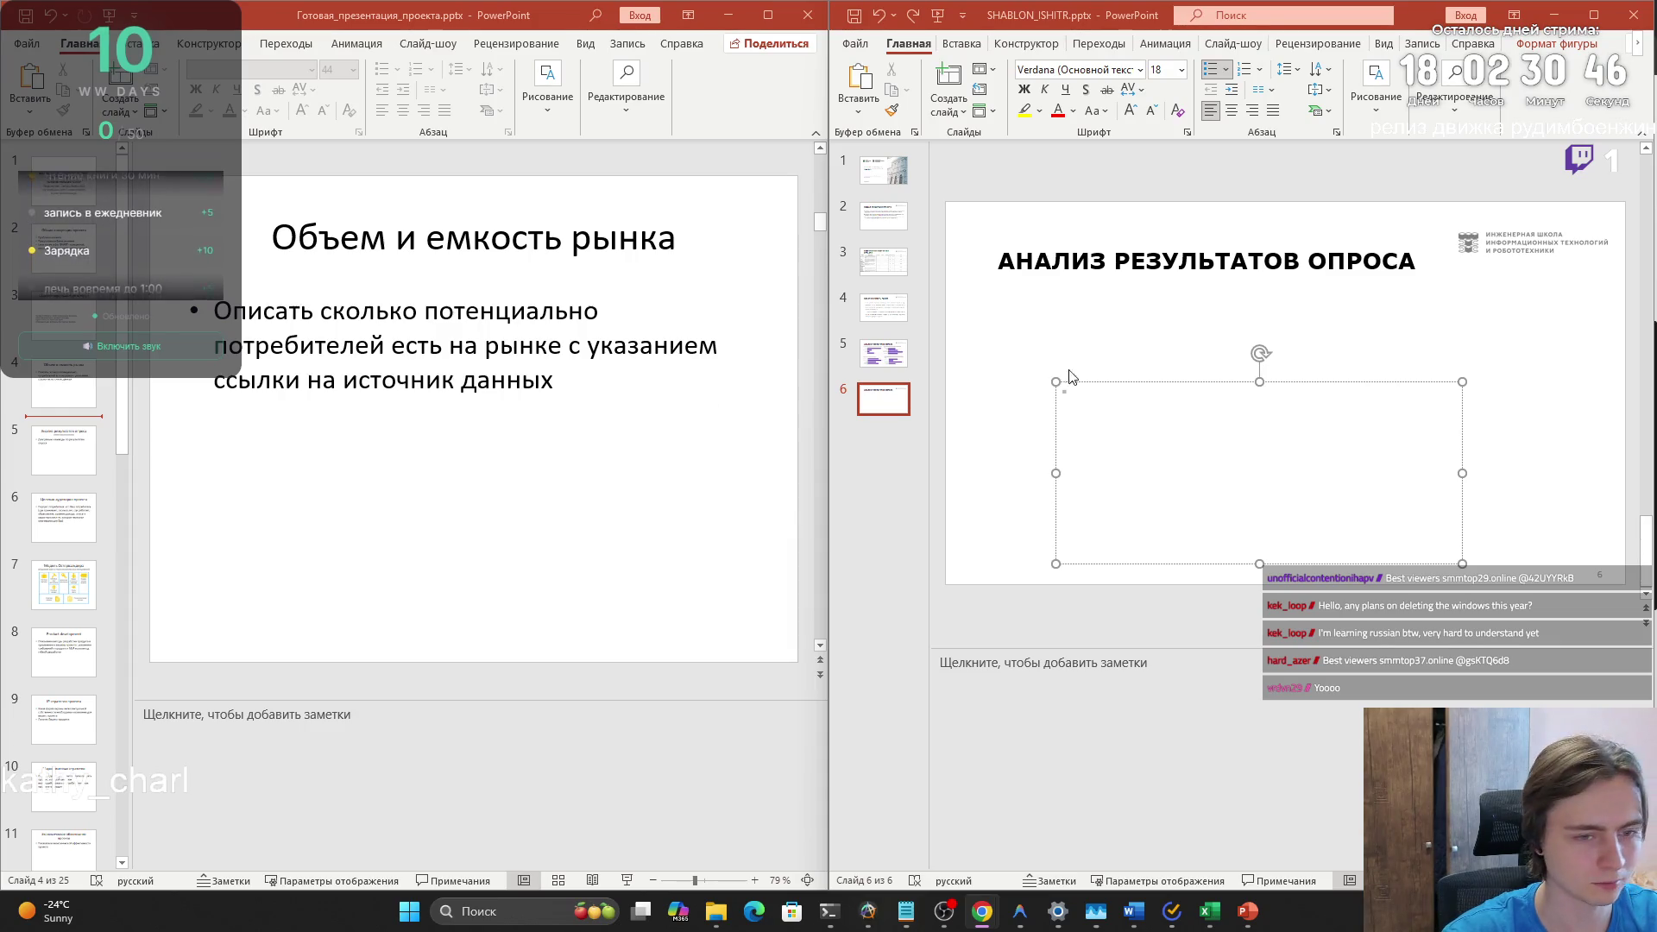
text(Пользователи регулярно ищут совместную игру и помощь в улучшении навыков, но испытывают сложности с поиском подходящих и надёжных игровых тренеров.)
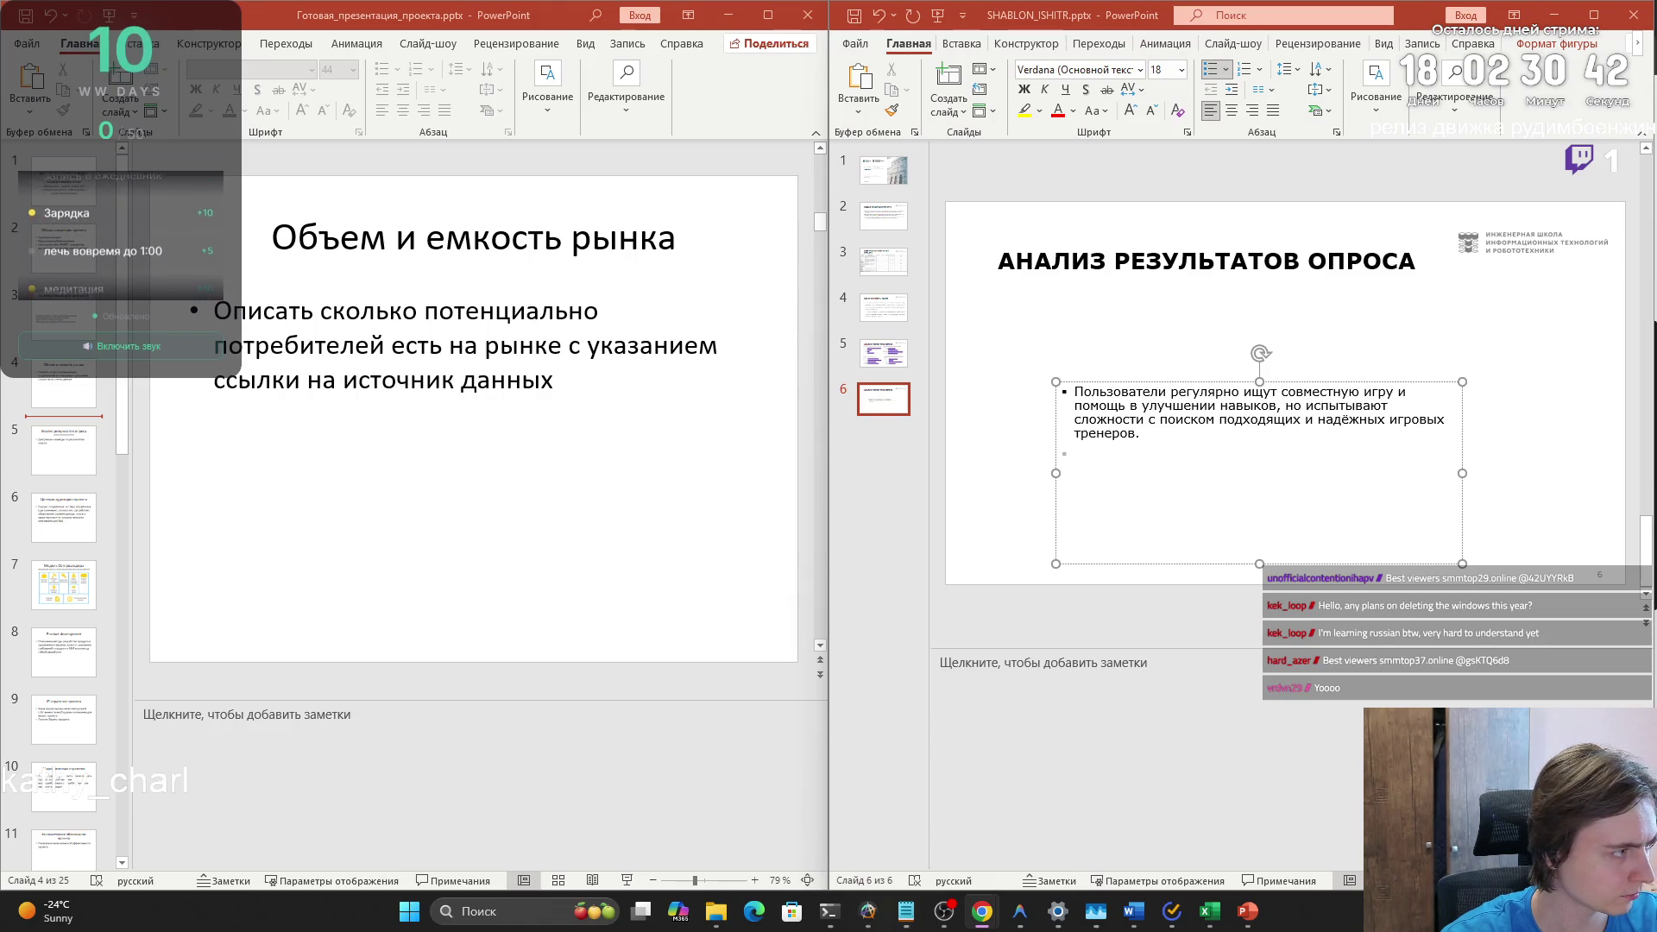
text(Для аудитории критически важны безопасность, модерация, система рейтингов и возможность подбора тренера по игре, уровню и стилю общения.)
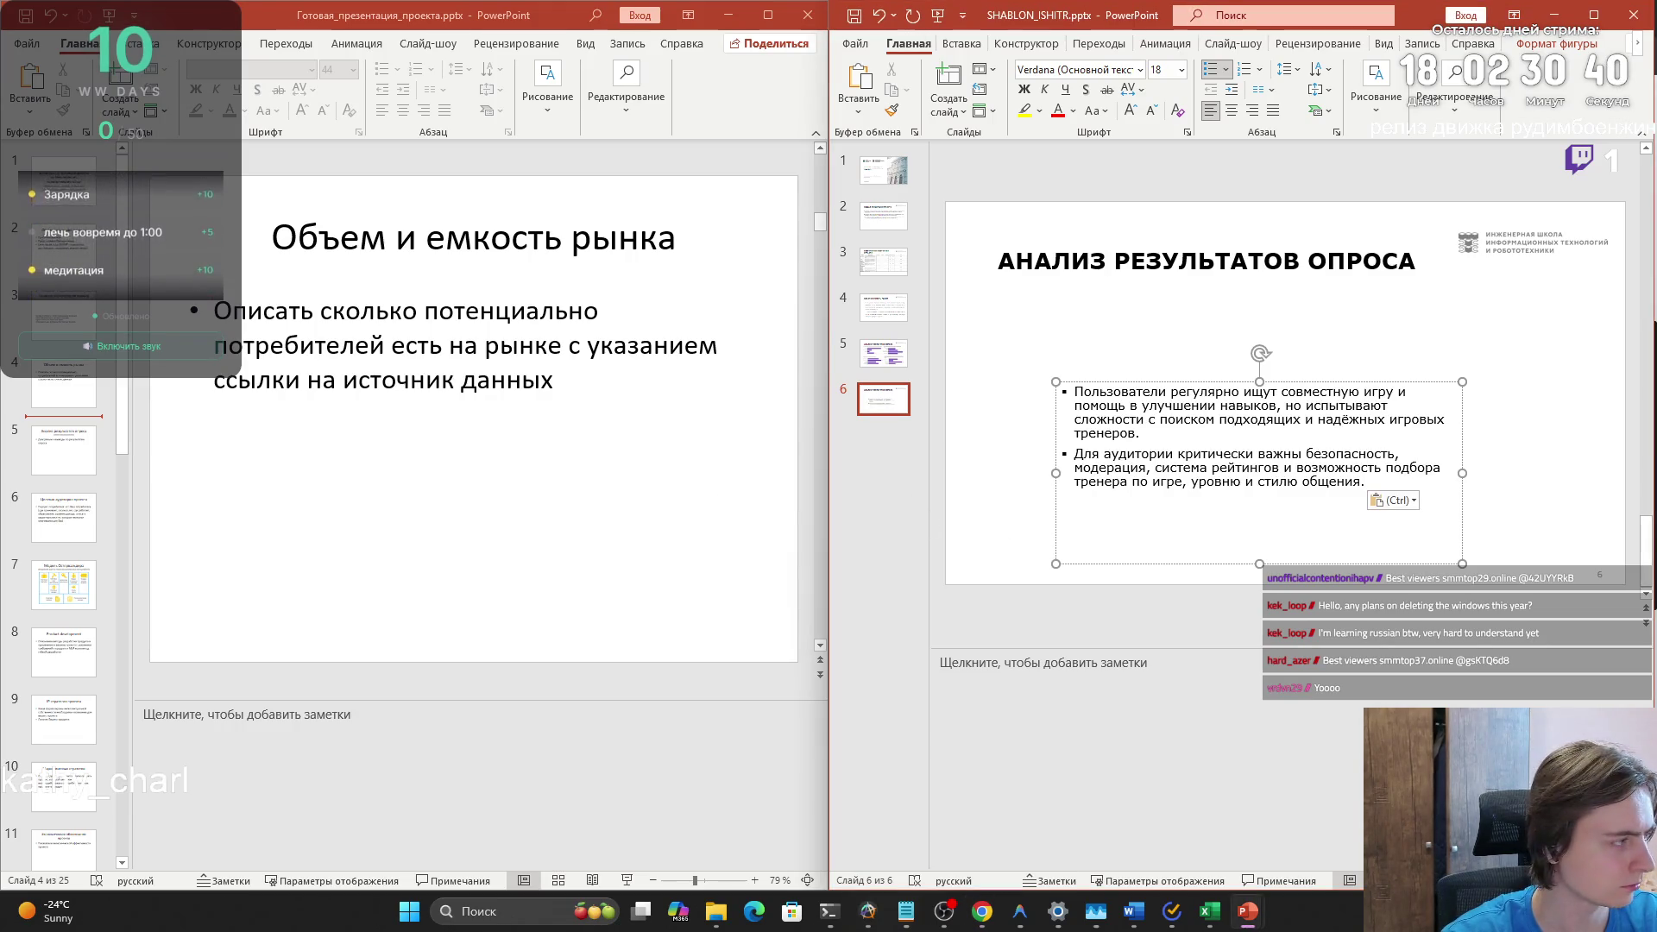
click(1389, 488)
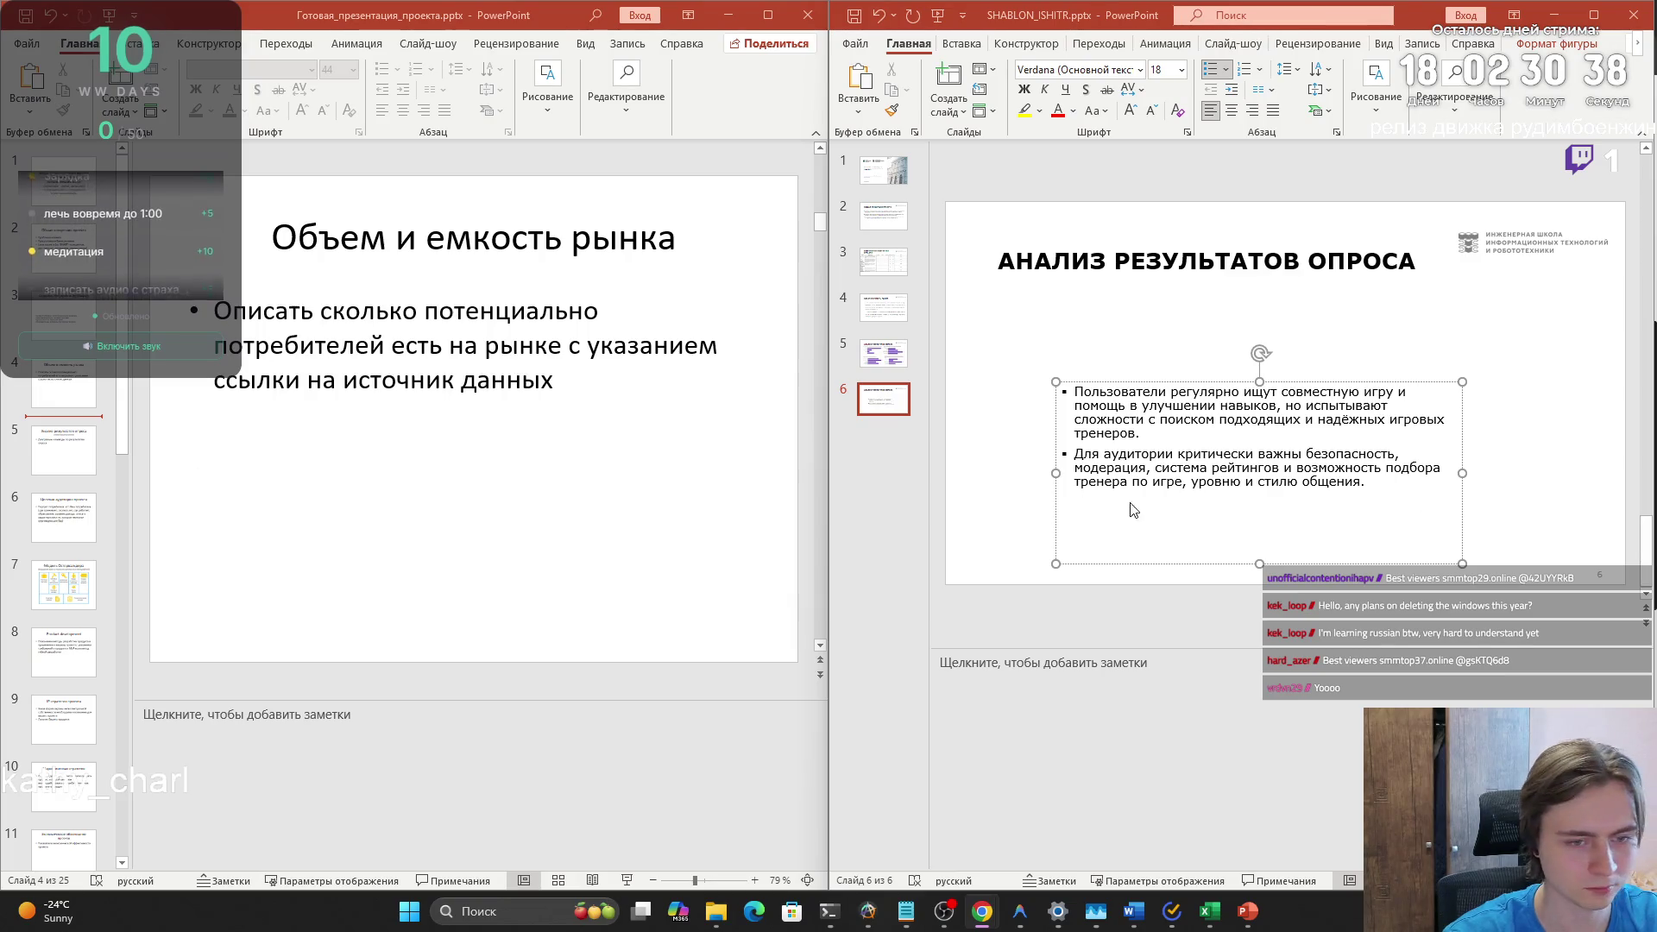
key(Return)
text(Совместная игра с тренером воспринимается как более комфортный и эффективный формат обучения, при этом пользователи готовы платить за качественный и прозрачный сервис.)
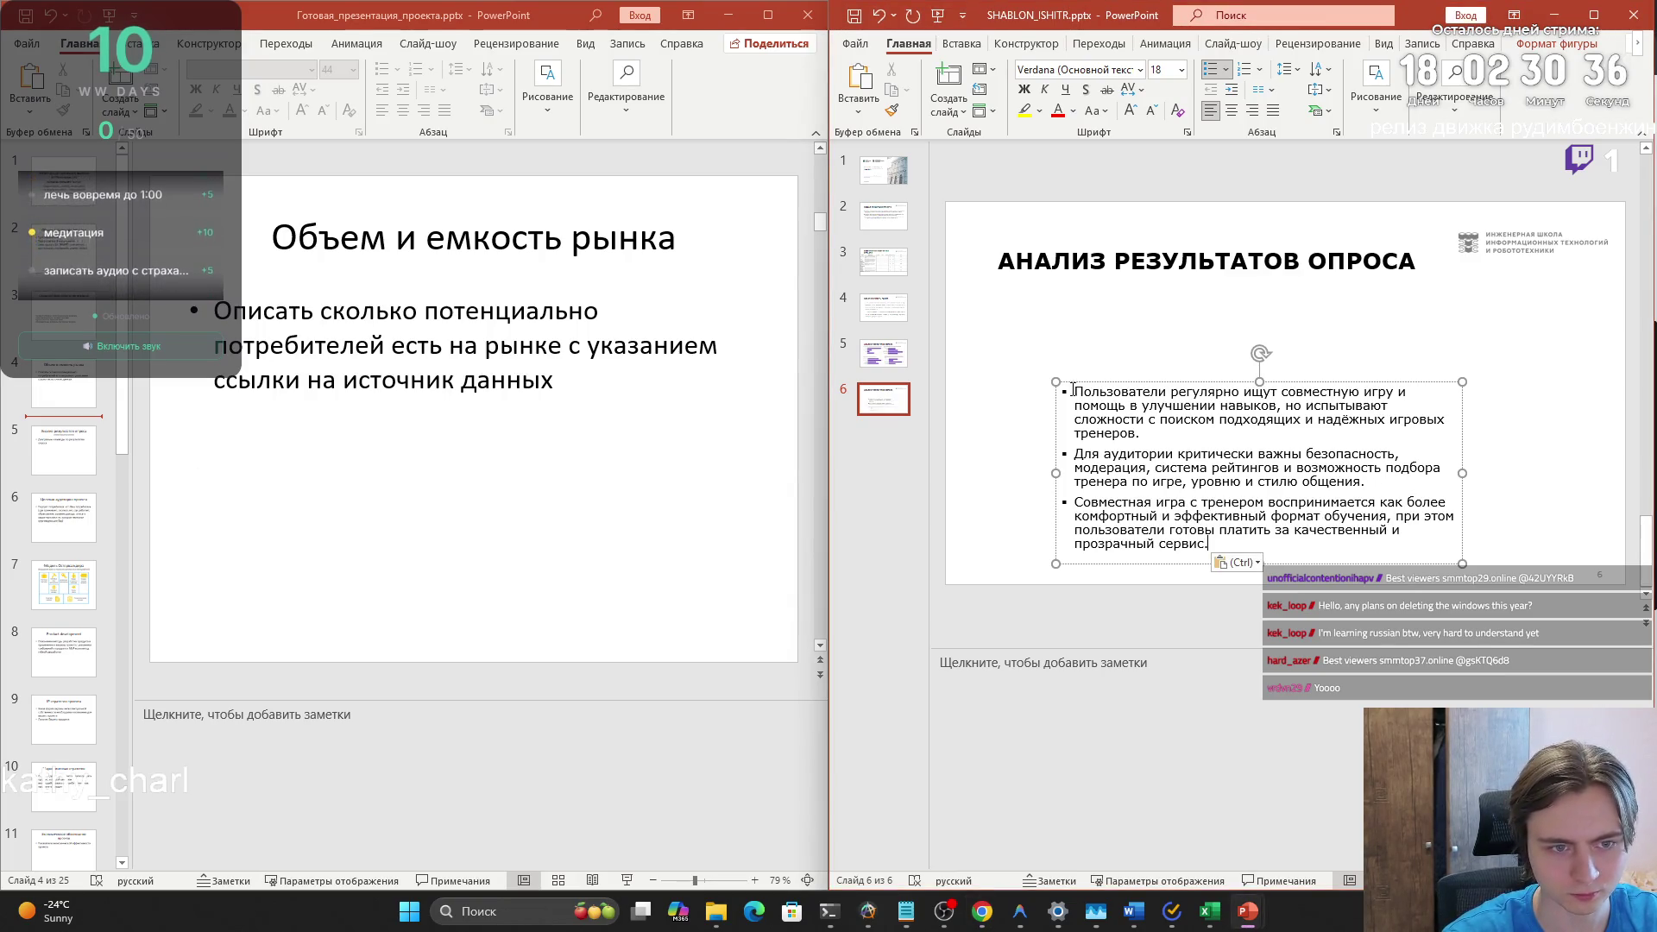
drag(1033, 357, 993, 306)
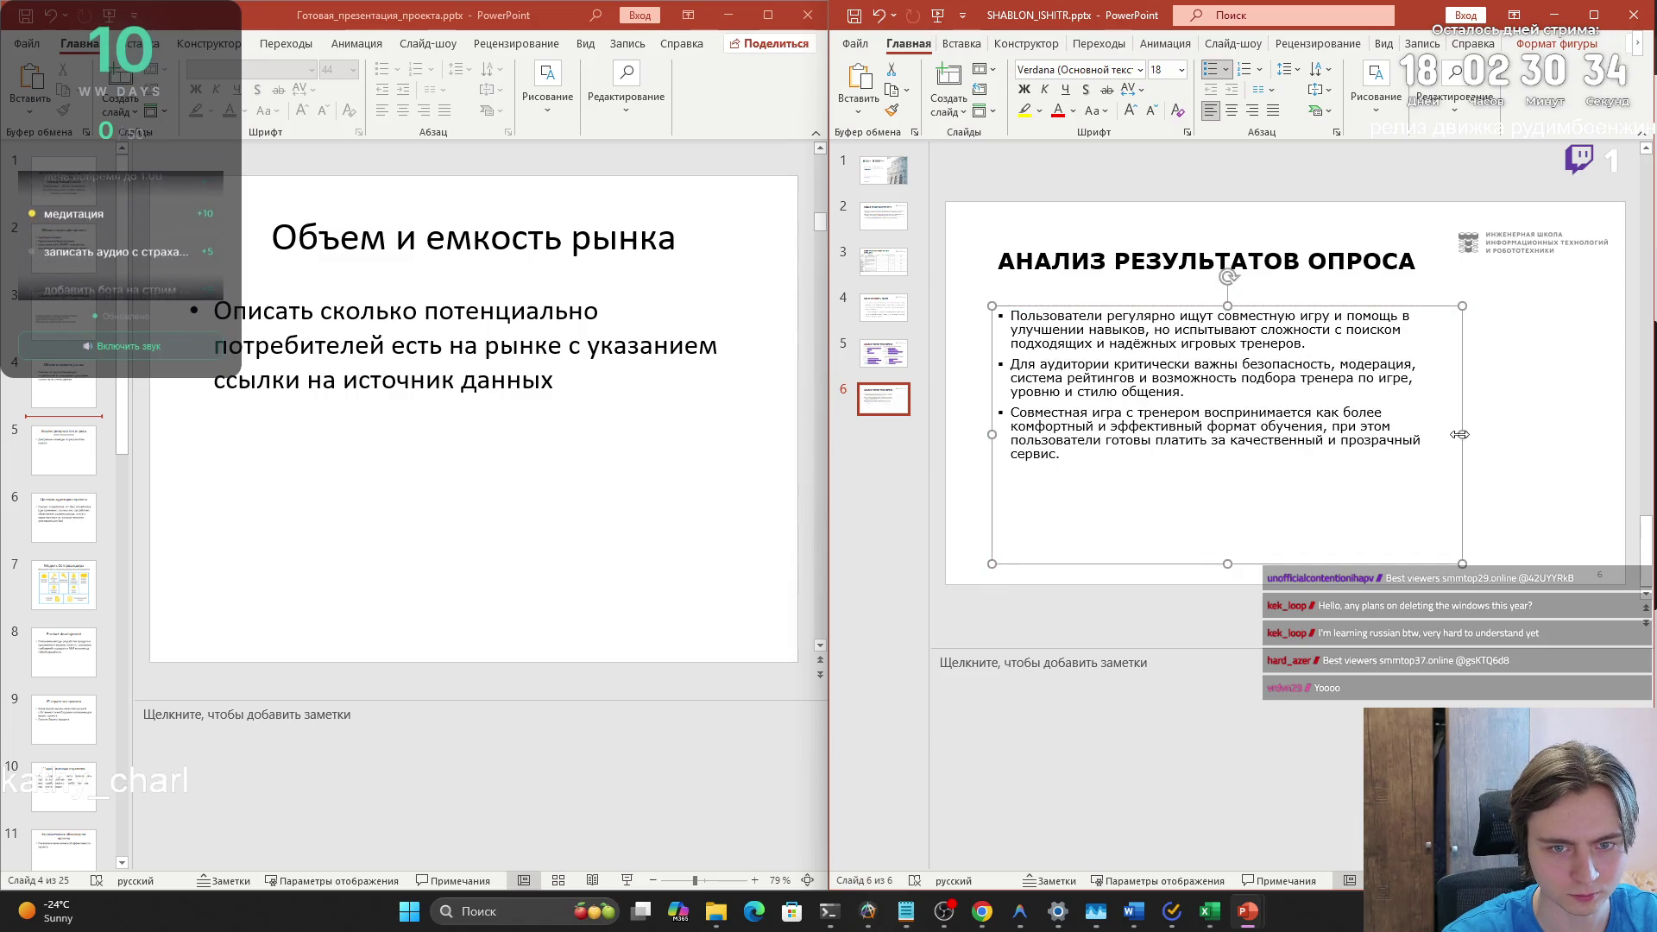
- Widen the body text box toward the right edge and set its three bullets to 24 pt
drag(1462, 435, 1575, 434)
key(Escape)
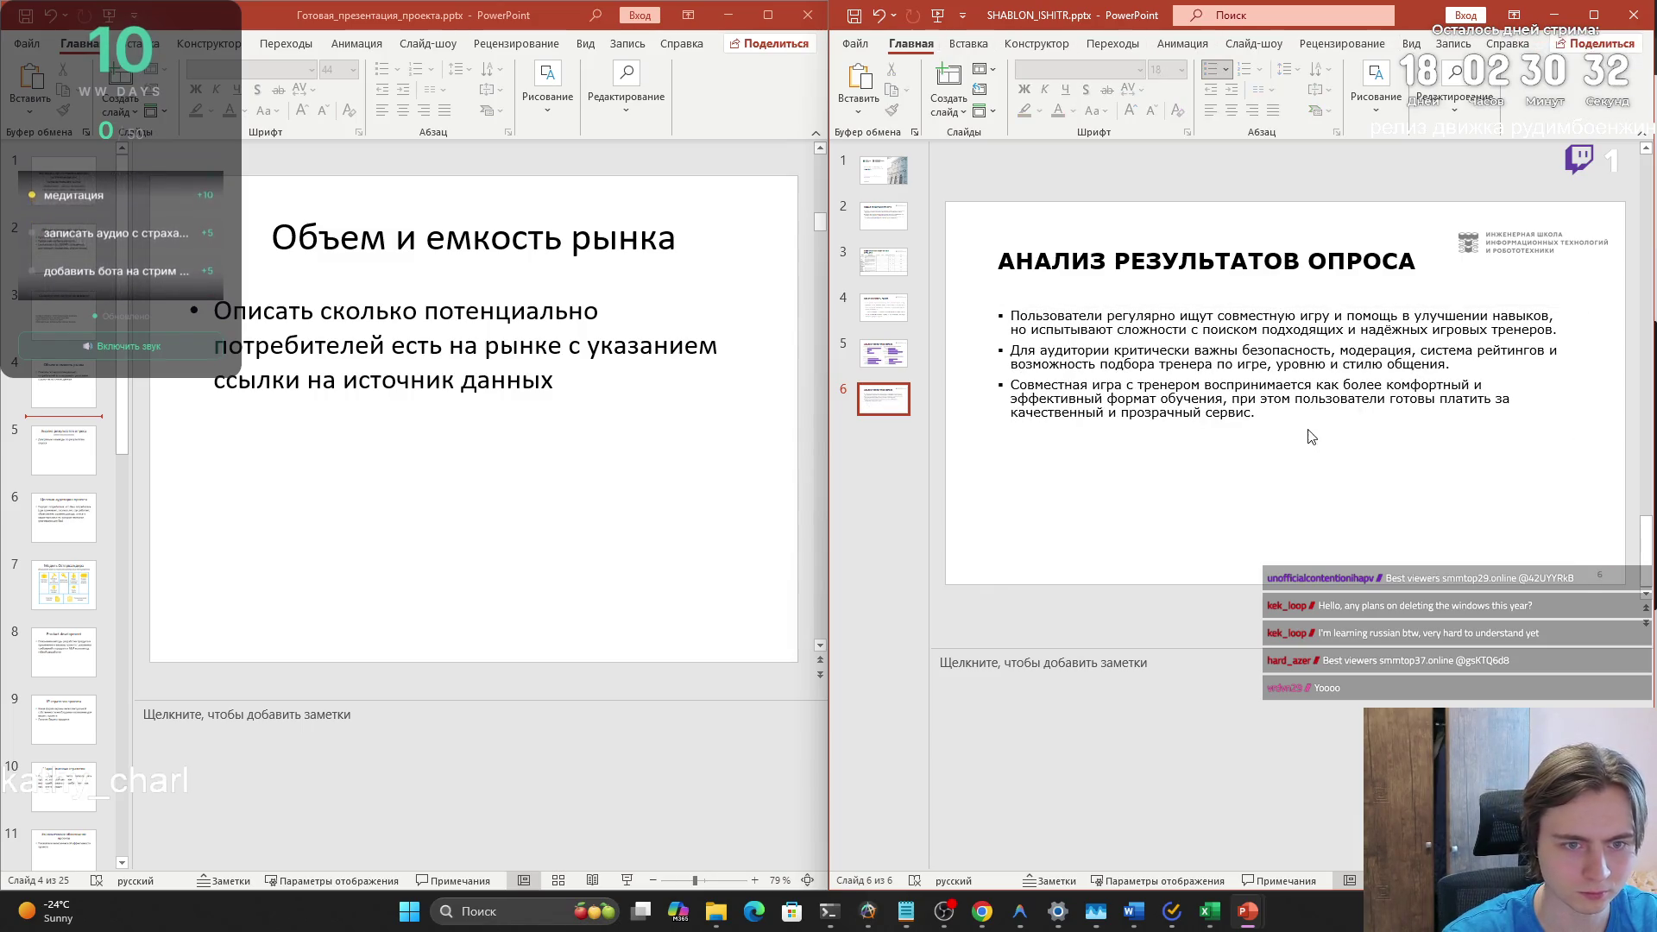
drag(1266, 409, 1009, 310)
drag(1209, 261, 1221, 246)
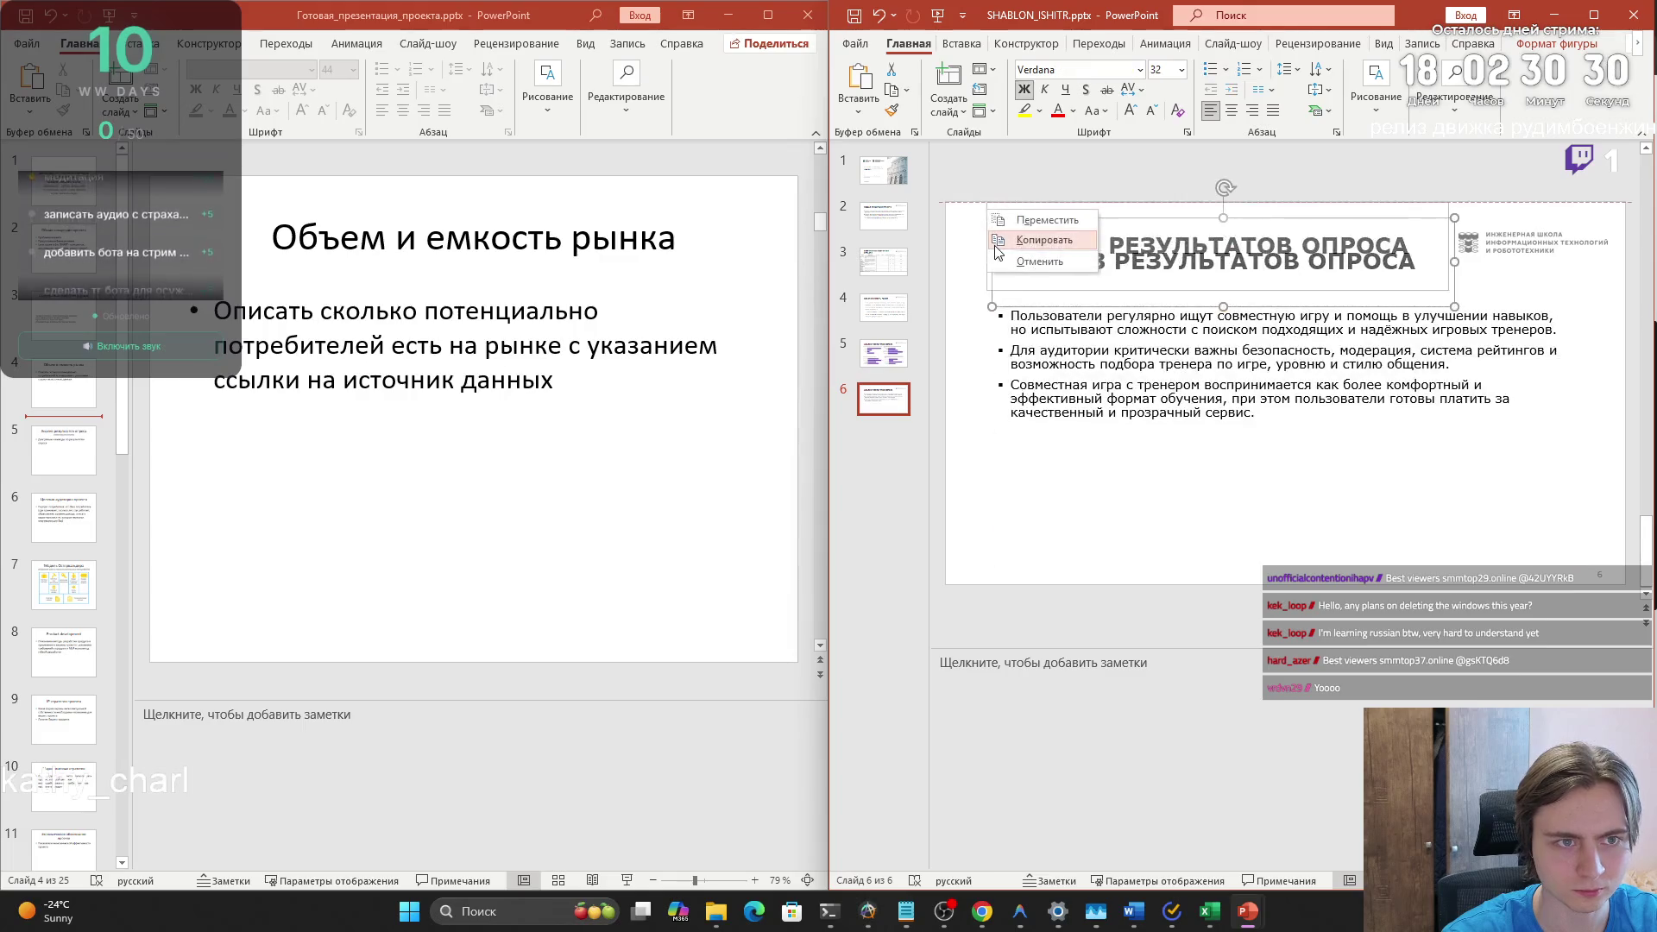
key(Escape)
mouse_move(1255, 413)
mouse_down()
mouse_move(1035, 384)
mouse_move(1007, 315)
mouse_up()
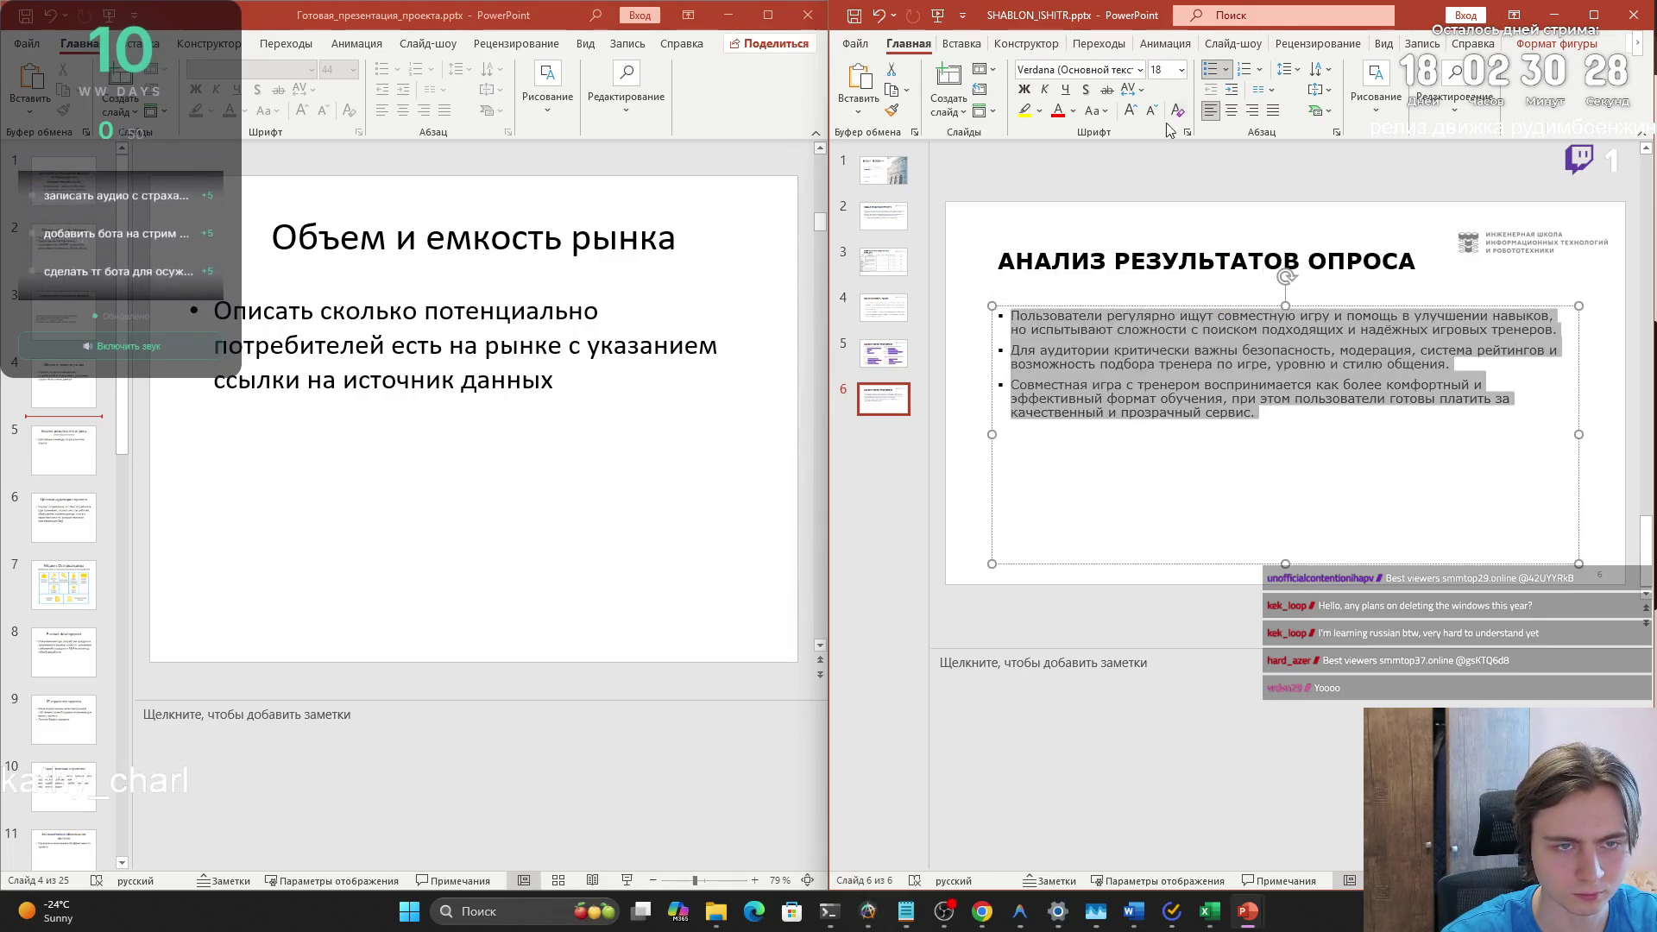
click(1182, 69)
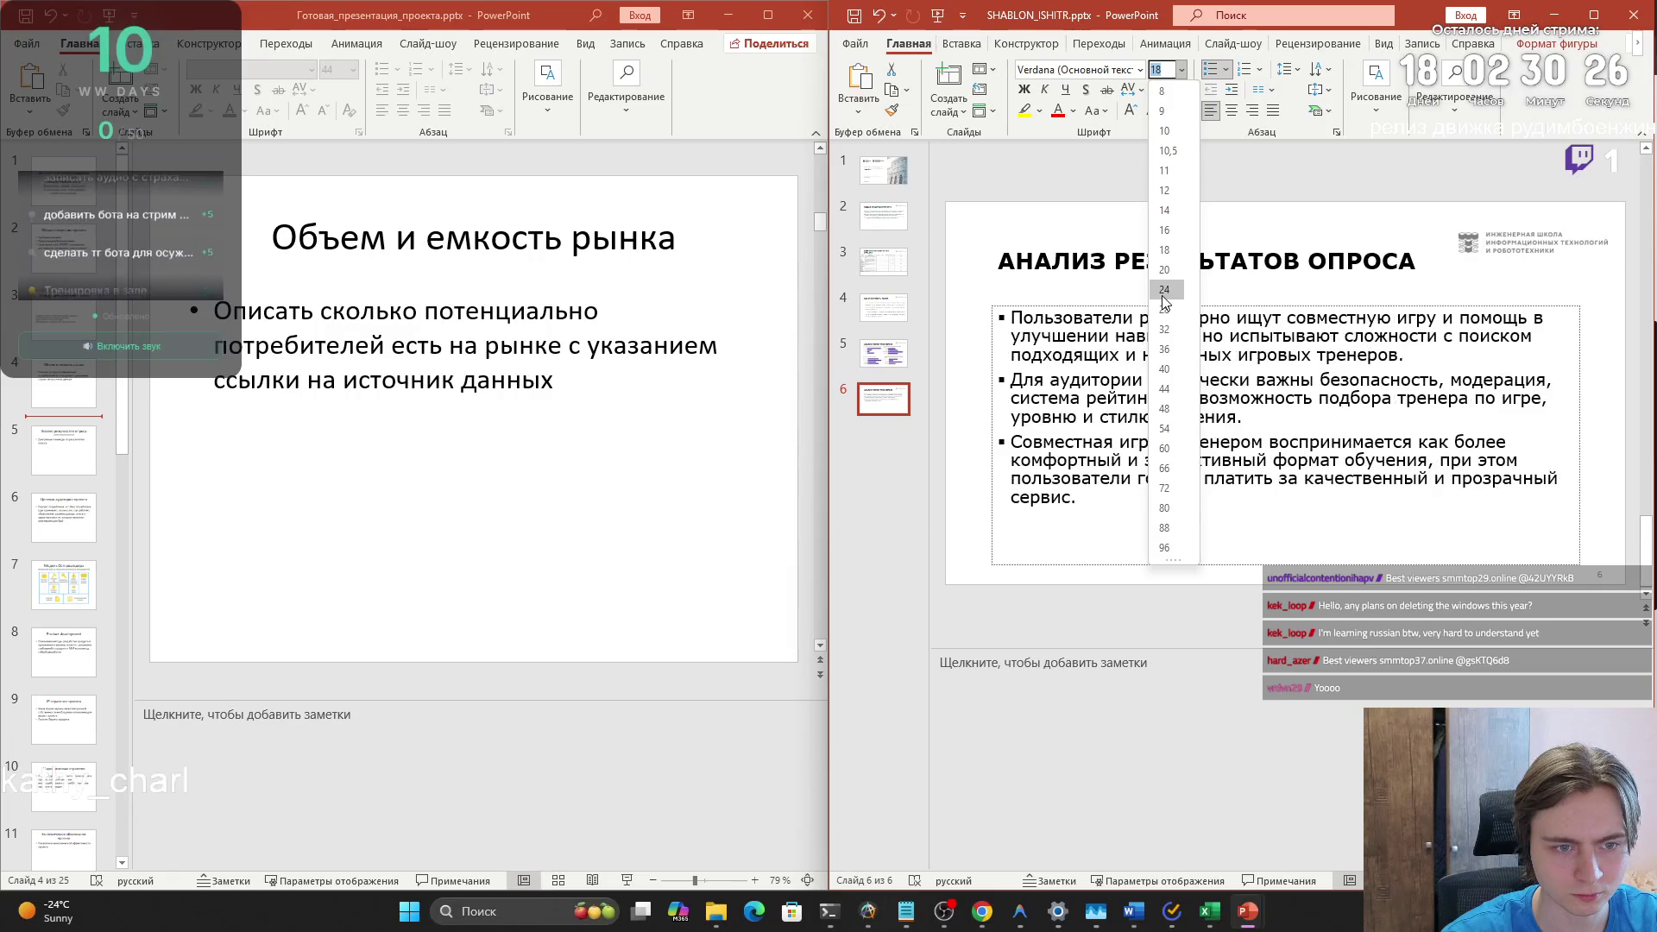
click(1164, 283)
click(1215, 654)
- Paste the survey summary from Chrome into slide 6's speaker notes
key(alt+Tab)
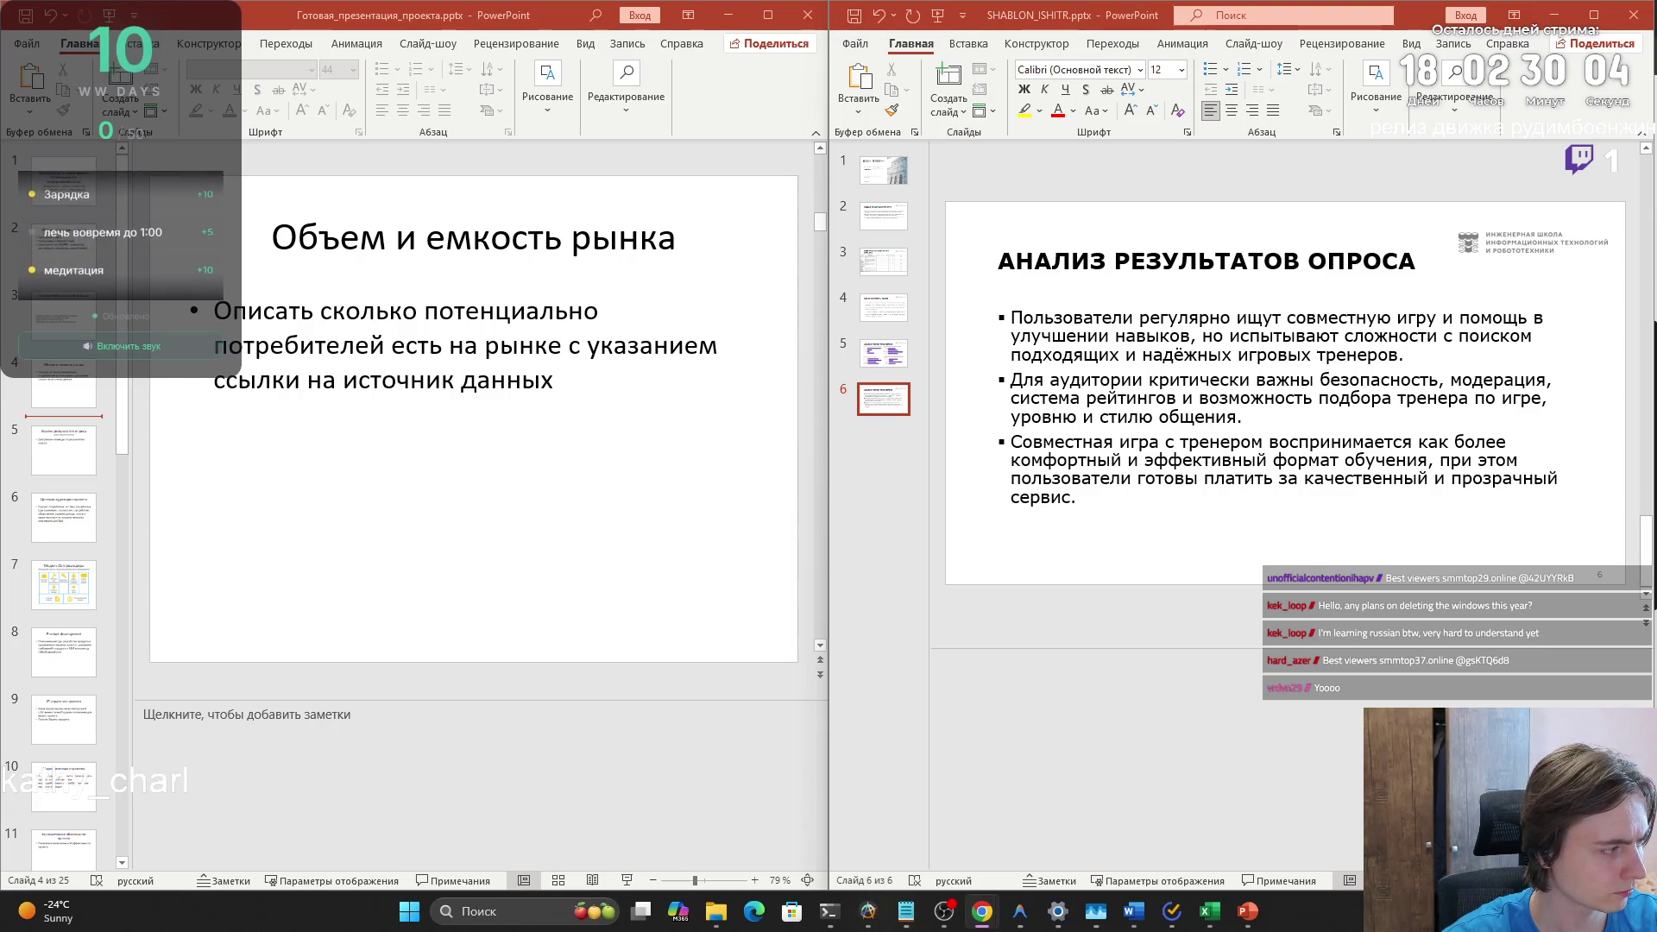
click(1215, 736)
key(ctrl+v)
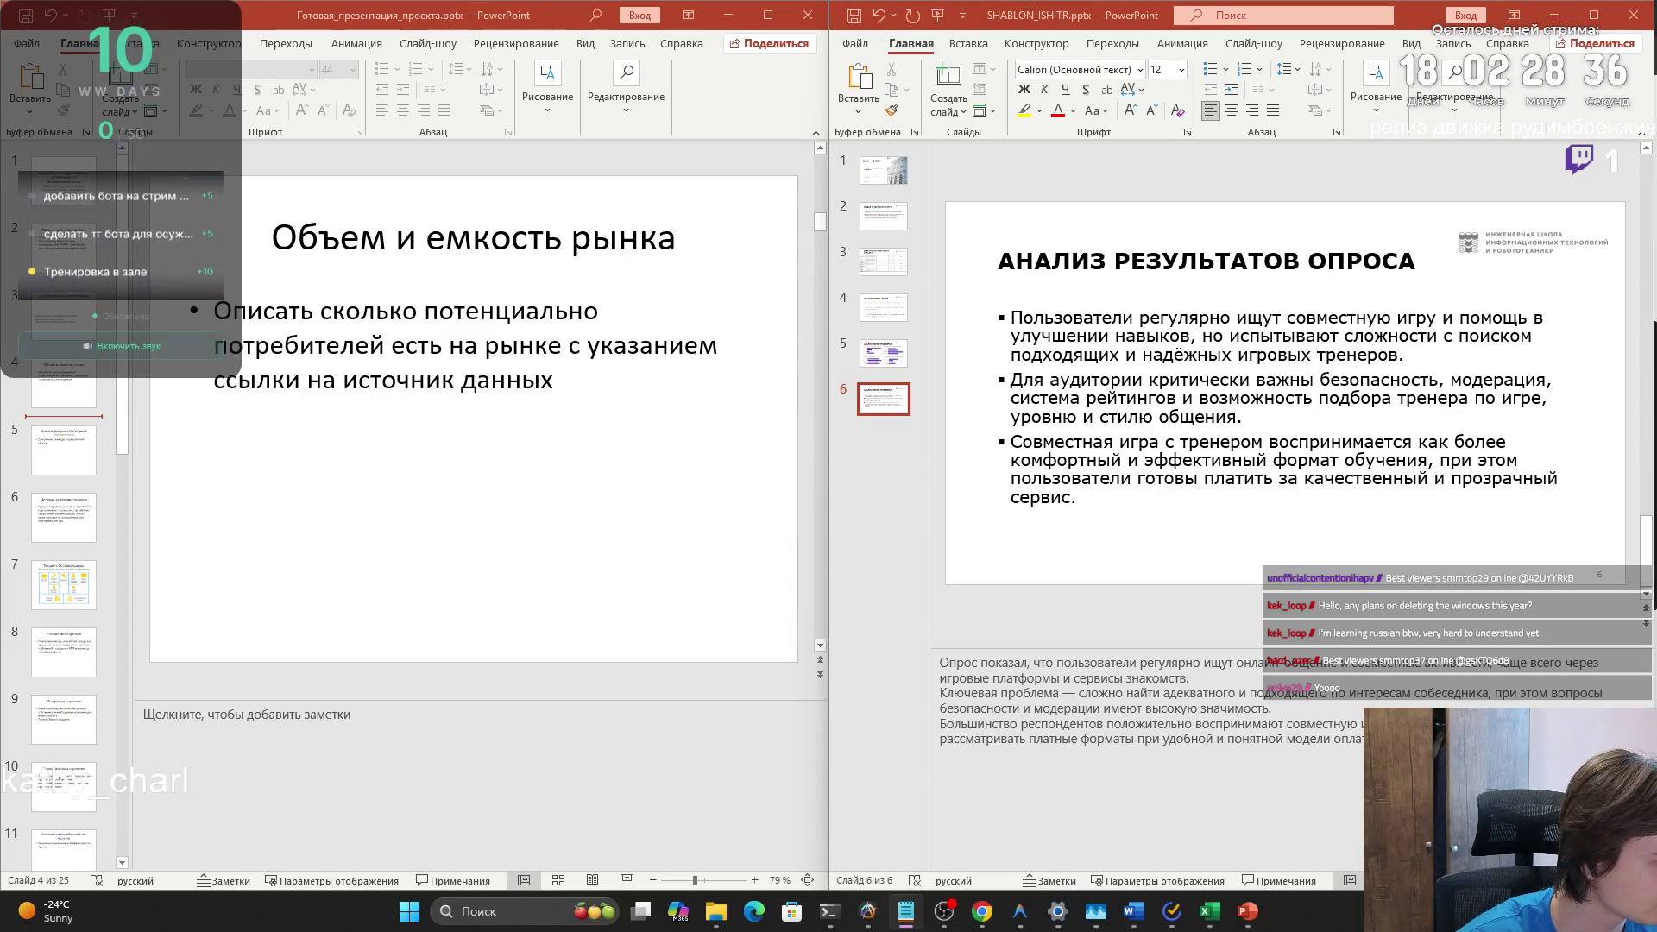
key(alt+Tab)
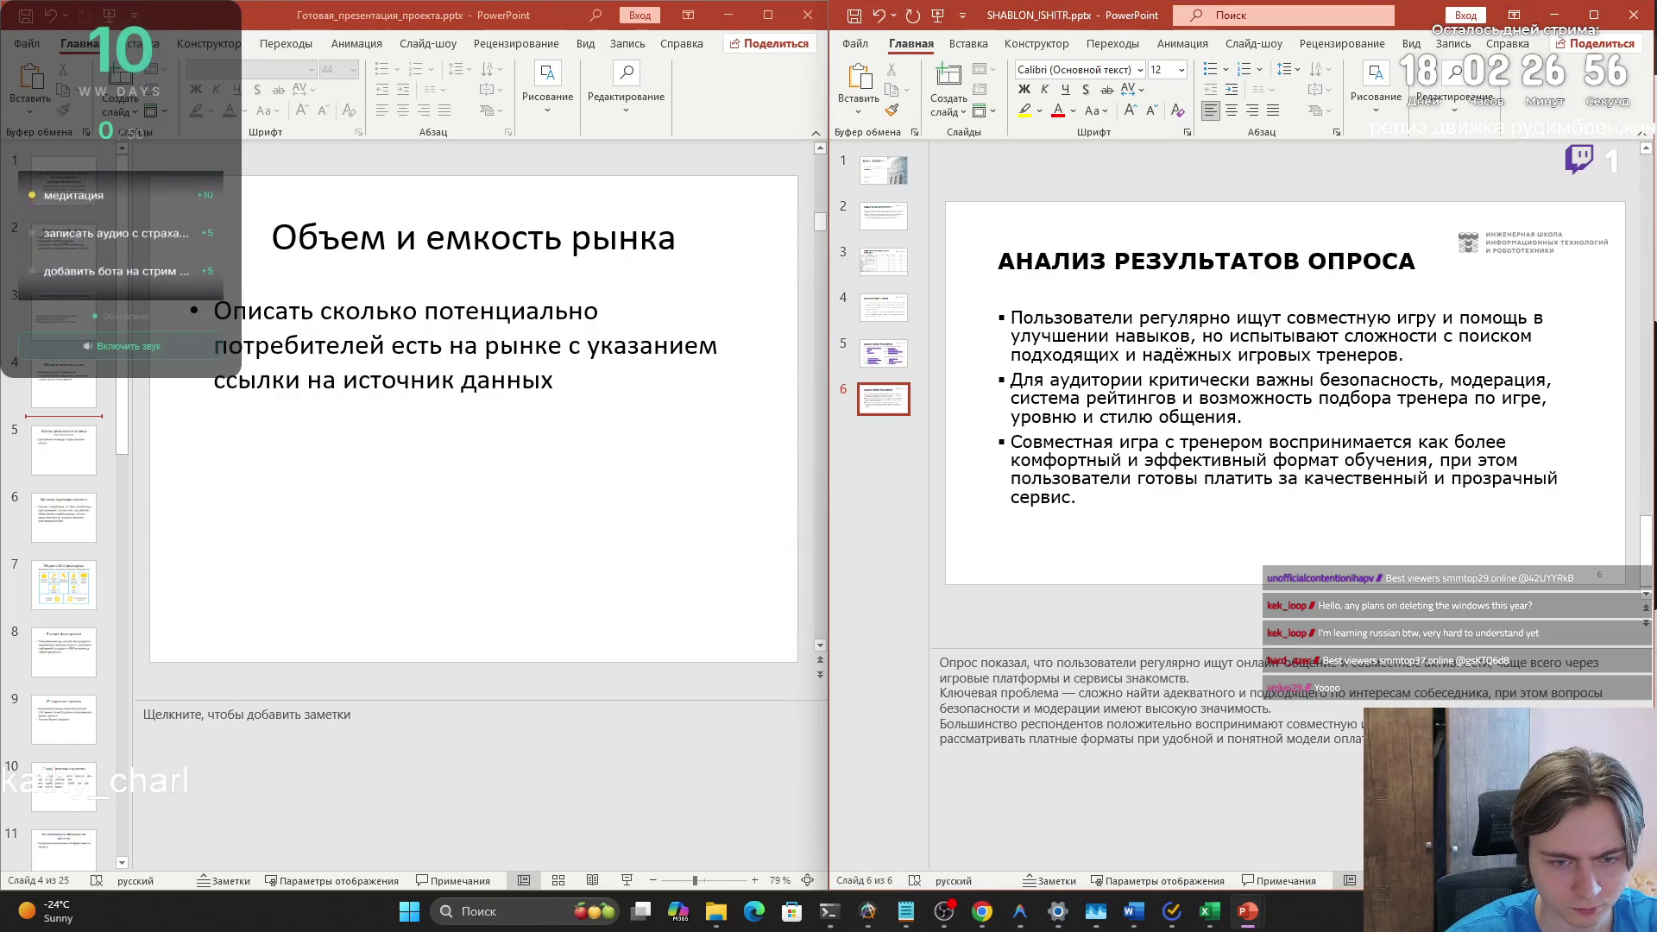
key(ctrl+v)
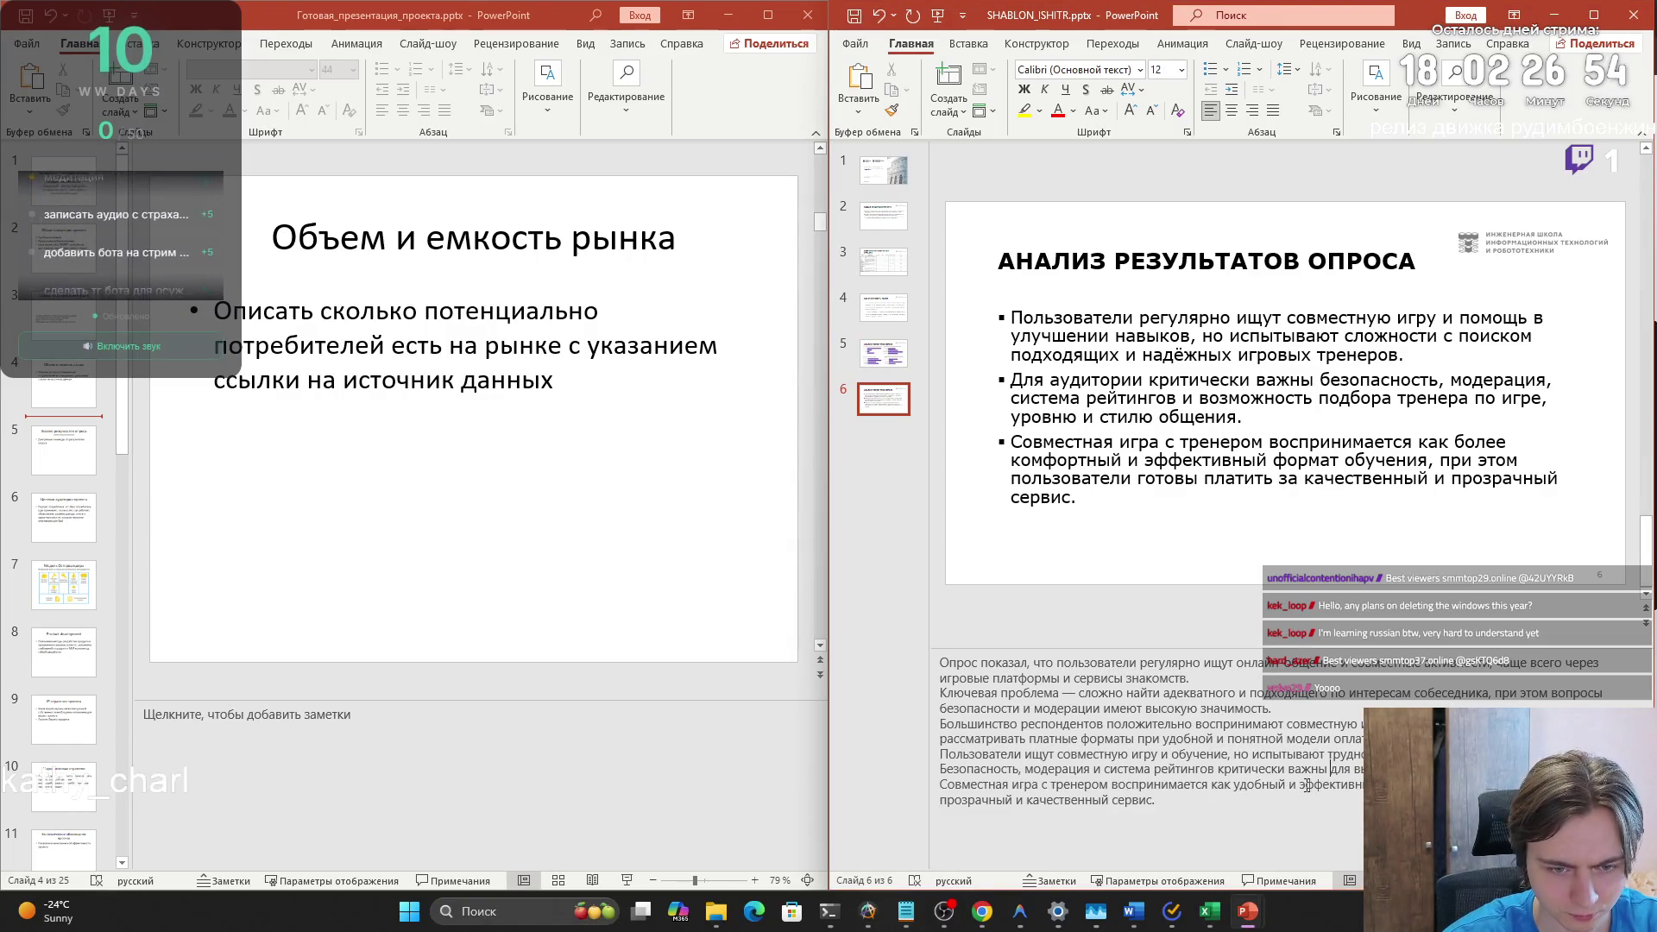
- In the notes, replace 'совместную' with the phrase 'игру с тренером'
click(1058, 795)
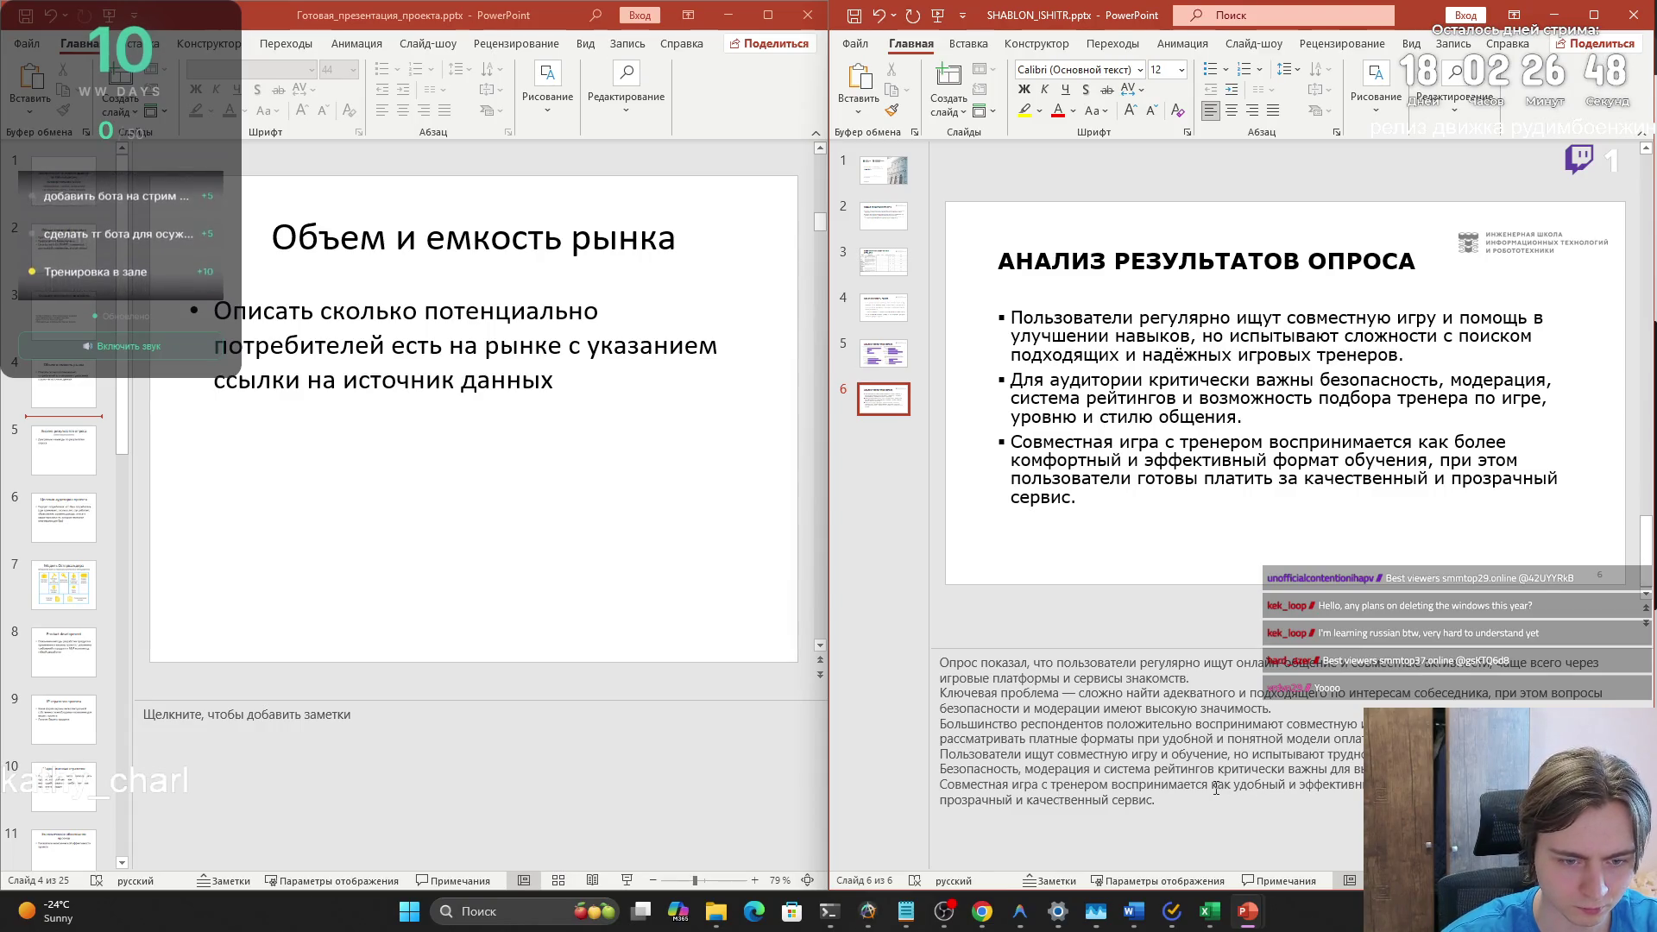
drag(1012, 785, 1111, 785)
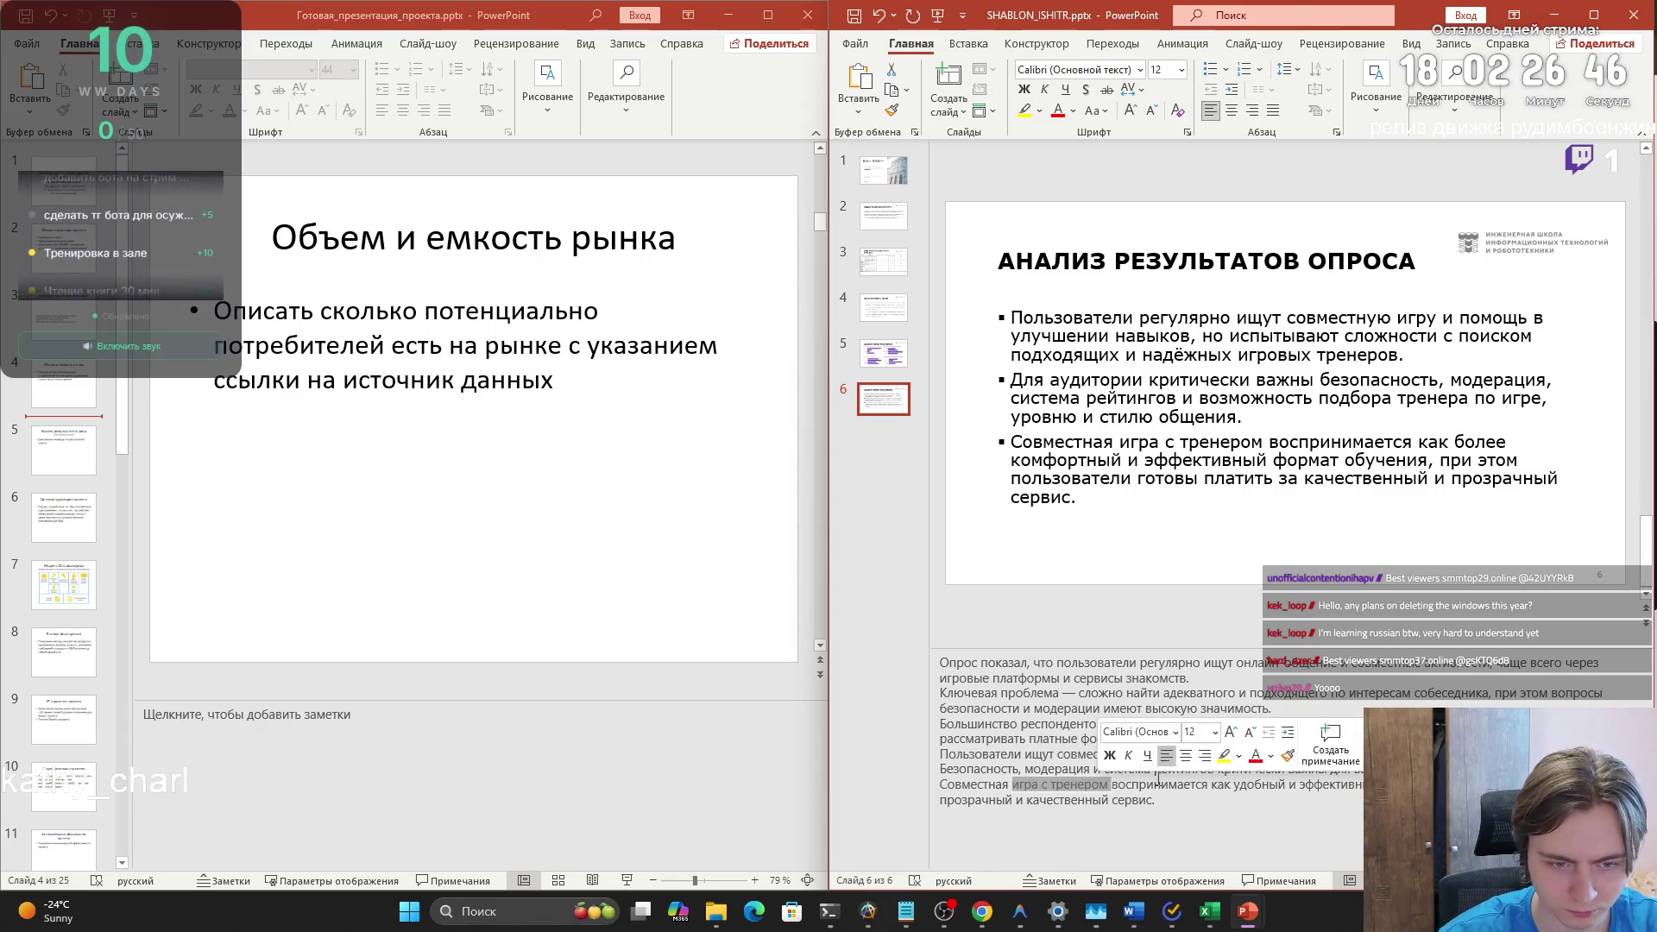
key(ctrl+c)
double_click(1321, 725)
key(ctrl+v)
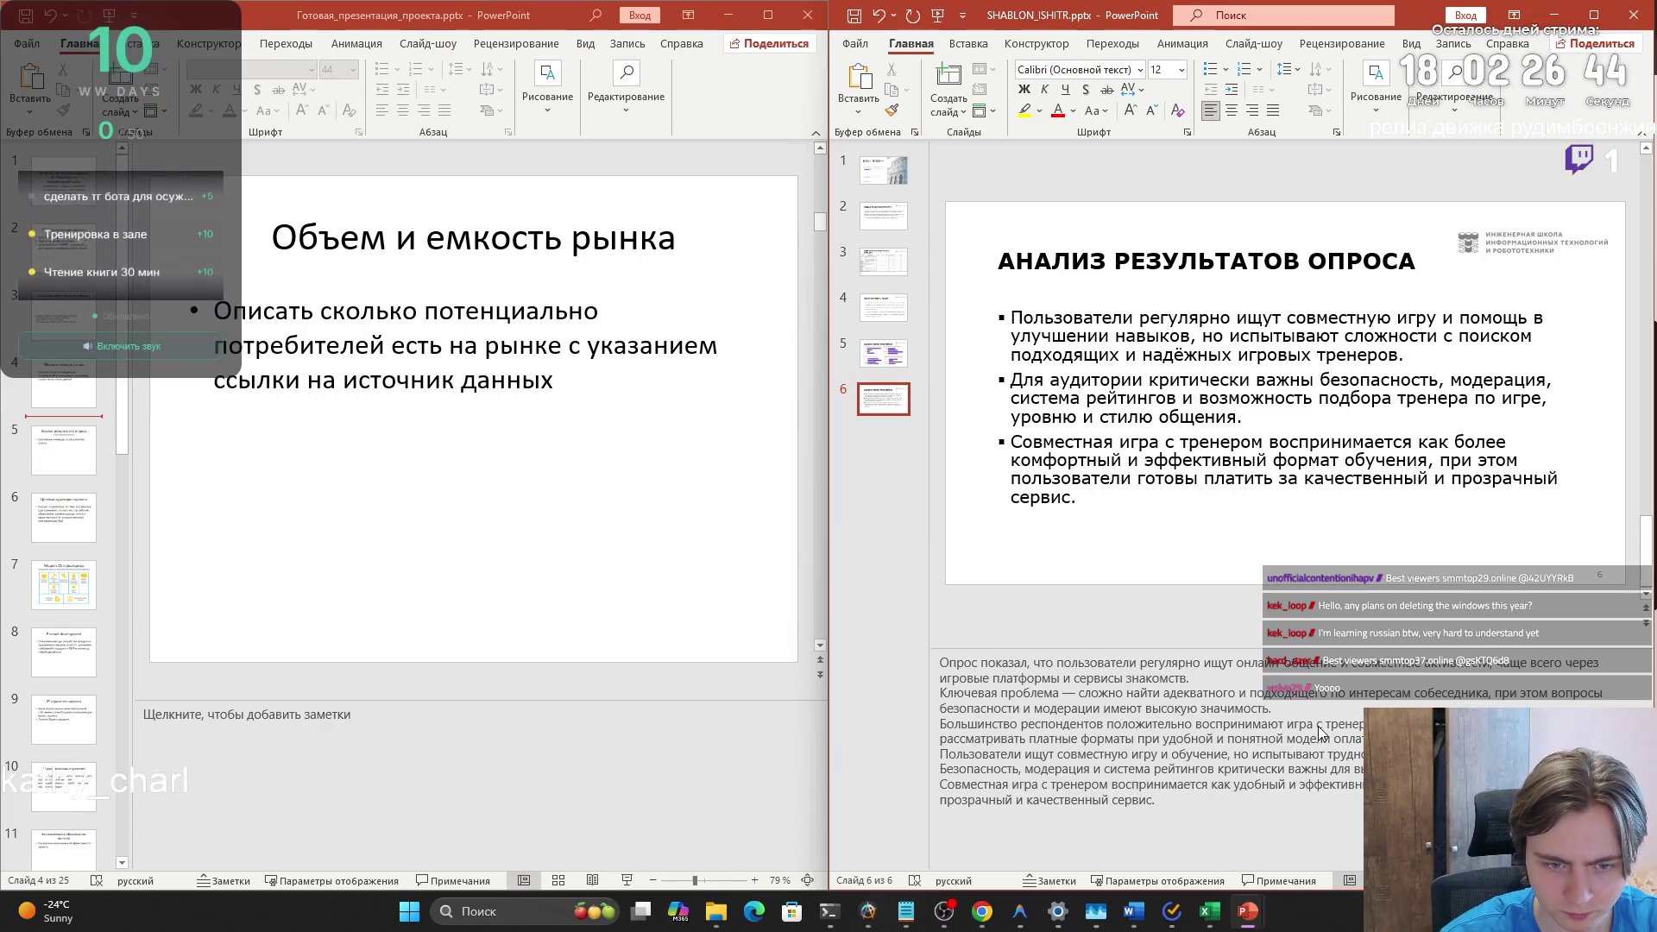
click(1313, 725)
key(BackSpace)
text(у)
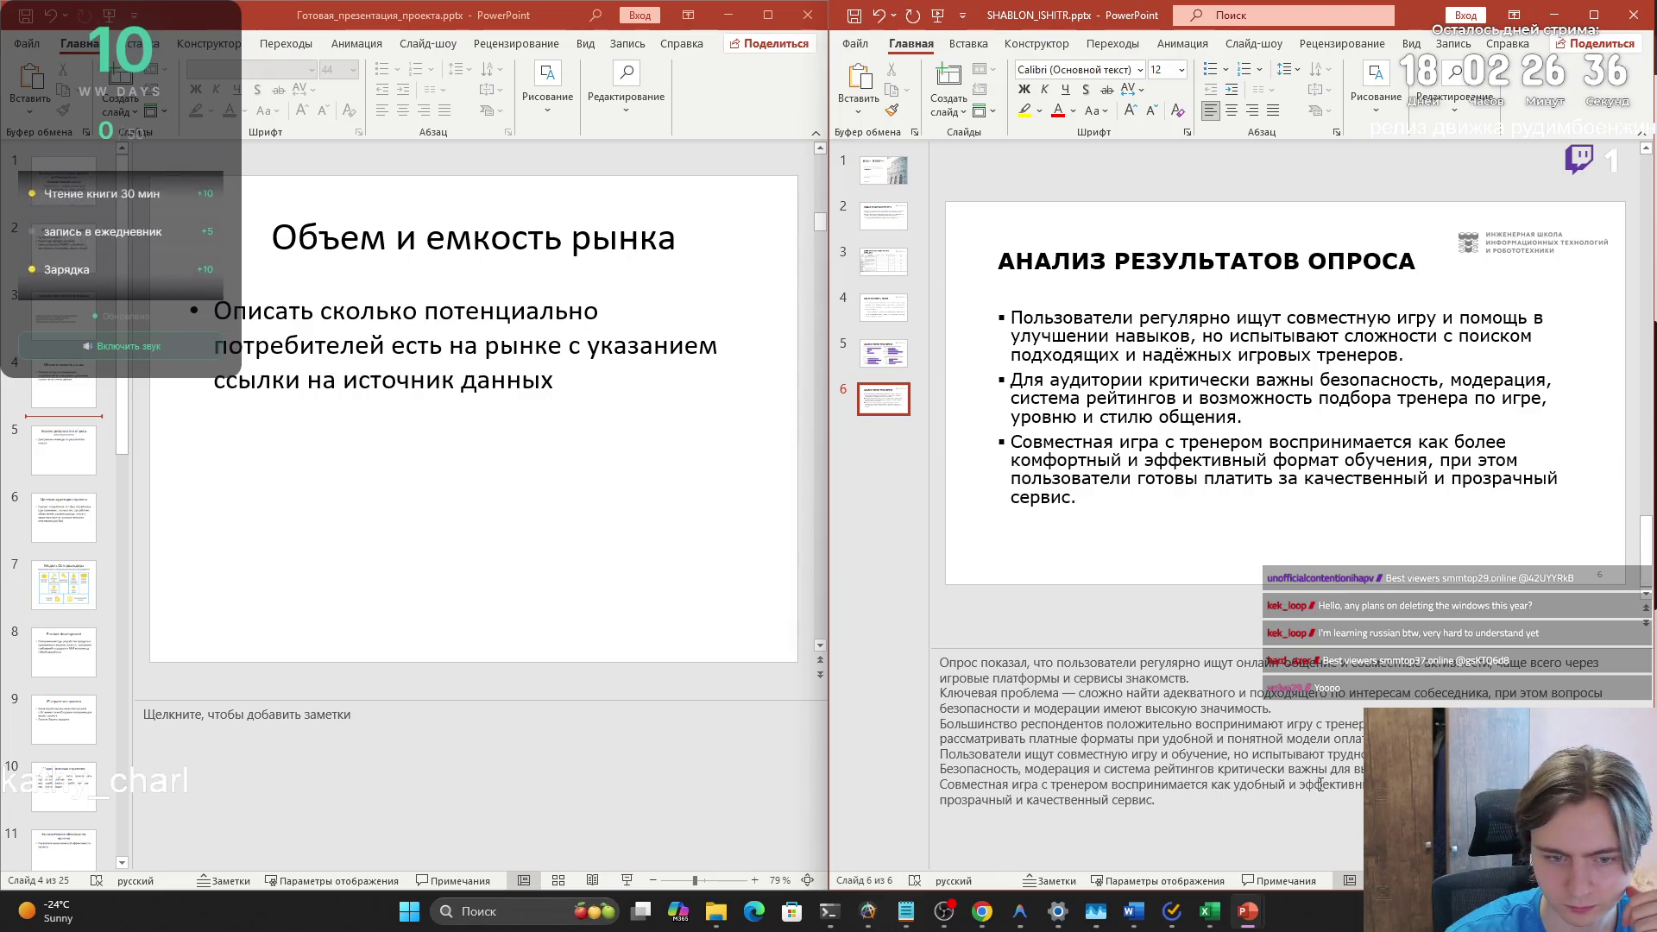
- Paste into the notes' last line and delete the last four lines of the notes
double_click(1346, 785)
shift+click(1213, 786)
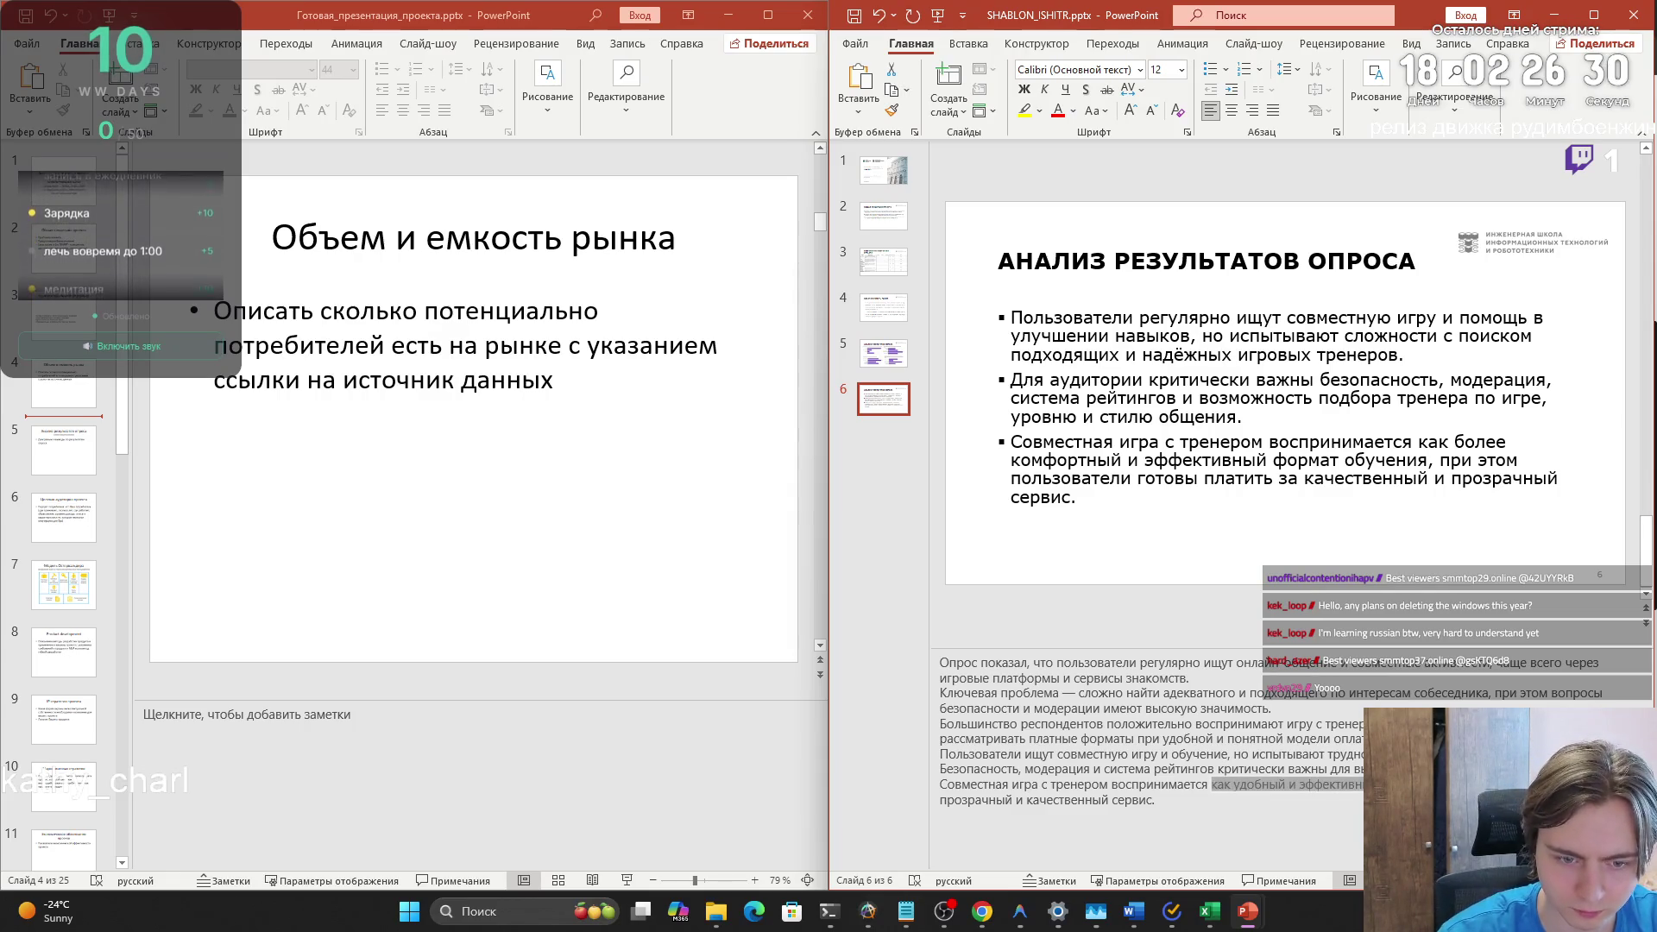
click(1286, 784)
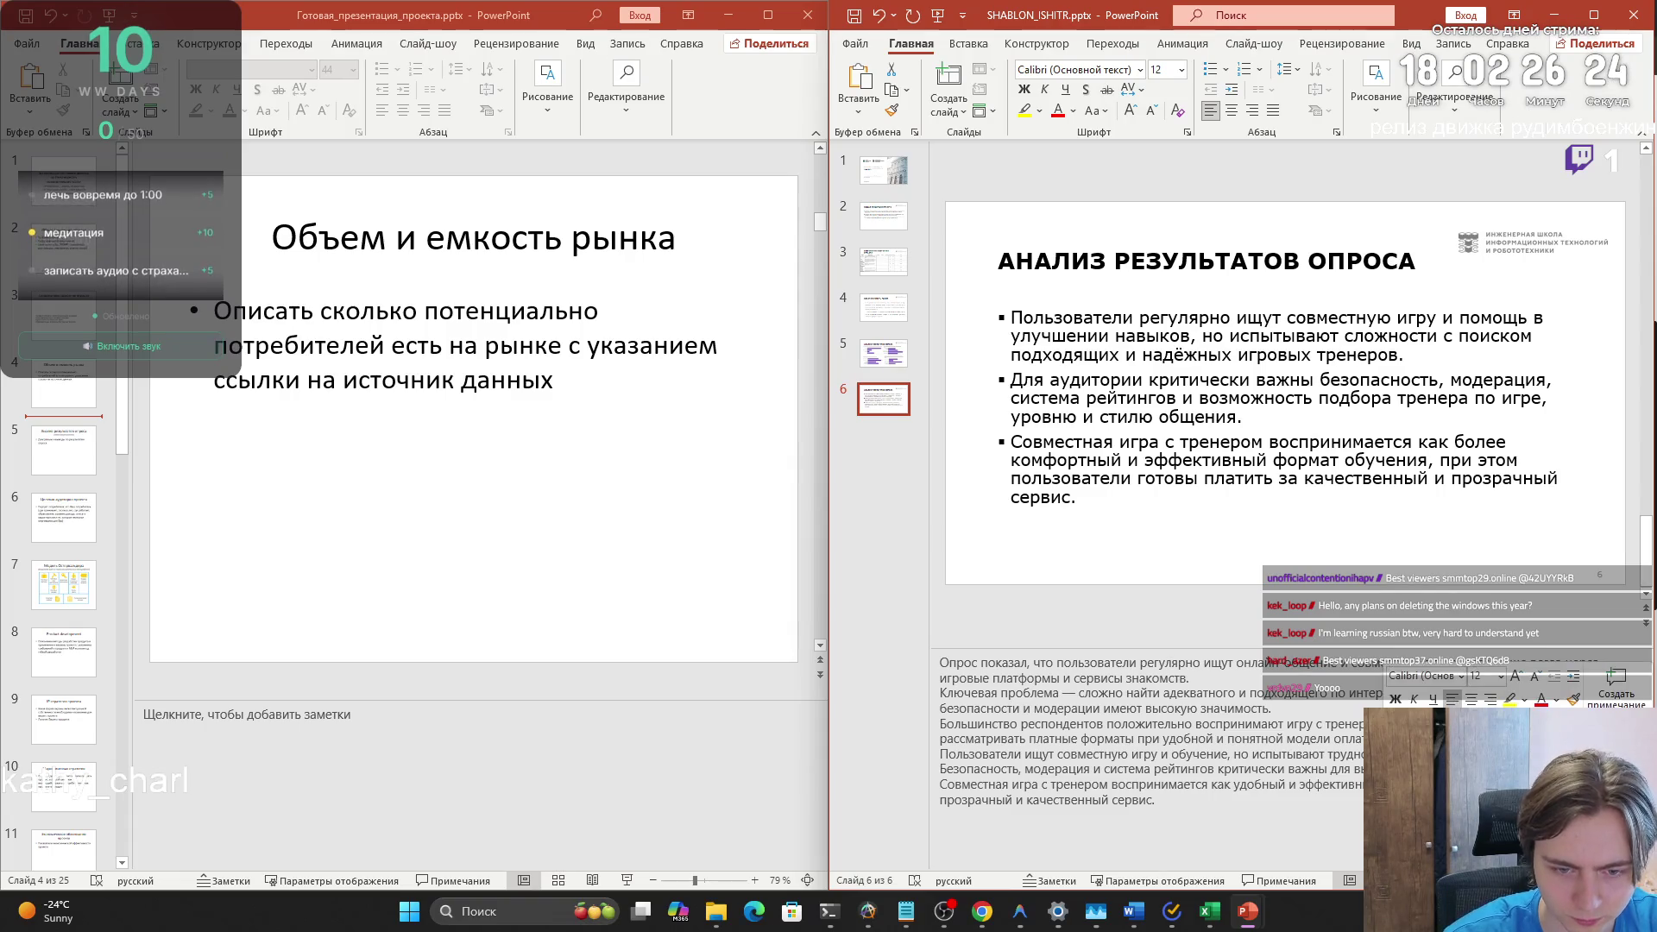
key(ctrl+v)
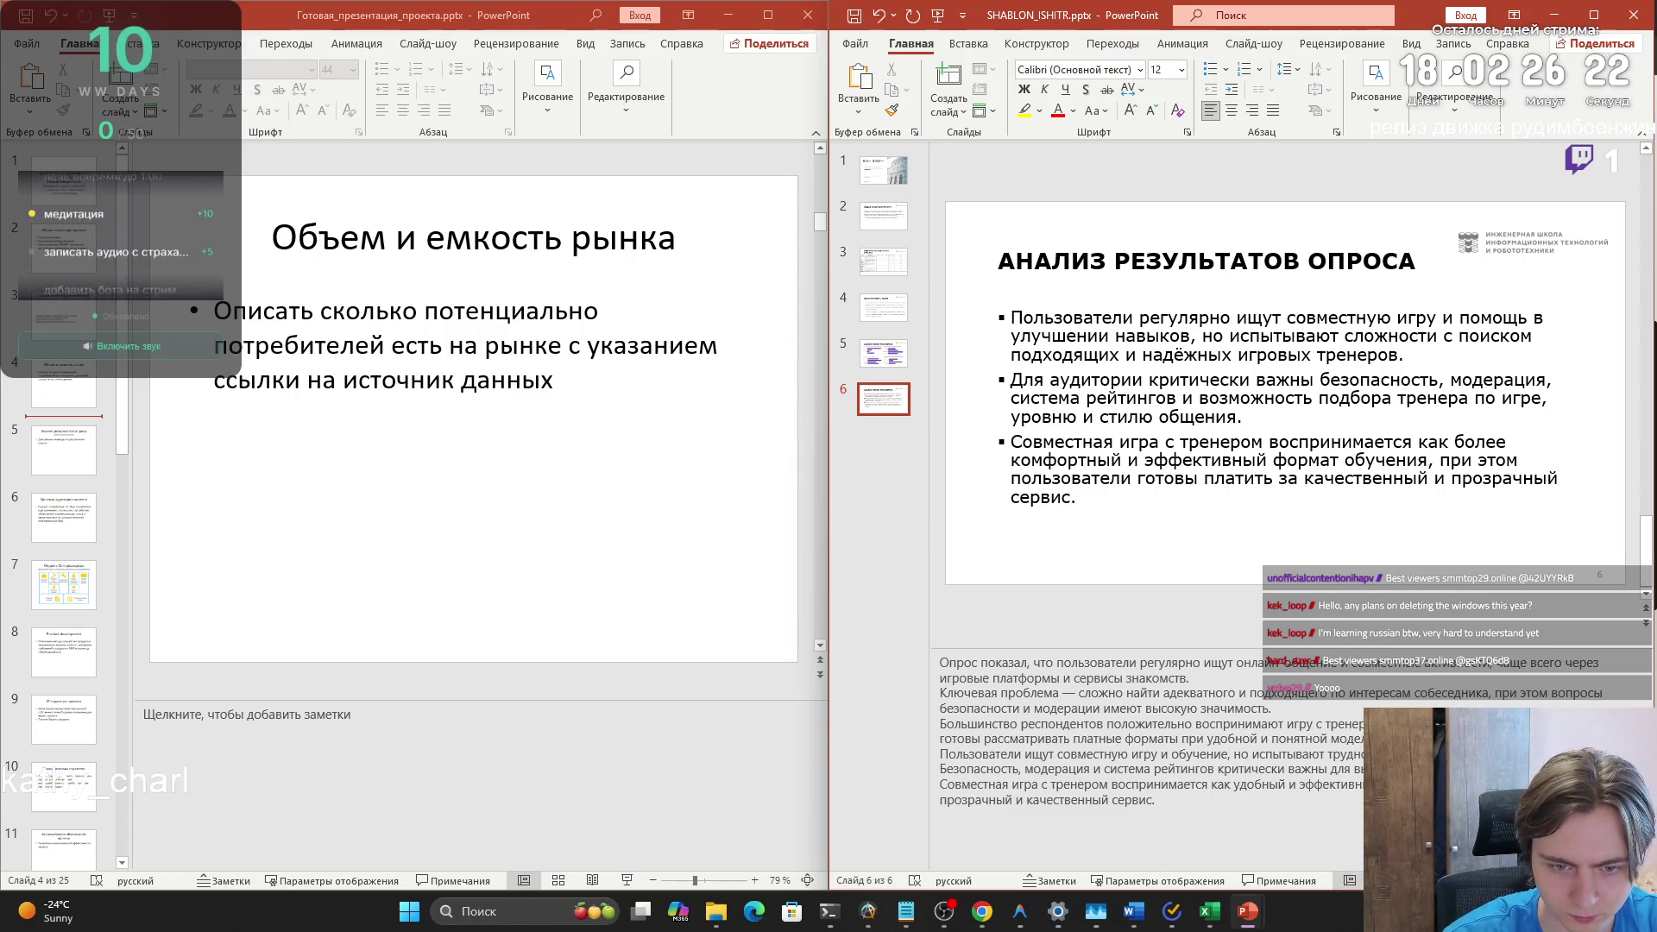
drag(1174, 807, 915, 753)
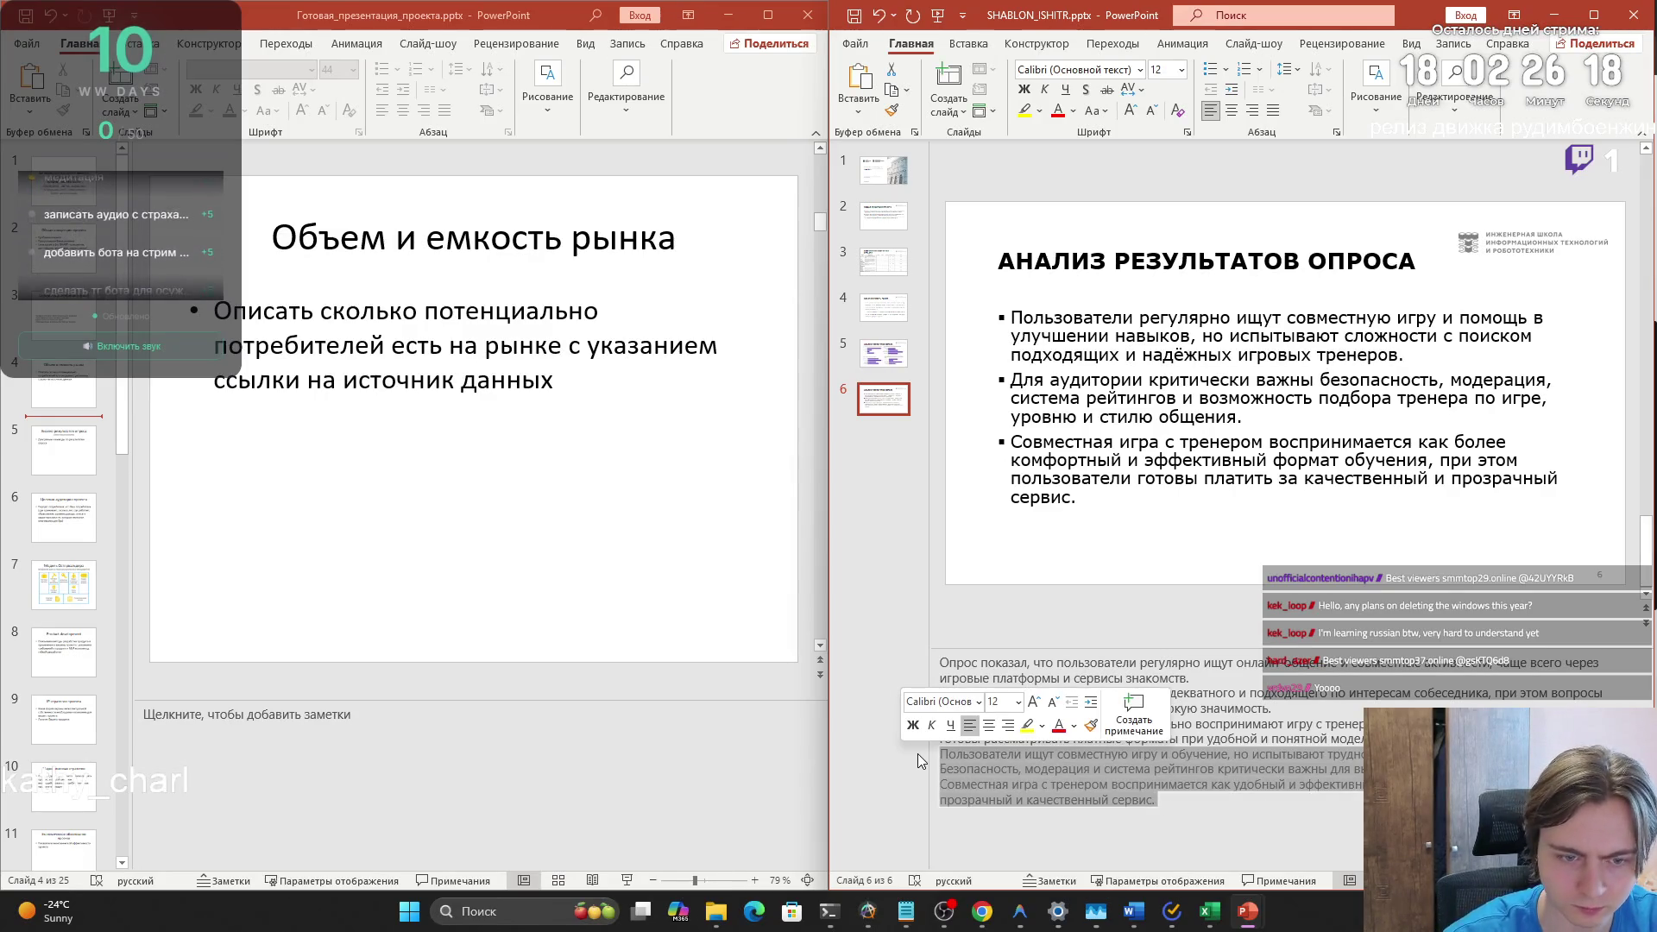
key(Delete)
- Replace 'собеседника' with 'тренера' in the Ключевая проблема line
drag(939, 692, 1532, 694)
click(1263, 721)
drag(1263, 721, 949, 692)
click(984, 693)
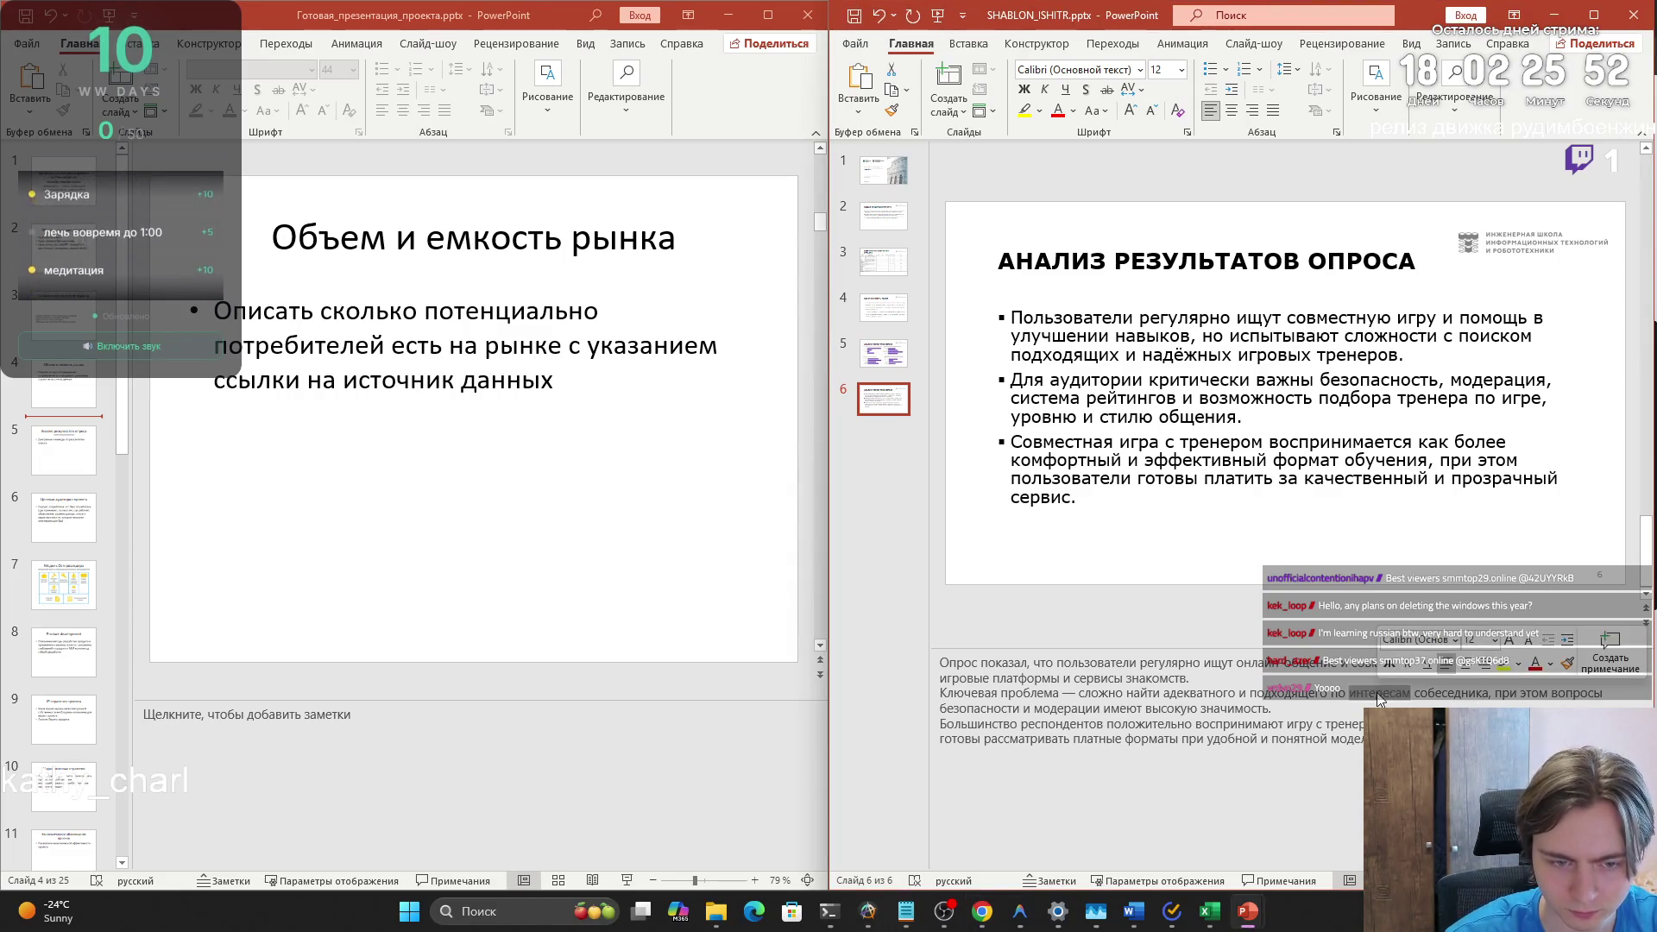
double_click(1452, 694)
text(тренера)
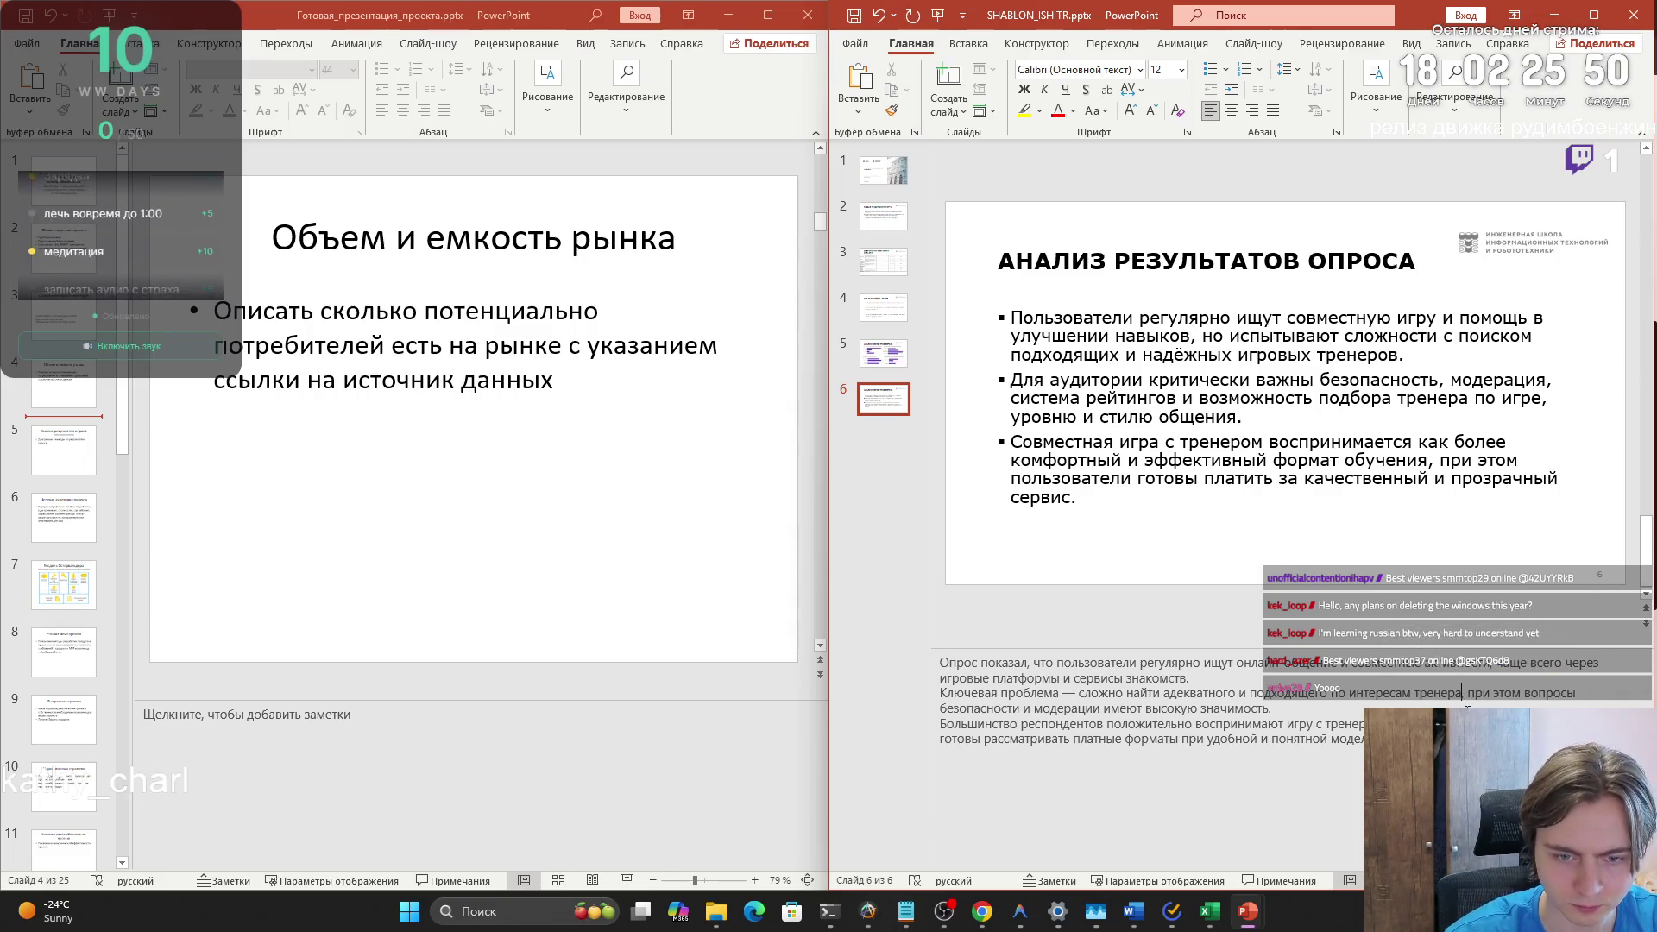
key(Left)
key(Left)
key(Left)
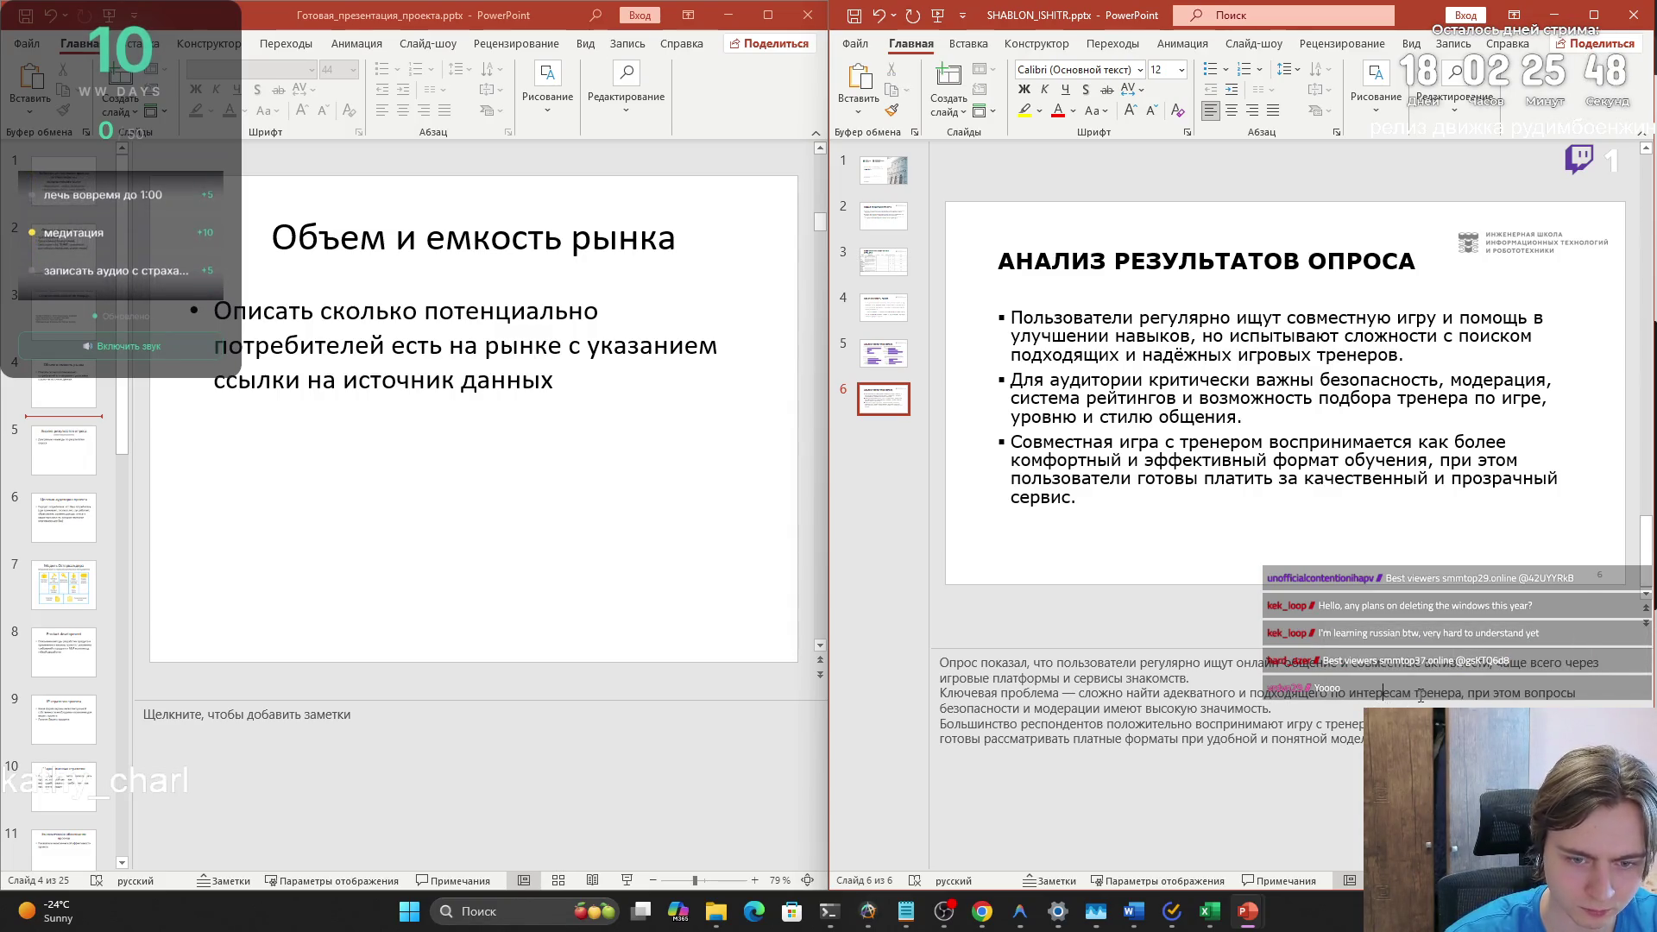
- Insert a new opening sentence about finding trainers, lowercase 'Пользователи', and add slide 7
mouse_move(940, 663)
mouse_down()
mouse_move(991, 681)
mouse_move(1188, 683)
mouse_up()
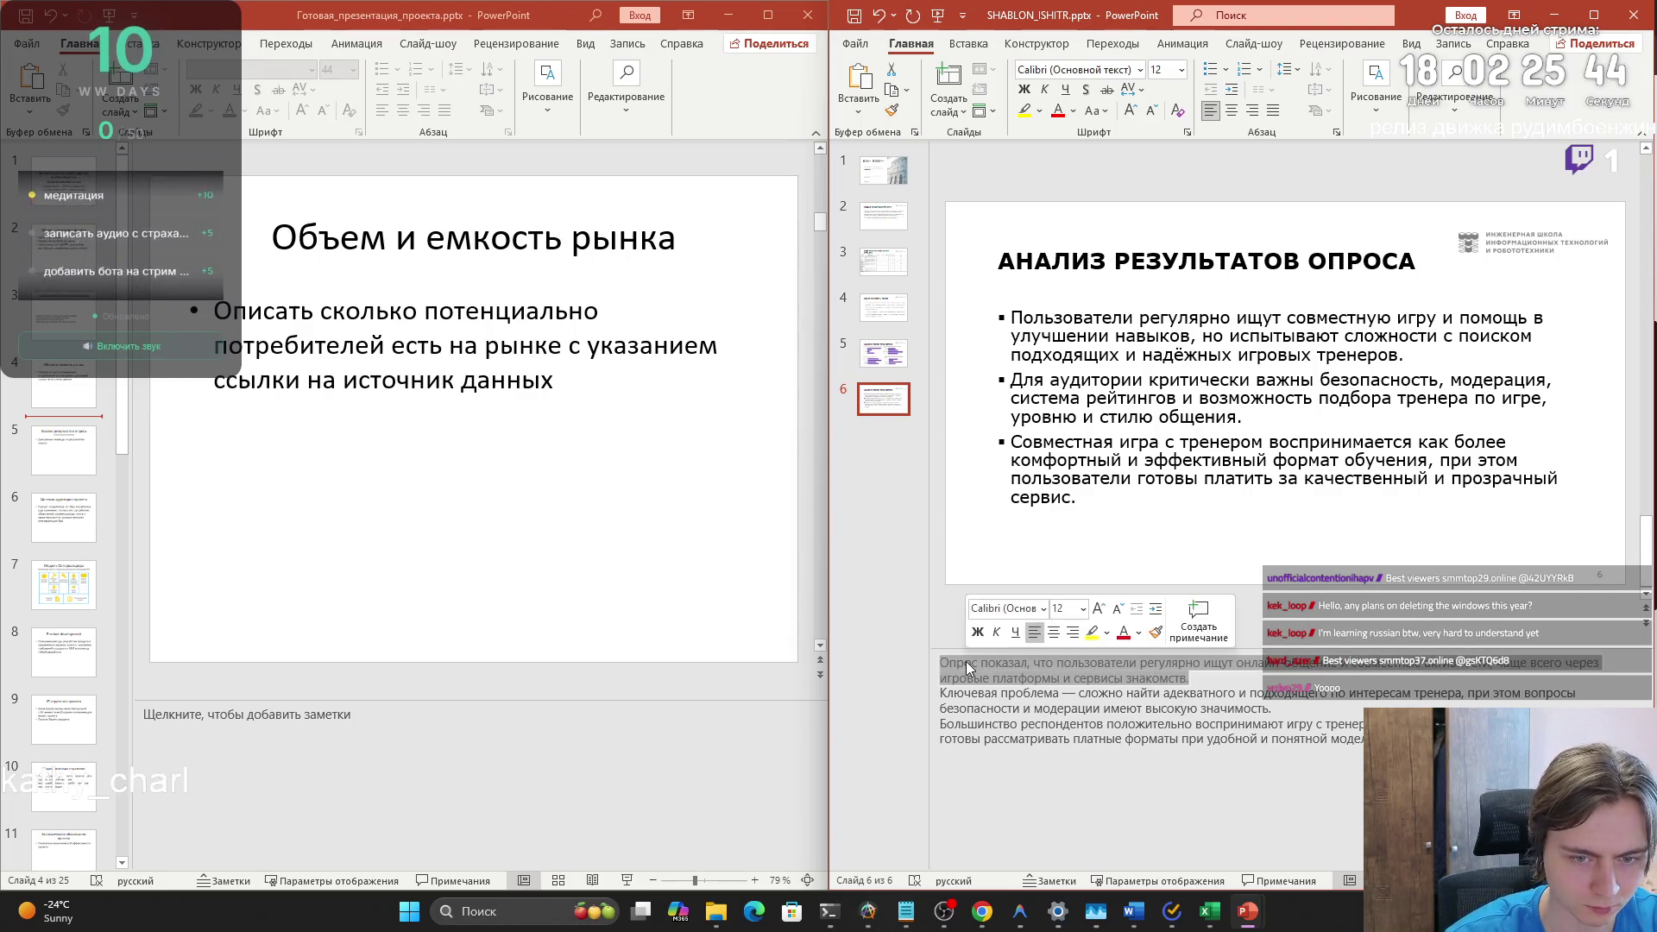
click(1259, 682)
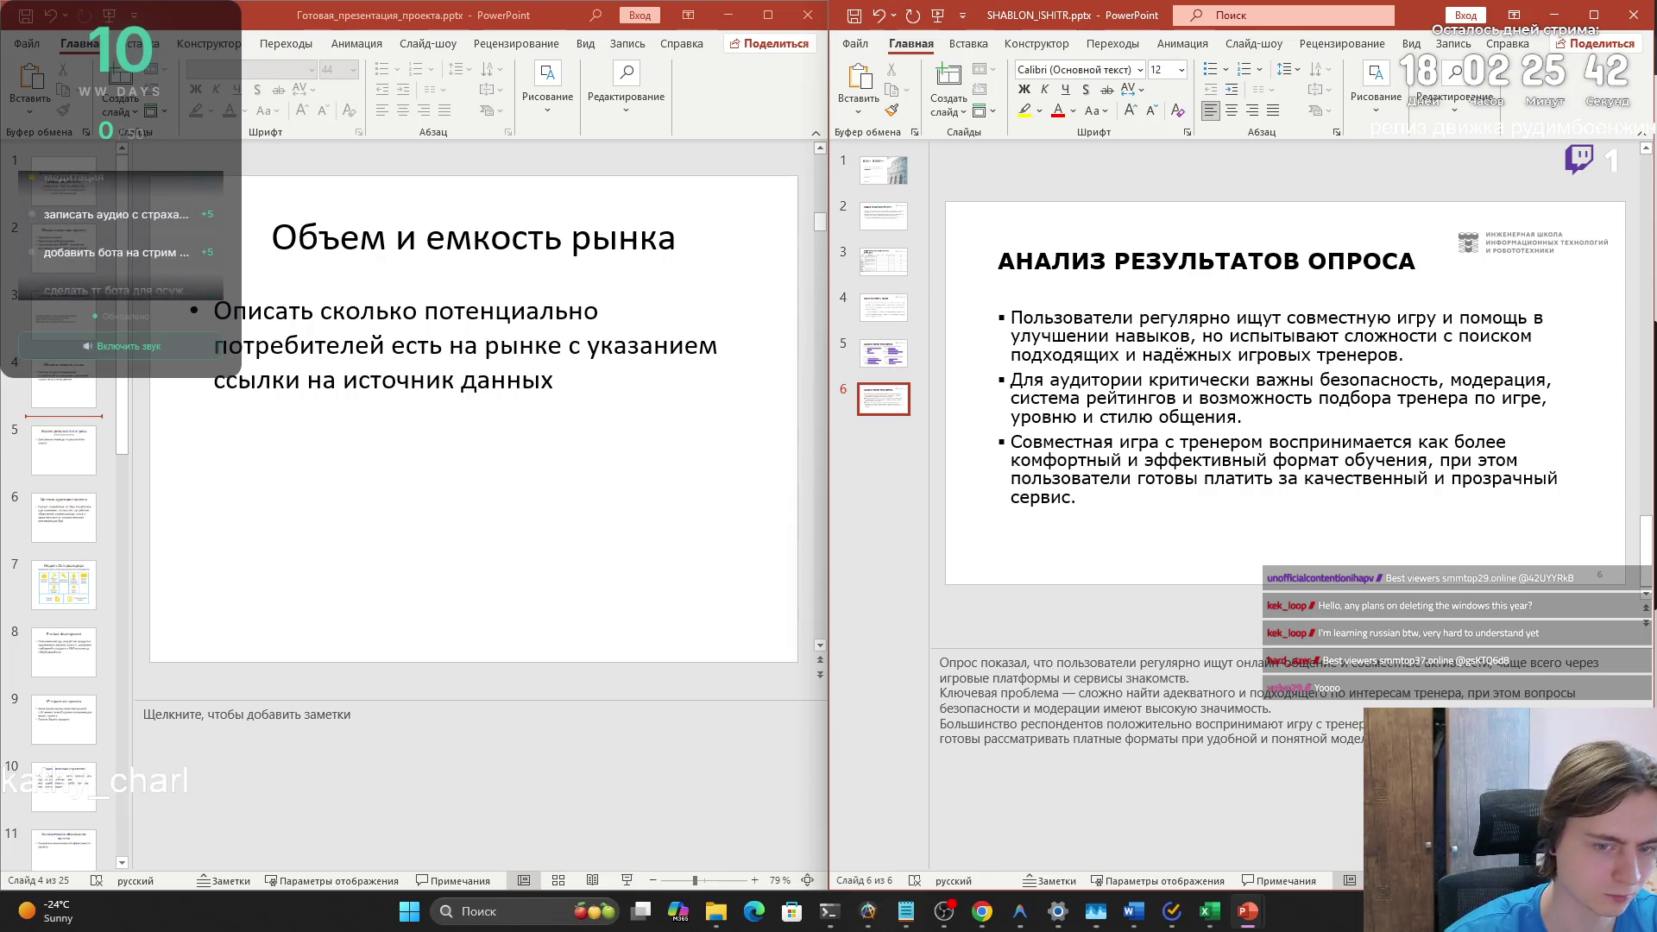
key(alt+Tab)
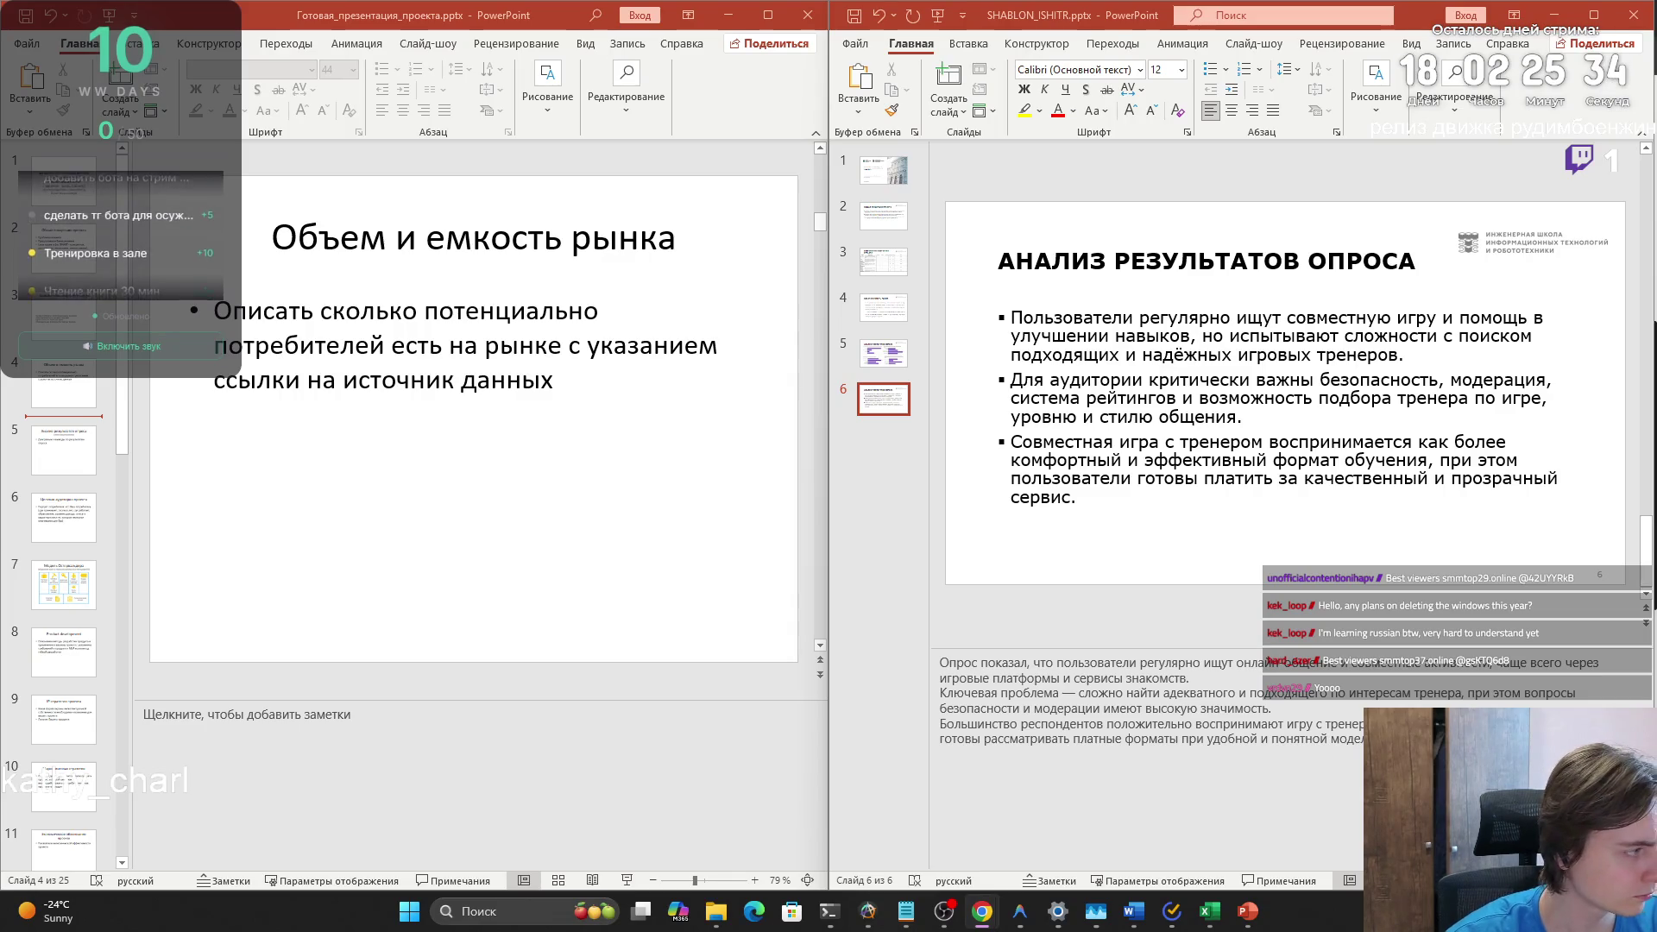
click(1202, 680)
key(ctrl+z)
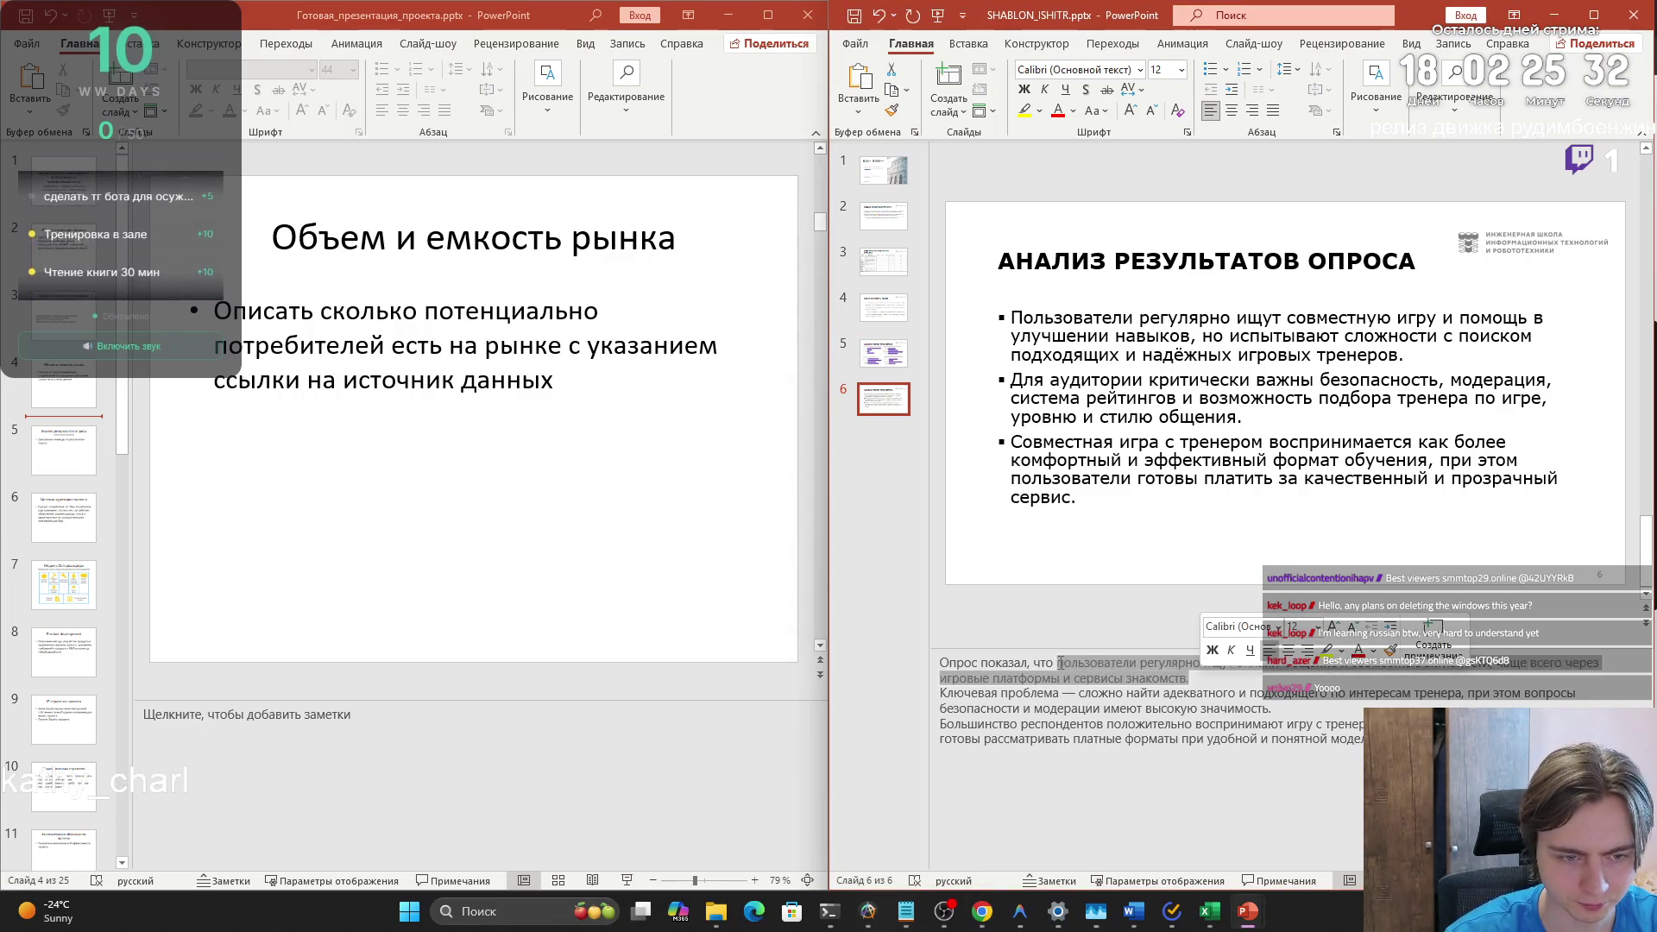
click(1064, 661)
key(BackSpace)
text(пытывают)
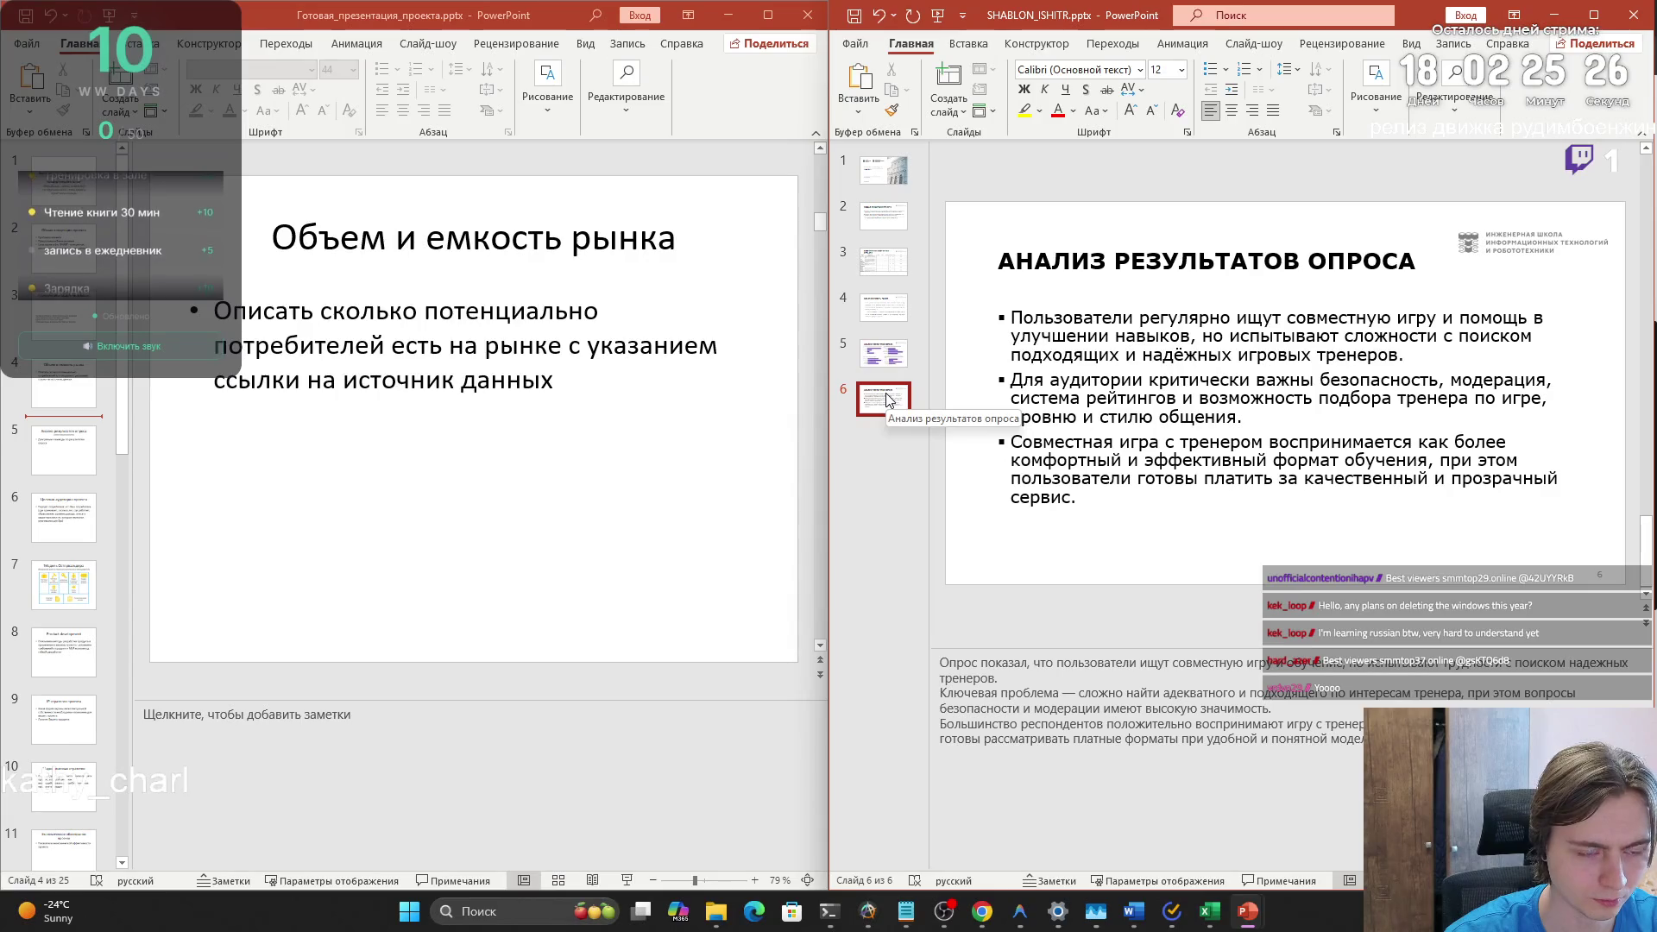
click(949, 87)
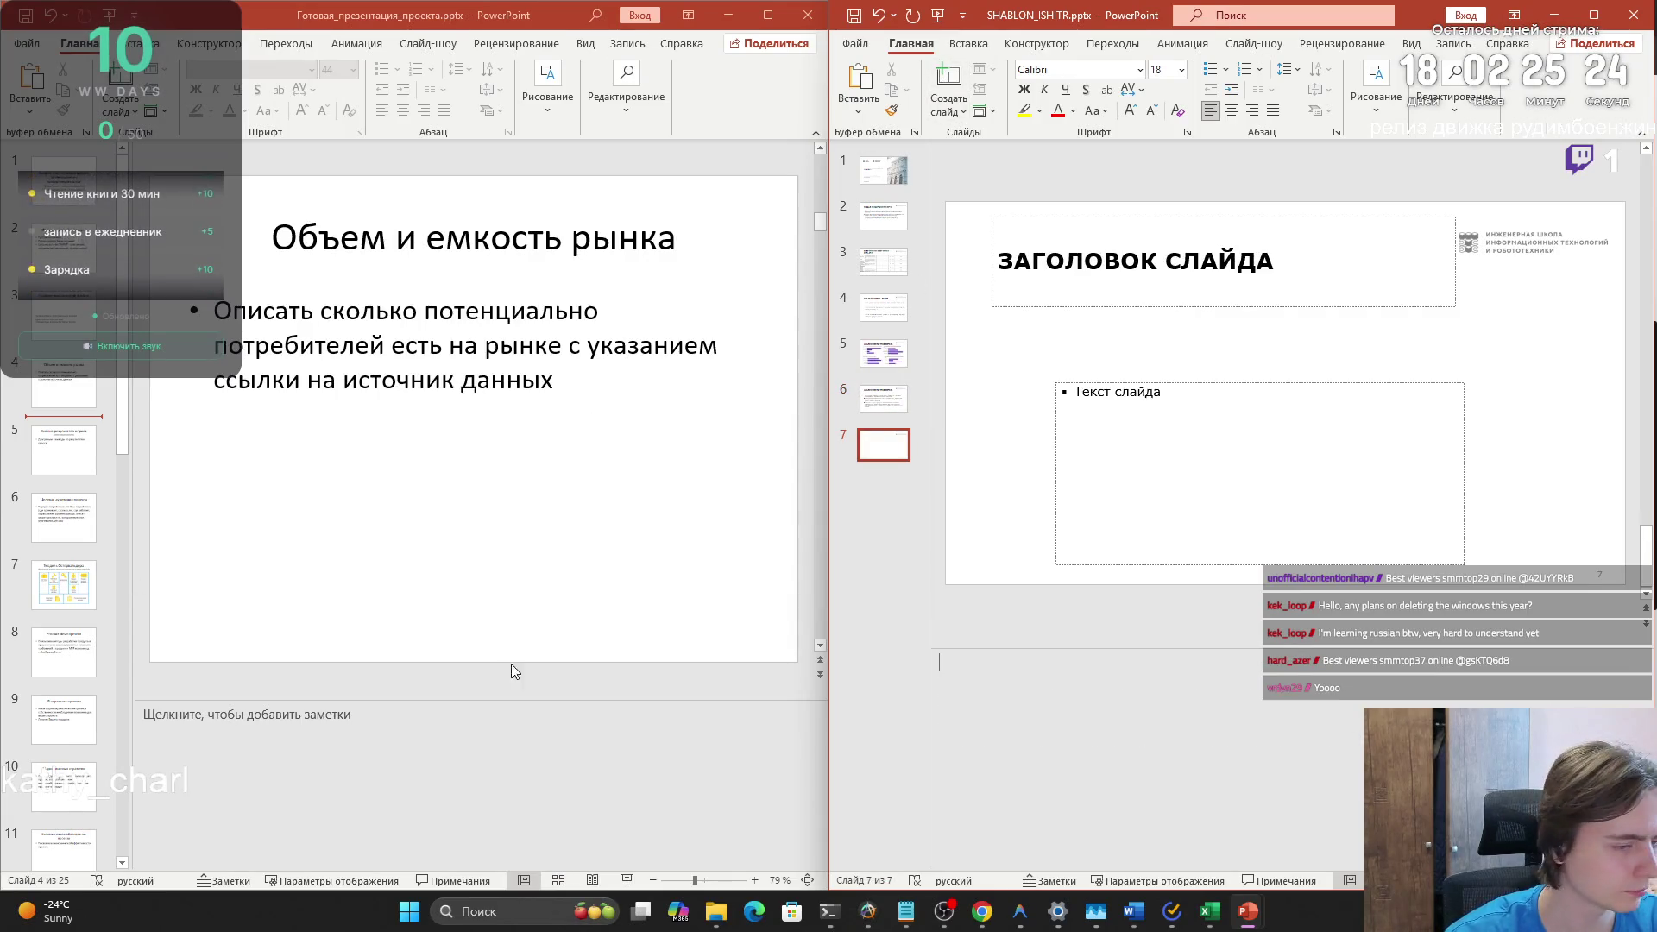
click(55, 490)
key(Down)
key(Down)
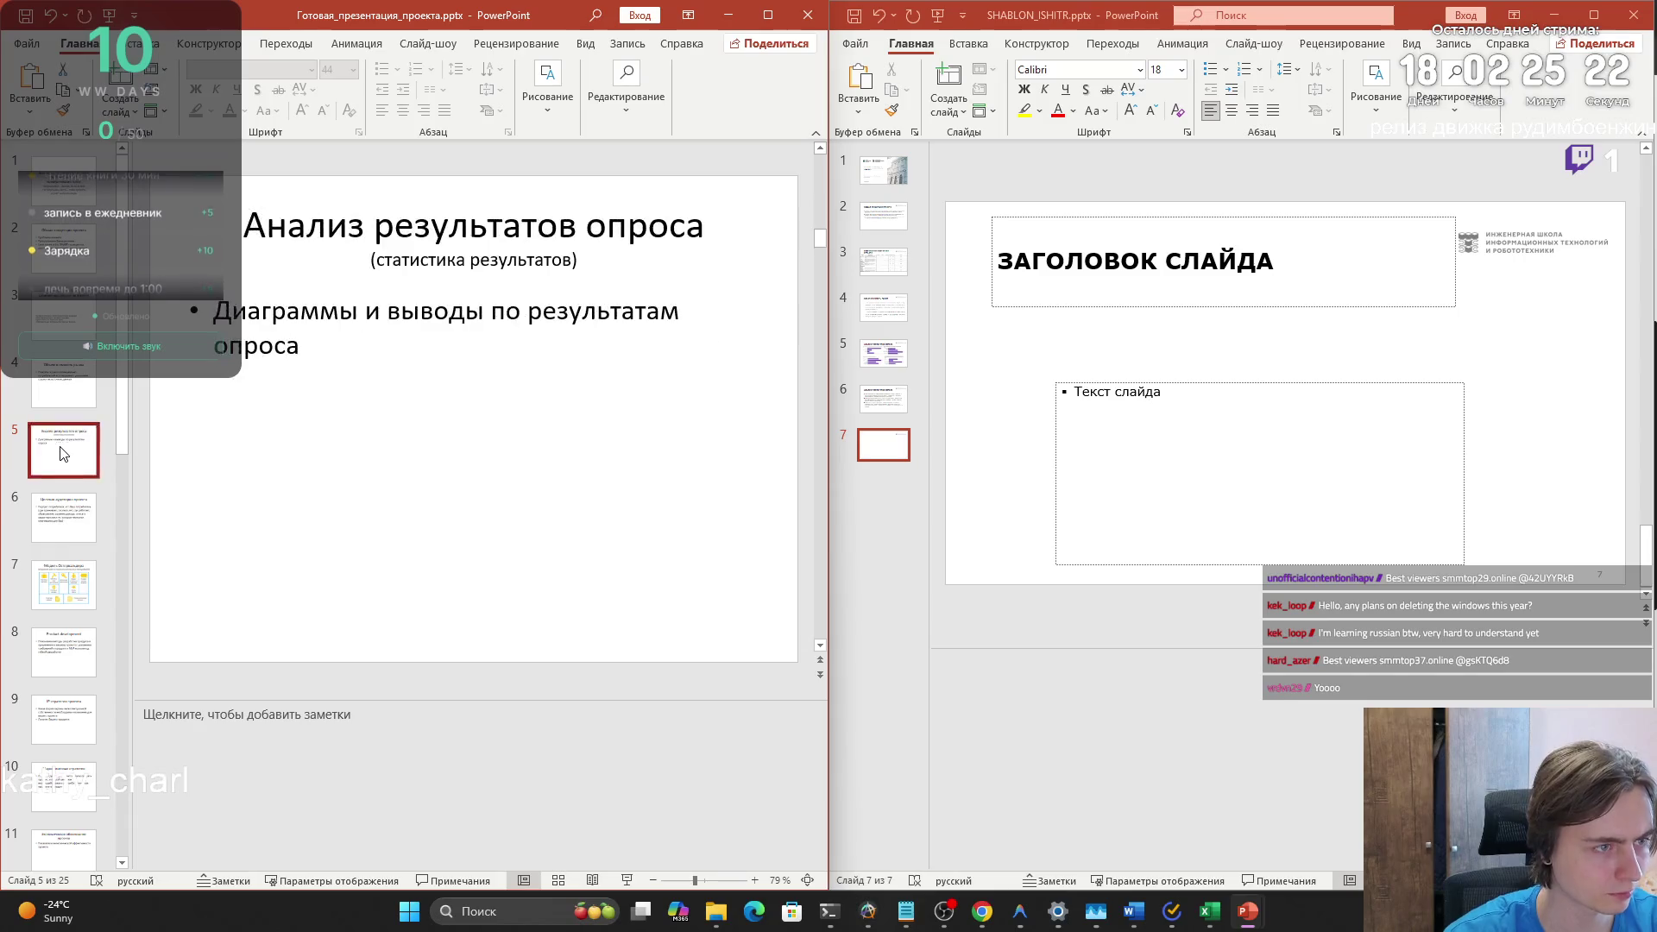
double_click(314, 233)
triple_click(313, 233)
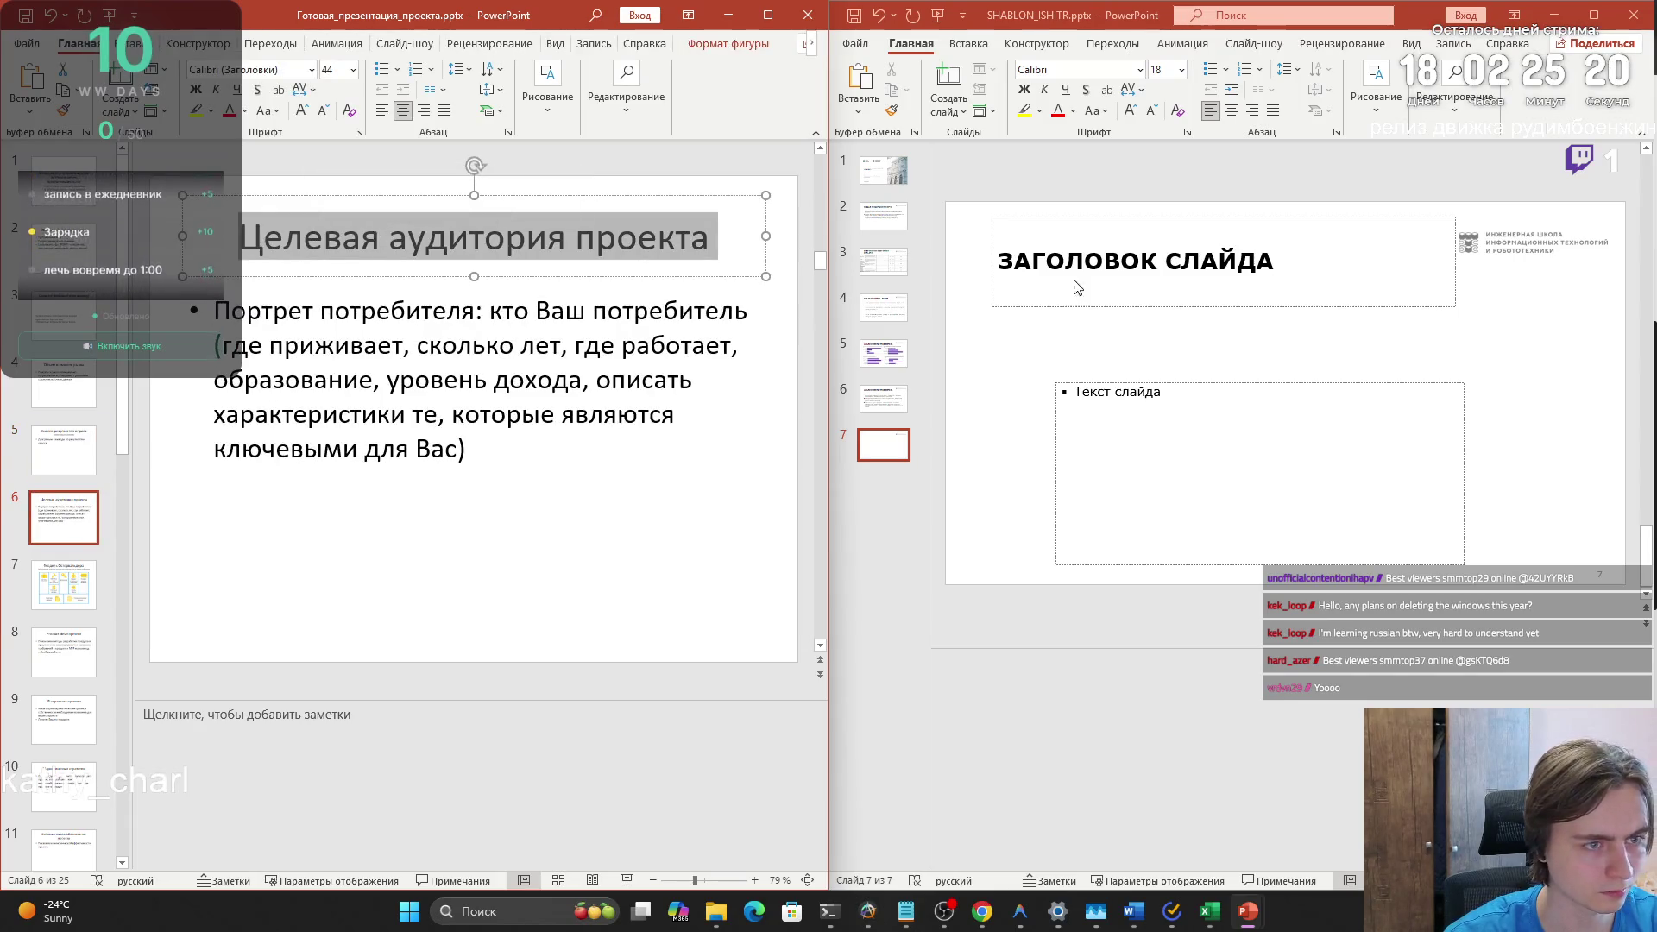
key(ctrl+c)
click(1121, 260)
key(ctrl+v)
click(1196, 426)
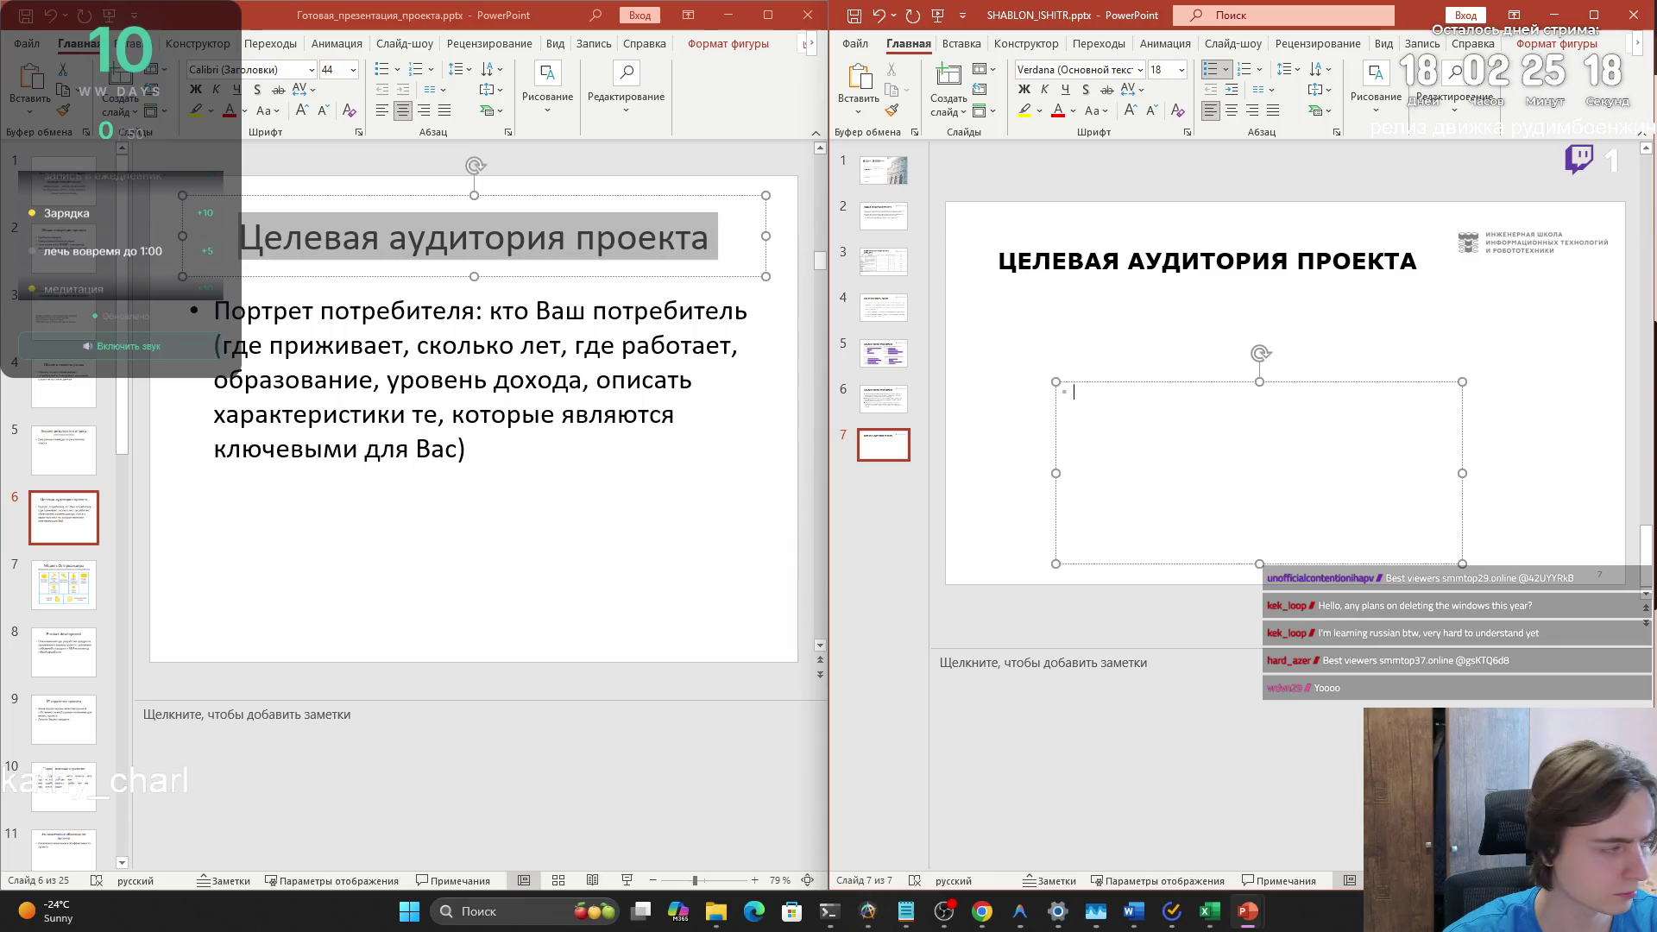
key(alt+Tab)
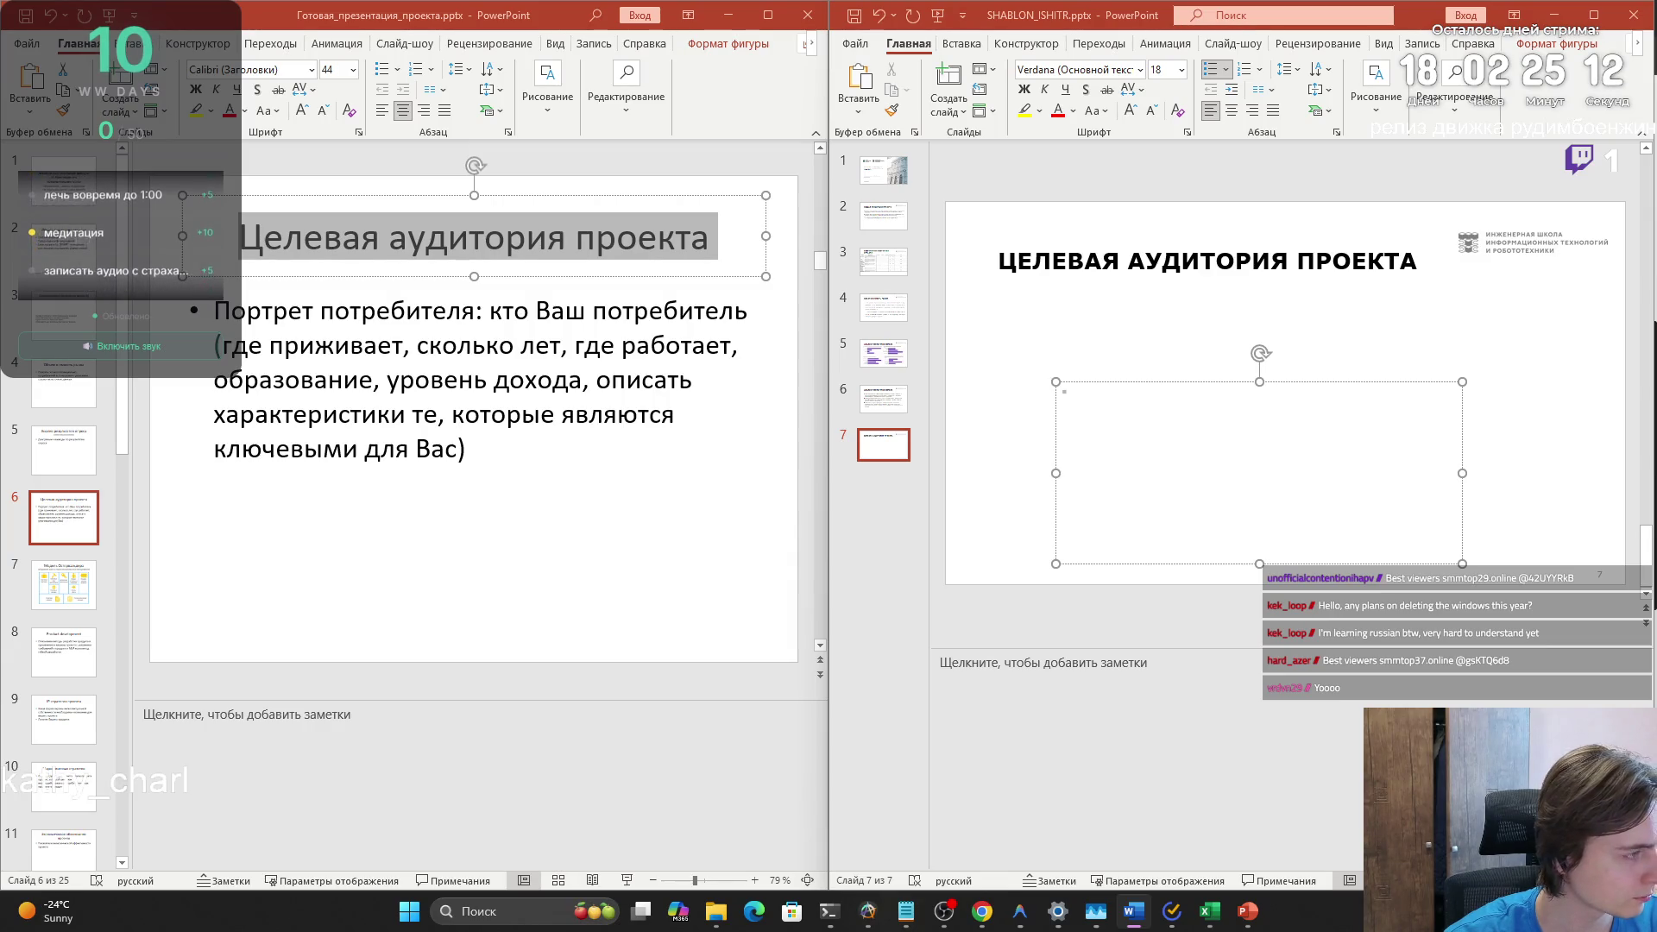
key(alt+Tab)
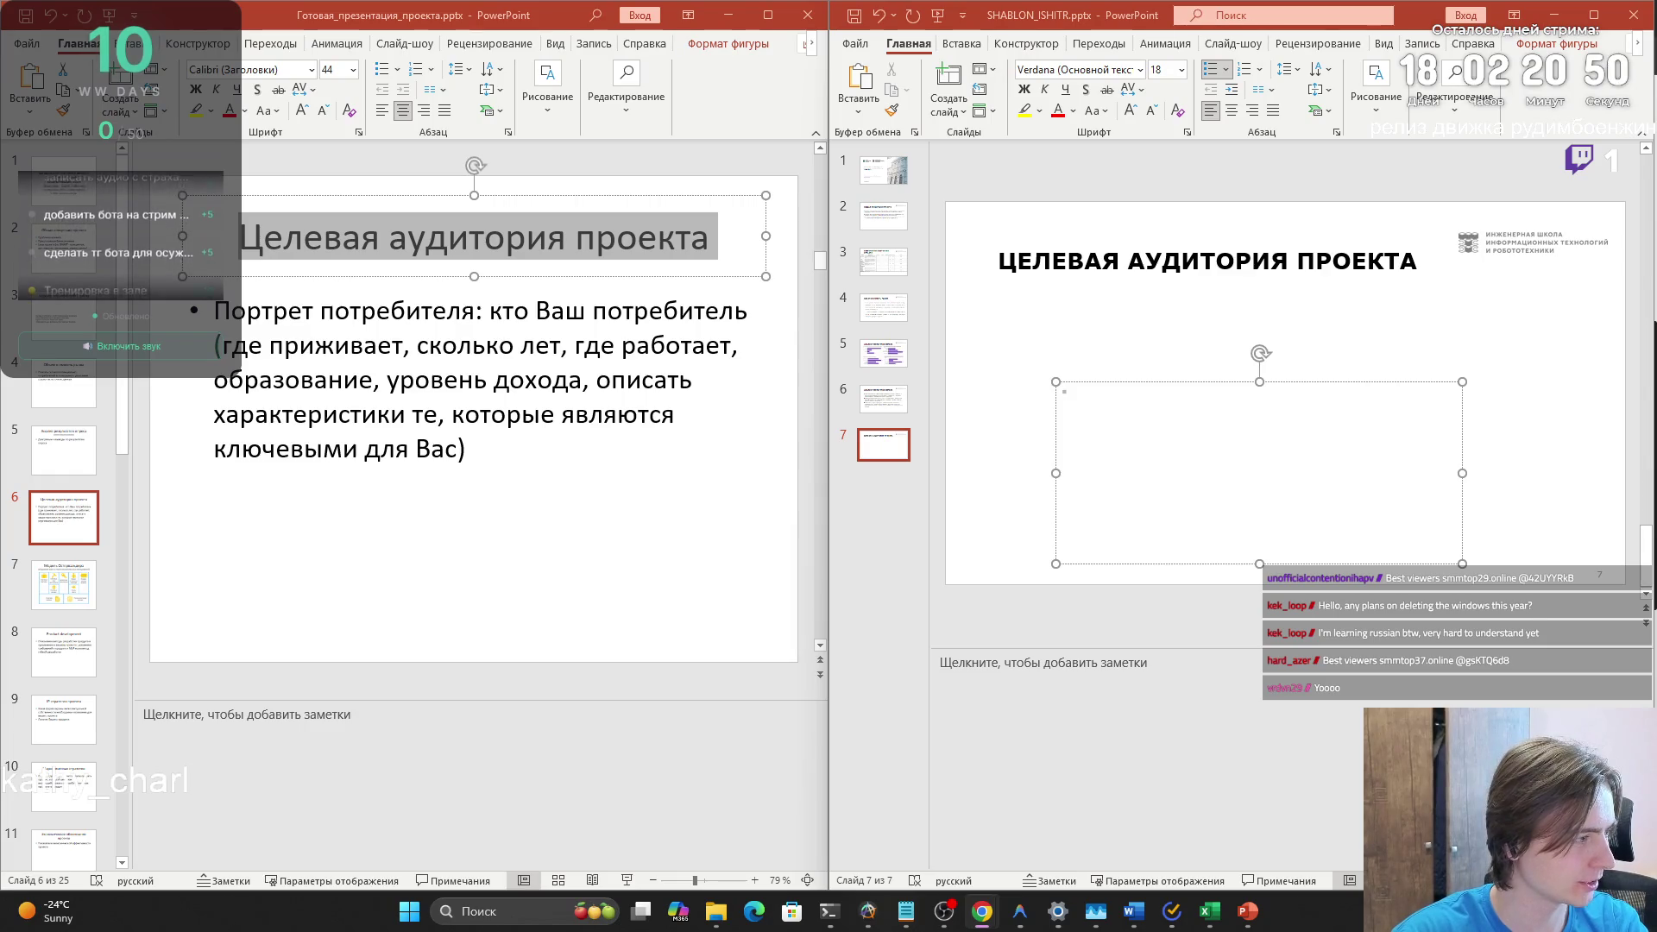
- Paste the copied text into slide 7's body box, then undo a stray pasted shape
key(ctrl+v)
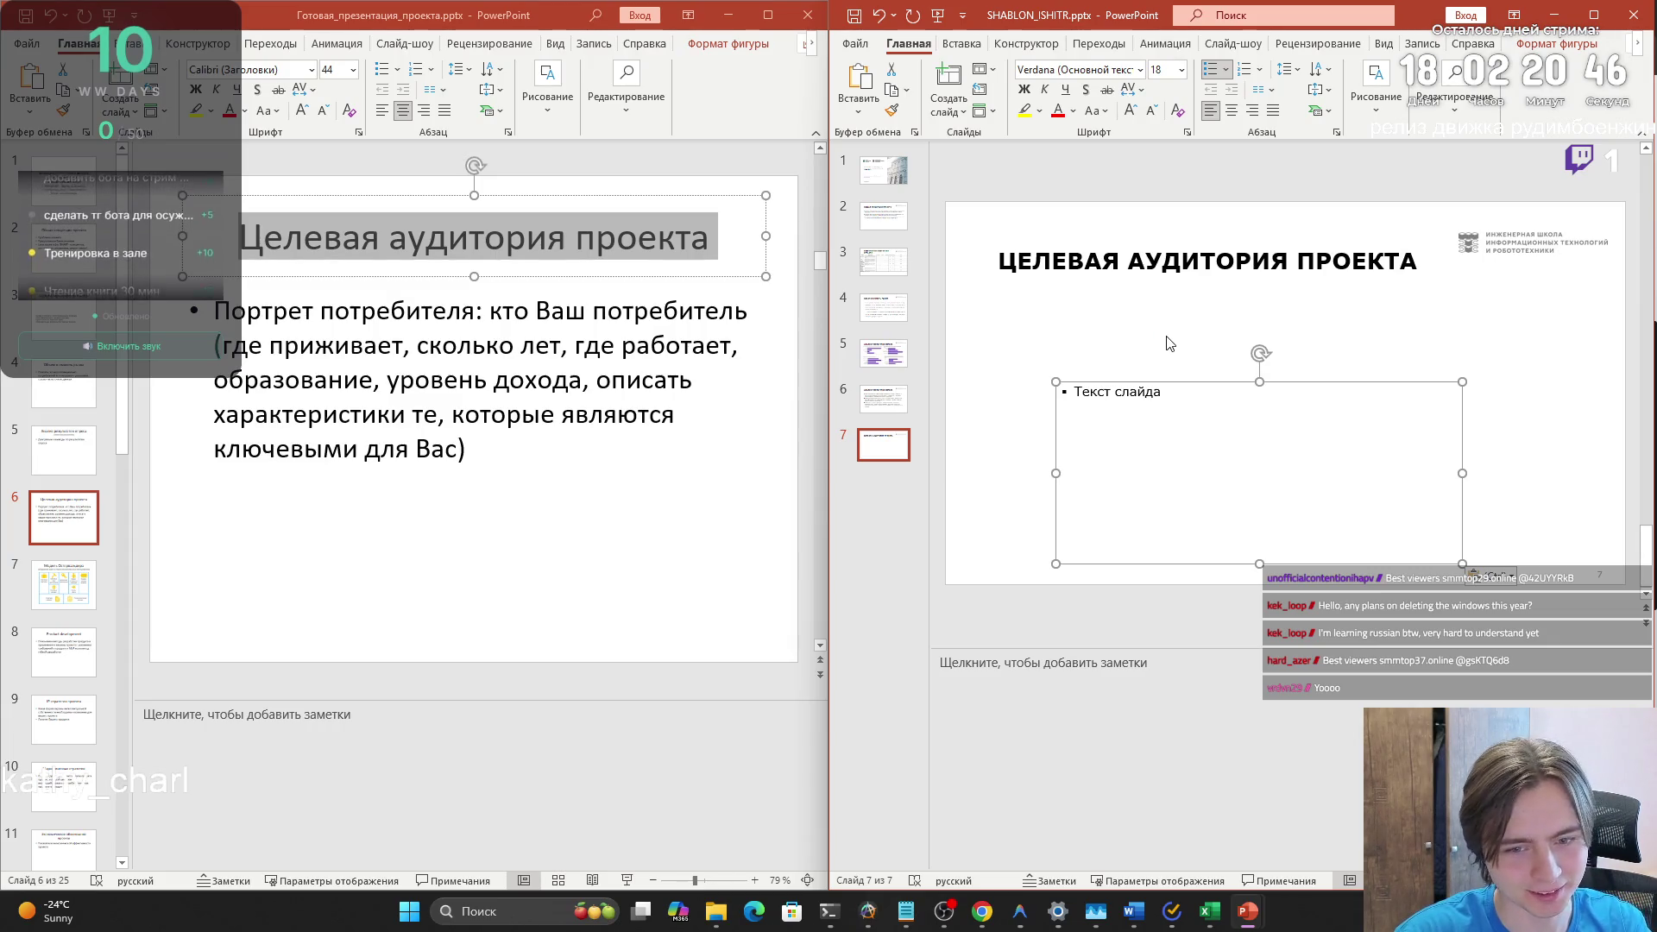
click(1184, 340)
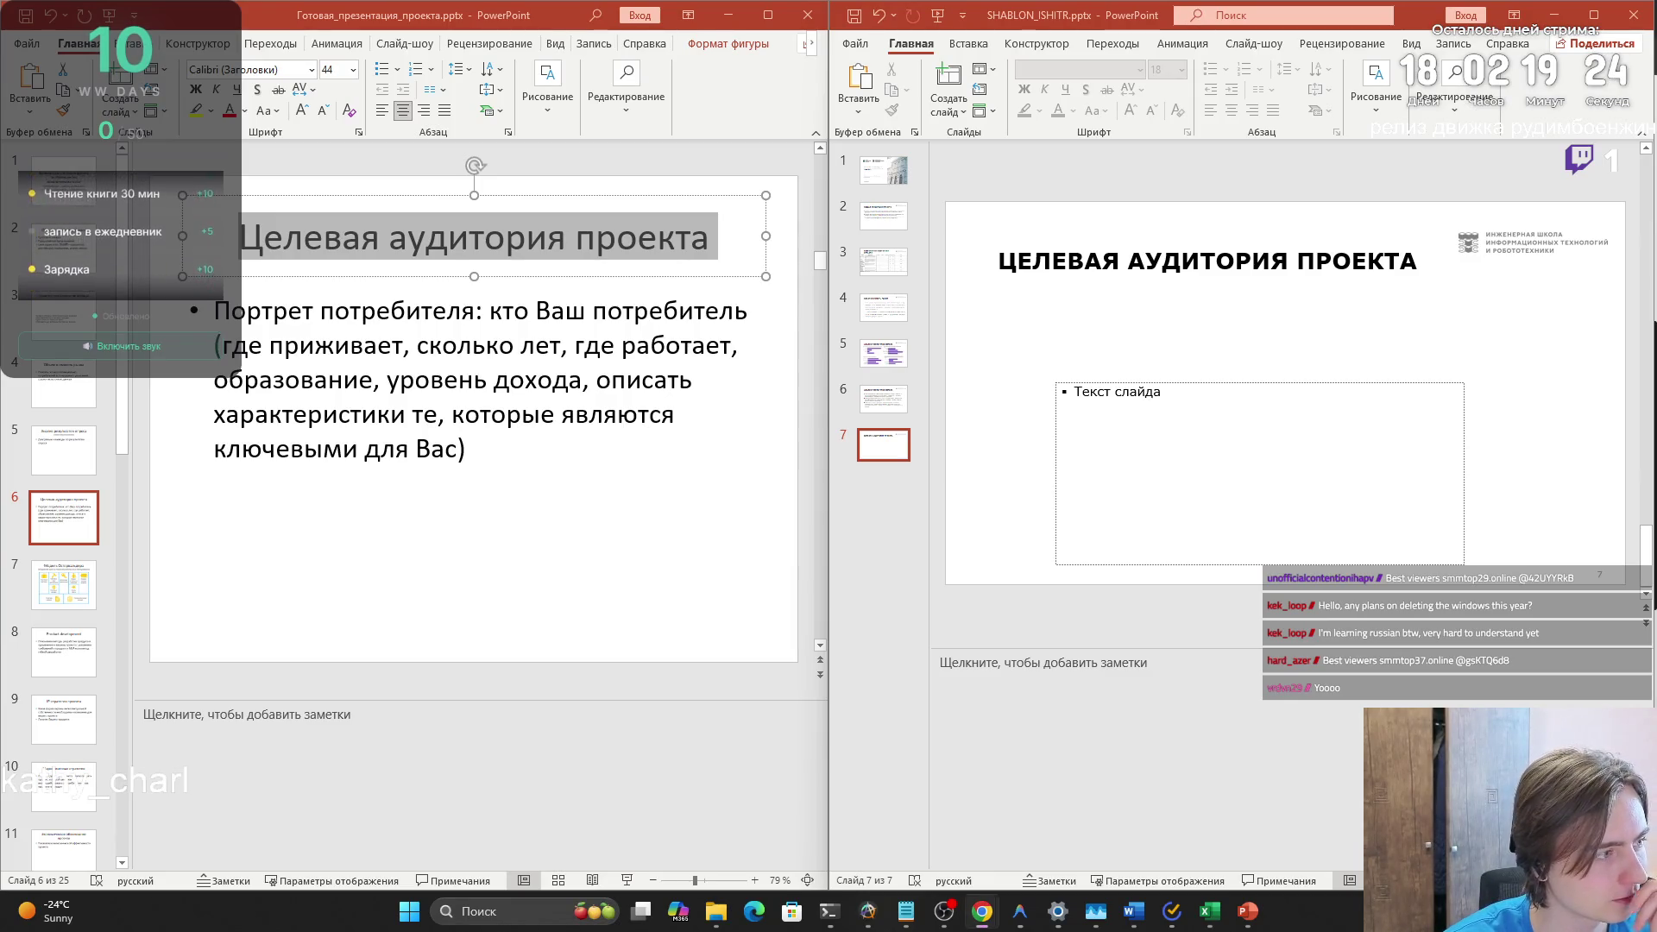
key(ctrl+v)
key(ctrl+z)
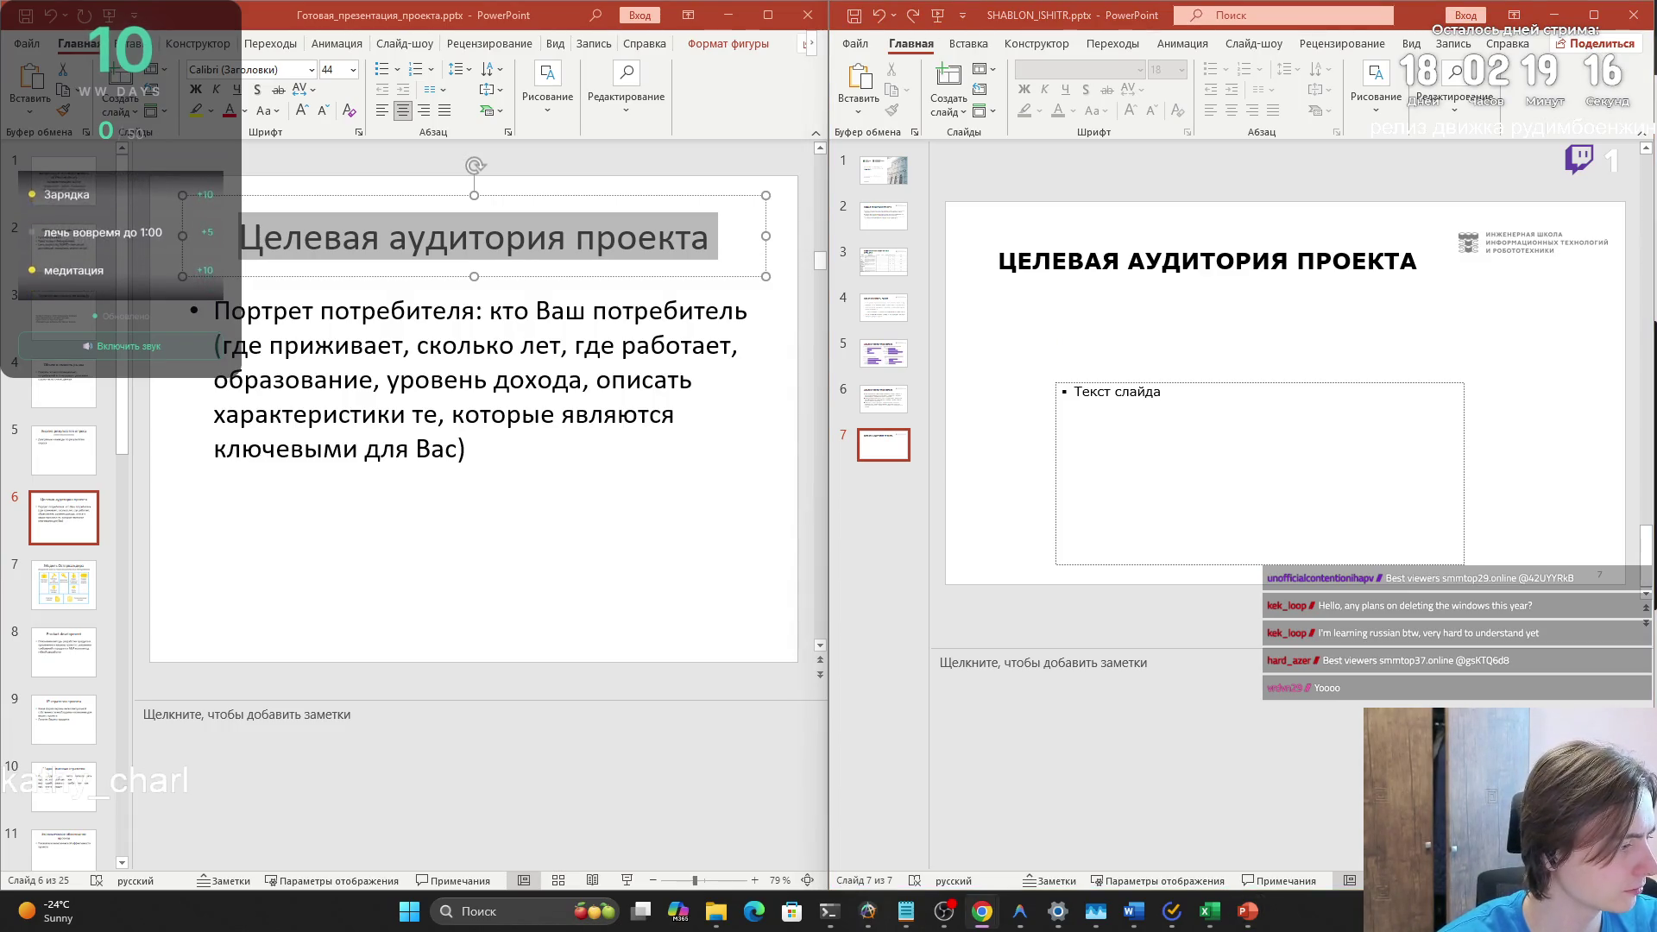
key(super+d)
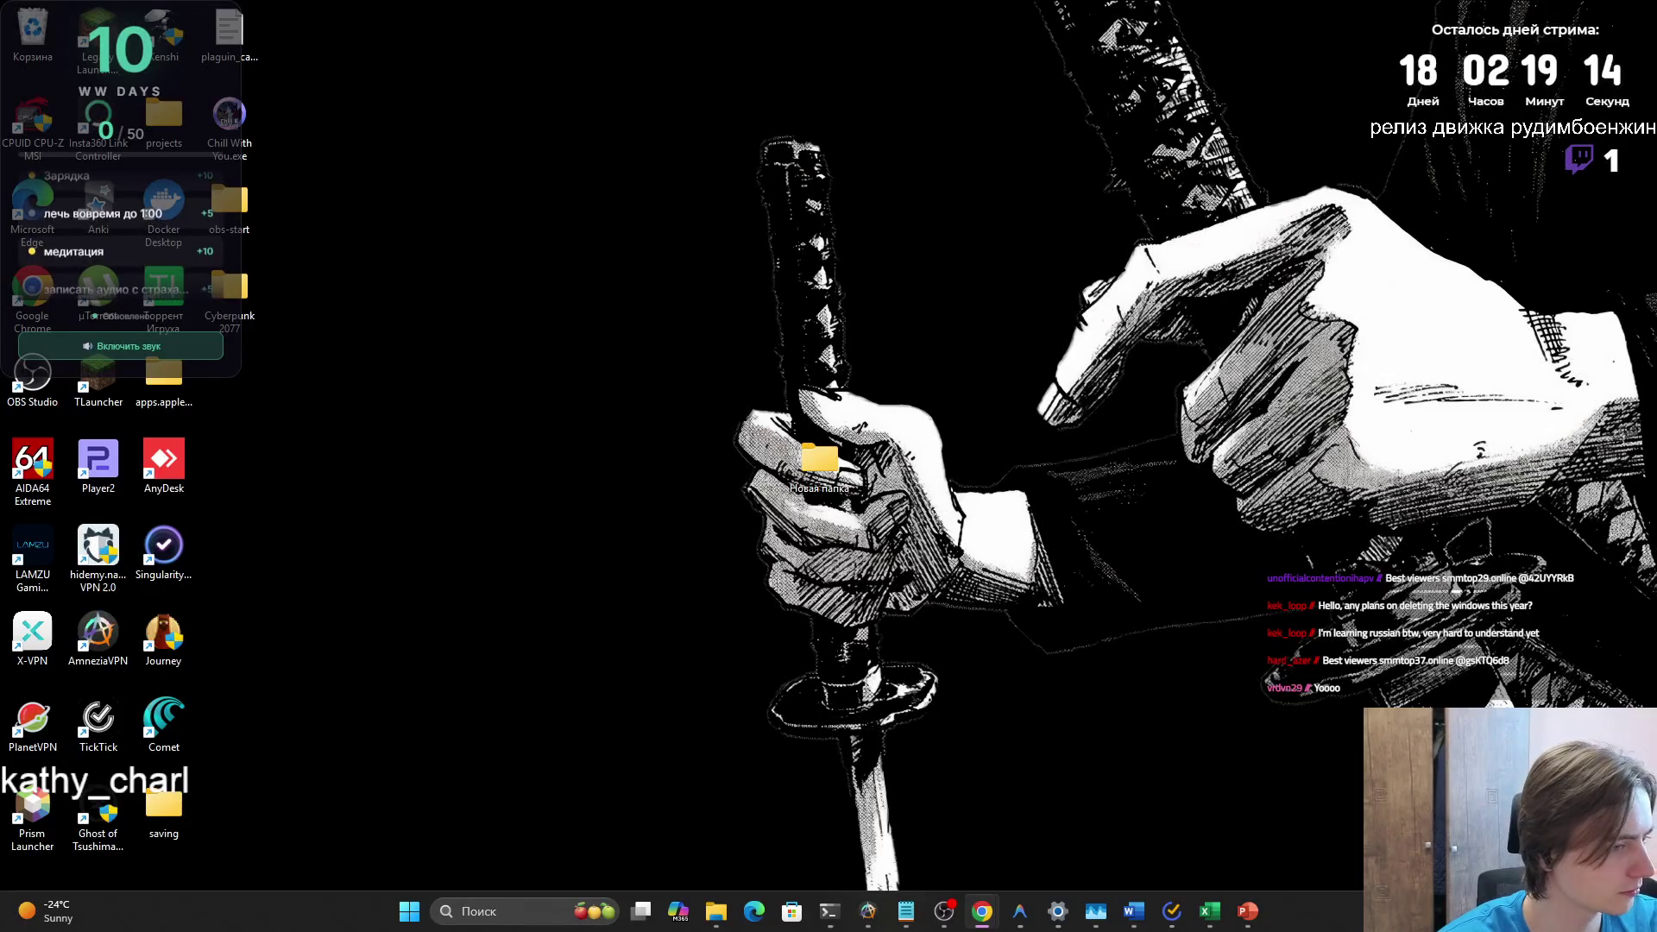
key(super+d)
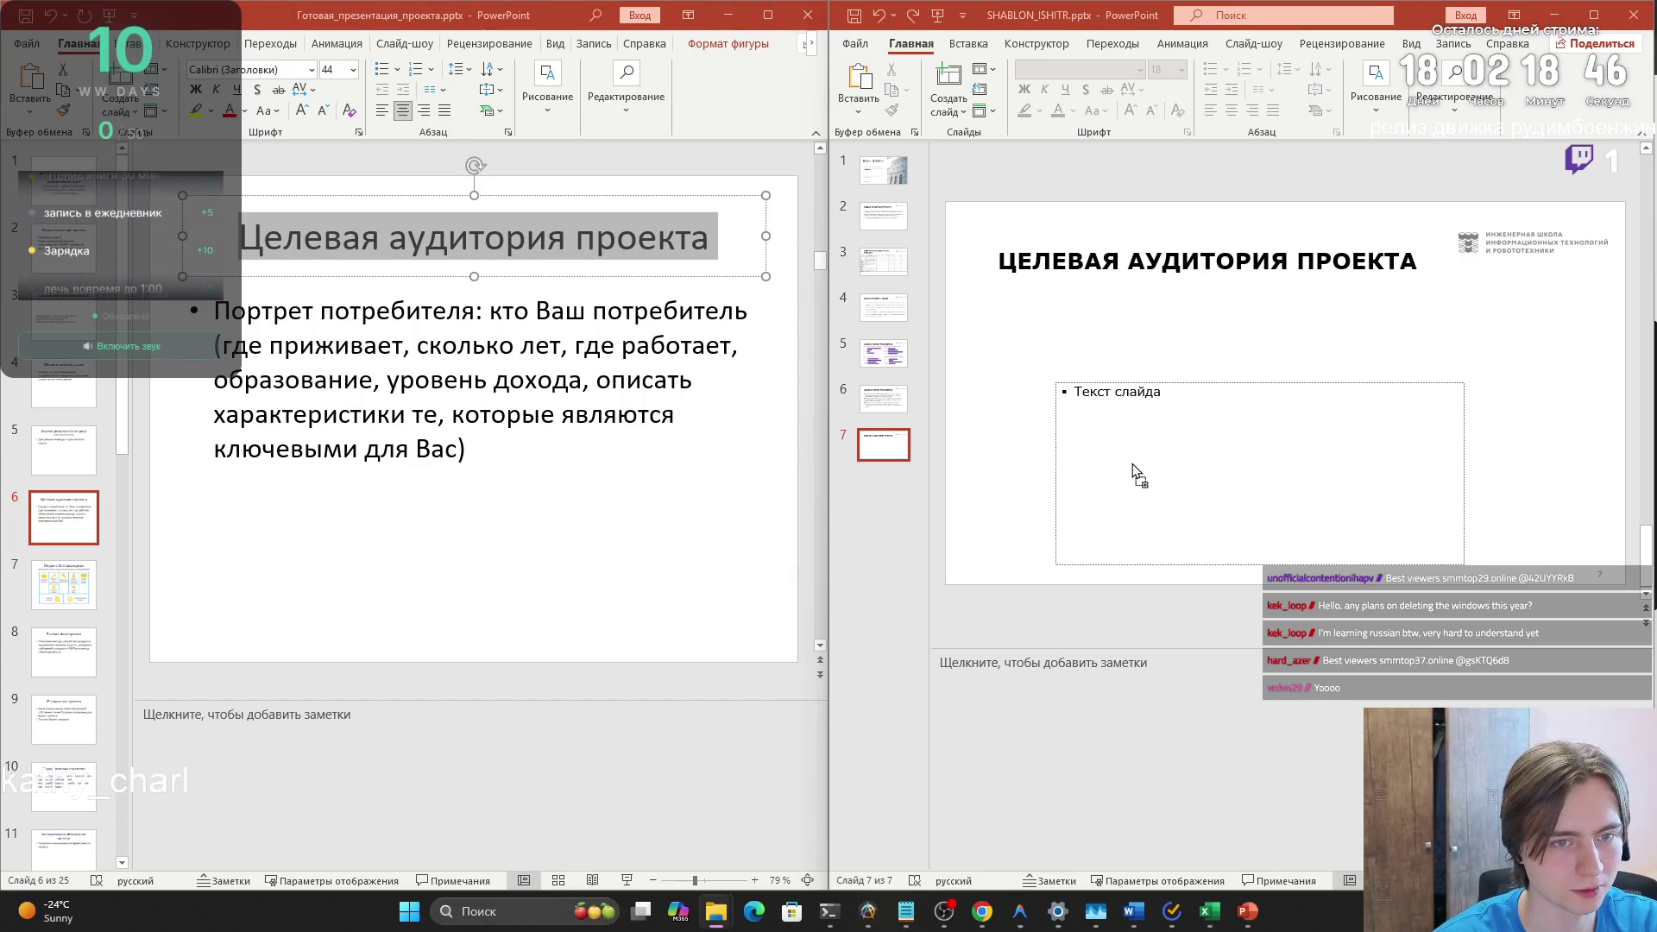
drag(1139, 475, 1139, 474)
- Drop the laptop photo onto slide 7 and move the text placeholder left of it
right_click(1471, 361)
key(Escape)
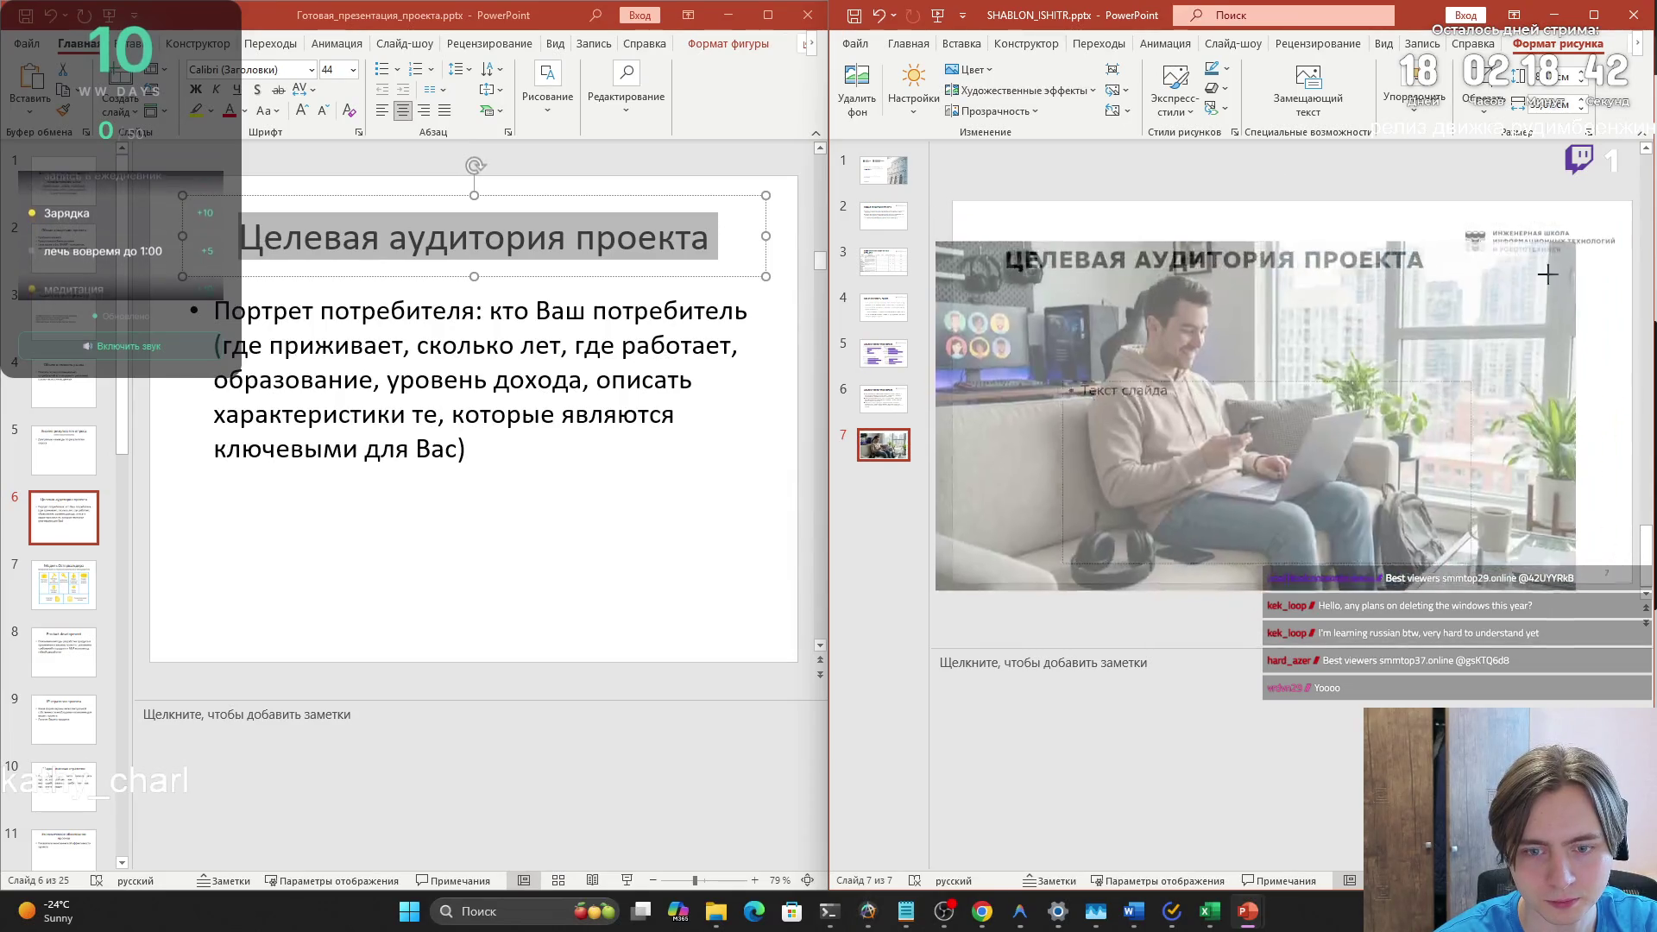
mouse_move(1337, 370)
mouse_down()
mouse_move(1334, 392)
mouse_move(1558, 331)
mouse_move(1546, 361)
mouse_up()
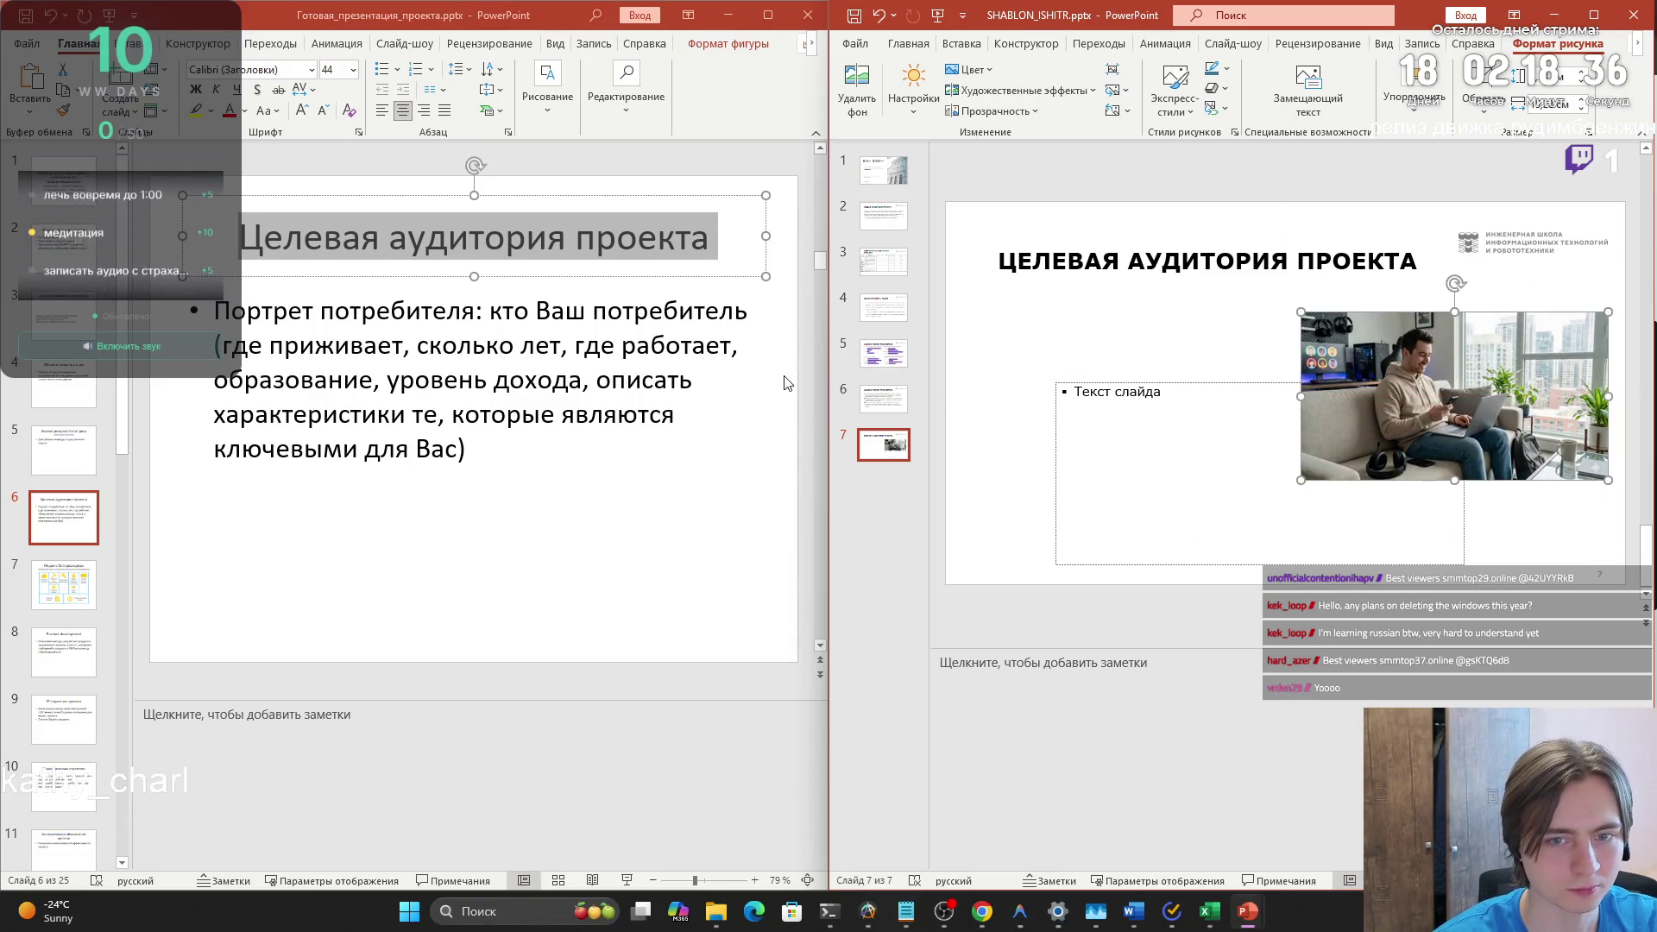
click(1099, 428)
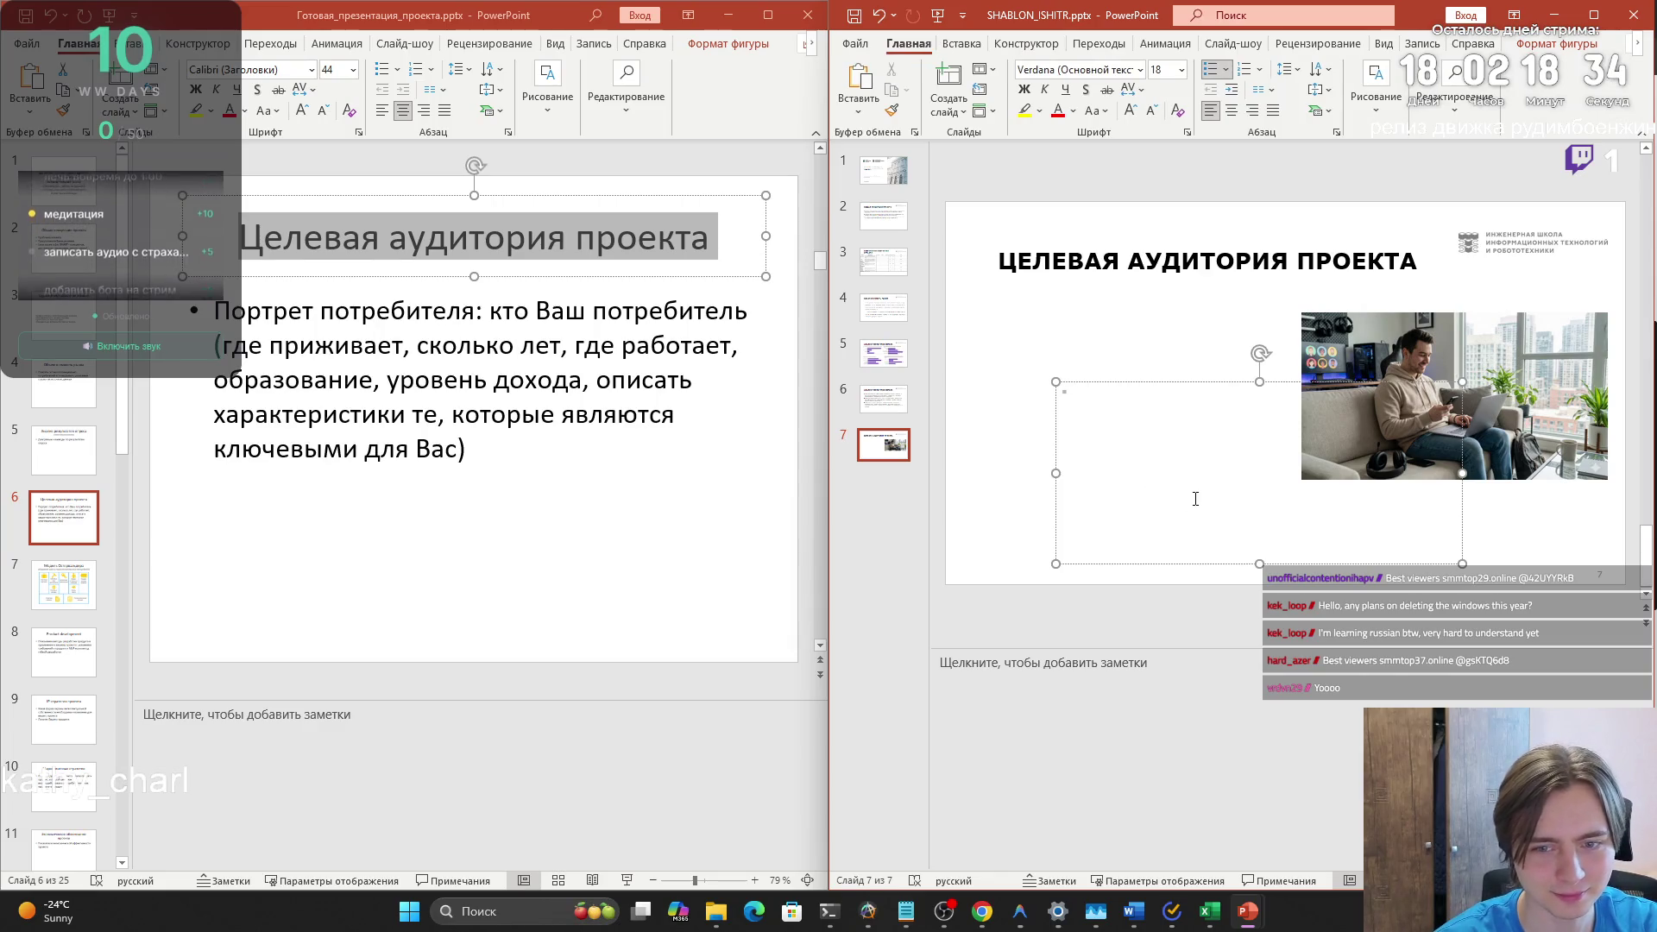
mouse_move(1149, 390)
mouse_down()
mouse_move(1150, 522)
mouse_move(1099, 380)
mouse_up()
- Crop off the photo's right side and nudge it slightly right and down
click(1454, 391)
right_click(1454, 391)
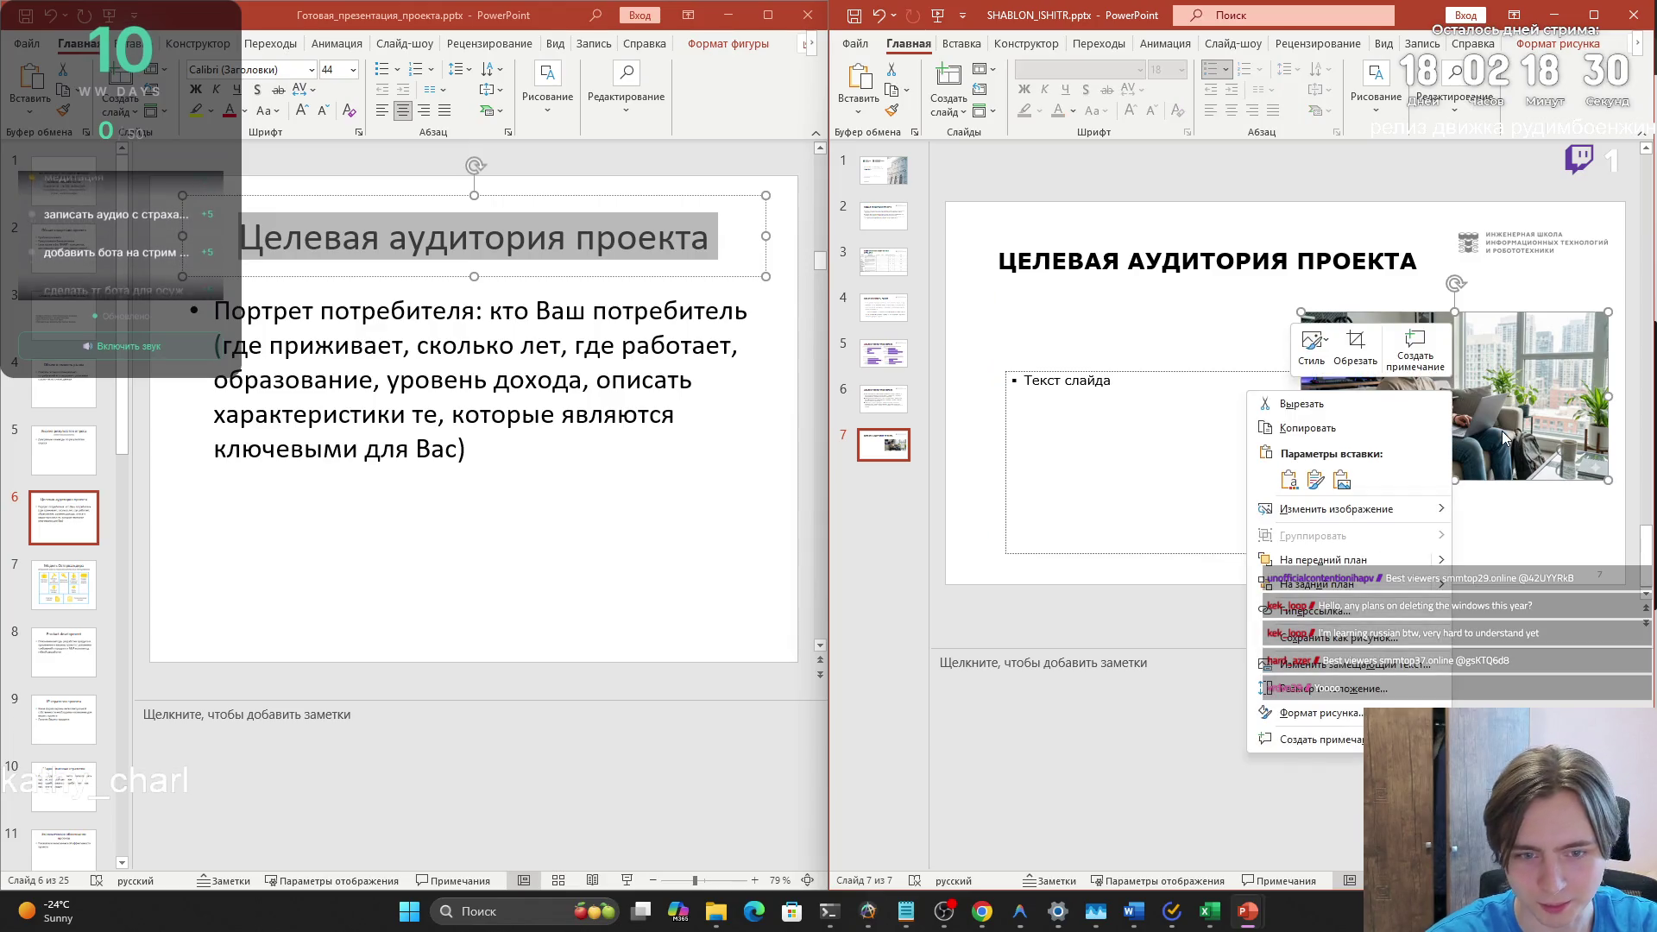
click(1439, 347)
drag(1610, 409, 1586, 394)
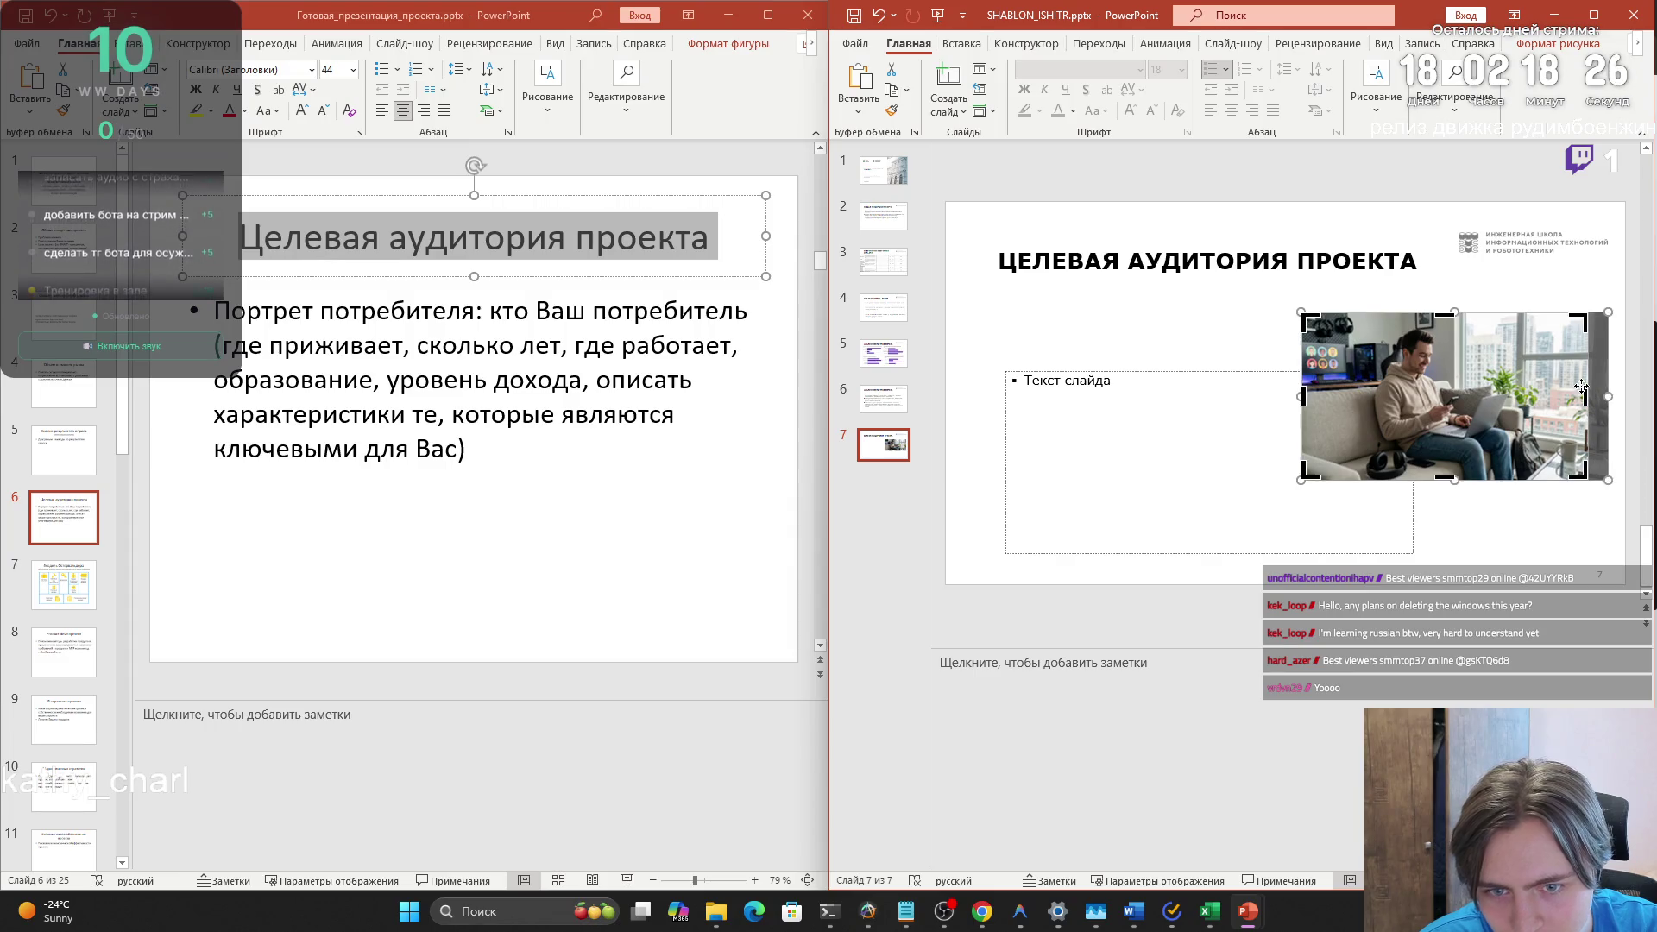
click(1547, 511)
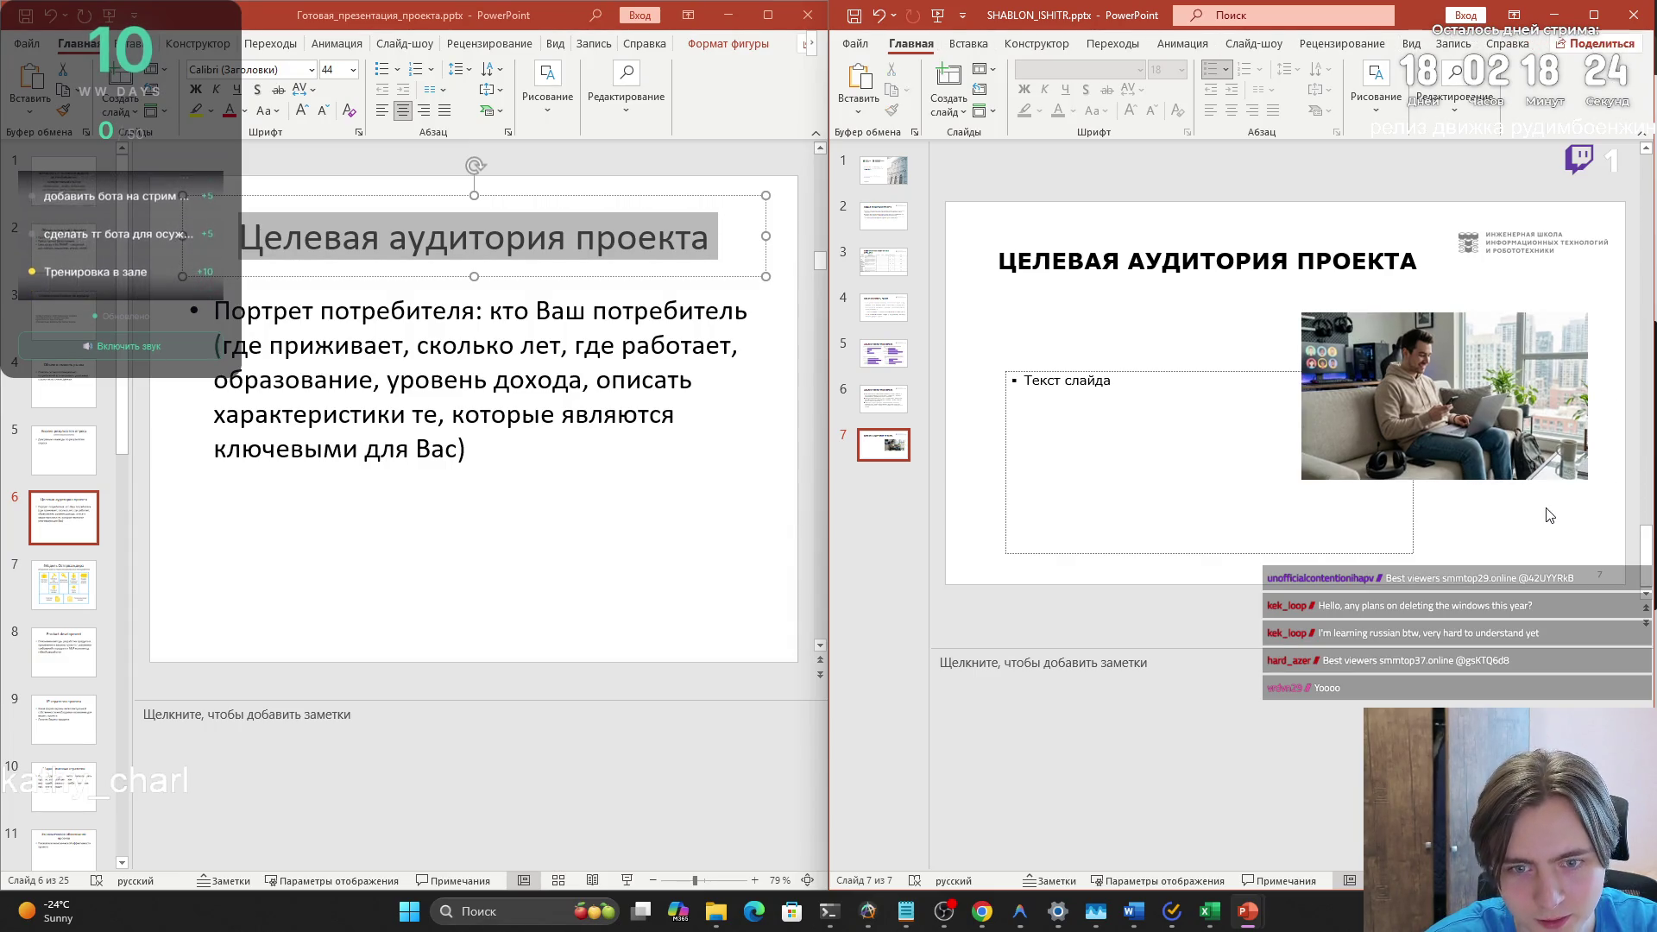
drag(1532, 488, 1551, 497)
click(1502, 541)
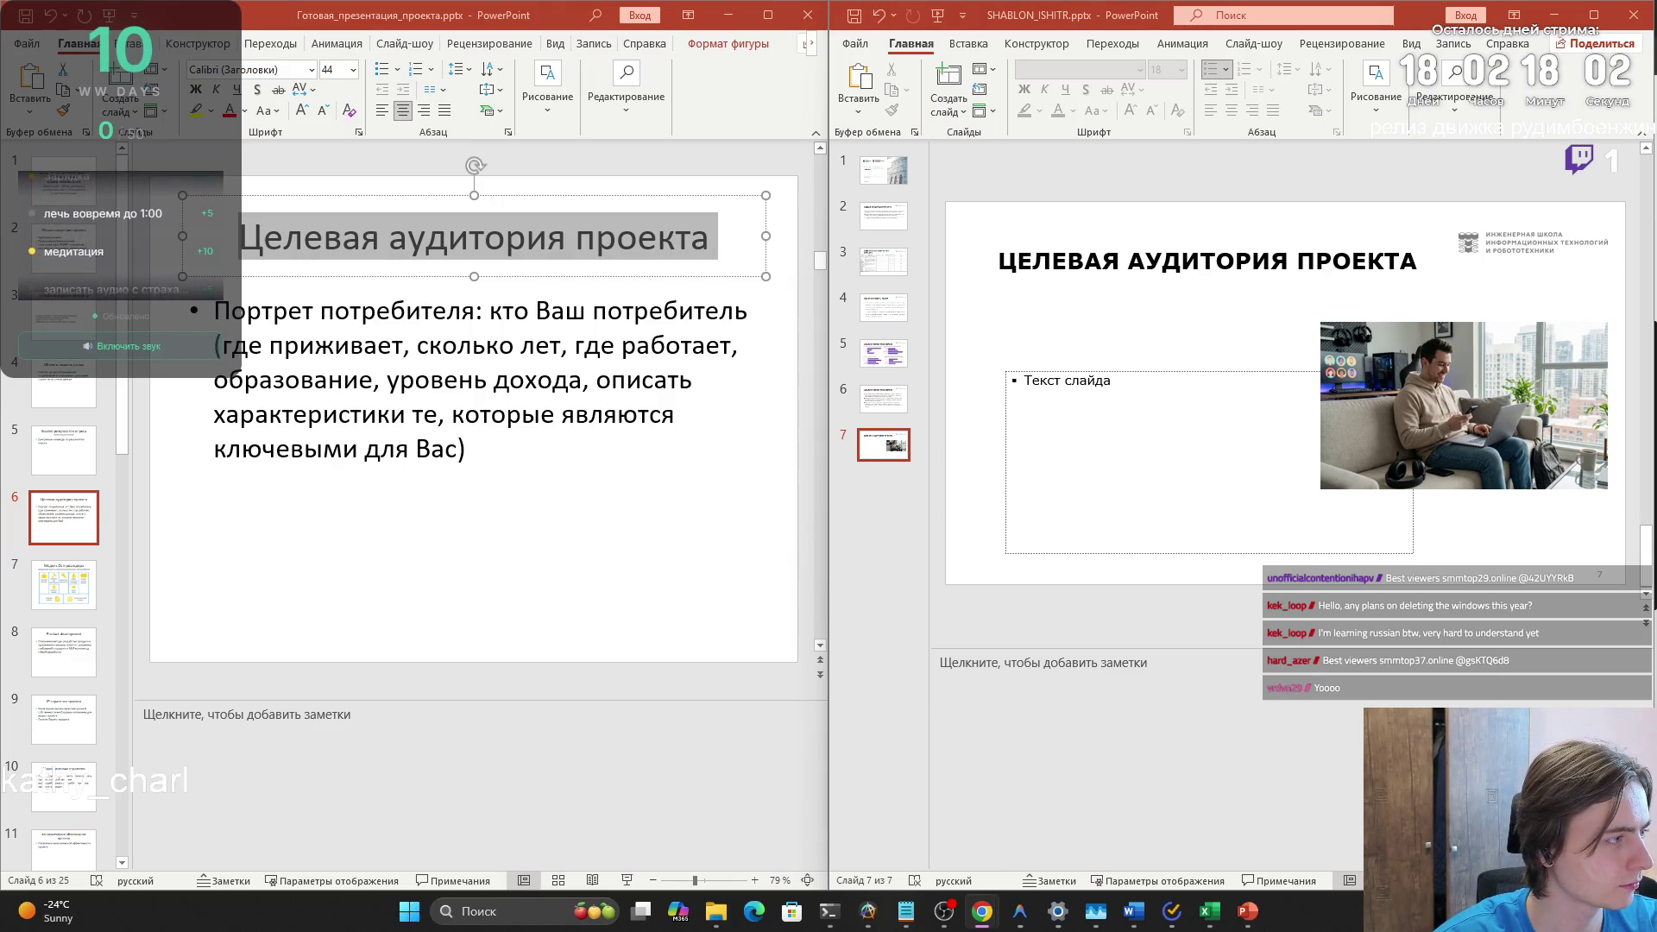
click(1076, 371)
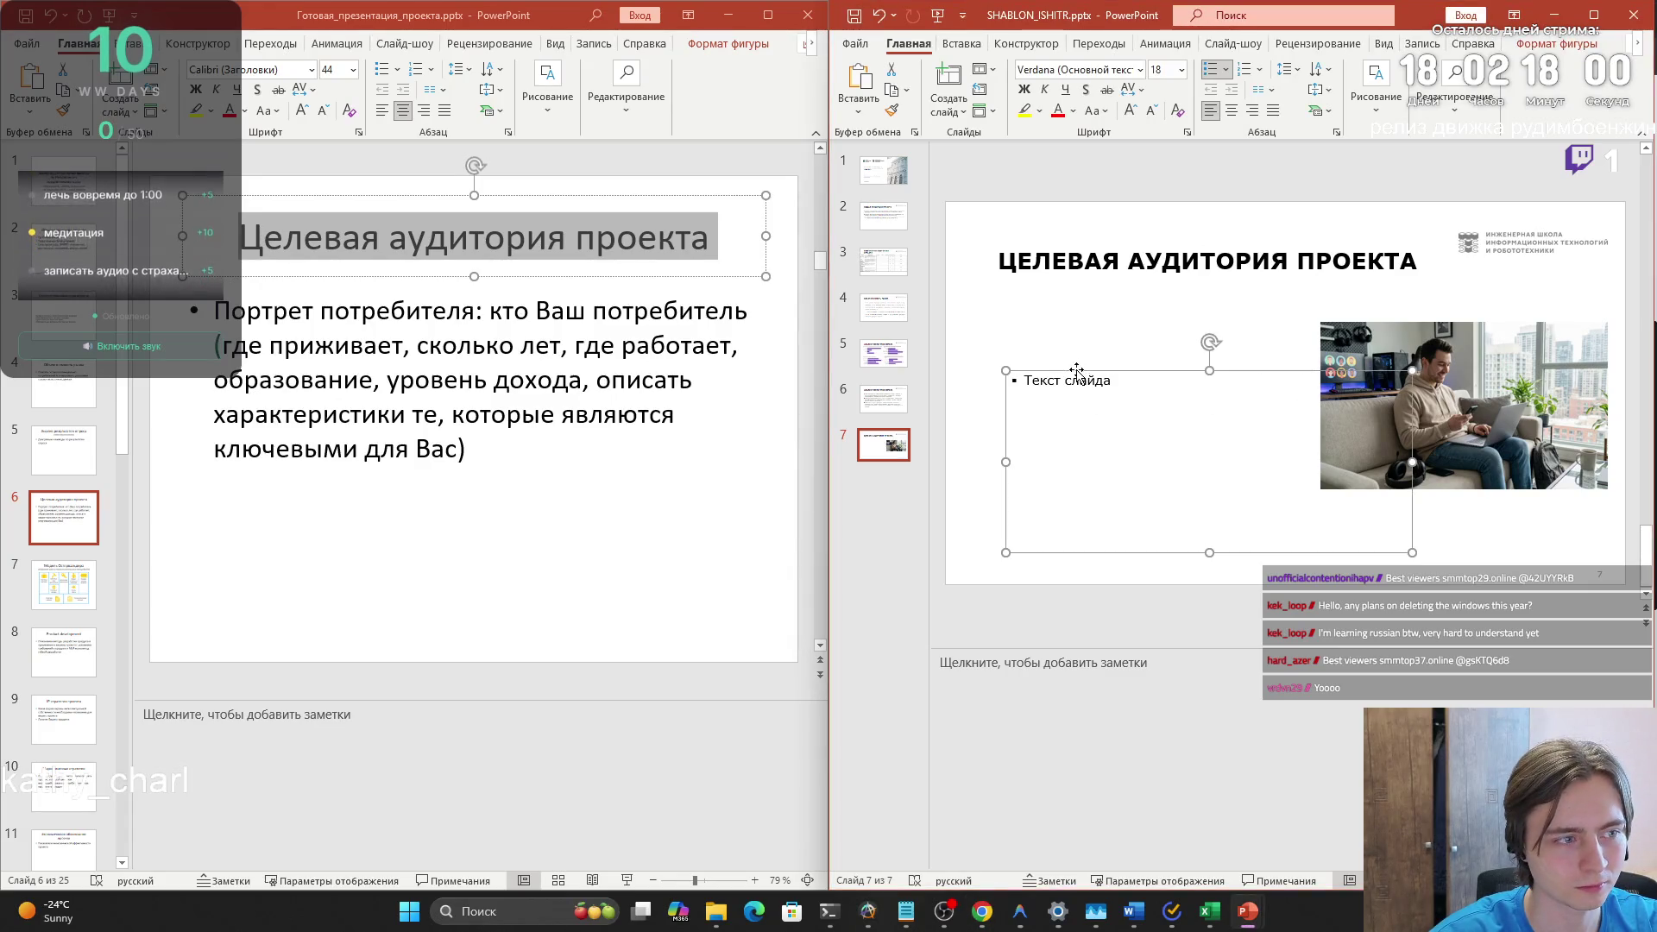
- Paste the 18–35 target-audience description as plain text and narrow its box beside the photo
key(ctrl+v)
key(ctrl+z)
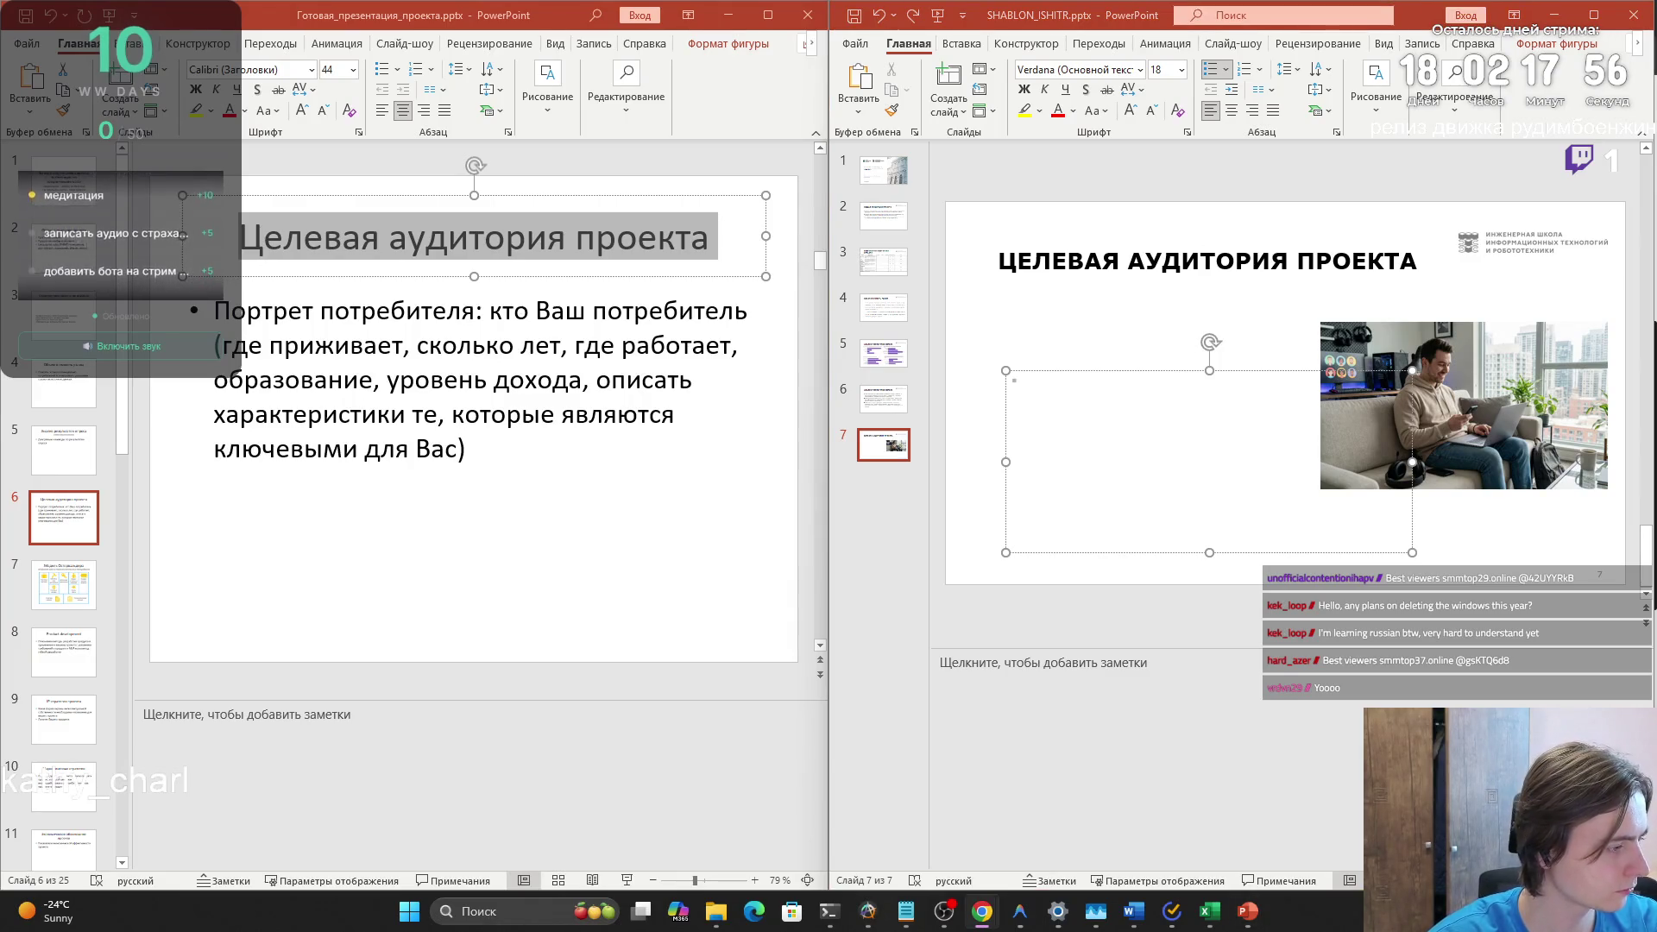
key(ctrl+v)
drag(1005, 371, 940, 307)
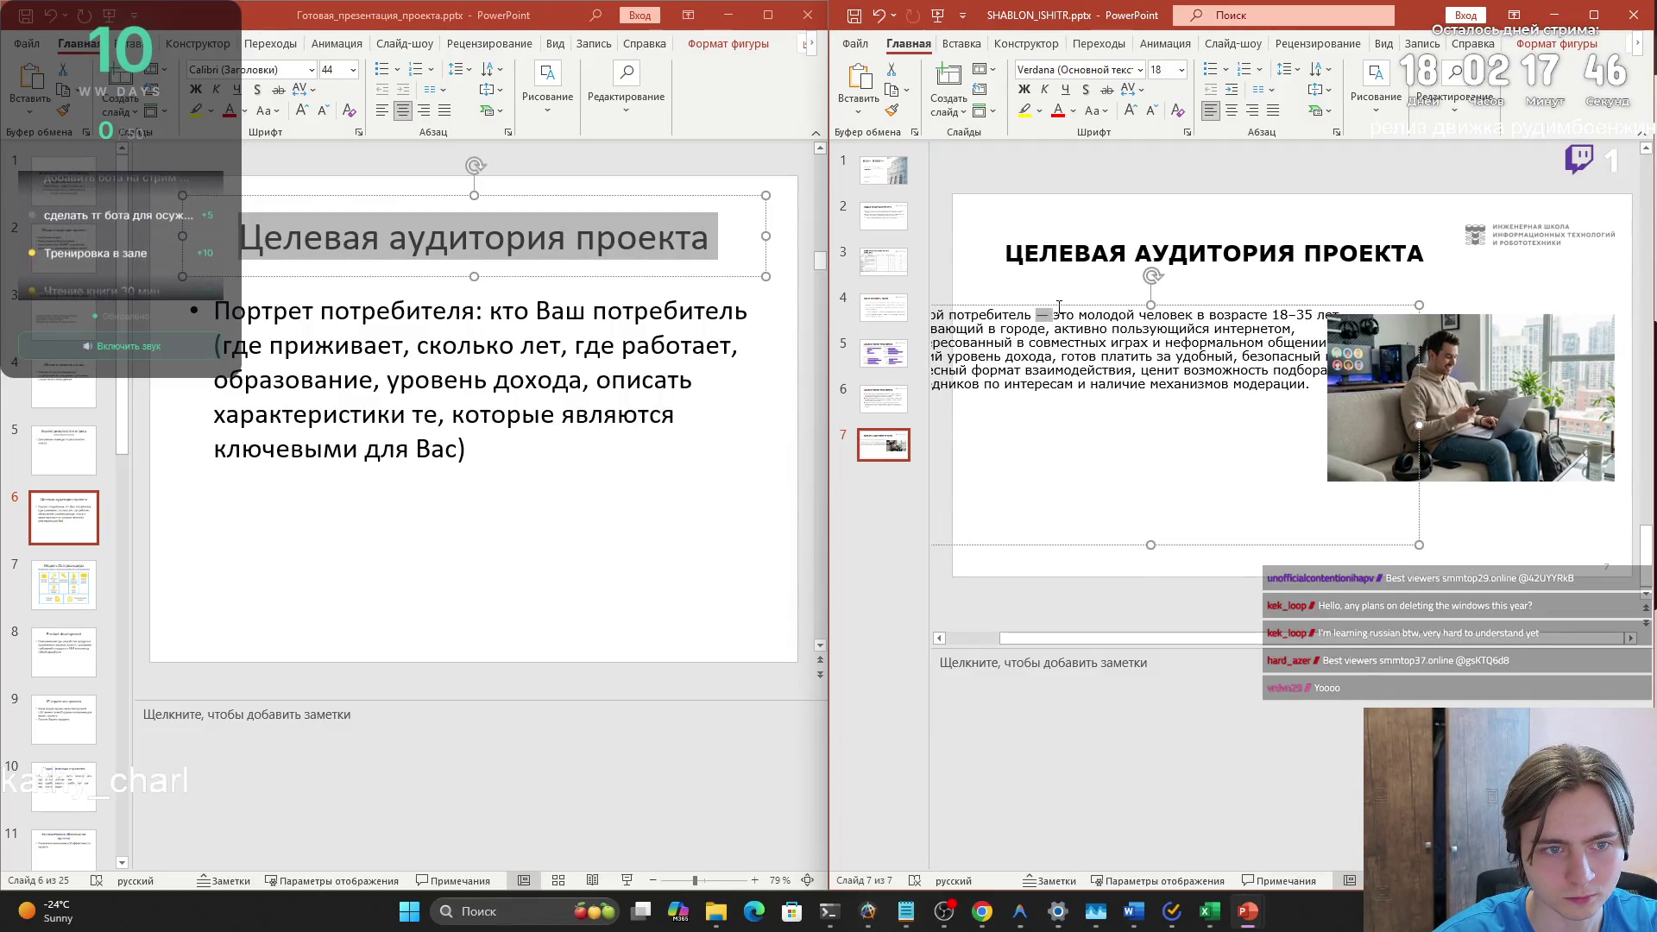
drag(1053, 306, 1154, 305)
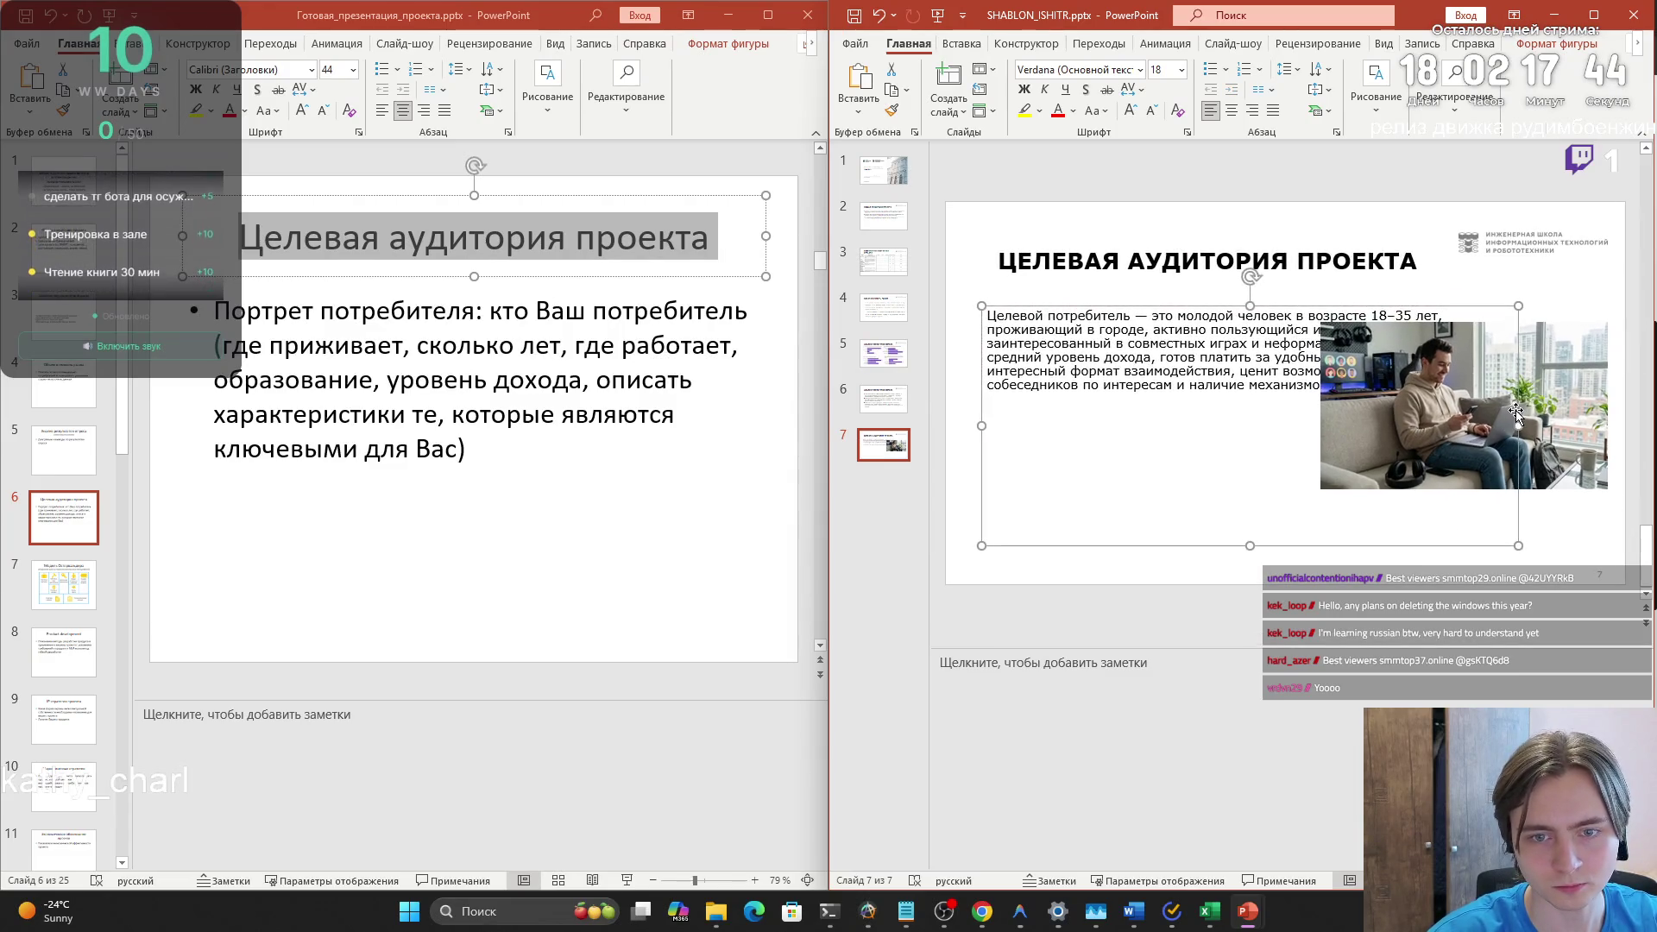
drag(1520, 422, 1314, 422)
drag(1122, 306, 1134, 302)
click(1211, 494)
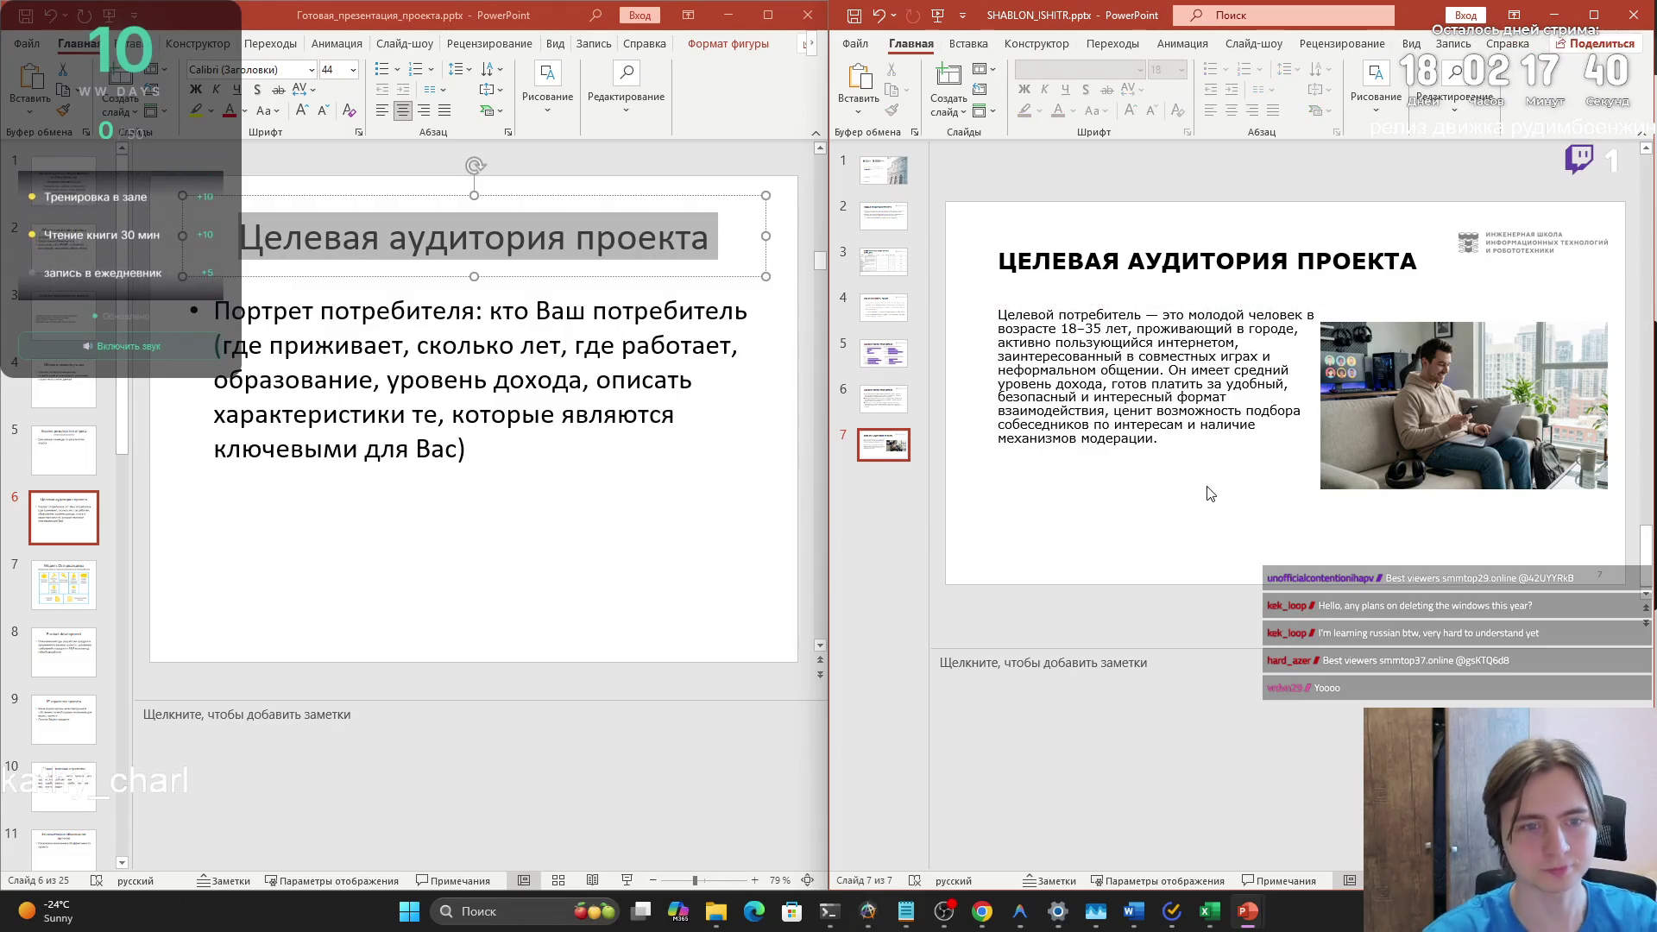
mouse_move(1161, 440)
mouse_down()
mouse_move(1079, 337)
mouse_move(1020, 309)
mouse_up()
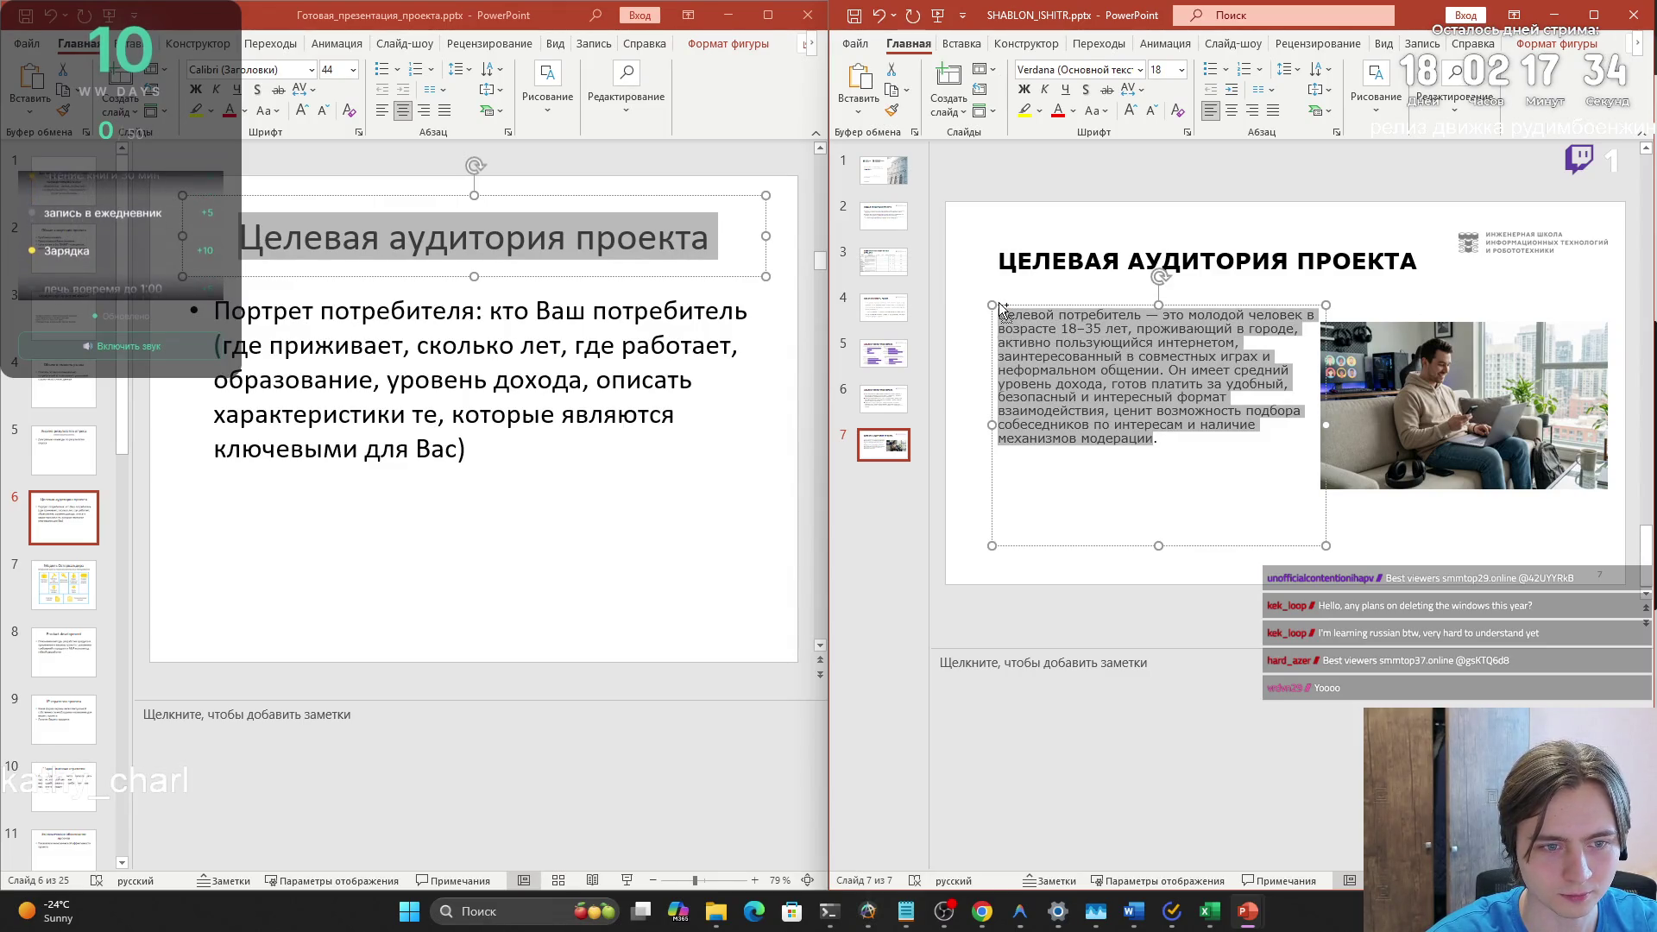
click(975, 352)
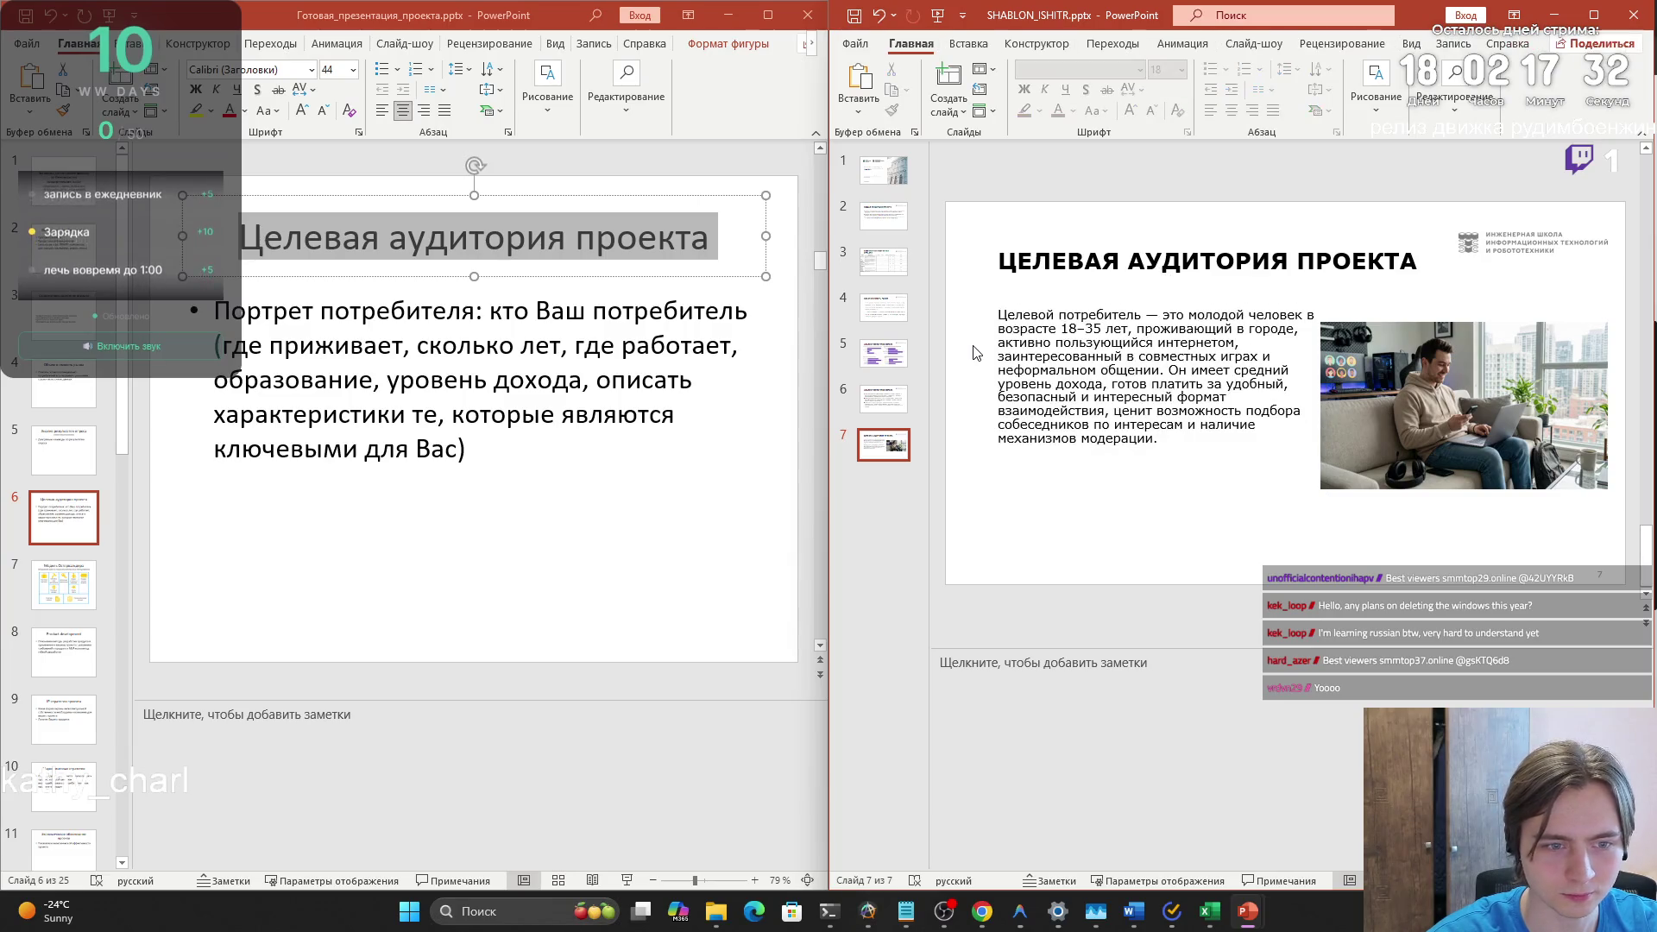
- Nudge the photo slightly up and right, then move into the speaker notes
drag(1500, 405, 1504, 395)
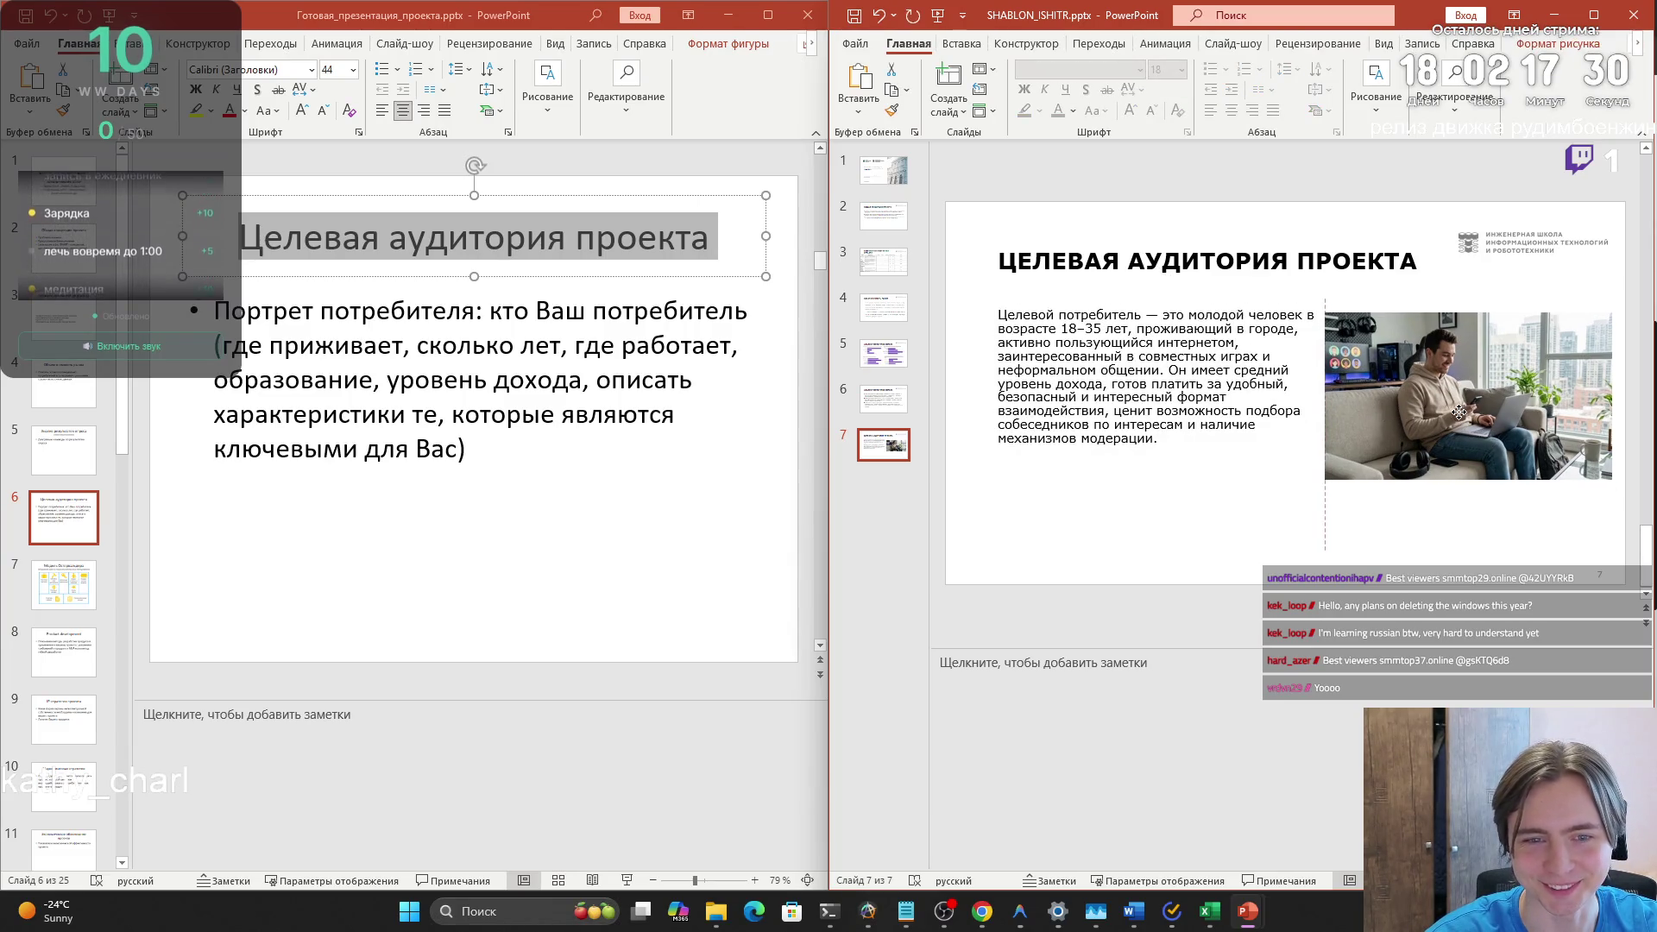
click(1499, 548)
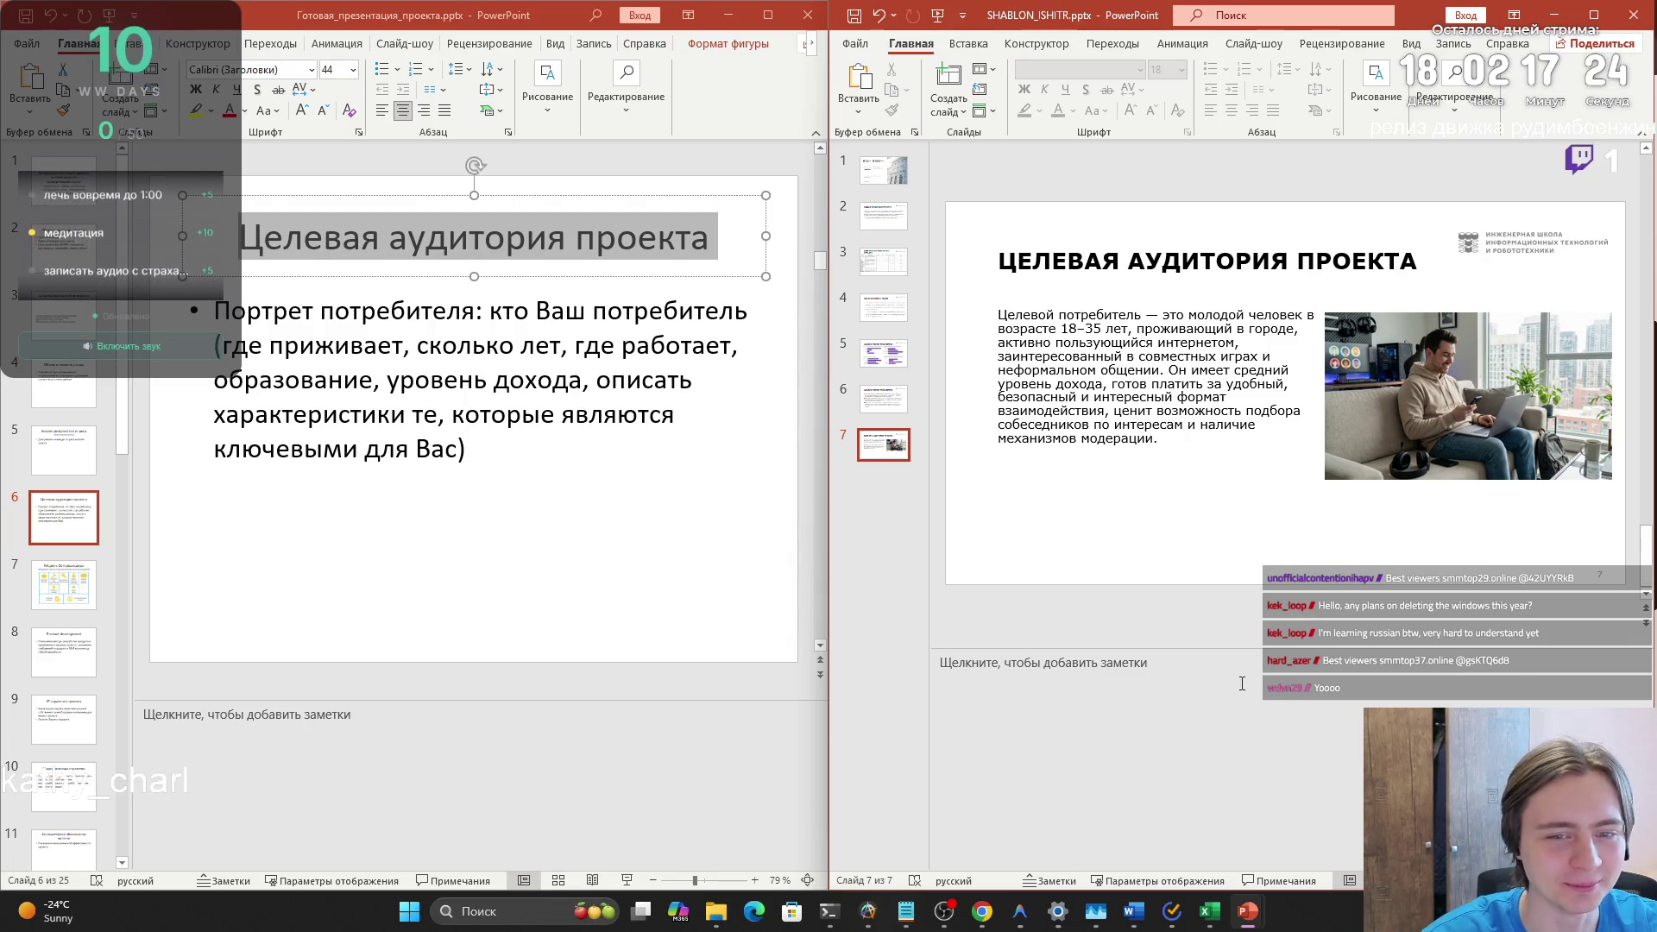
click(1192, 690)
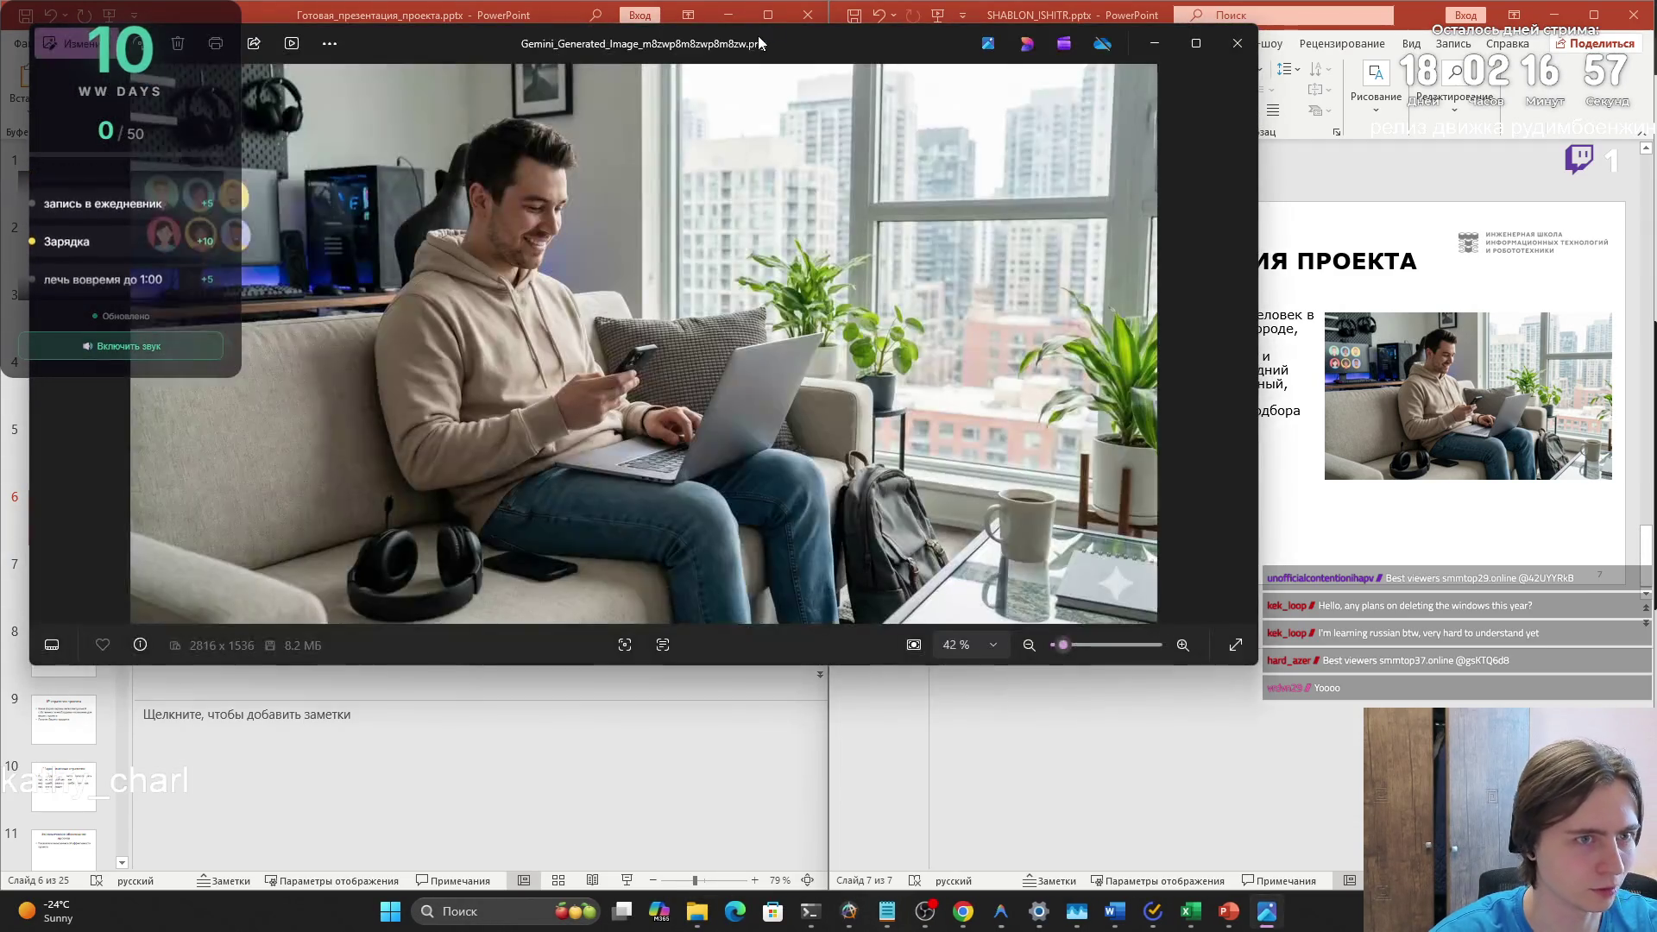
drag(758, 34, 204, 96)
key(alt+F4)
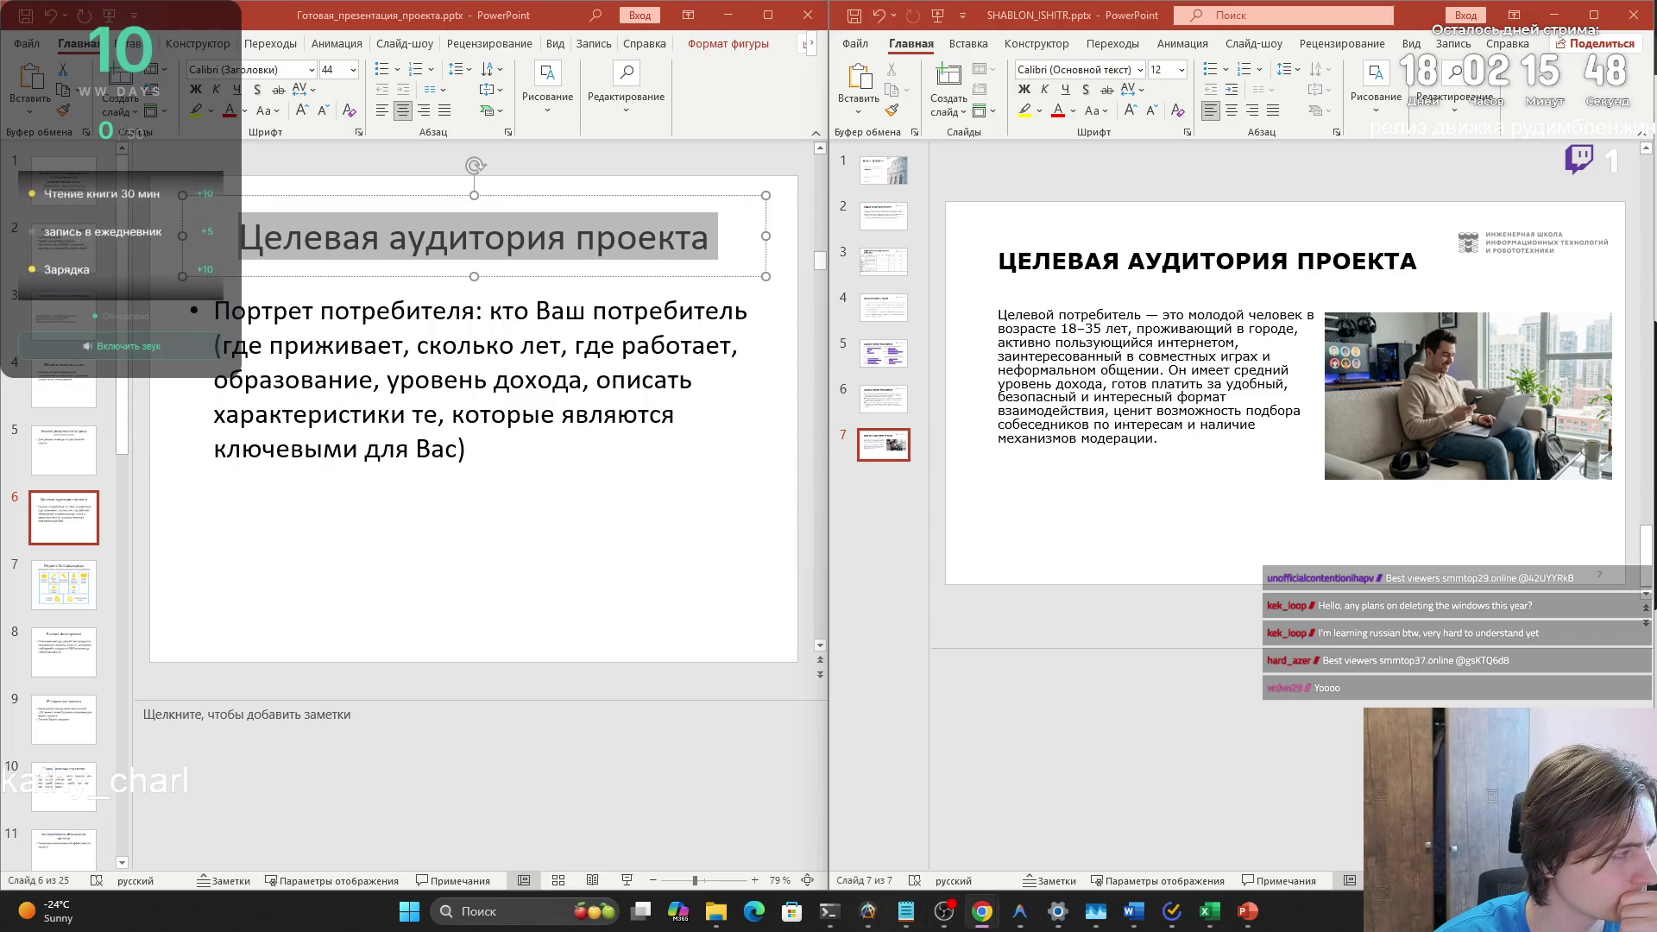
- Select the whole target-audience description paragraph on slide 7, then show the desktop
drag(1061, 463, 949, 308)
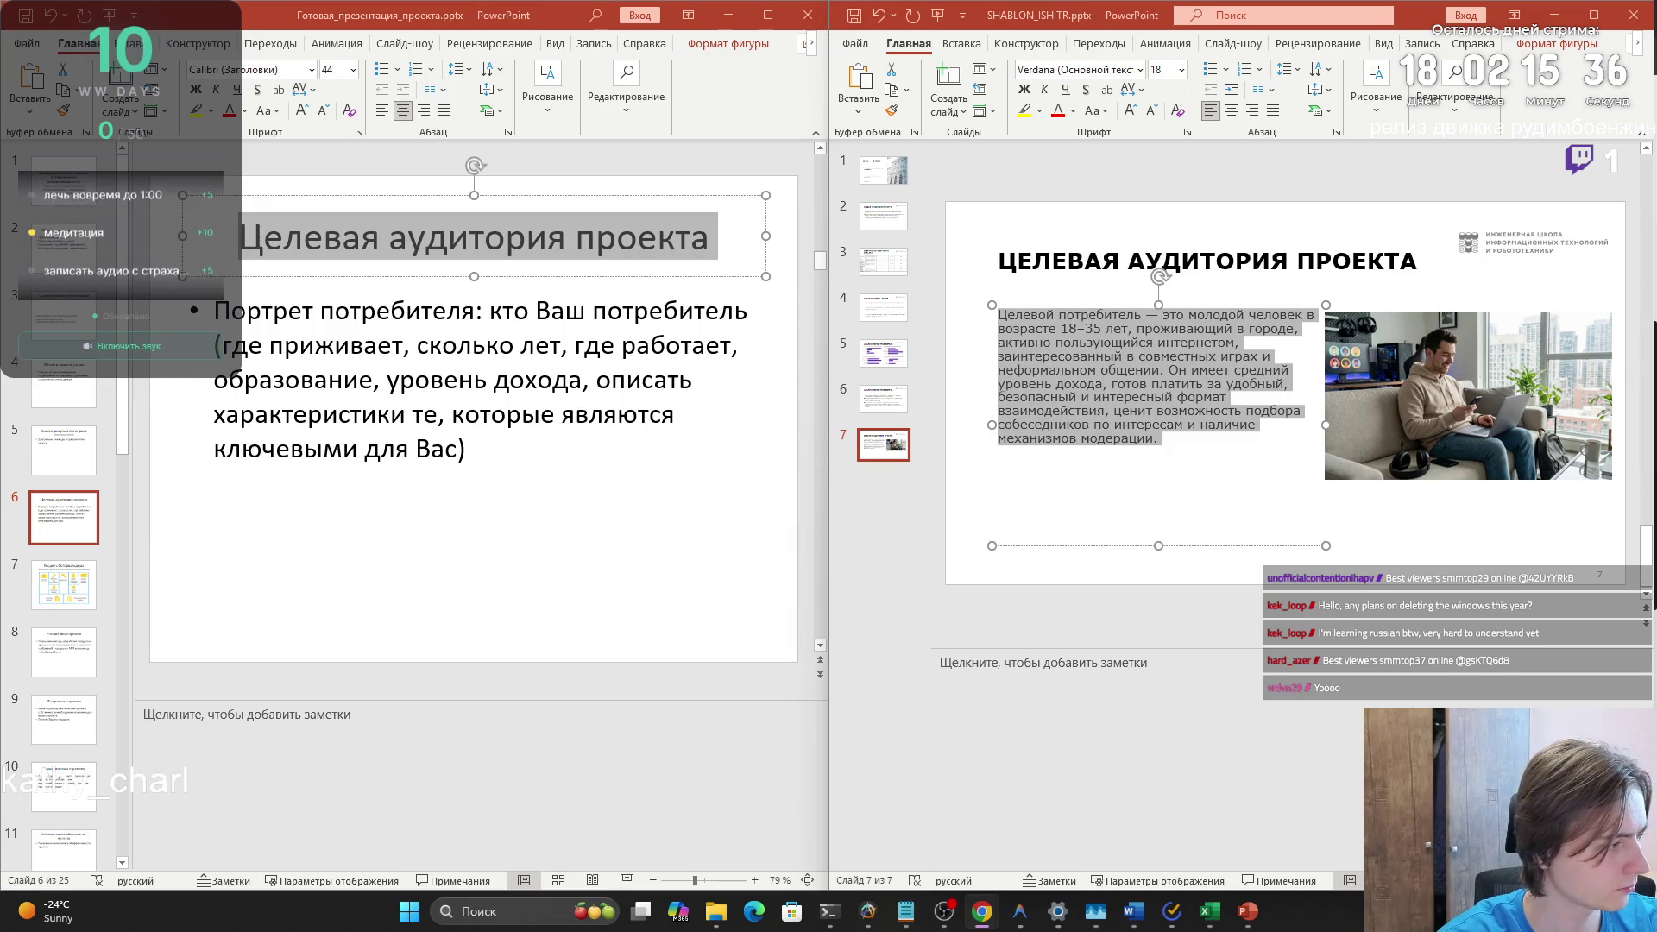
key(super+d)
key(super+d)
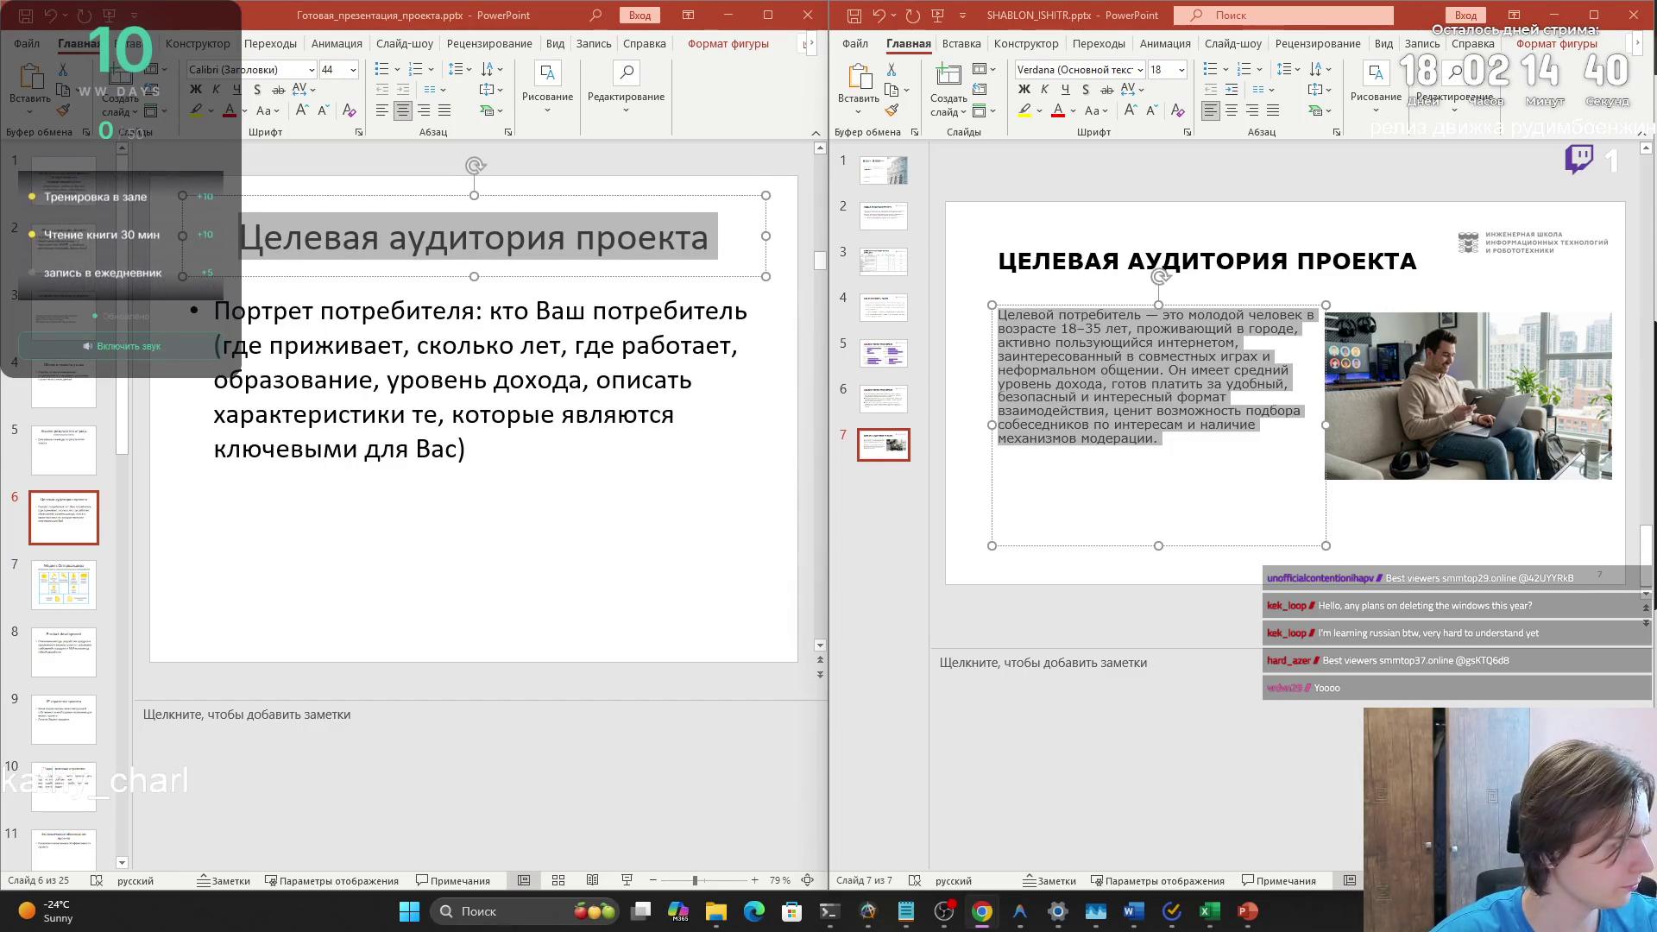
- Switch between the open windows and then show the desktop
key(alt+Tab)
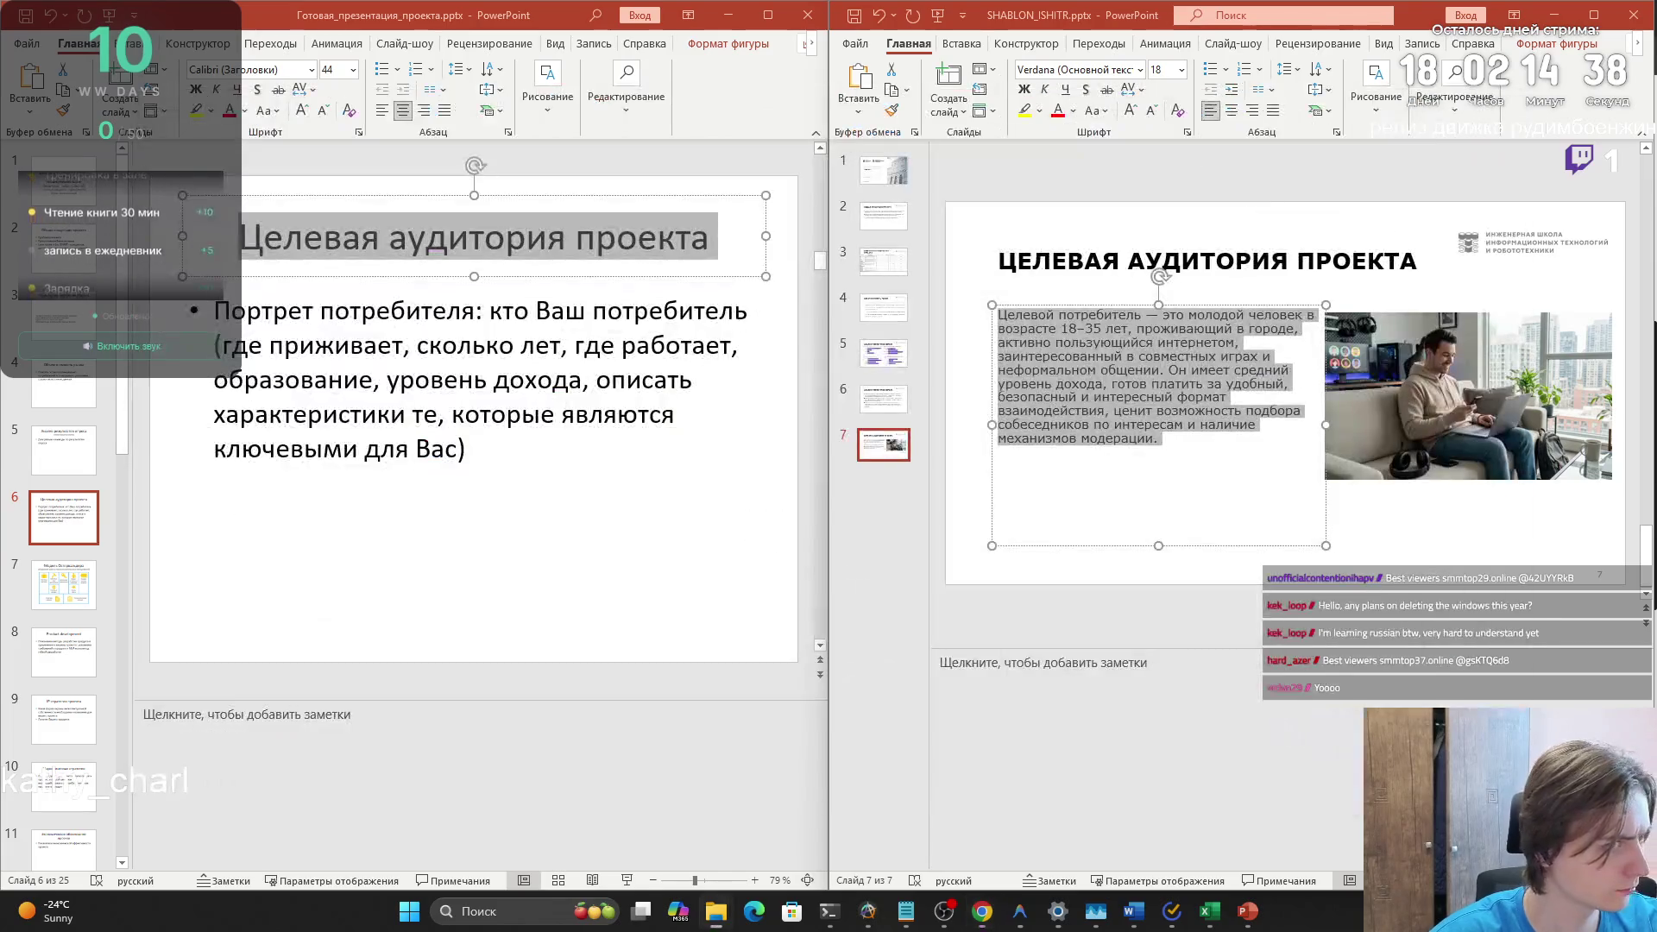
key(alt+Tab)
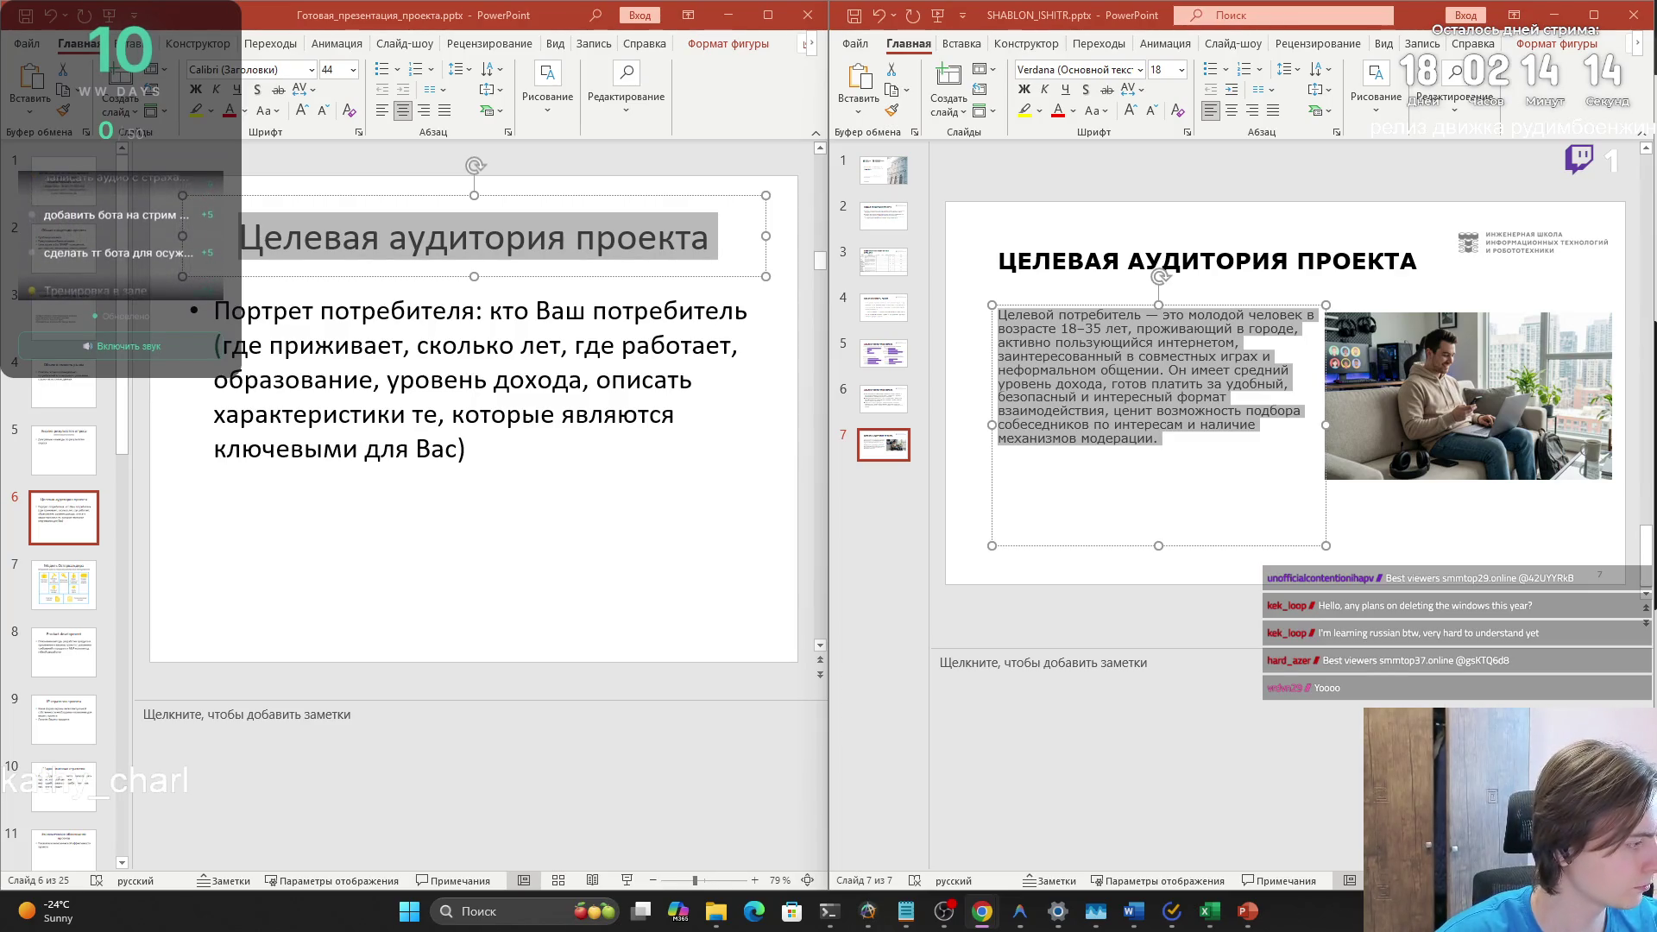
key(super+d)
key(super+d)
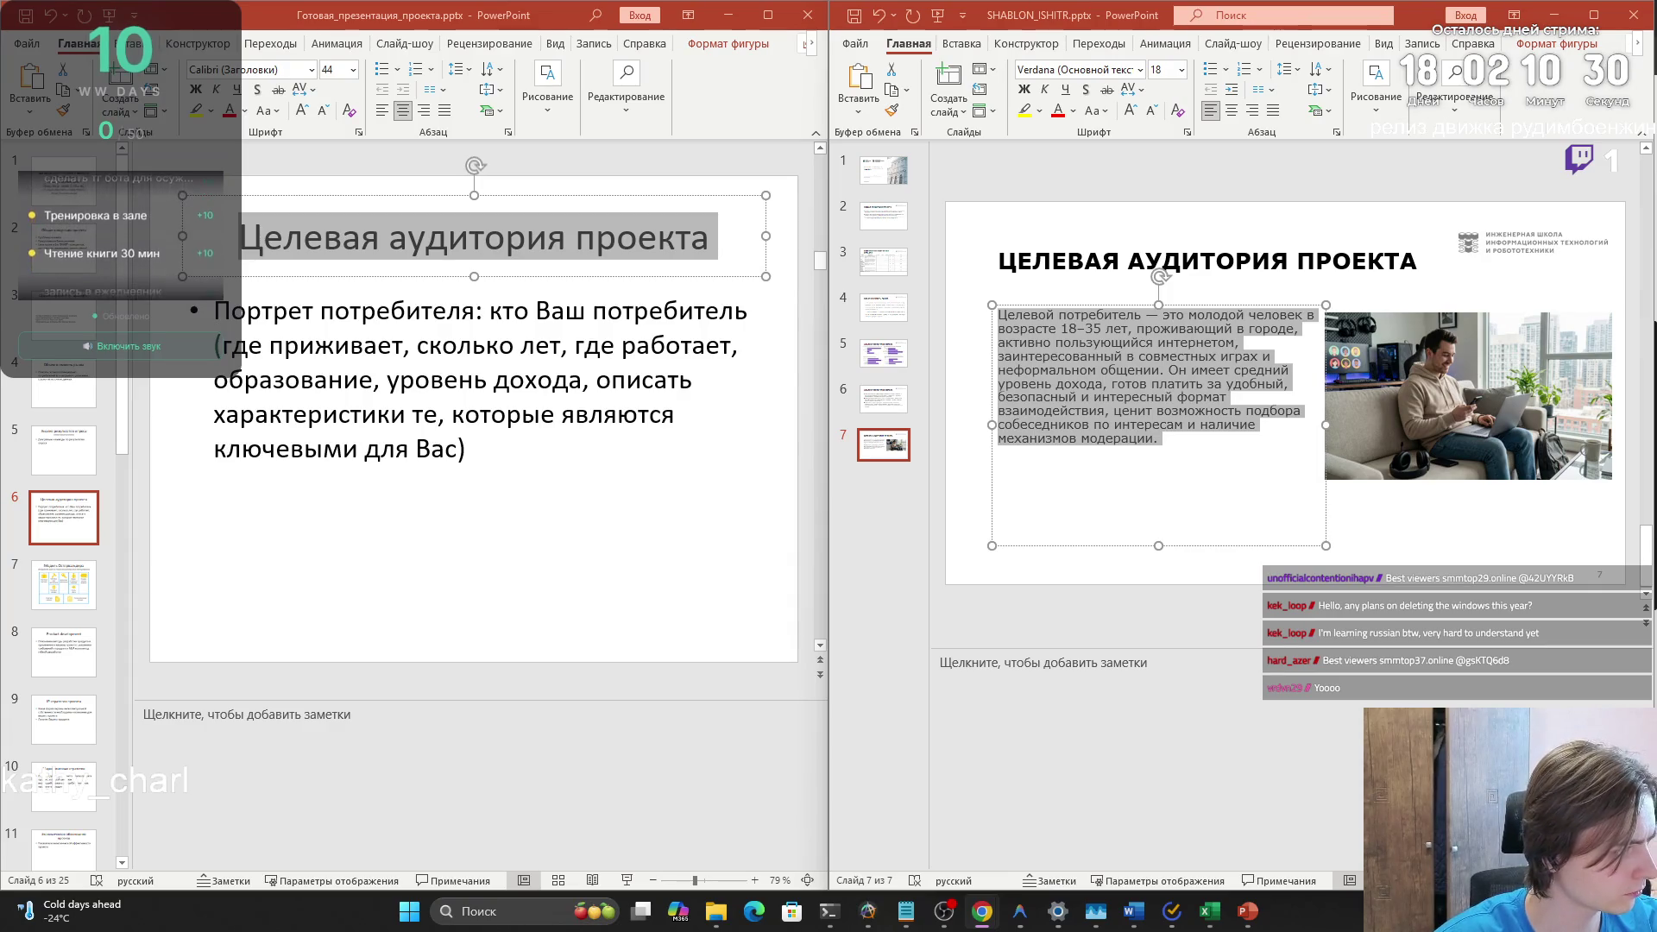
- Paste the 18–35 target-audience summary into slide 7's notes, then add a blank slide 8
click(1076, 691)
key(ctrl+v)
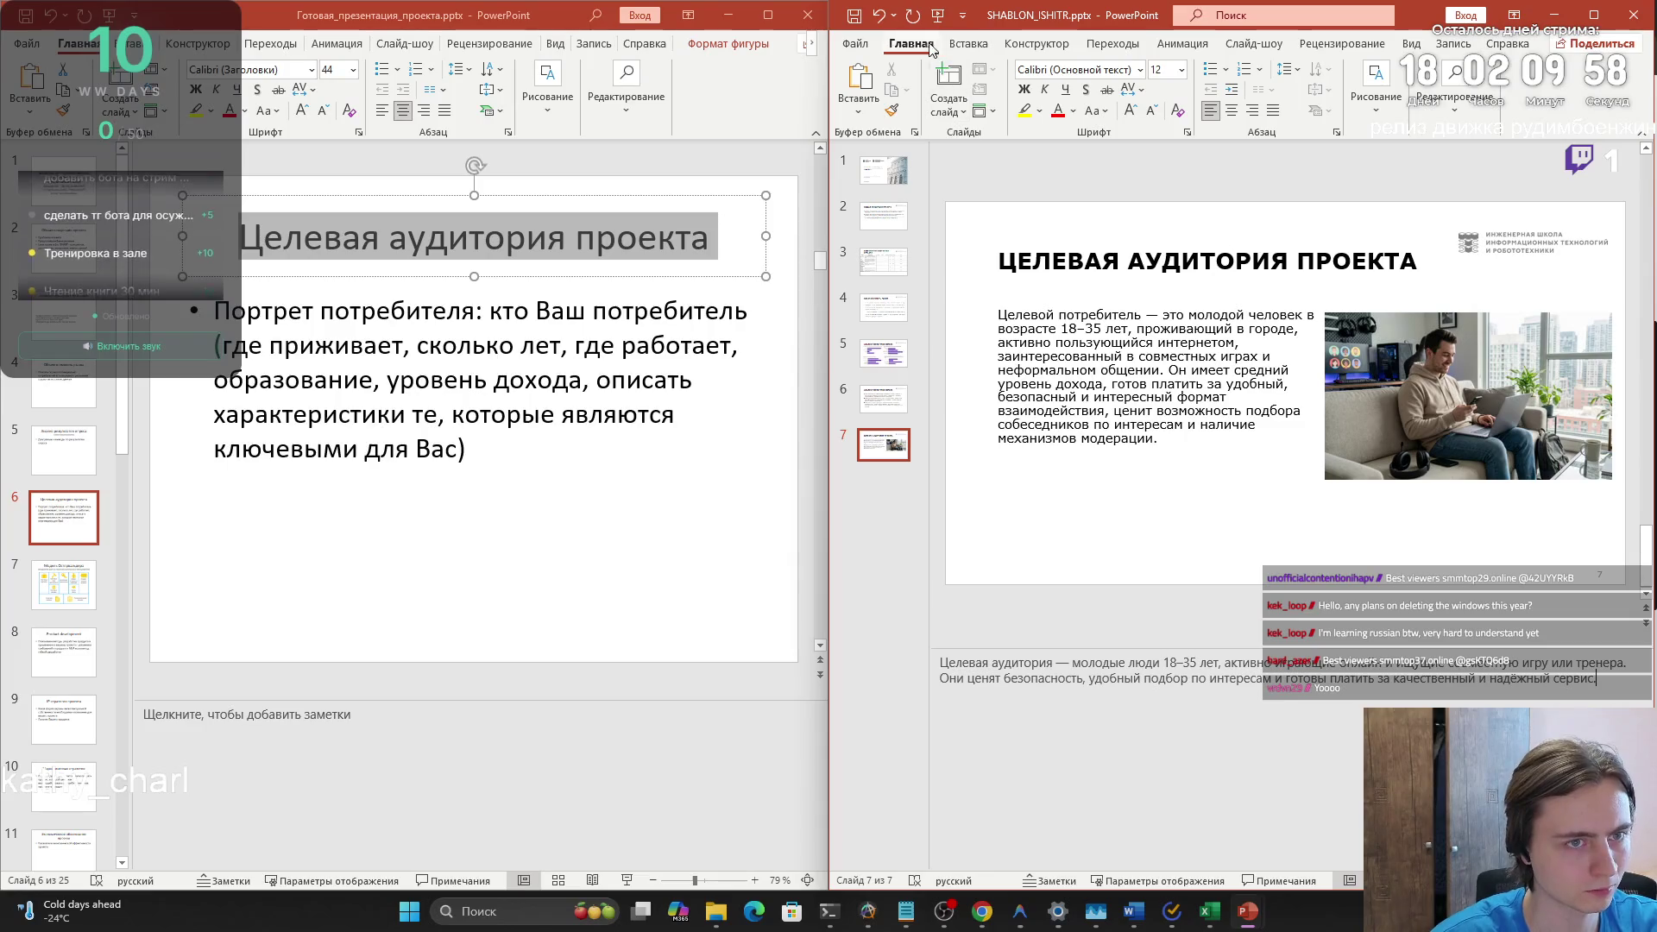
click(949, 82)
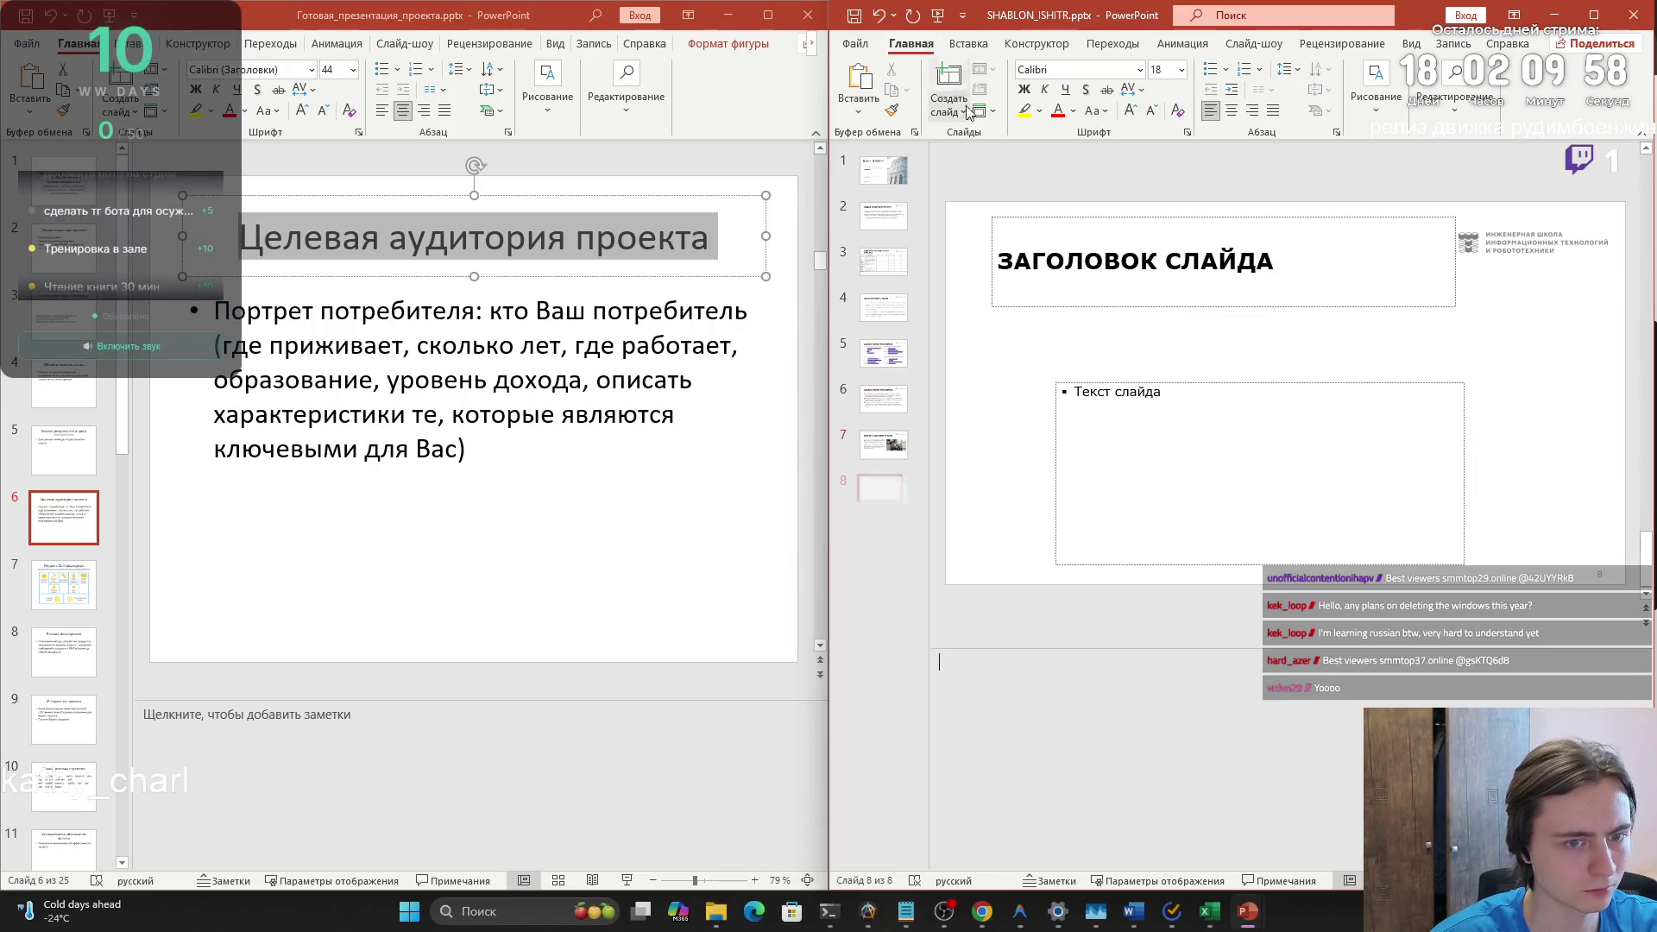
- Copy the title 'Модель Остервальдера' from the finished presentation into slide 8's title
click(880, 444)
click(878, 479)
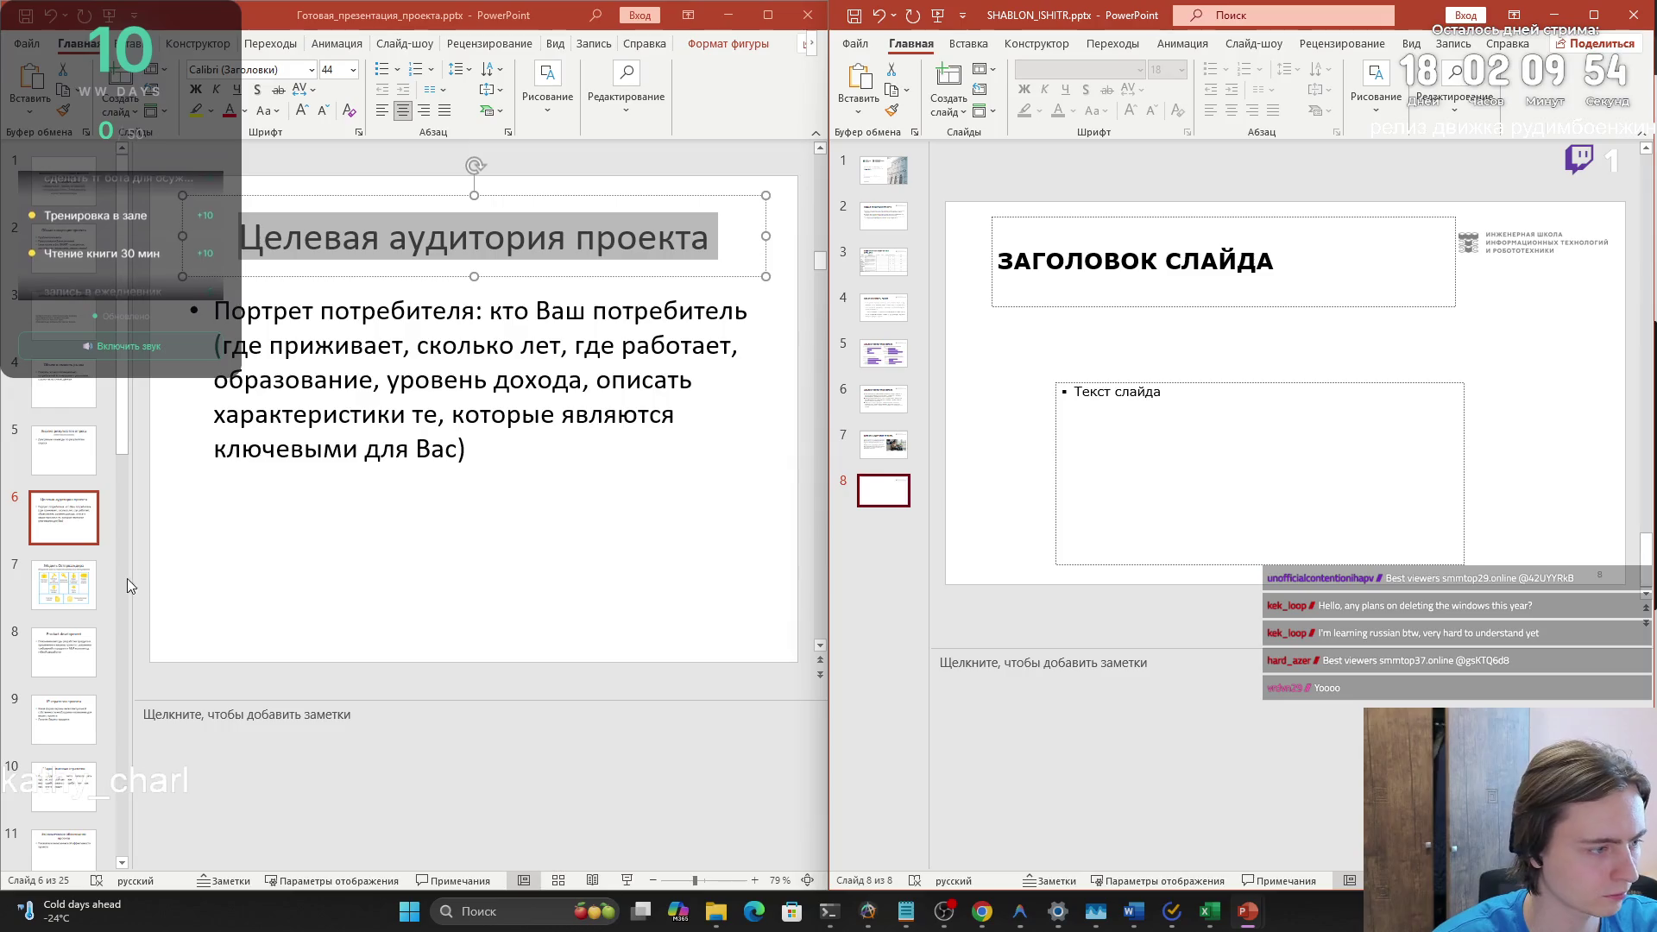
click(84, 586)
mouse_move(274, 226)
mouse_down()
mouse_move(637, 226)
mouse_move(274, 226)
mouse_up()
key(ctrl+c)
click(1182, 268)
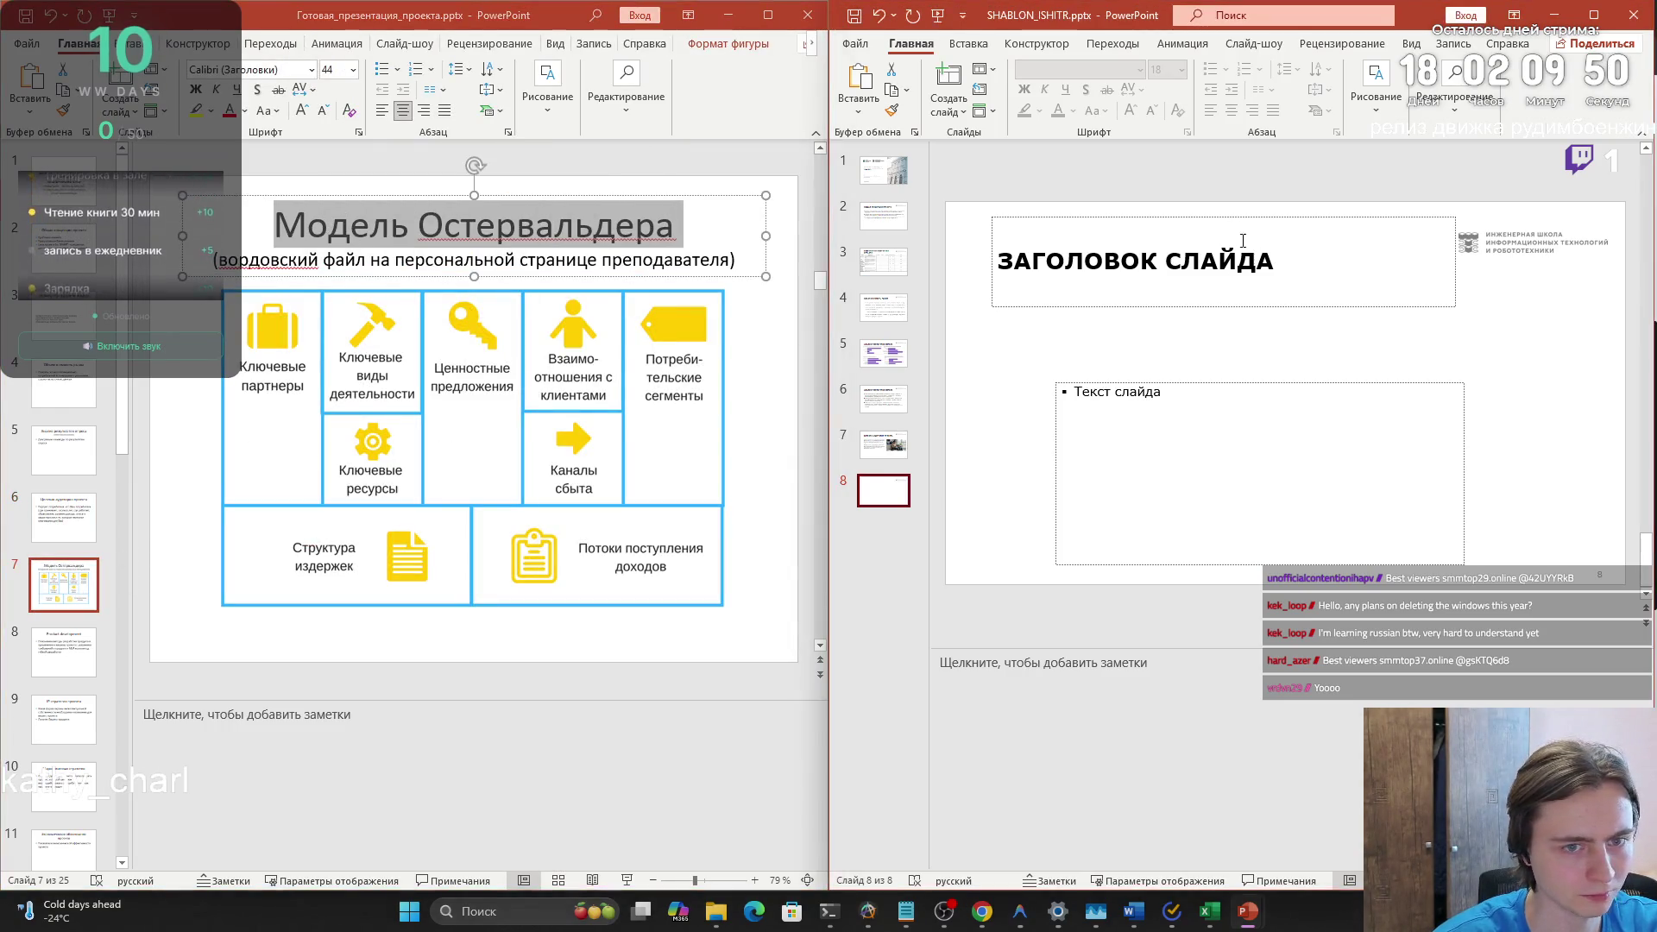
key(ctrl+v)
click(1079, 397)
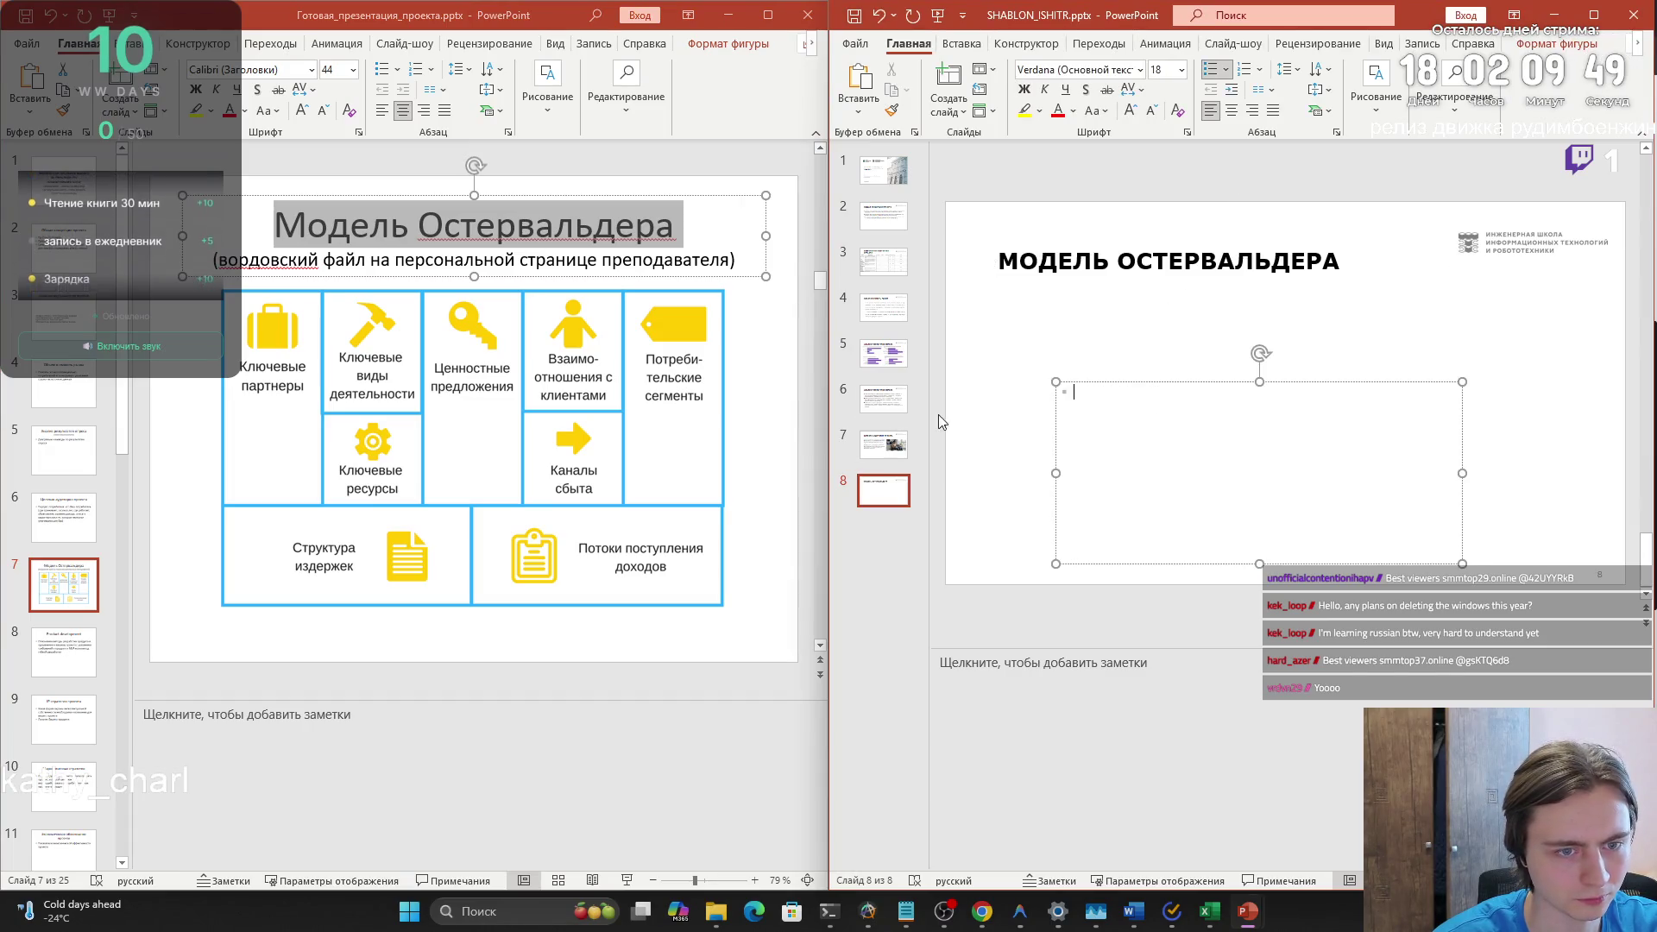
- Select the source slide's subtitle line about the Word file
click(215, 259)
key(ctrl+a)
click(213, 259)
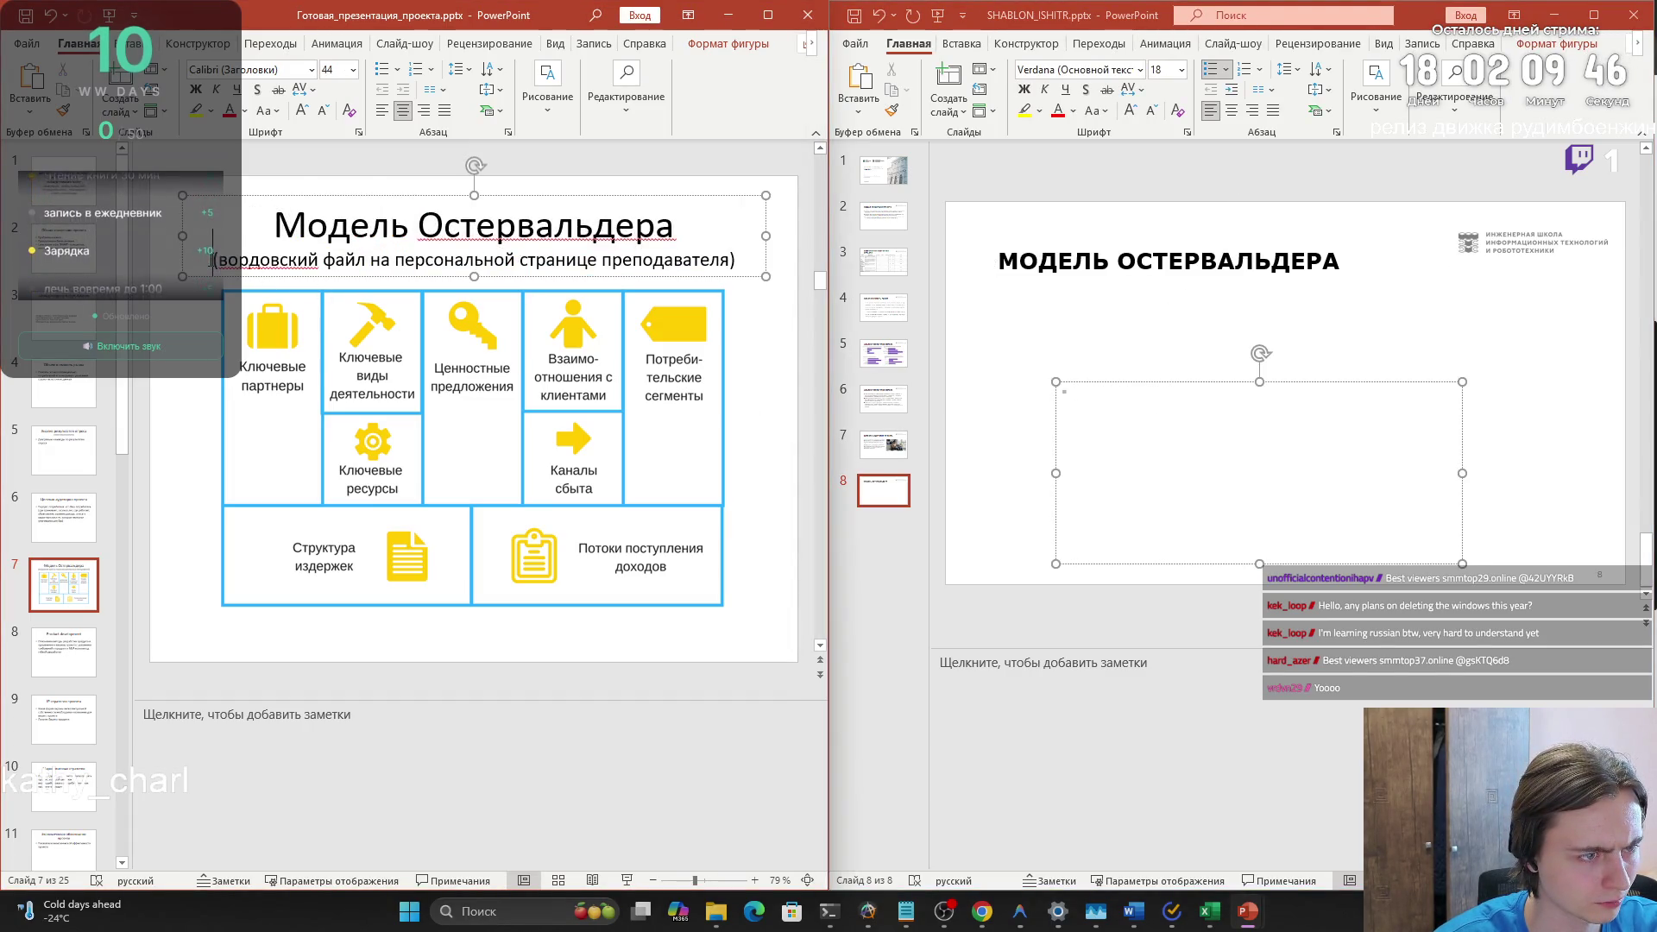
drag(213, 259, 741, 269)
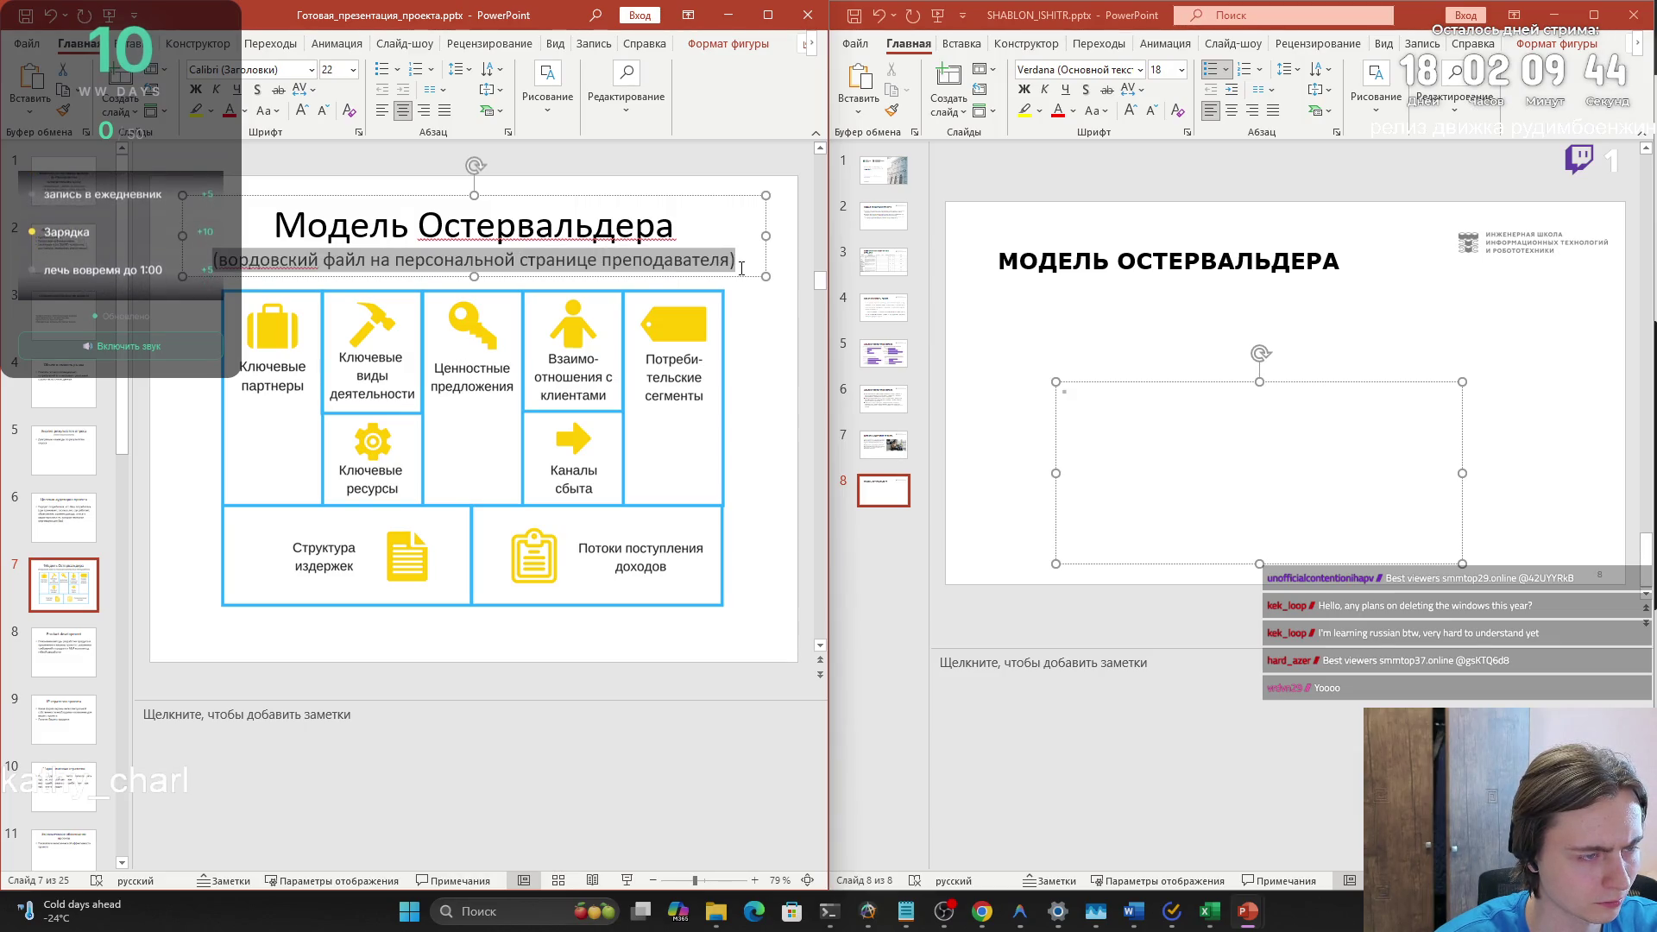
click(755, 444)
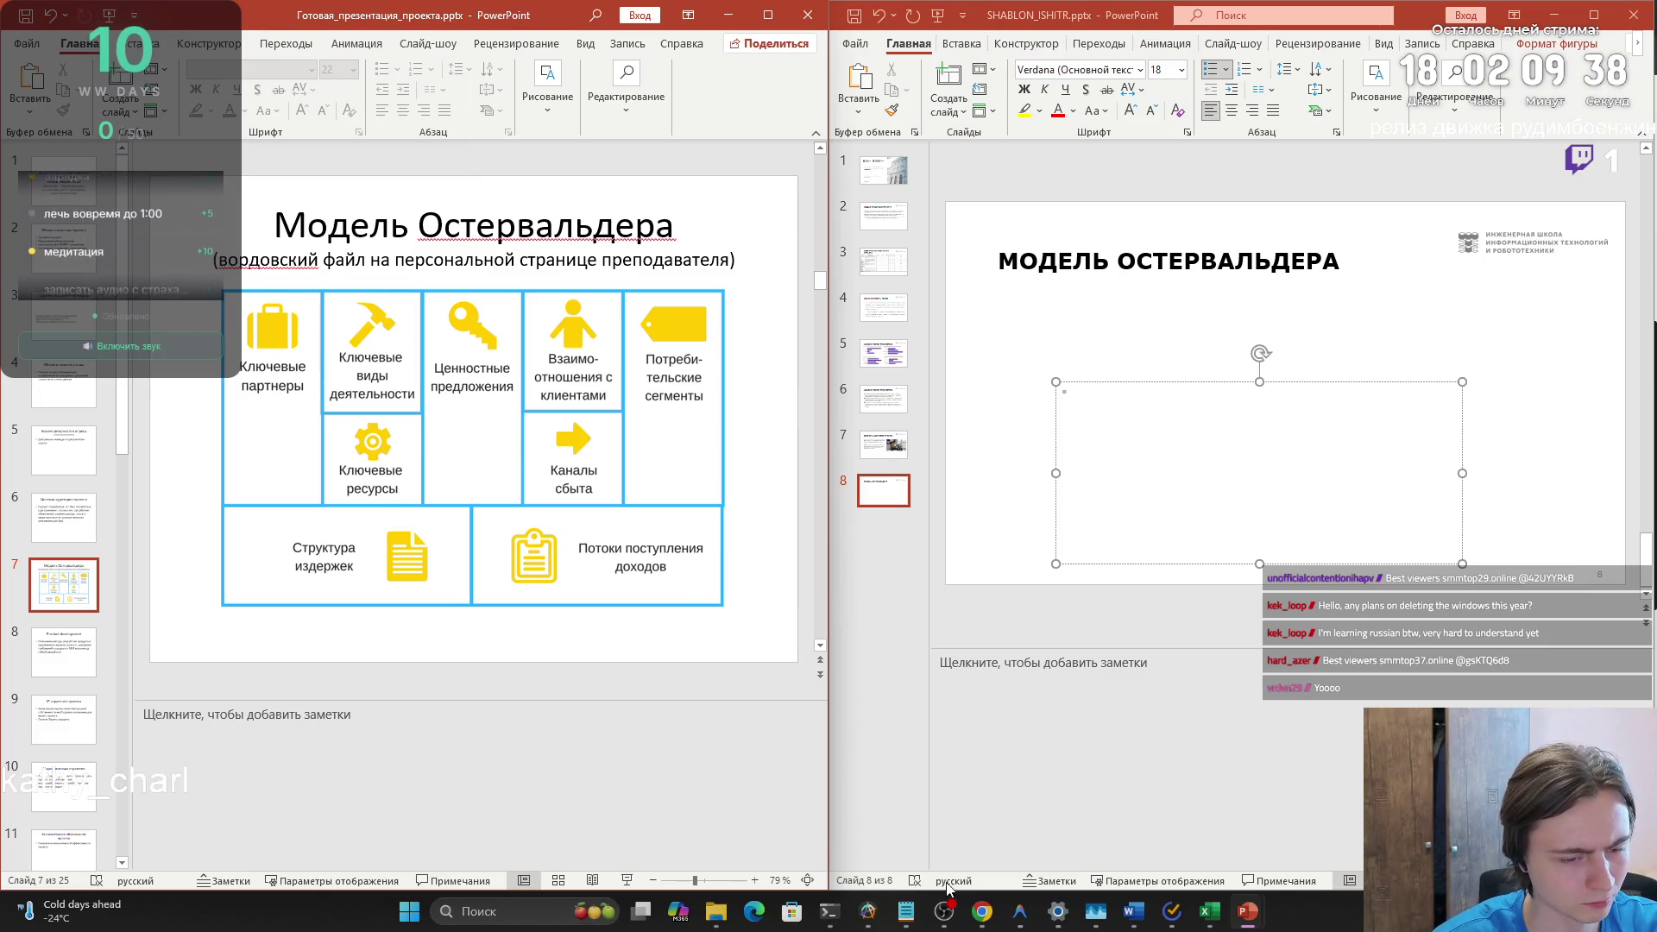
mouse_move(948, 910)
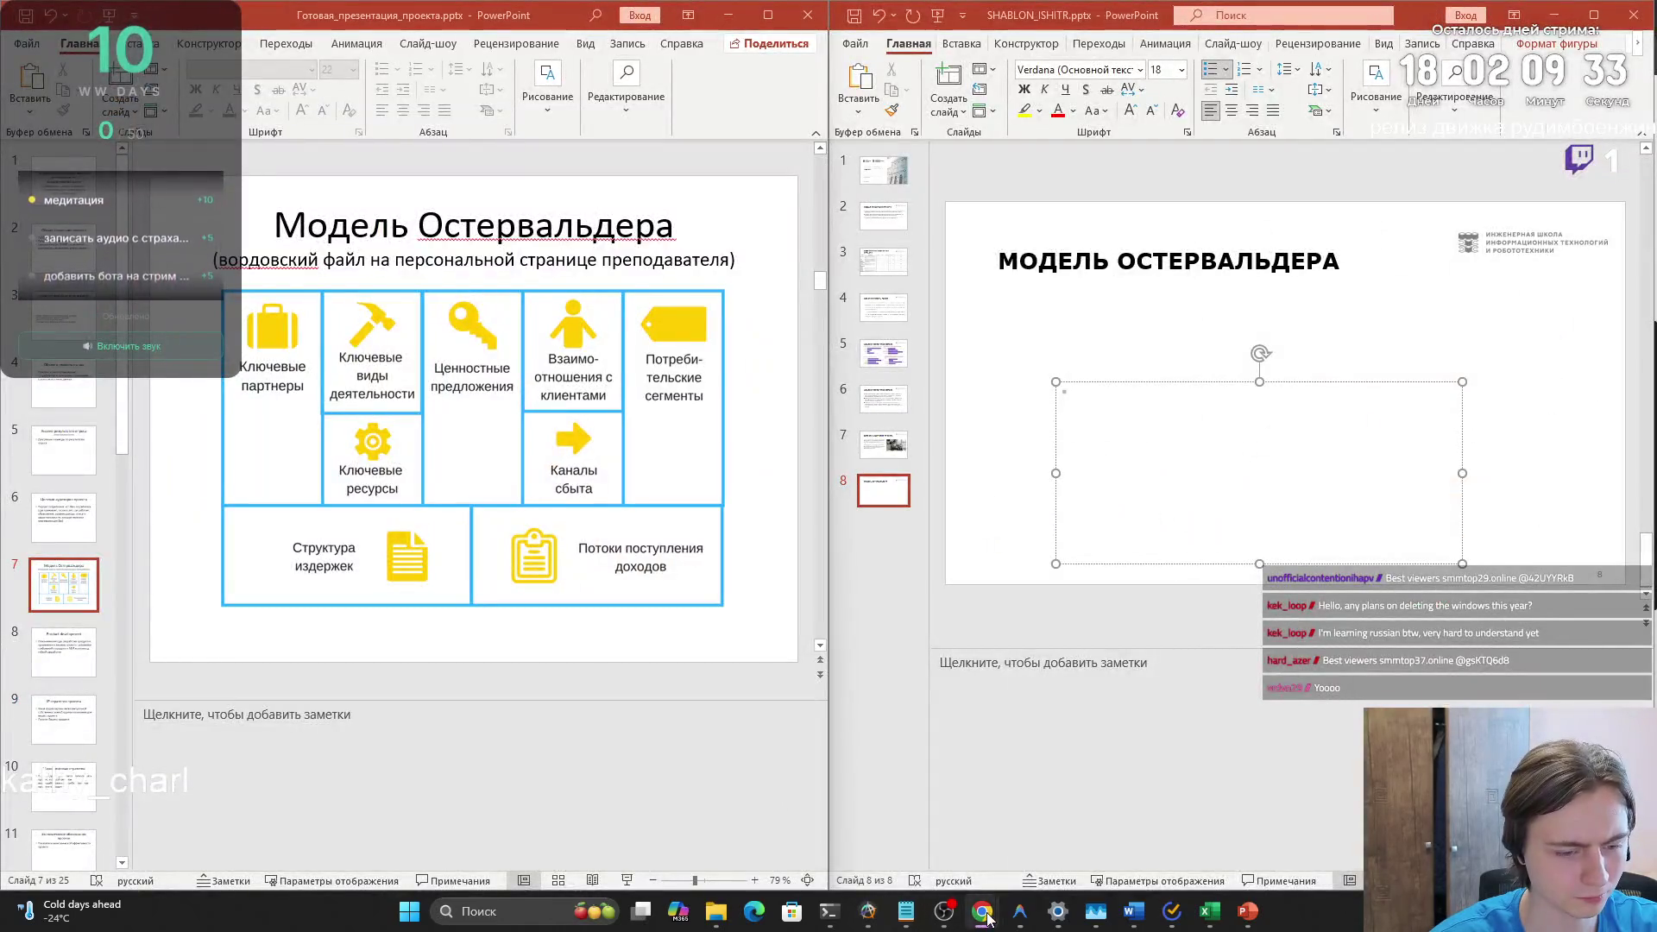
- Bring Chrome with the TPU templates page forward and open a new blank tab
mouse_move(989, 919)
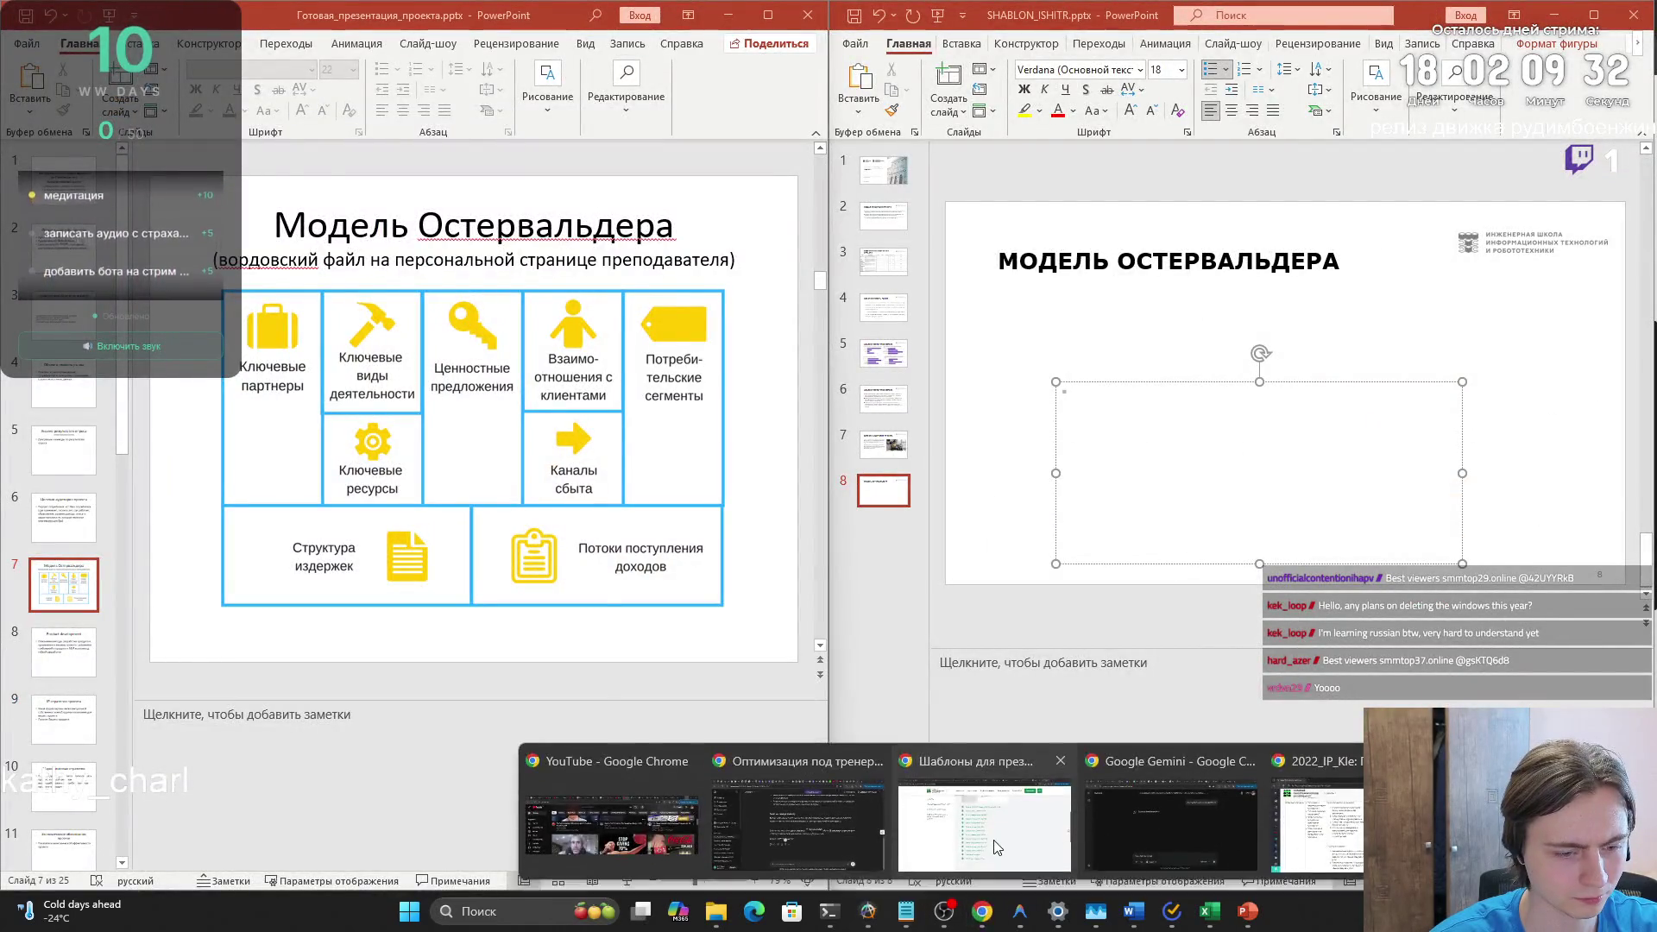
click(992, 842)
click(1478, 24)
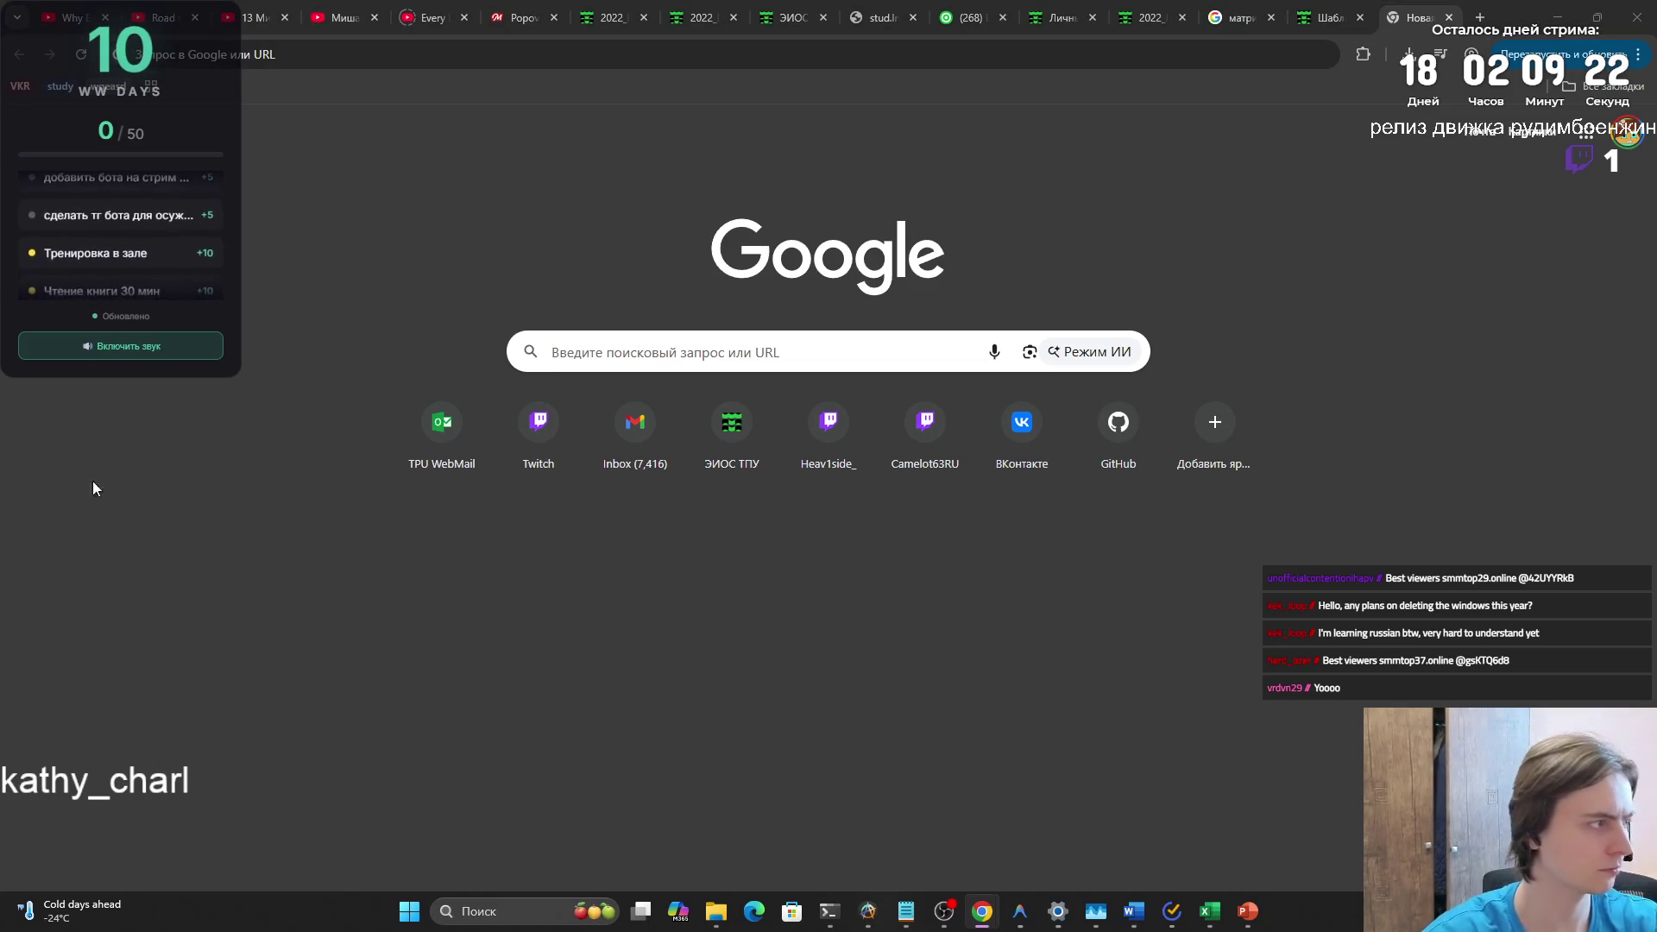
- Load the TPU corporate portal and open its Персональные сайты list
click(1010, 57)
text(portal.tpu.ru)
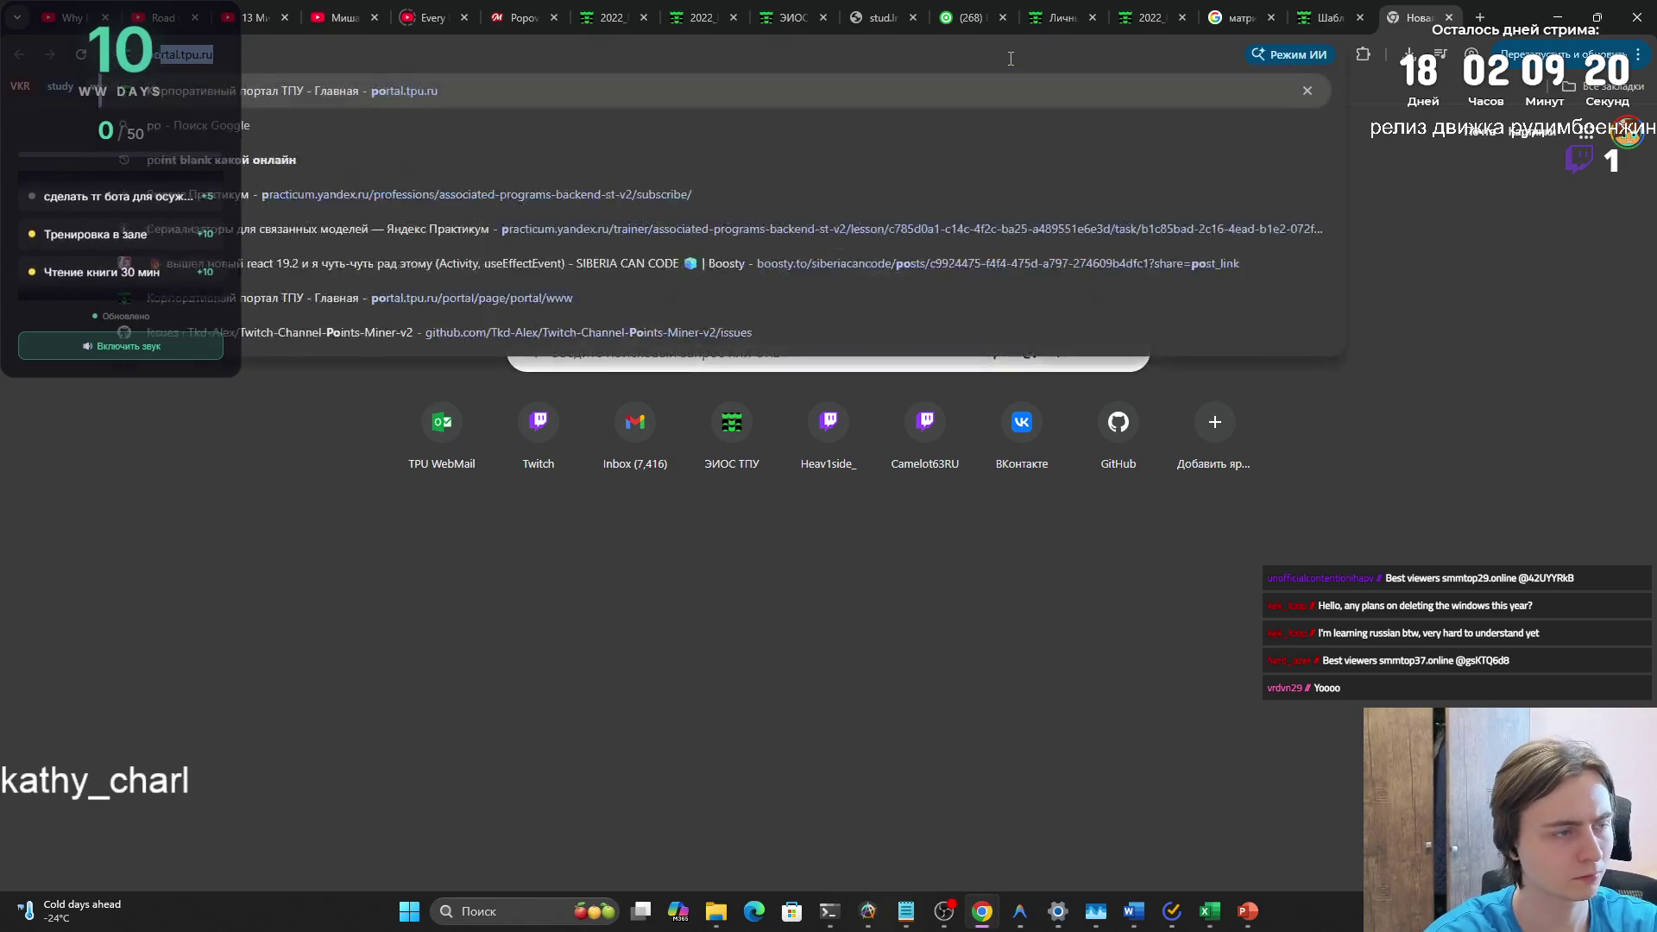
key(Return)
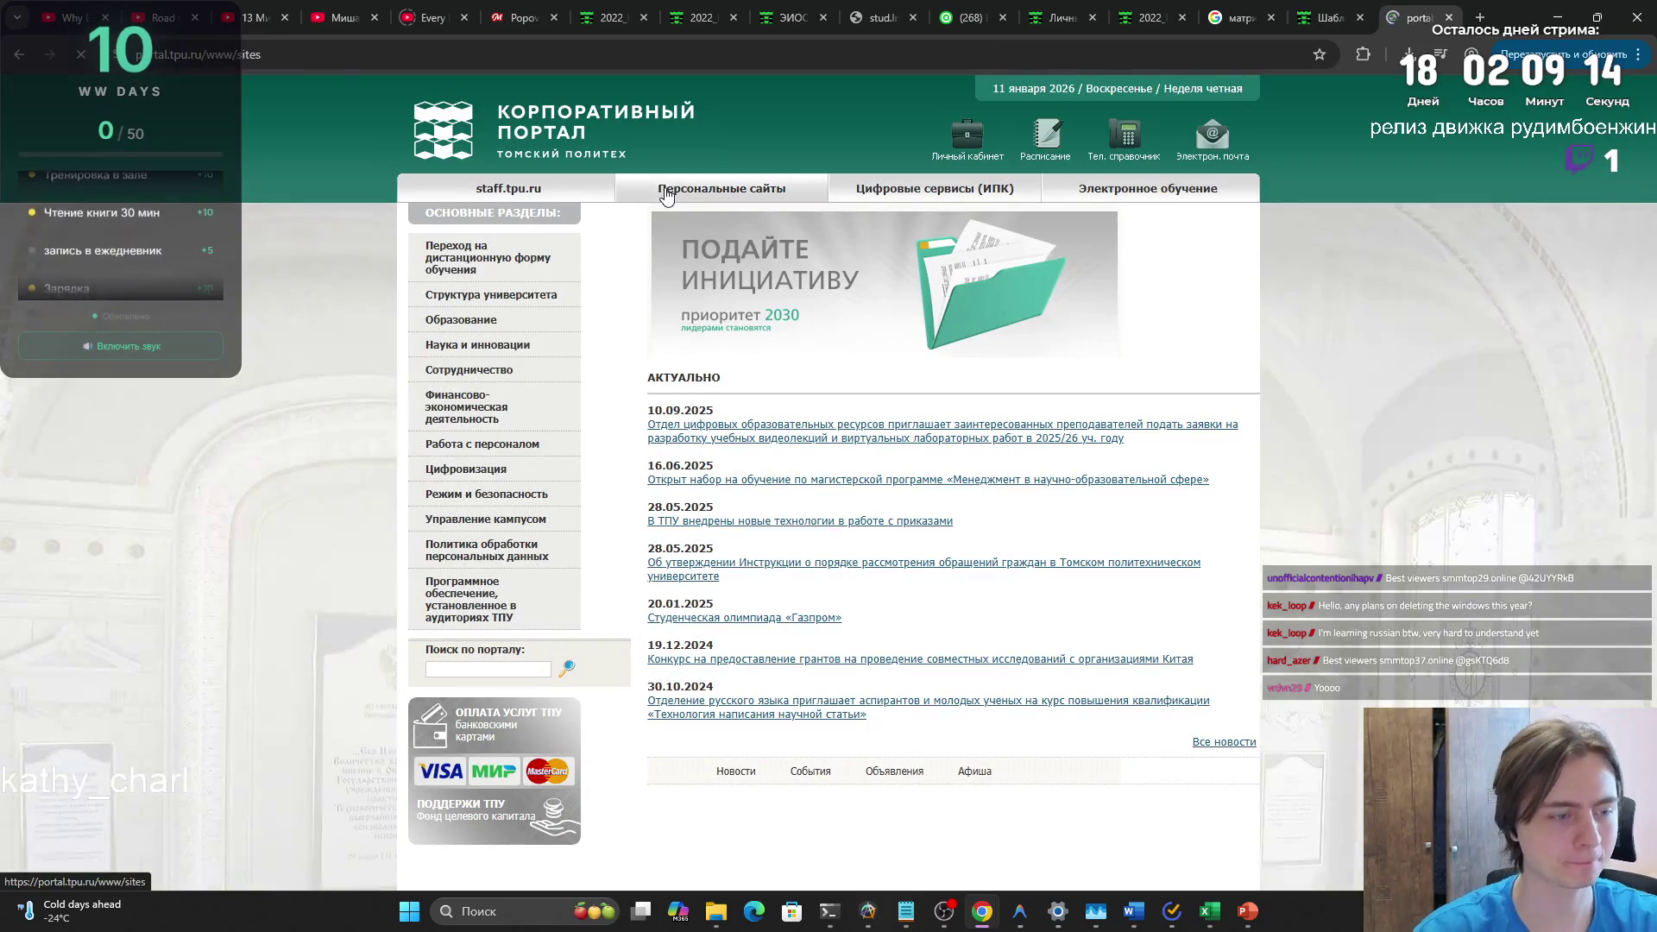
click(666, 197)
- Search the list for the lecturer's surname, open her personal page, and return to the list
key(ctrl+f)
text(г)
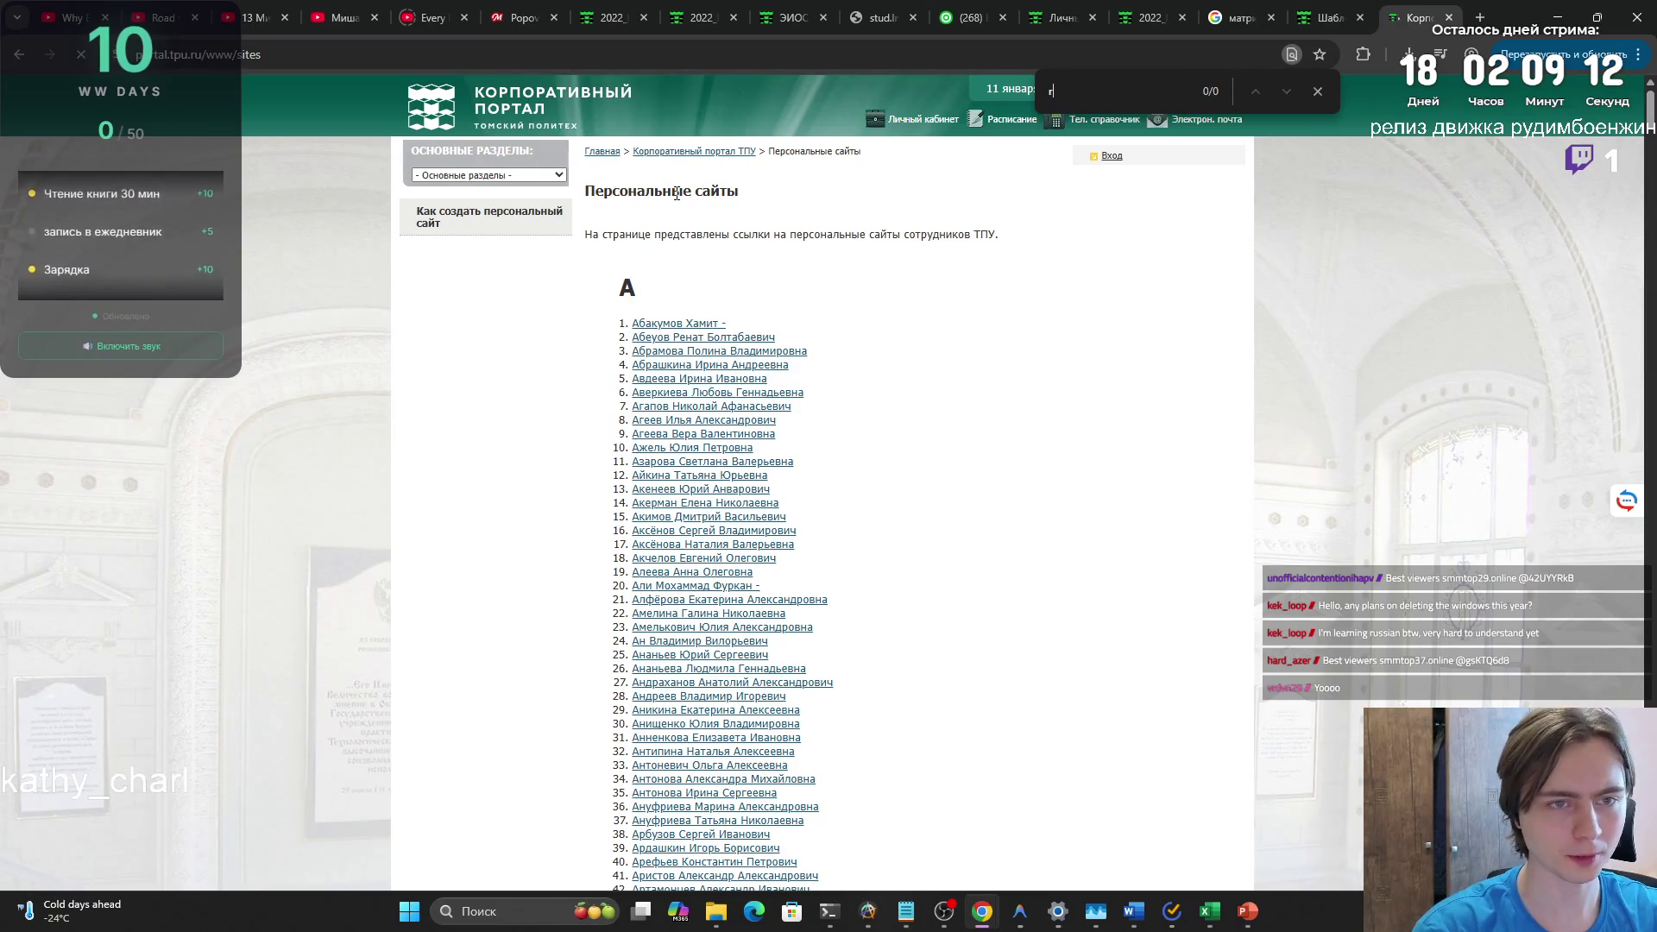
text(ма)
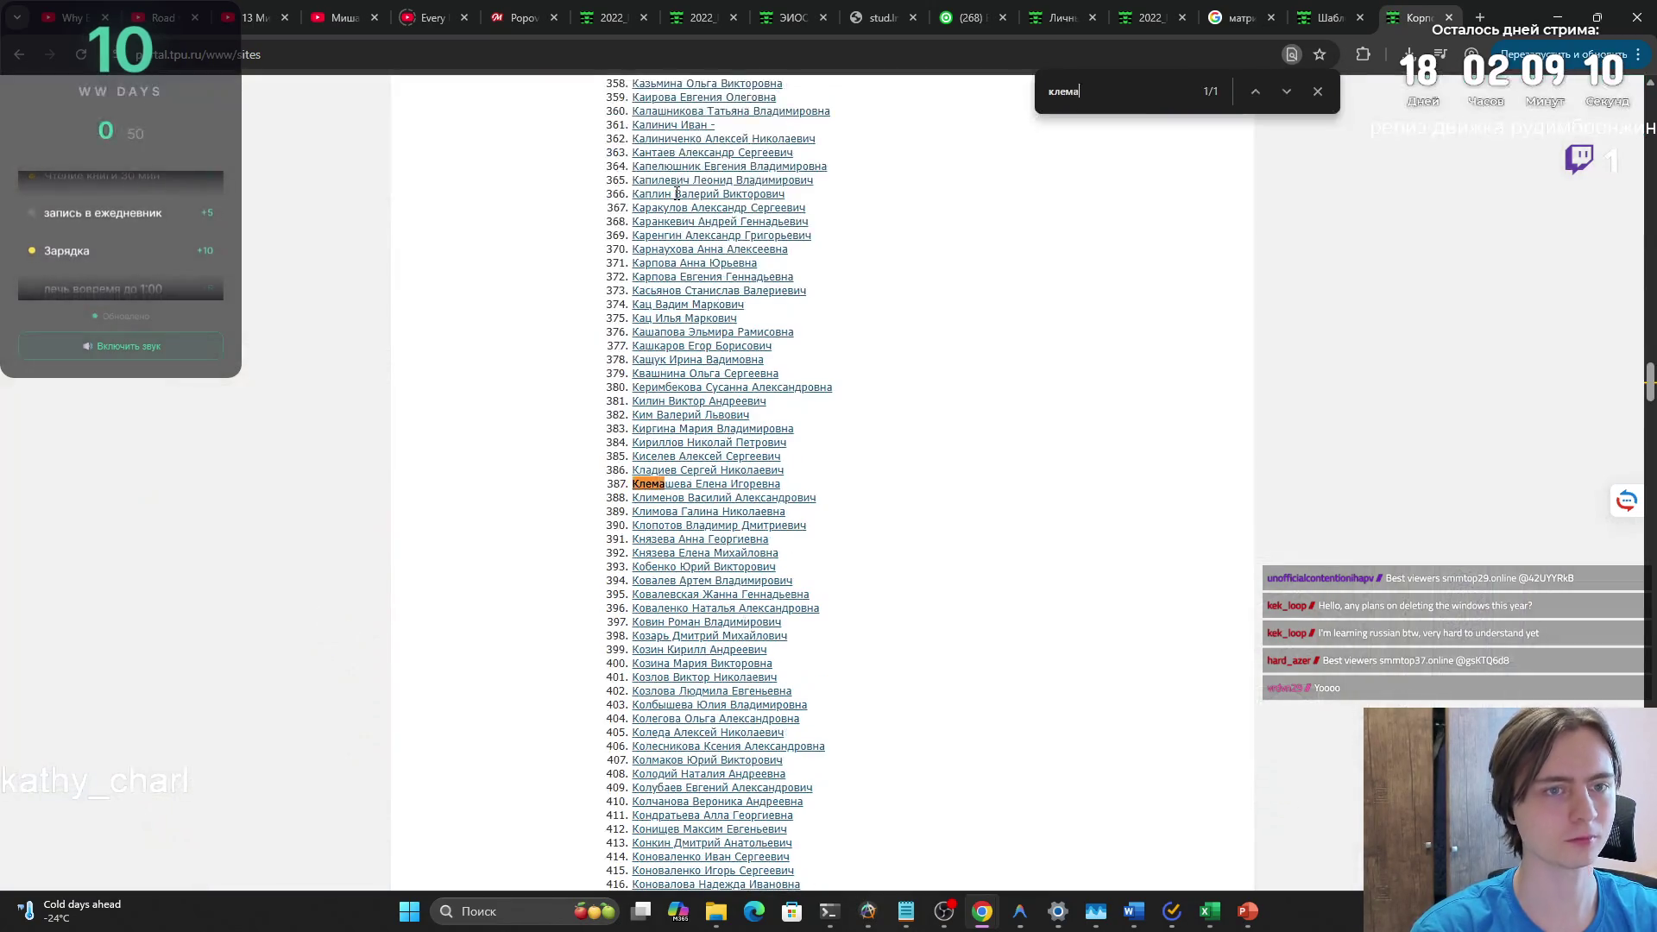
click(769, 477)
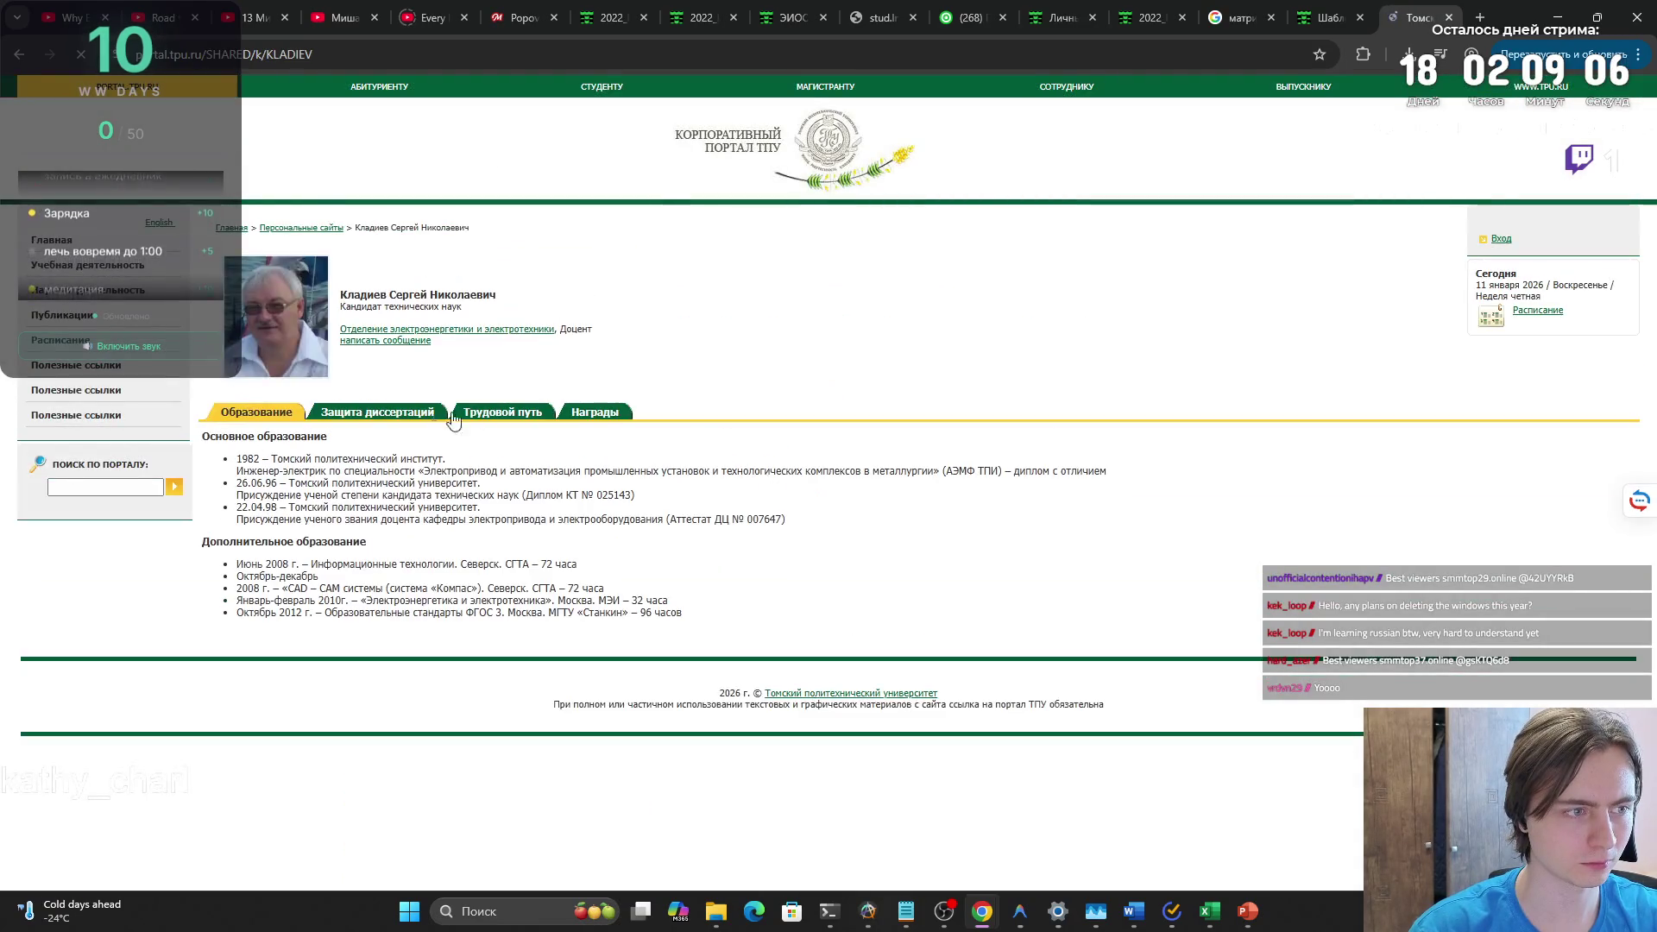
key(alt+Left)
- Download Model (1).docx from the lecturer's Учебная работа > Инженерное предпринимательство materials and view Downloads
click(675, 488)
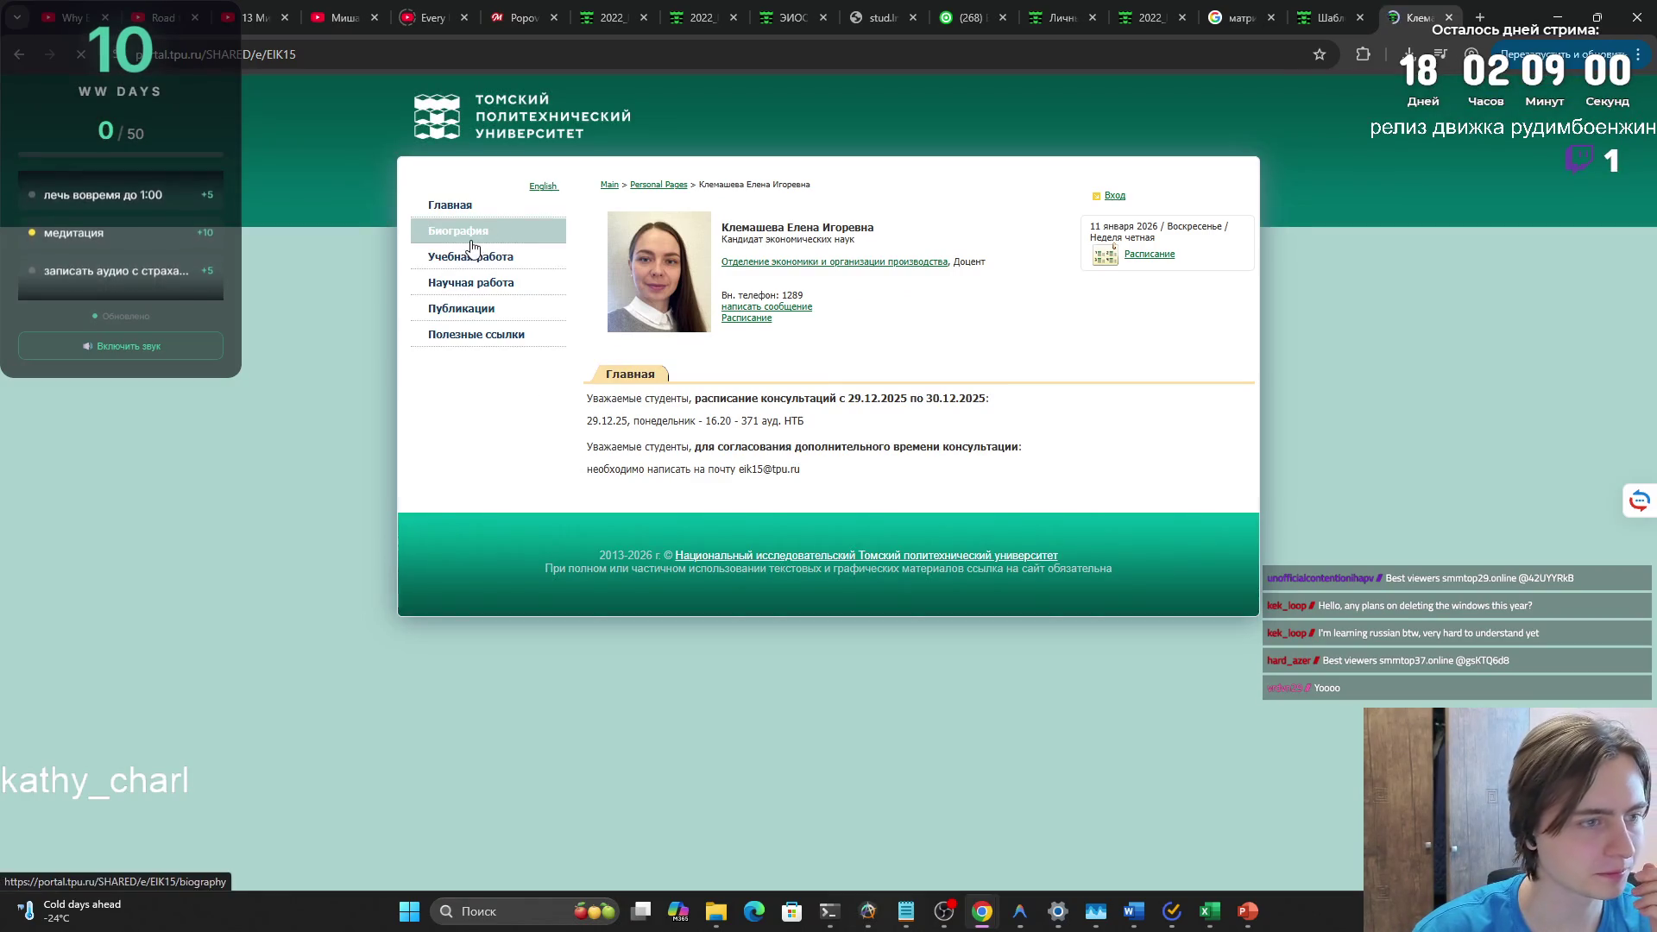
click(470, 260)
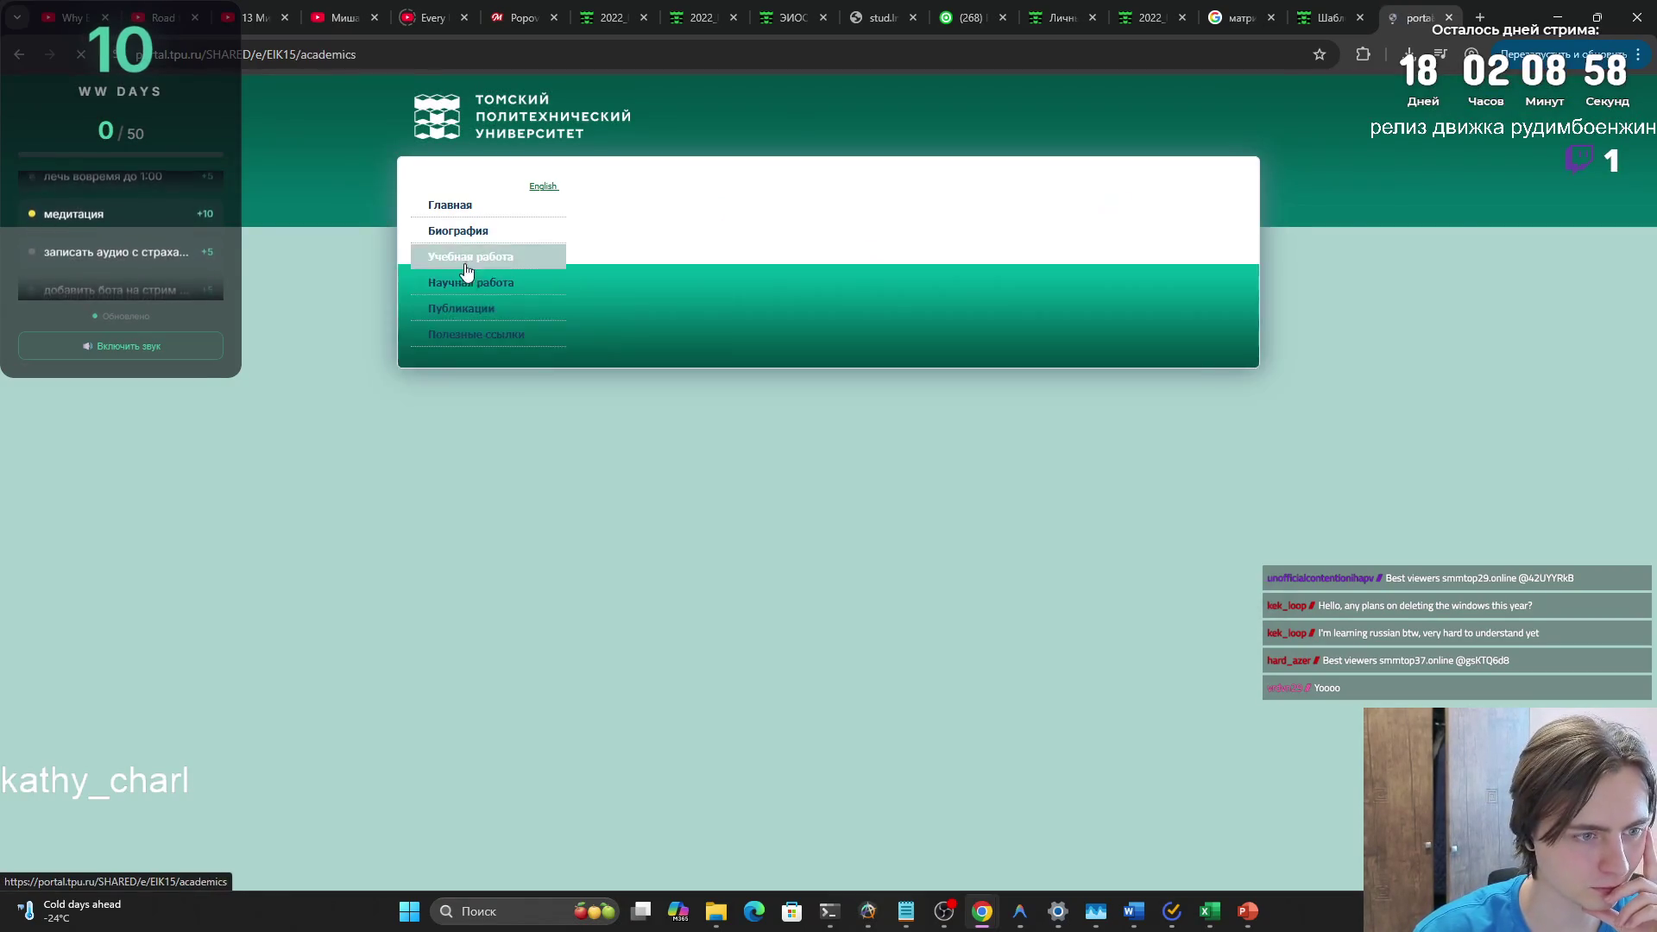
click(547, 376)
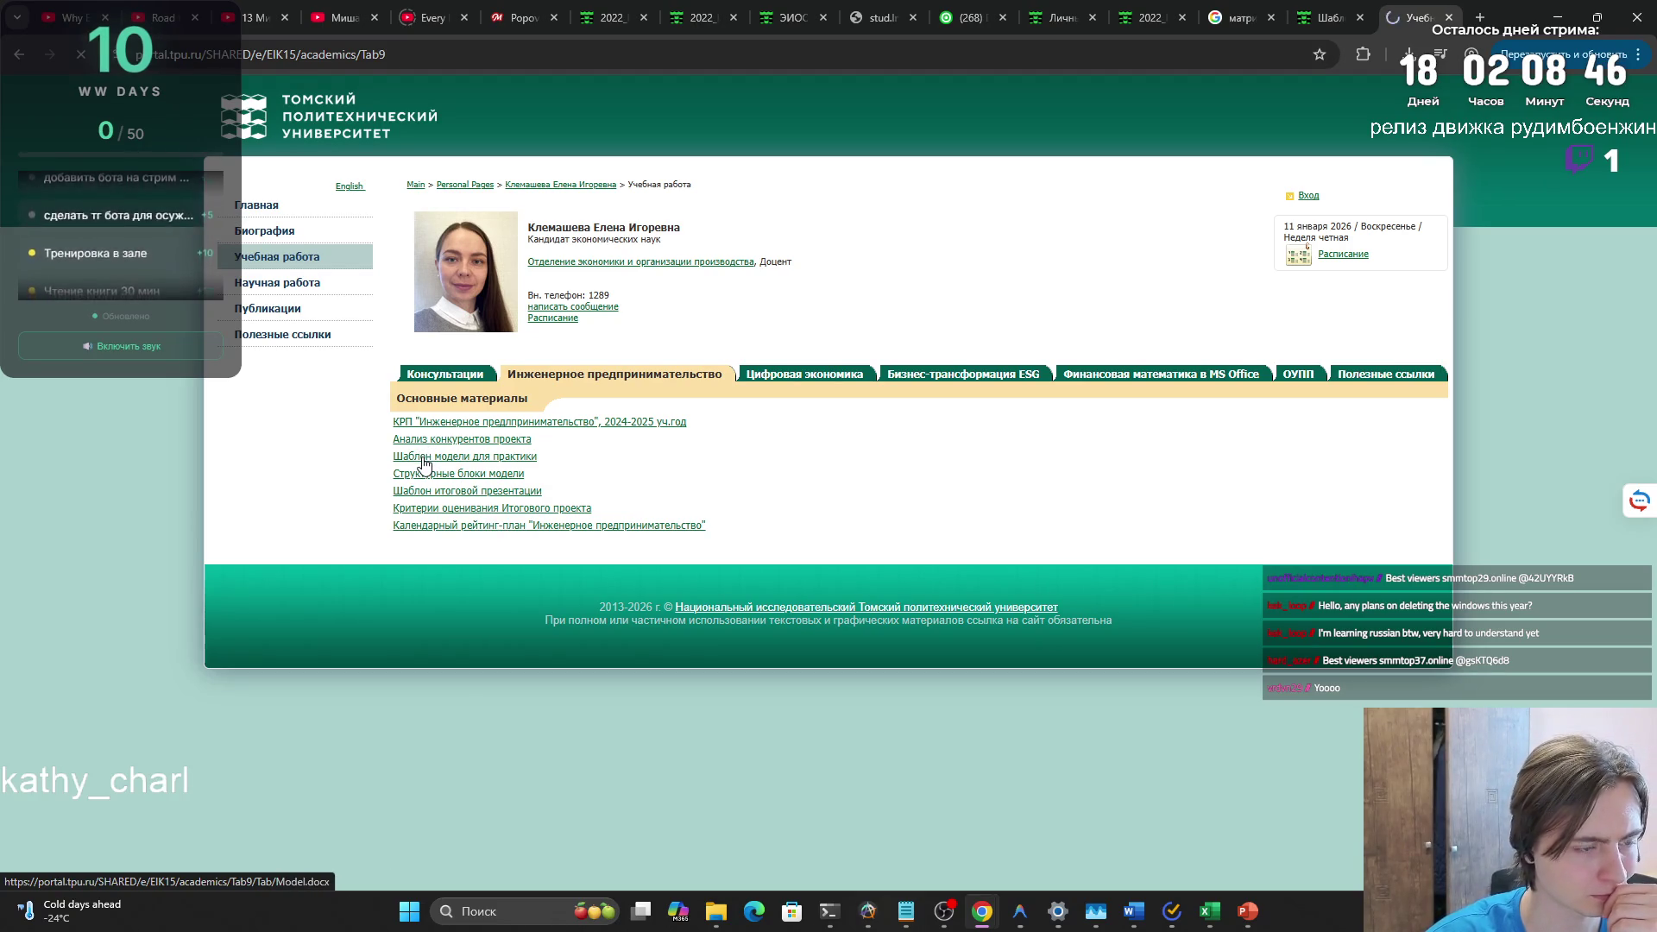
click(1407, 55)
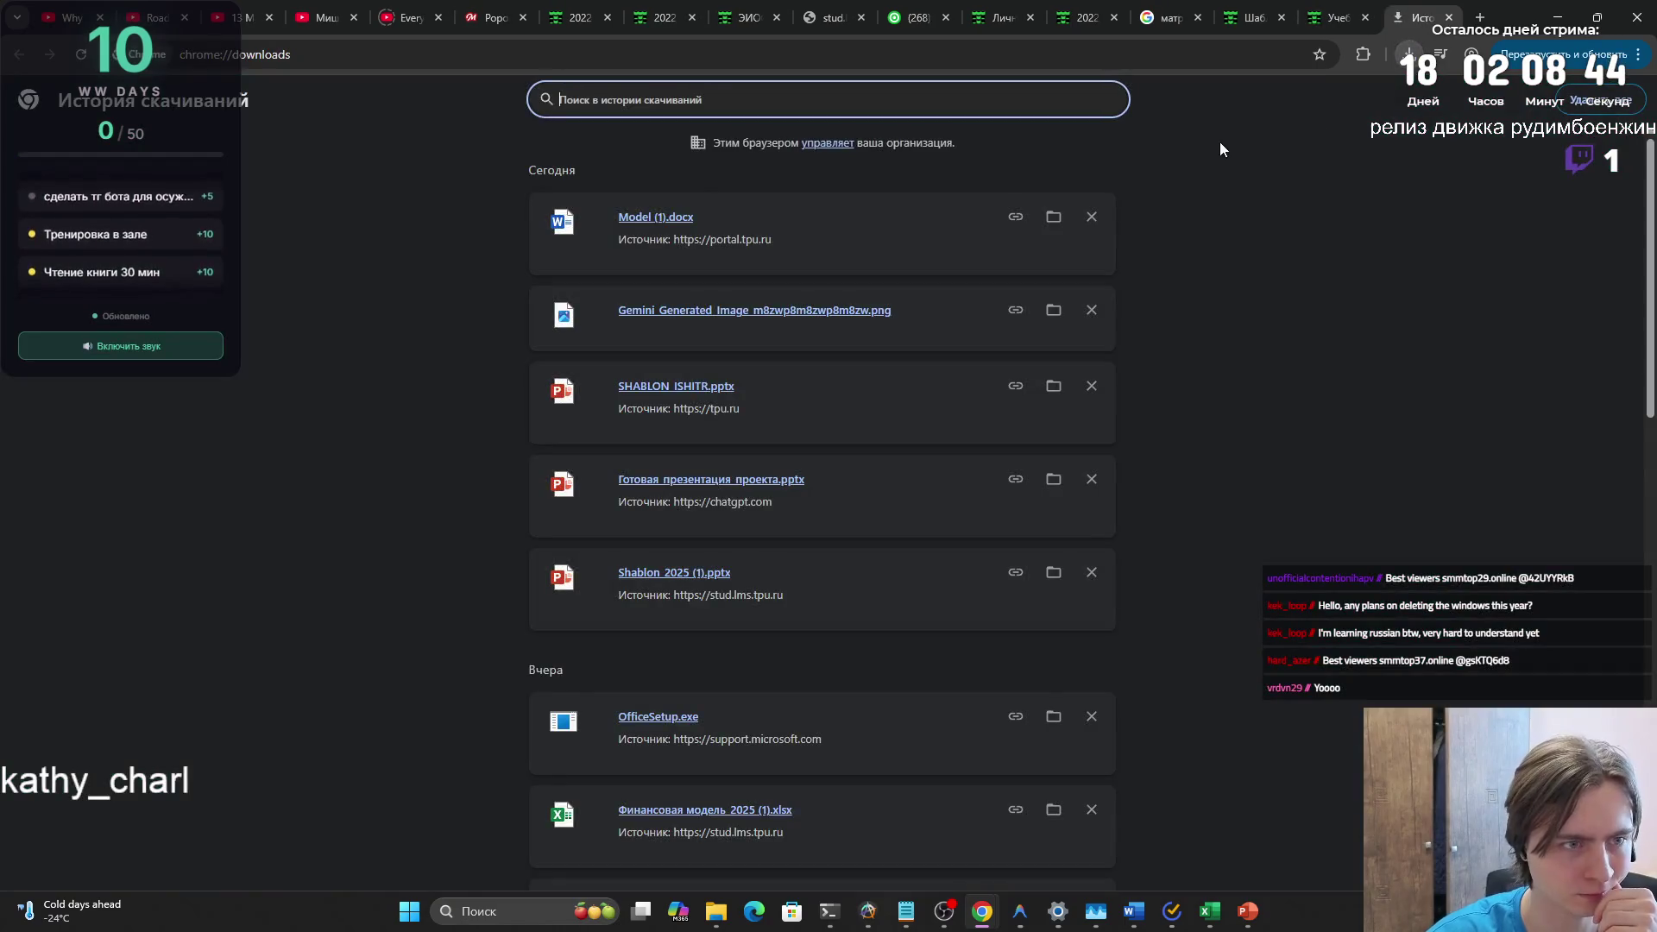
- Open Model (1).docx from Chrome's downloads in Word and scroll to the canvas table
click(682, 218)
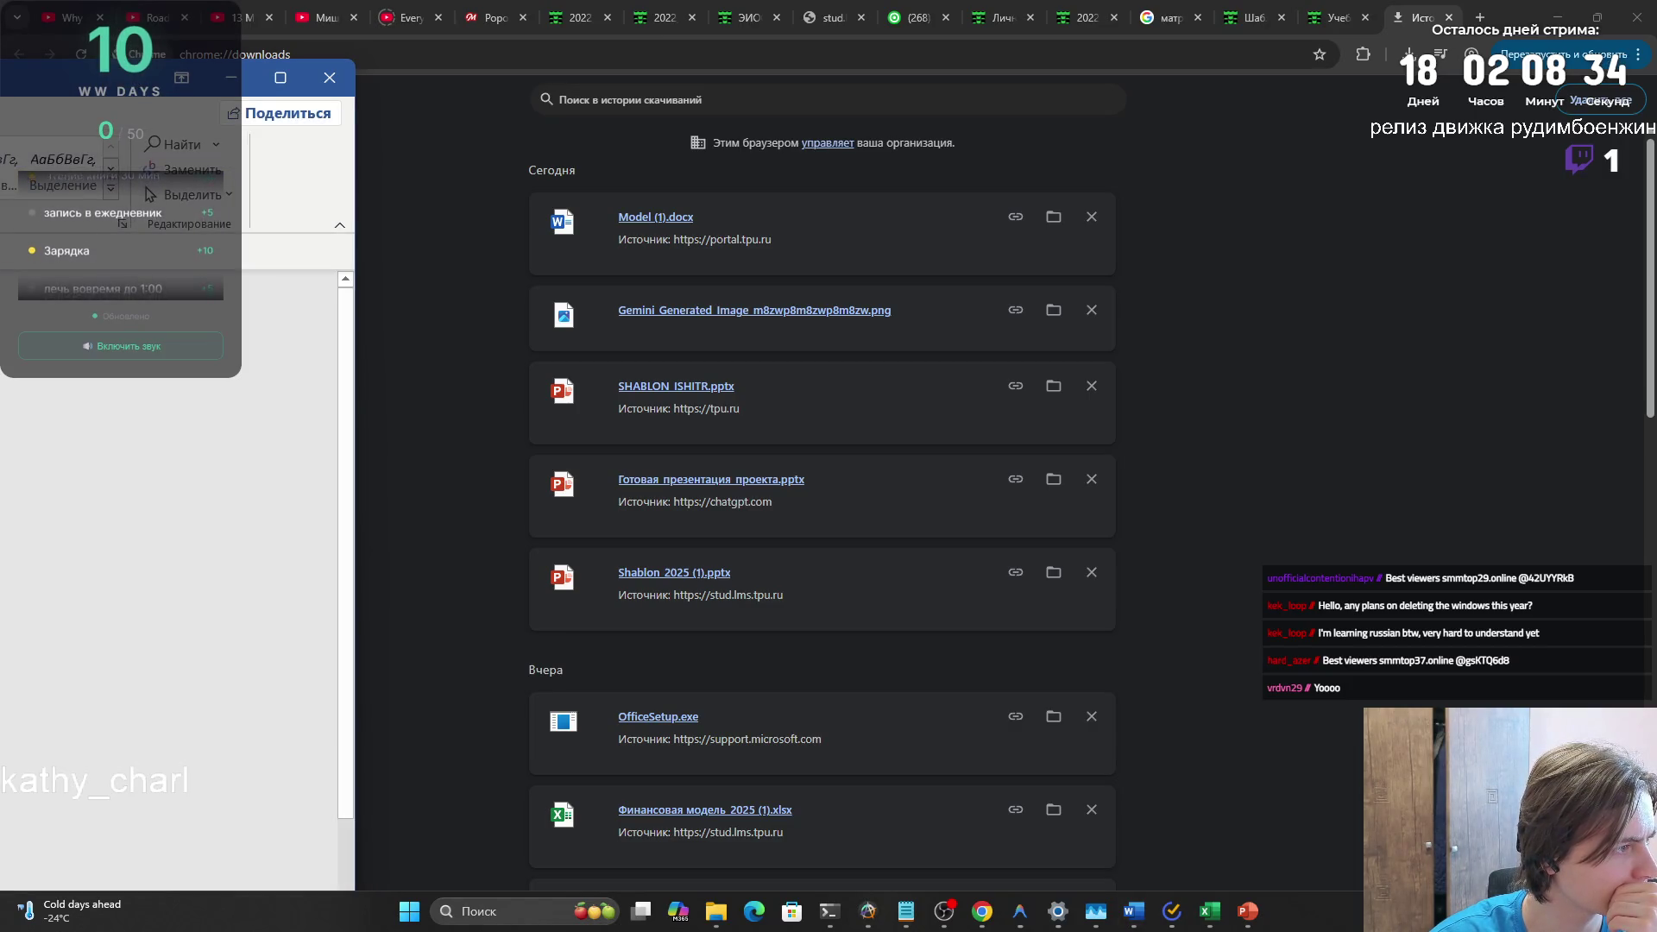
scroll(873, 518, down, 3)
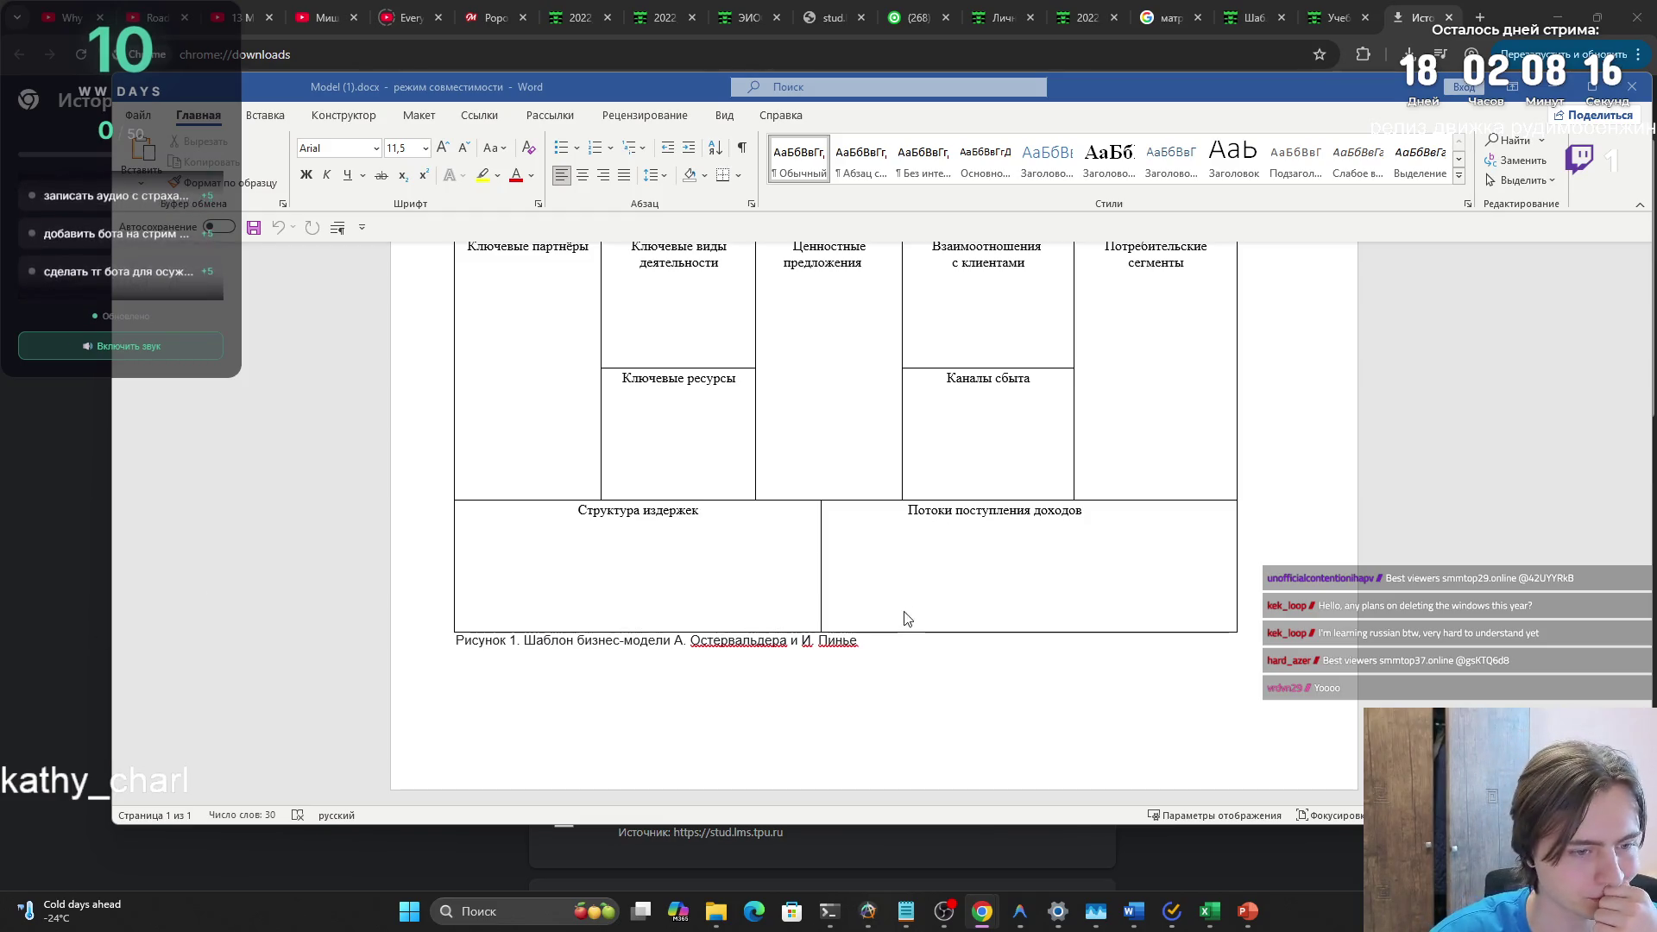
click(1084, 511)
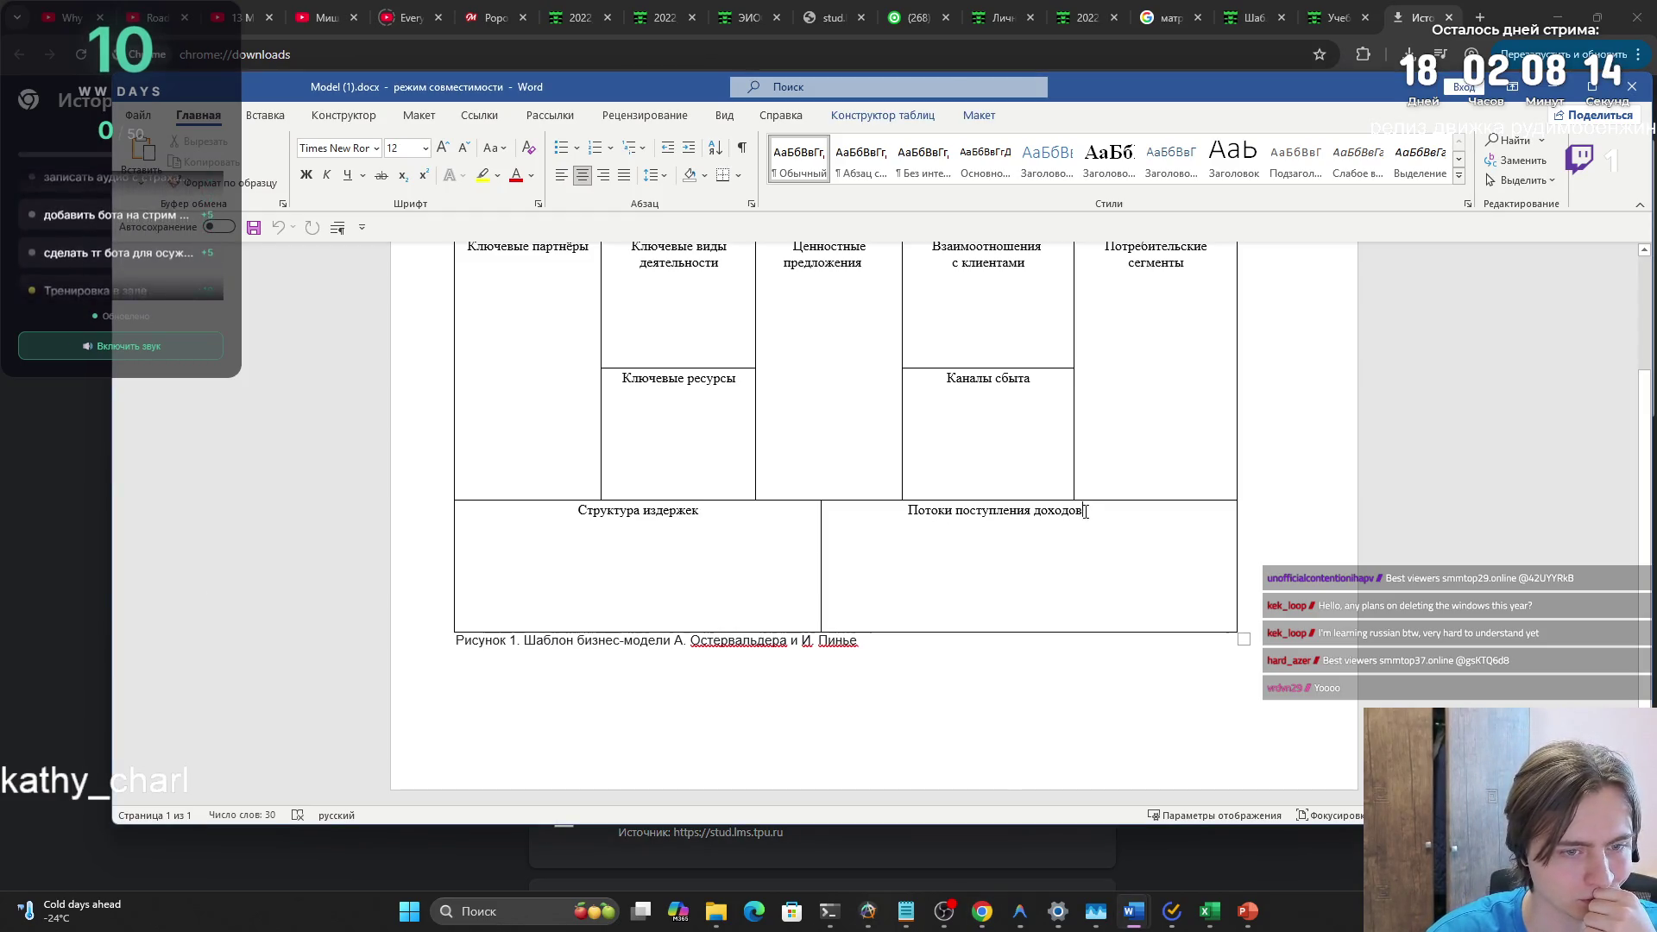
triple_click(691, 516)
click(691, 516)
scroll(690, 516, up, 2)
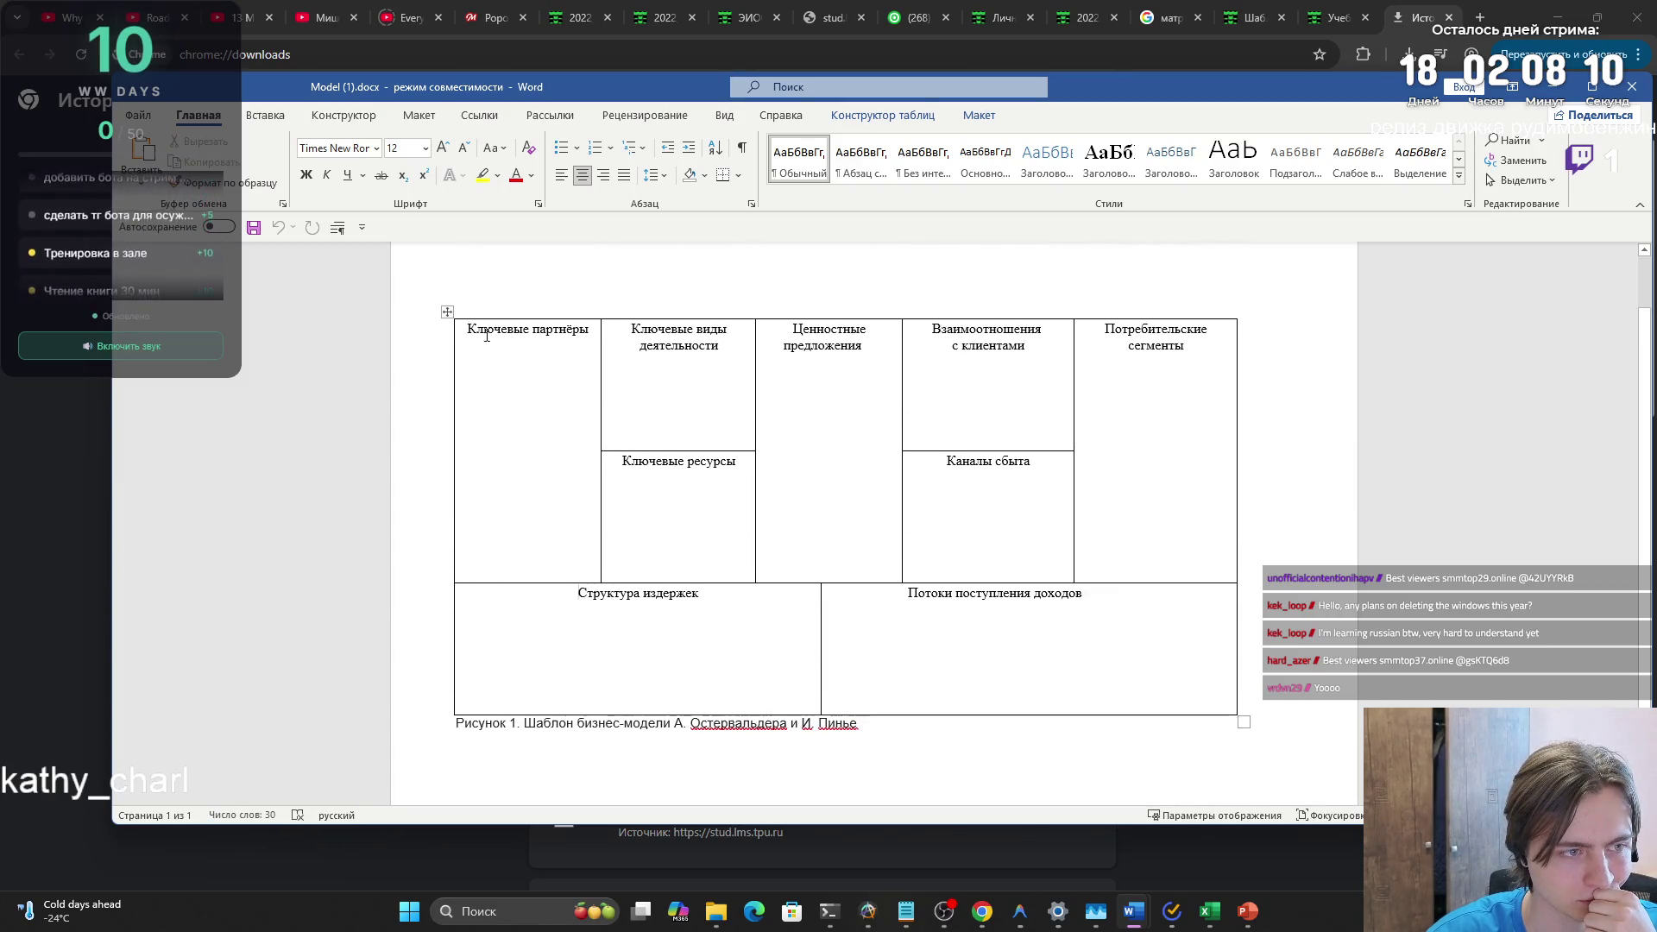
drag(499, 345, 1091, 610)
click(1084, 610)
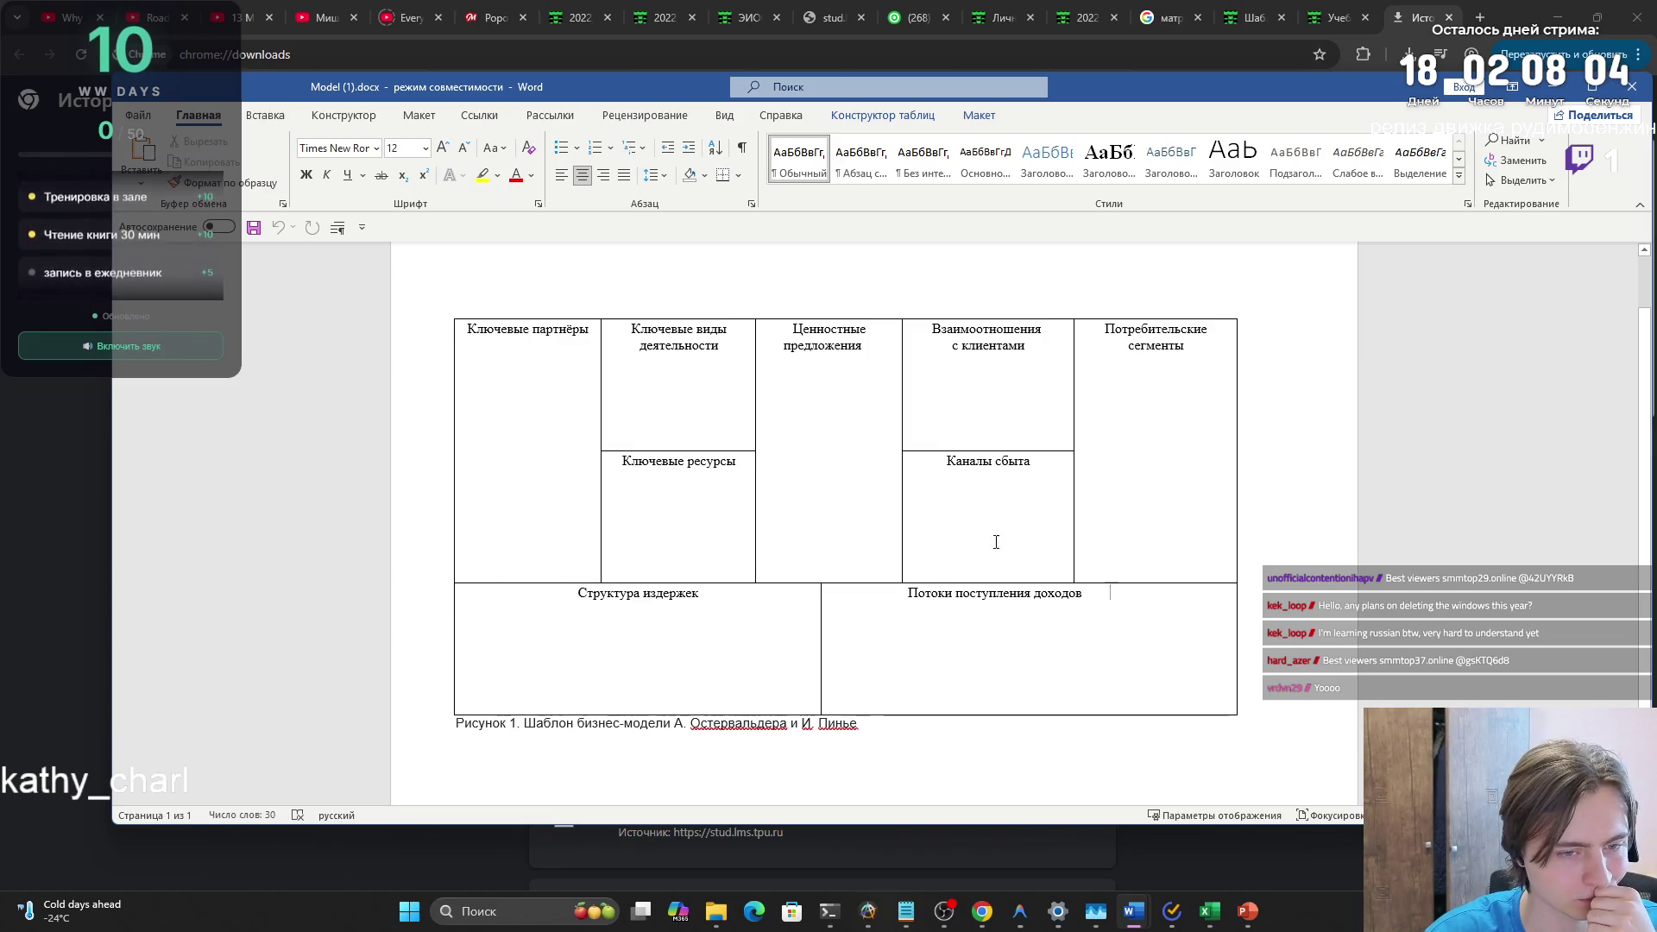
click(448, 312)
click(678, 461)
scroll(687, 473, down, 1)
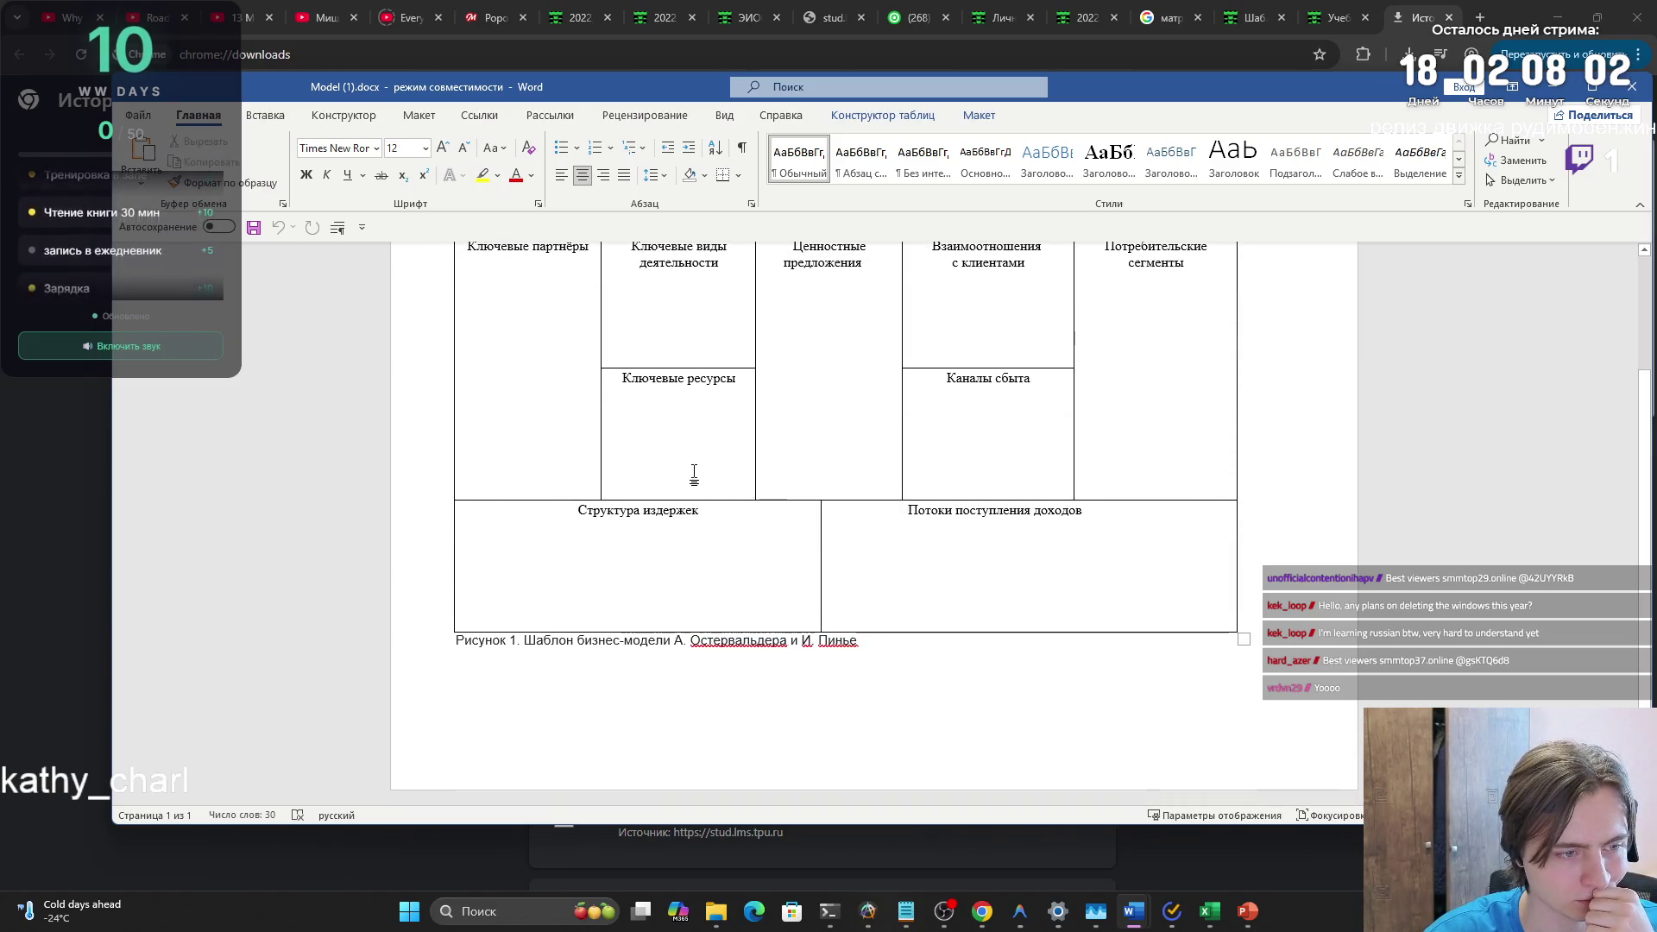
scroll(693, 486, up, 1)
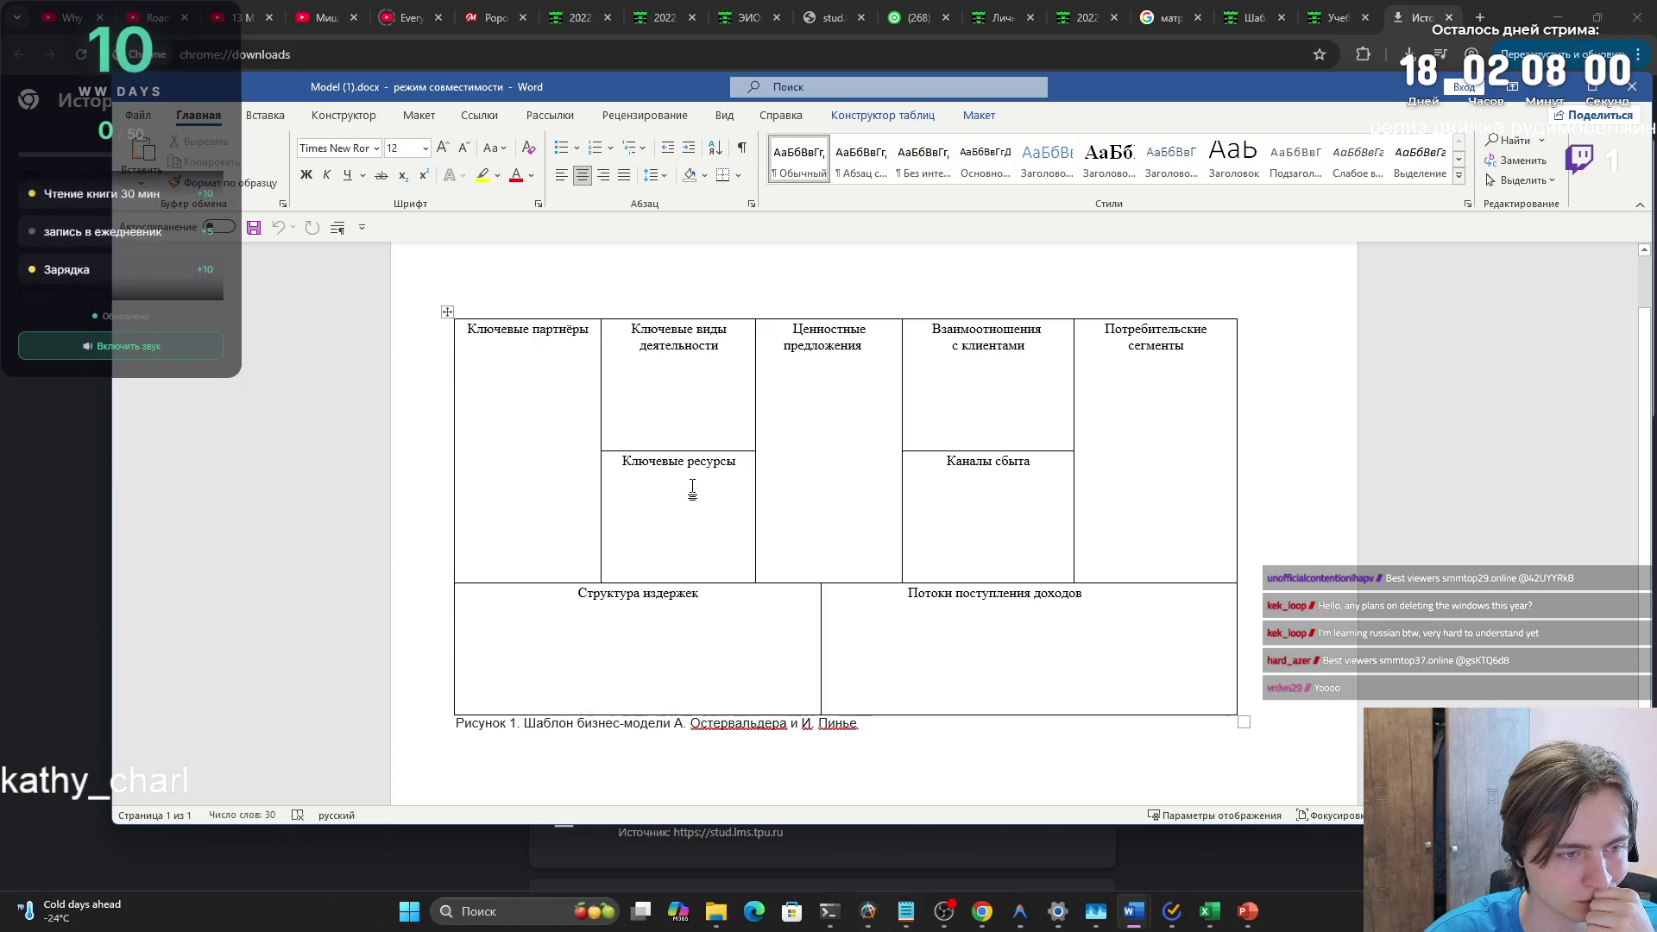
click(738, 461)
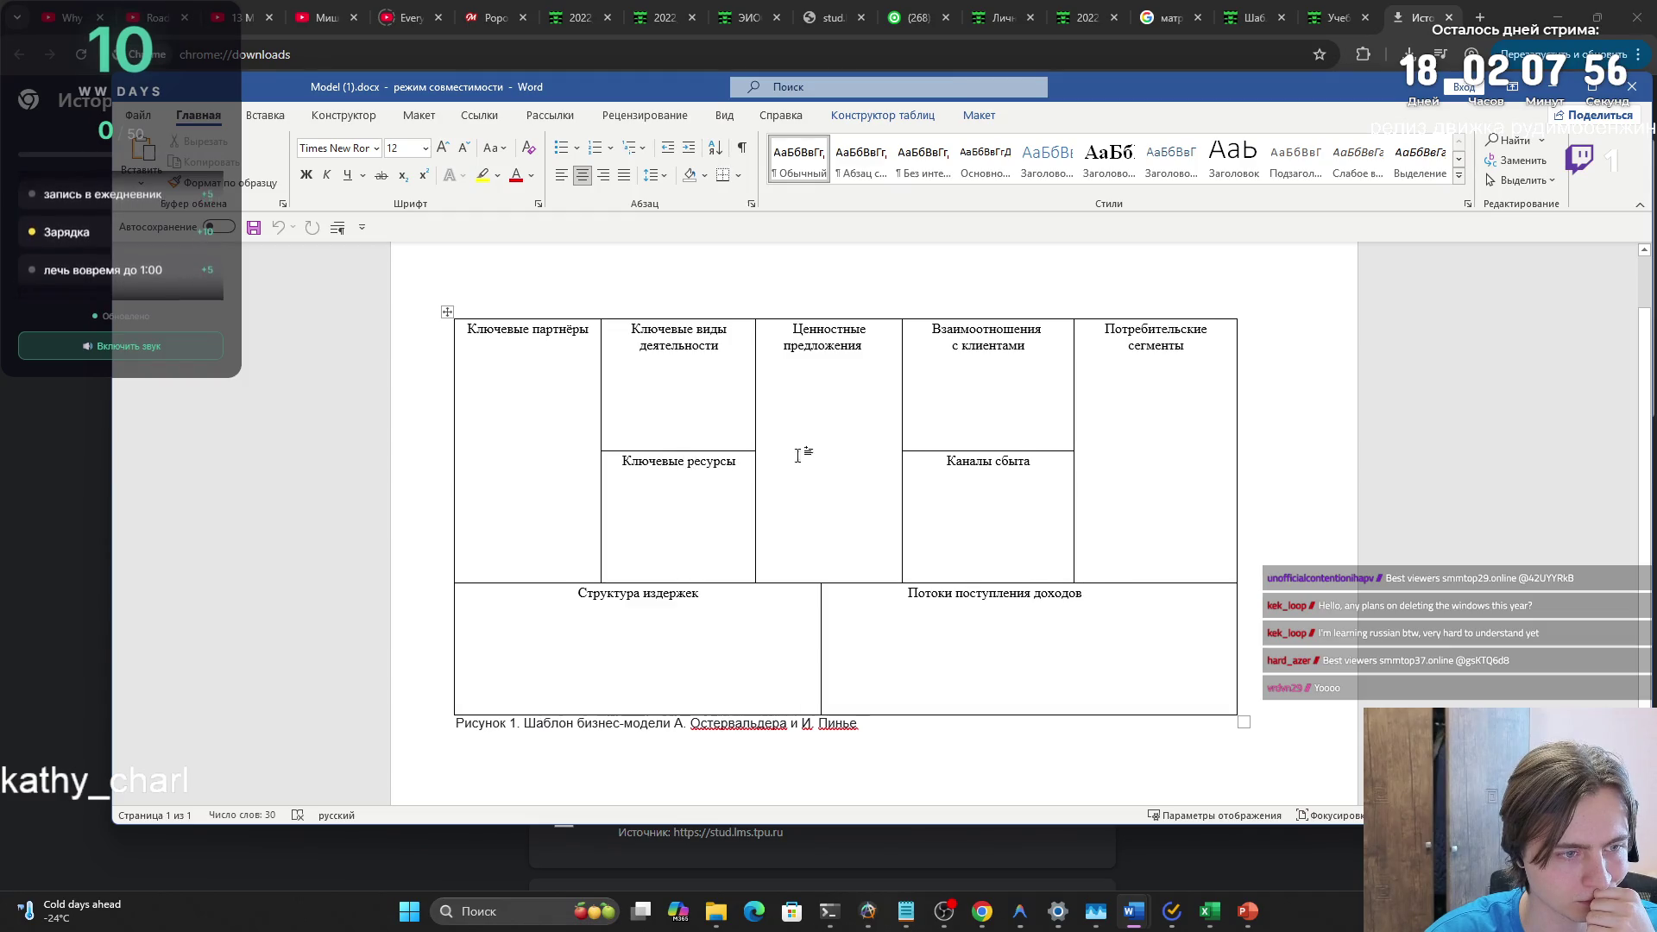
click(1046, 330)
click(867, 331)
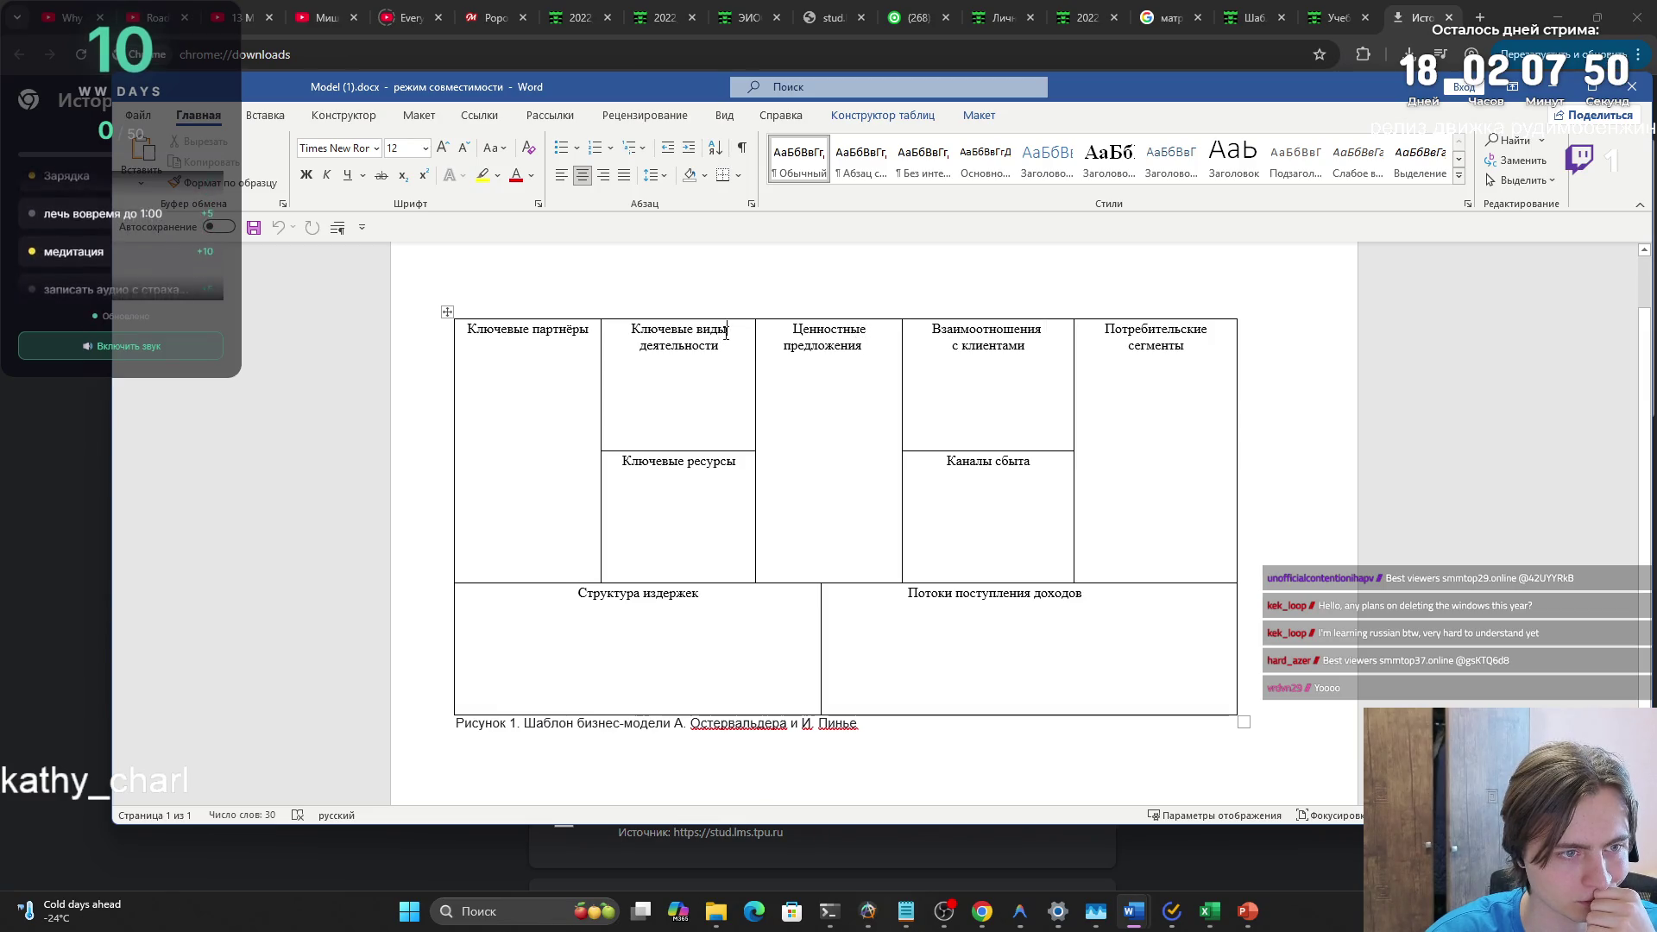
click(590, 330)
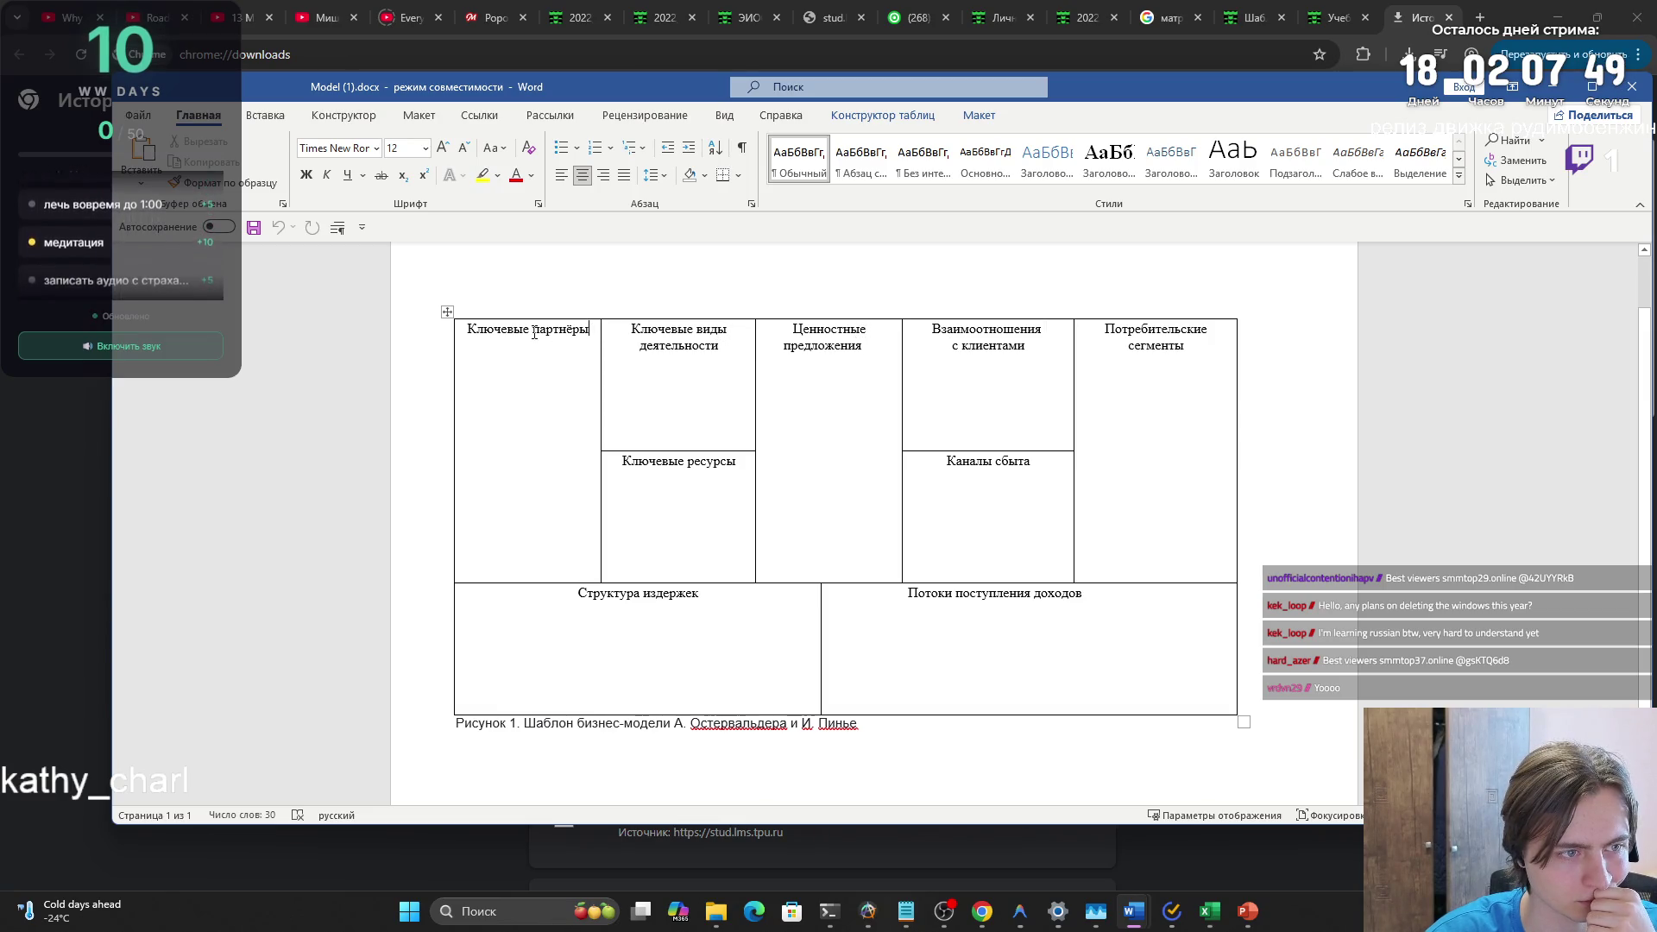
click(727, 331)
click(1190, 345)
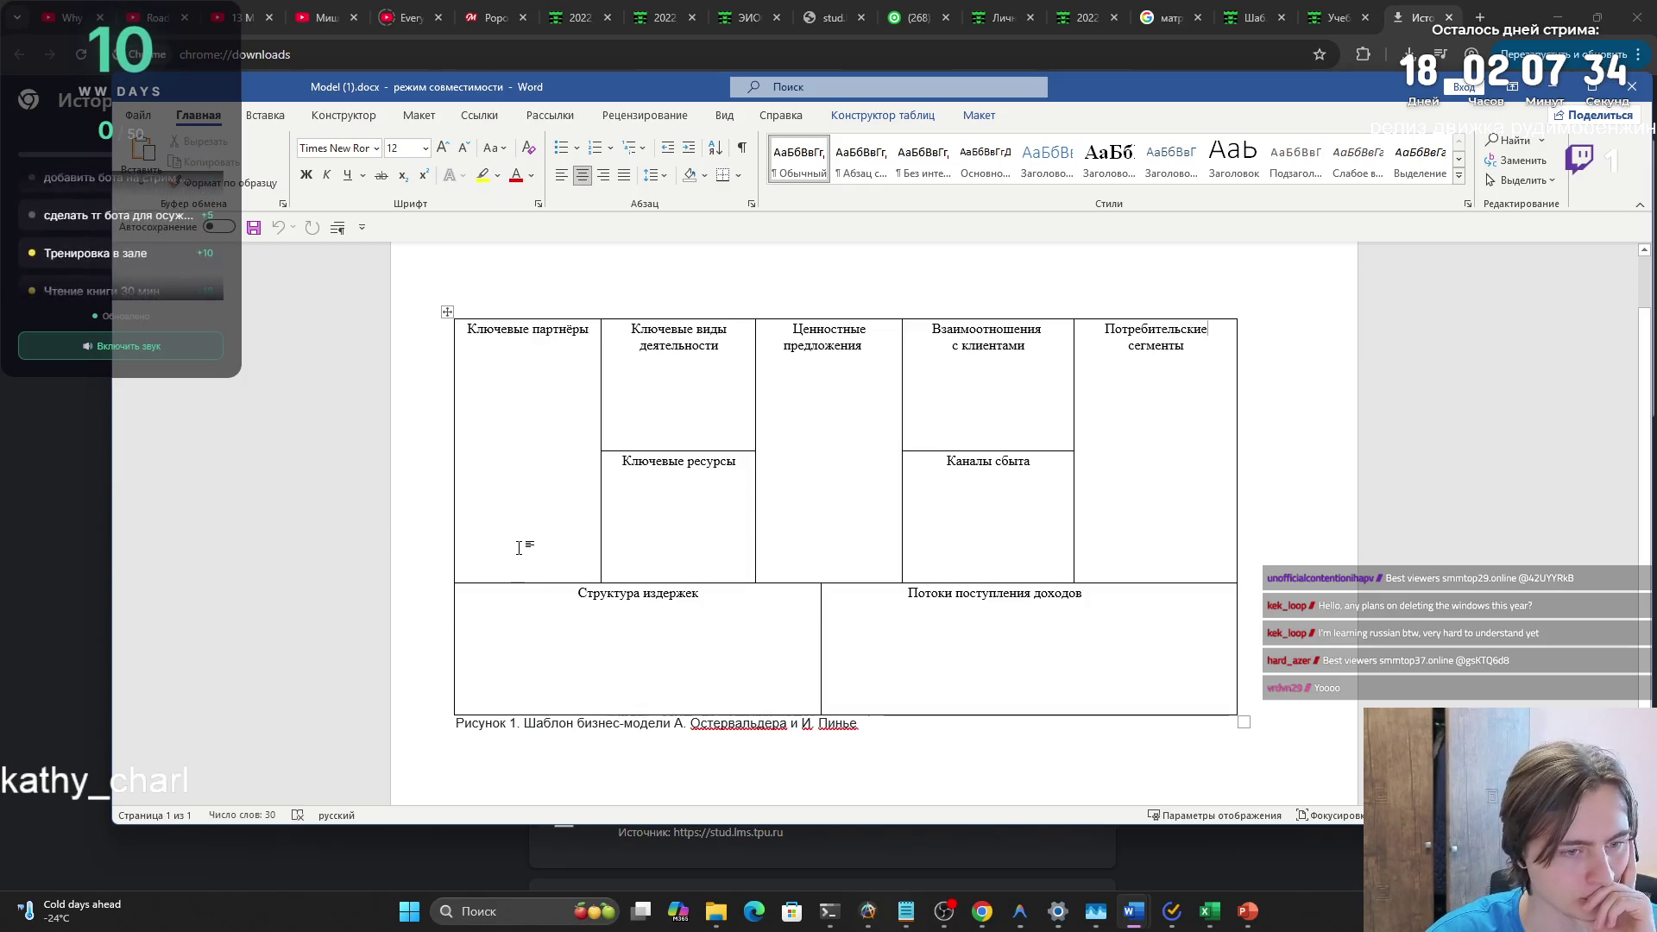
key(ctrl+z)
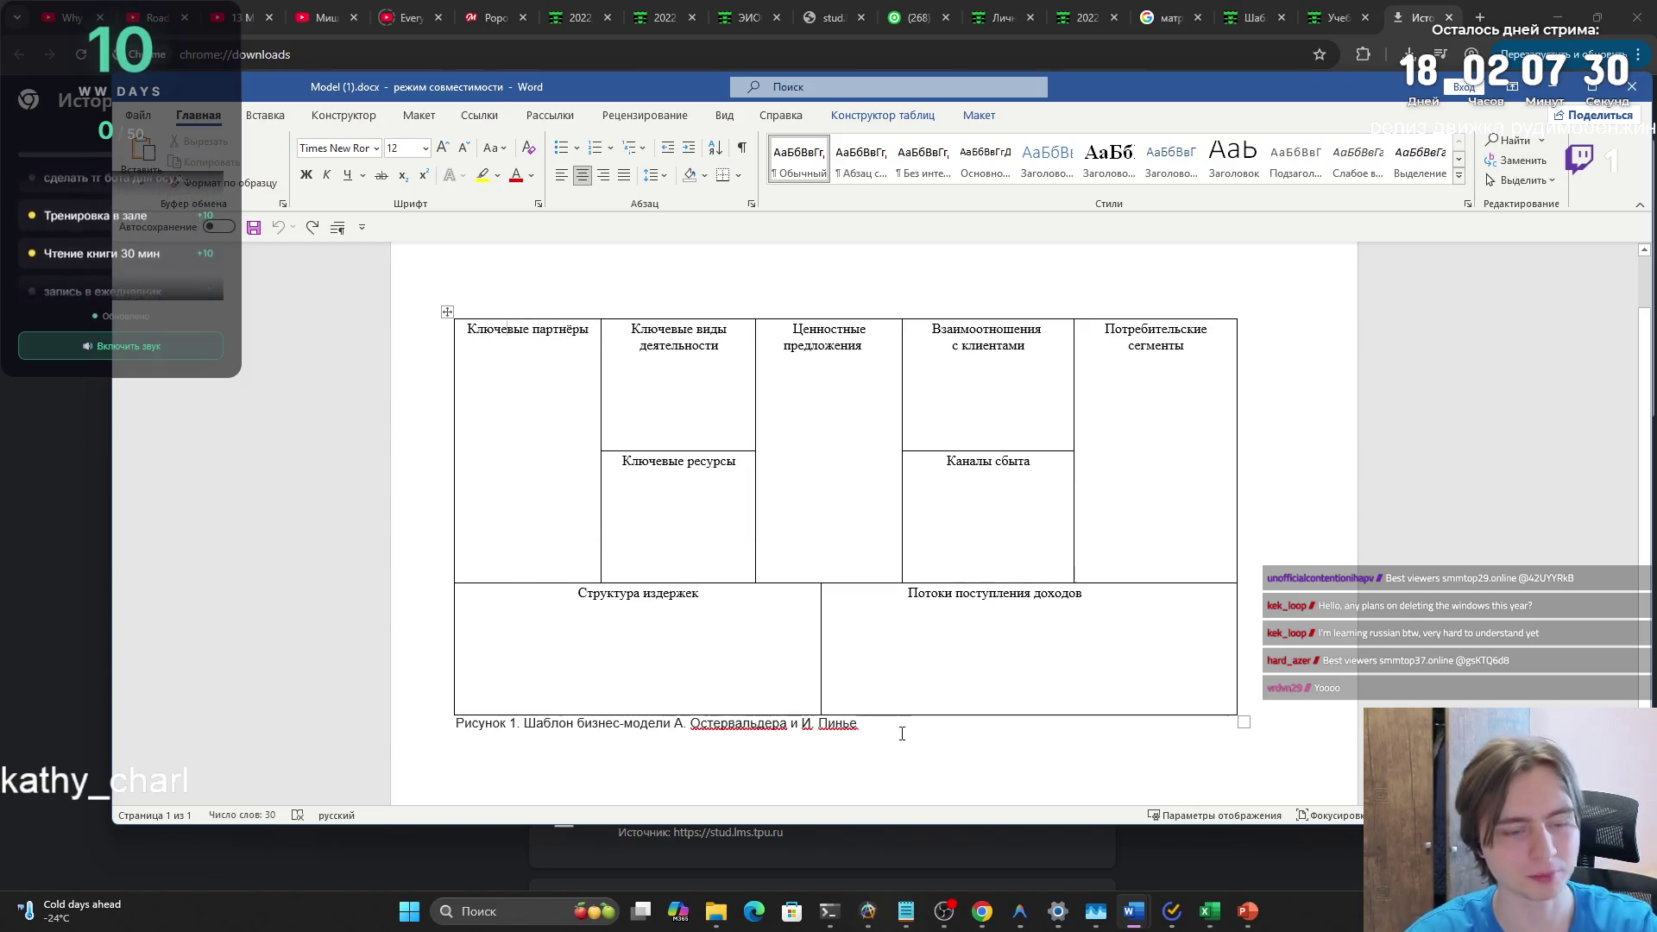
mouse_move(1133, 911)
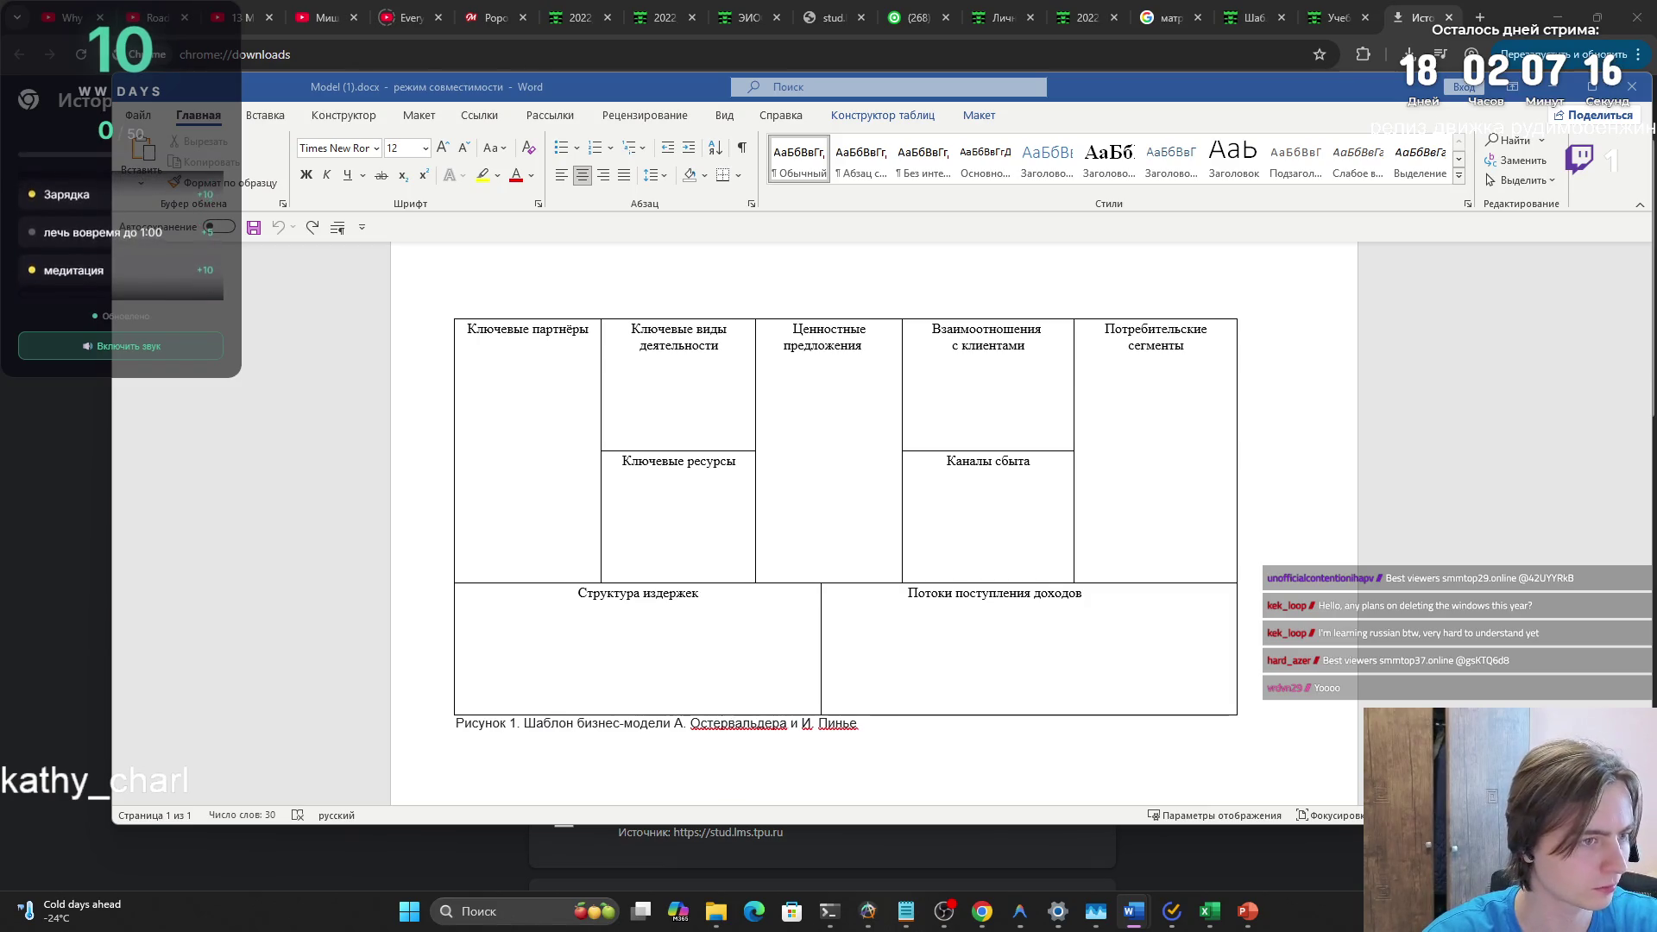
drag(859, 727, 525, 729)
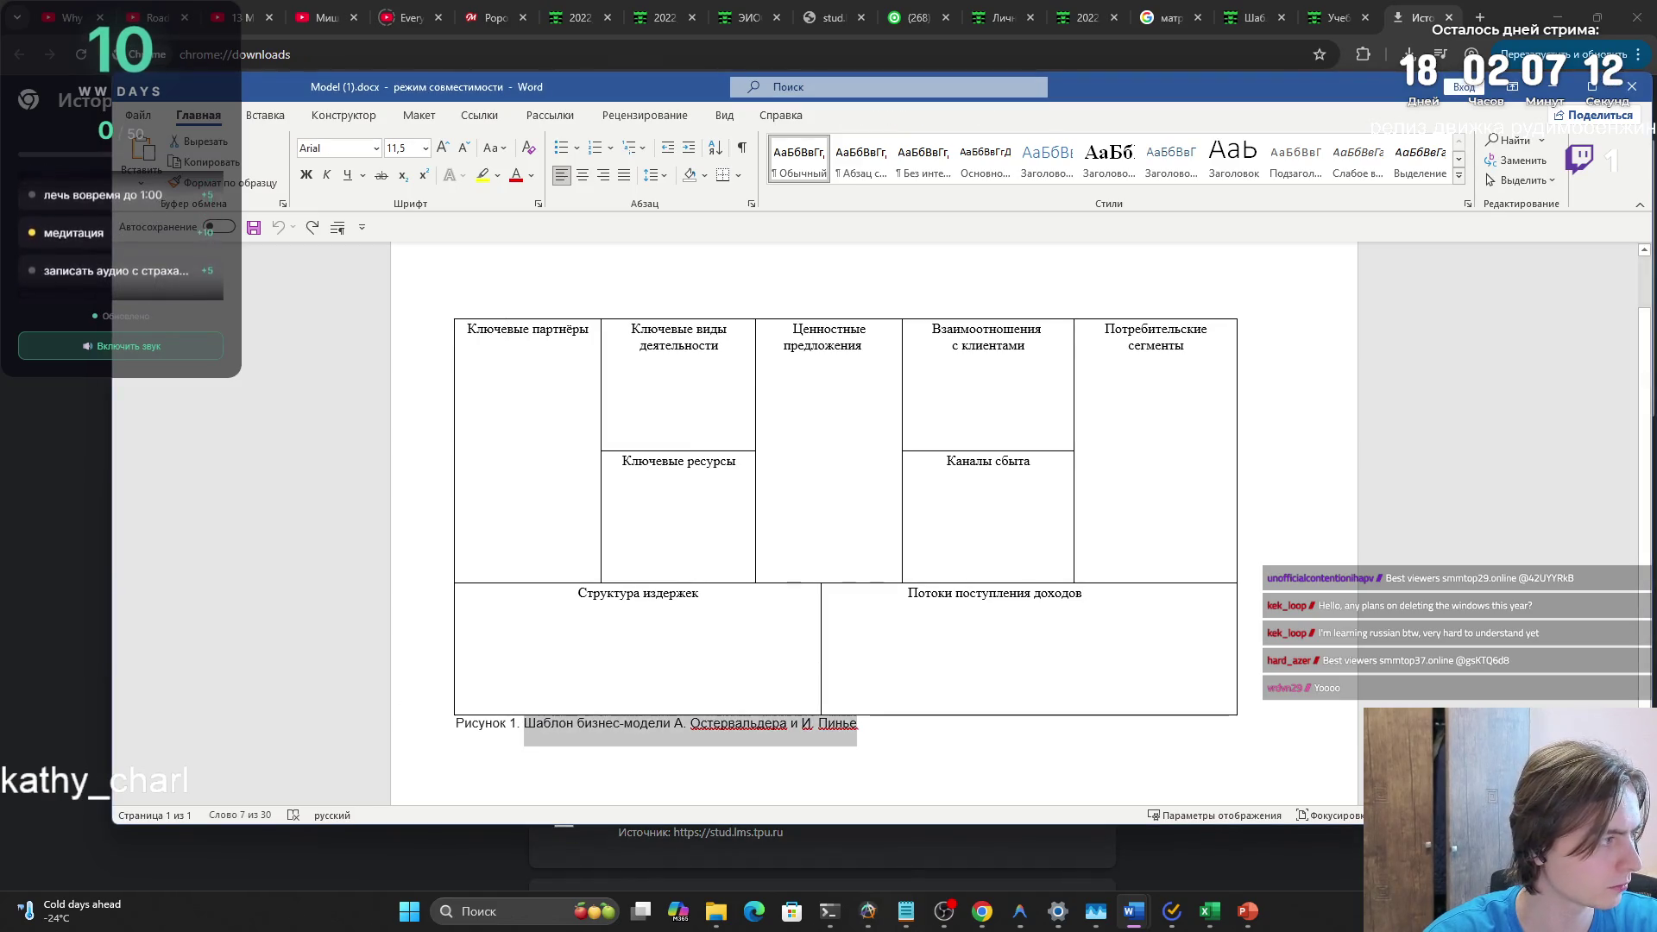
key(alt+Tab)
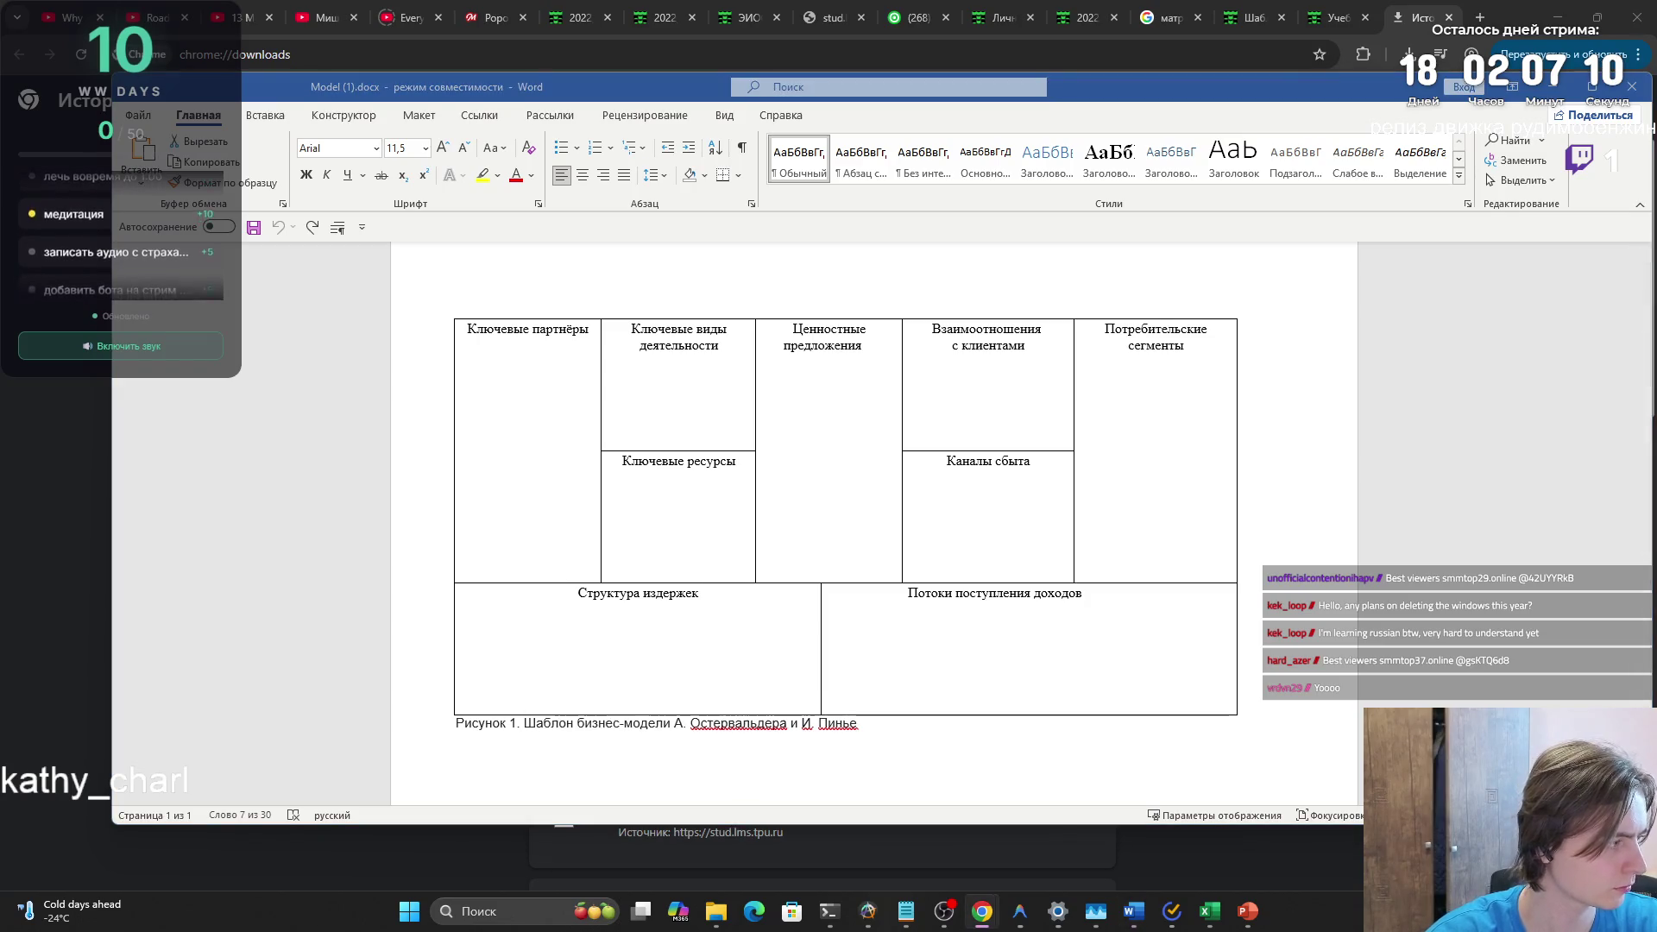
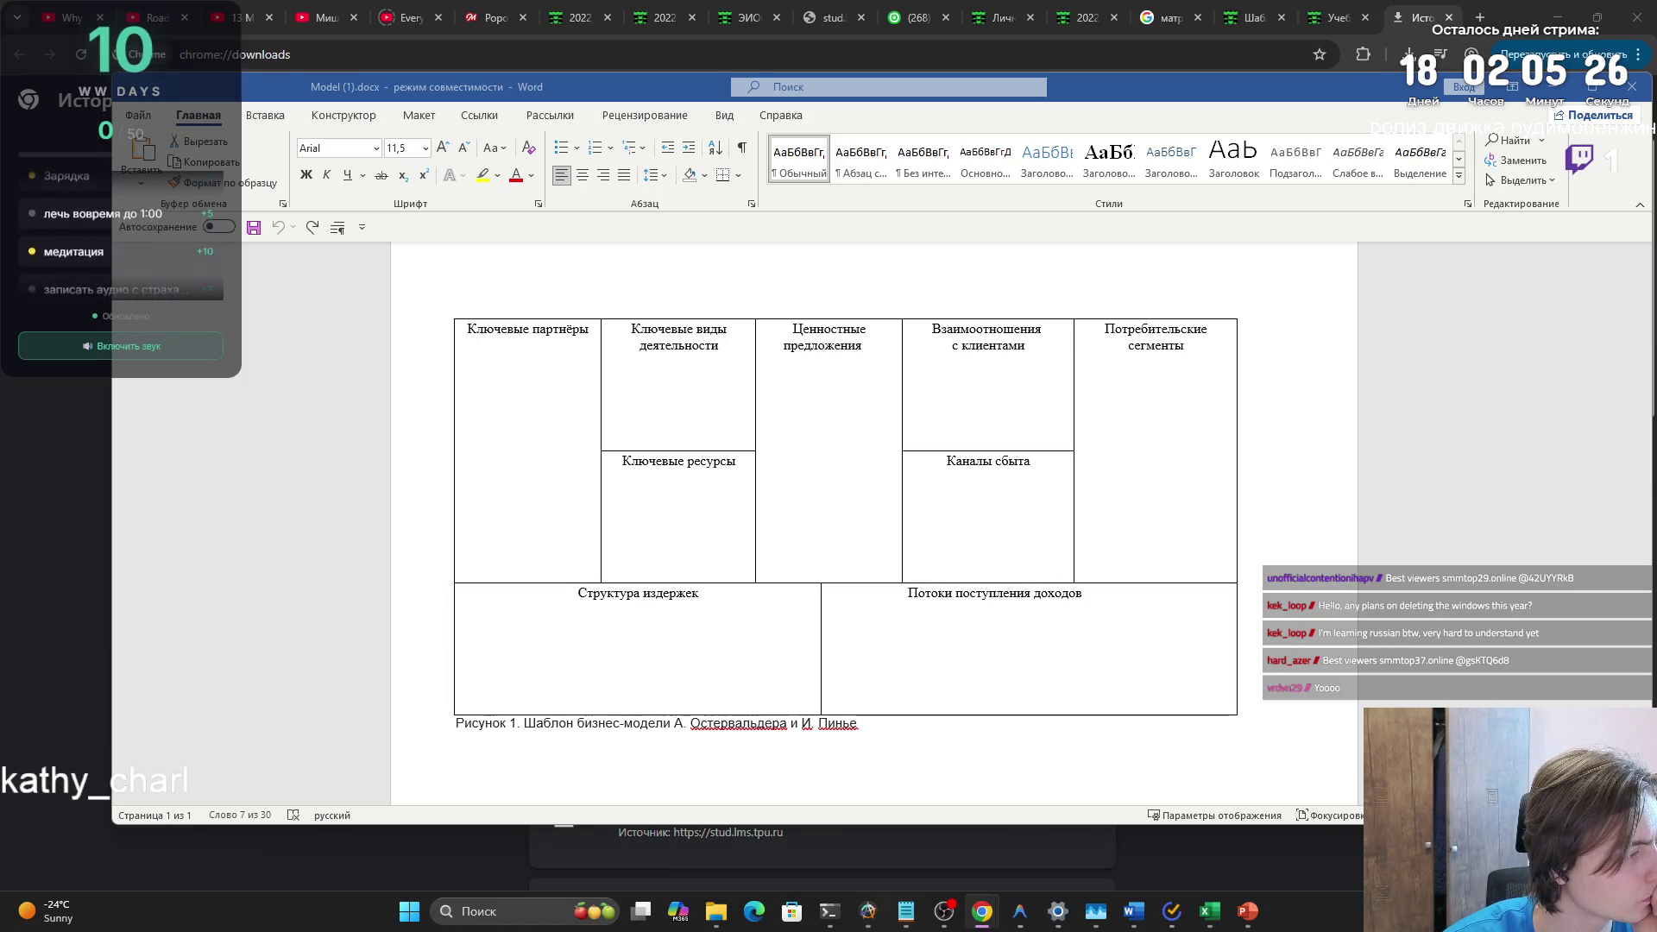
- Switch to Word showing Model (1).docx with the empty business-model canvas table
key(alt+Tab)
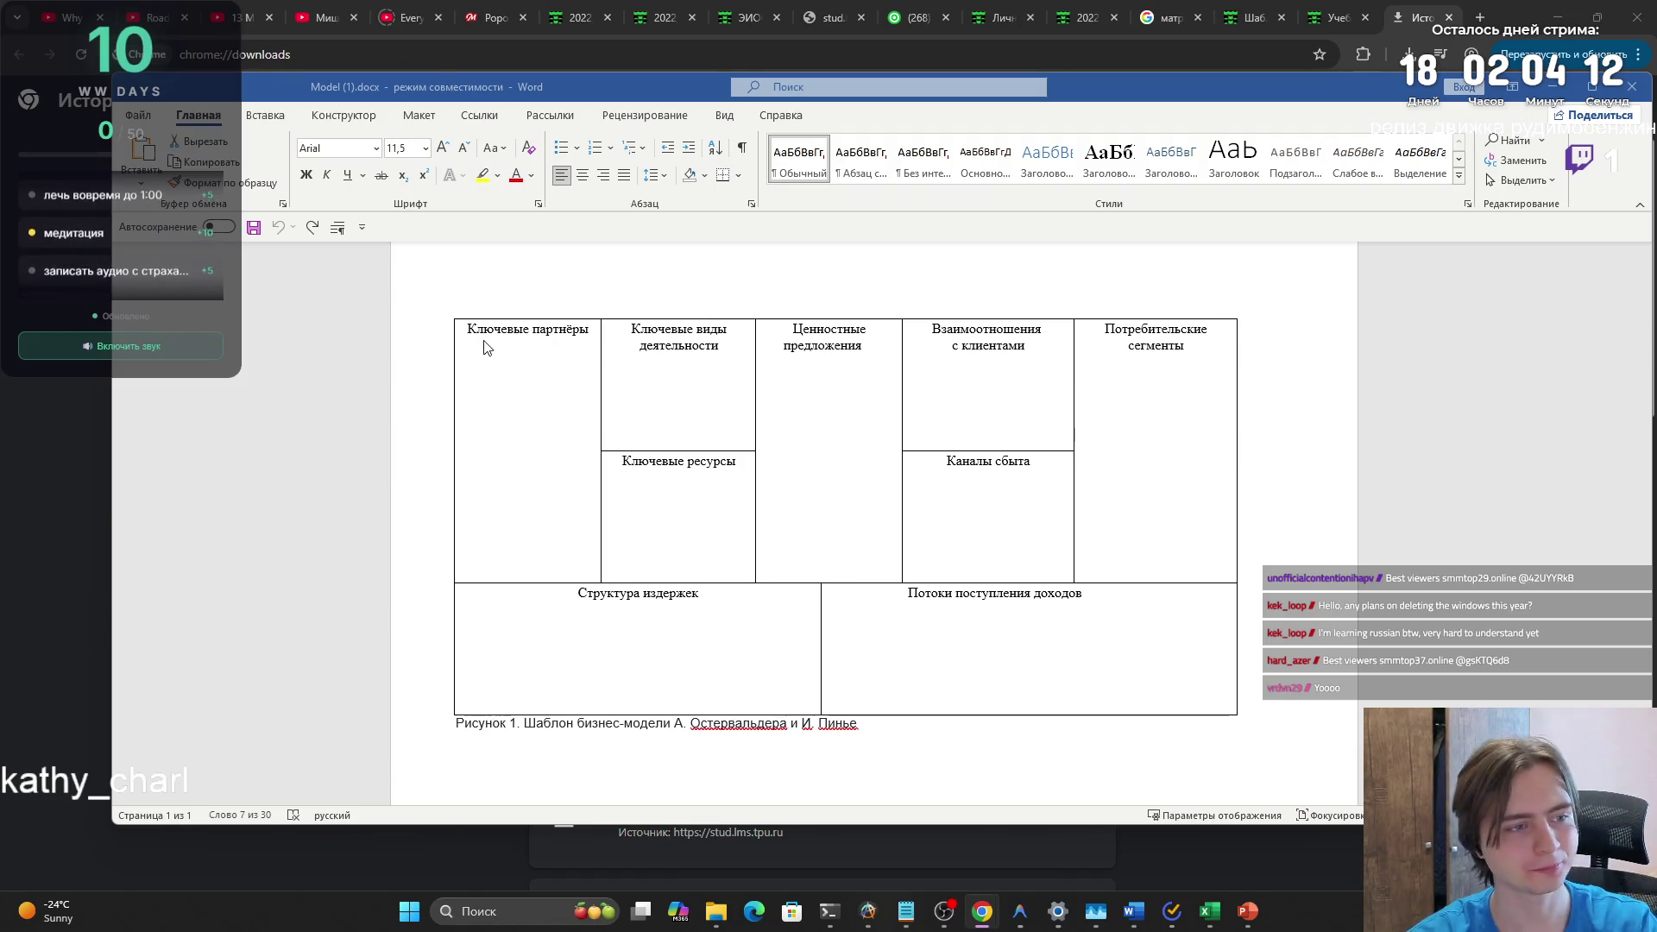
- Select the business-model figure caption under the canvas table
drag(524, 723, 857, 723)
key(Right)
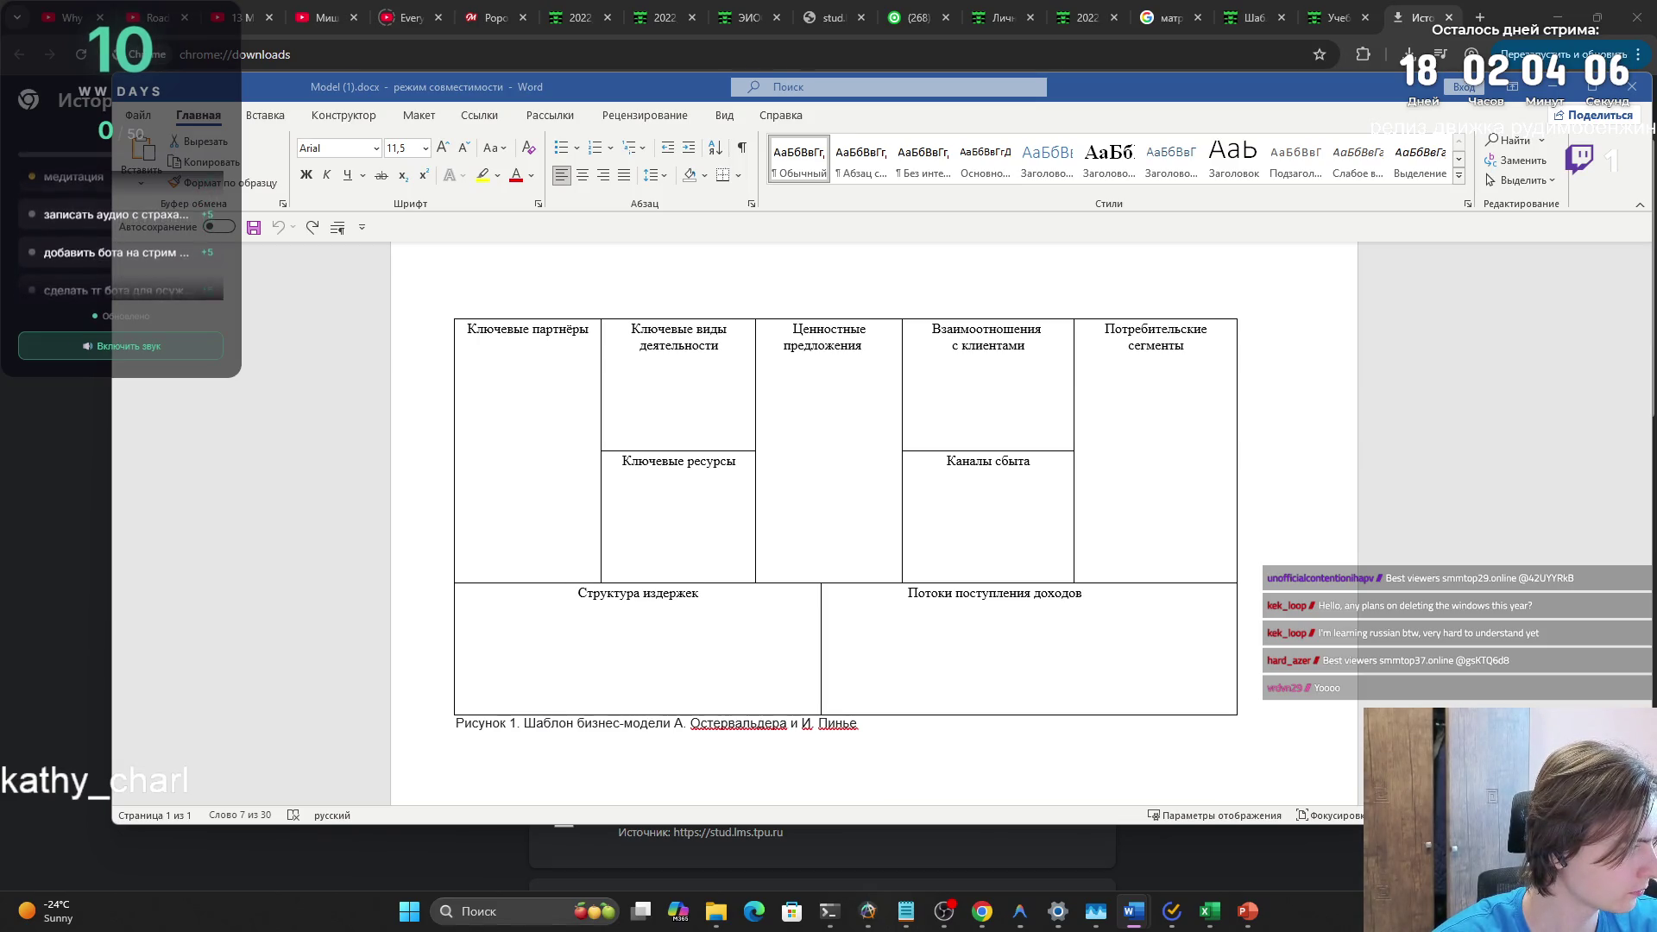
drag(524, 723, 856, 723)
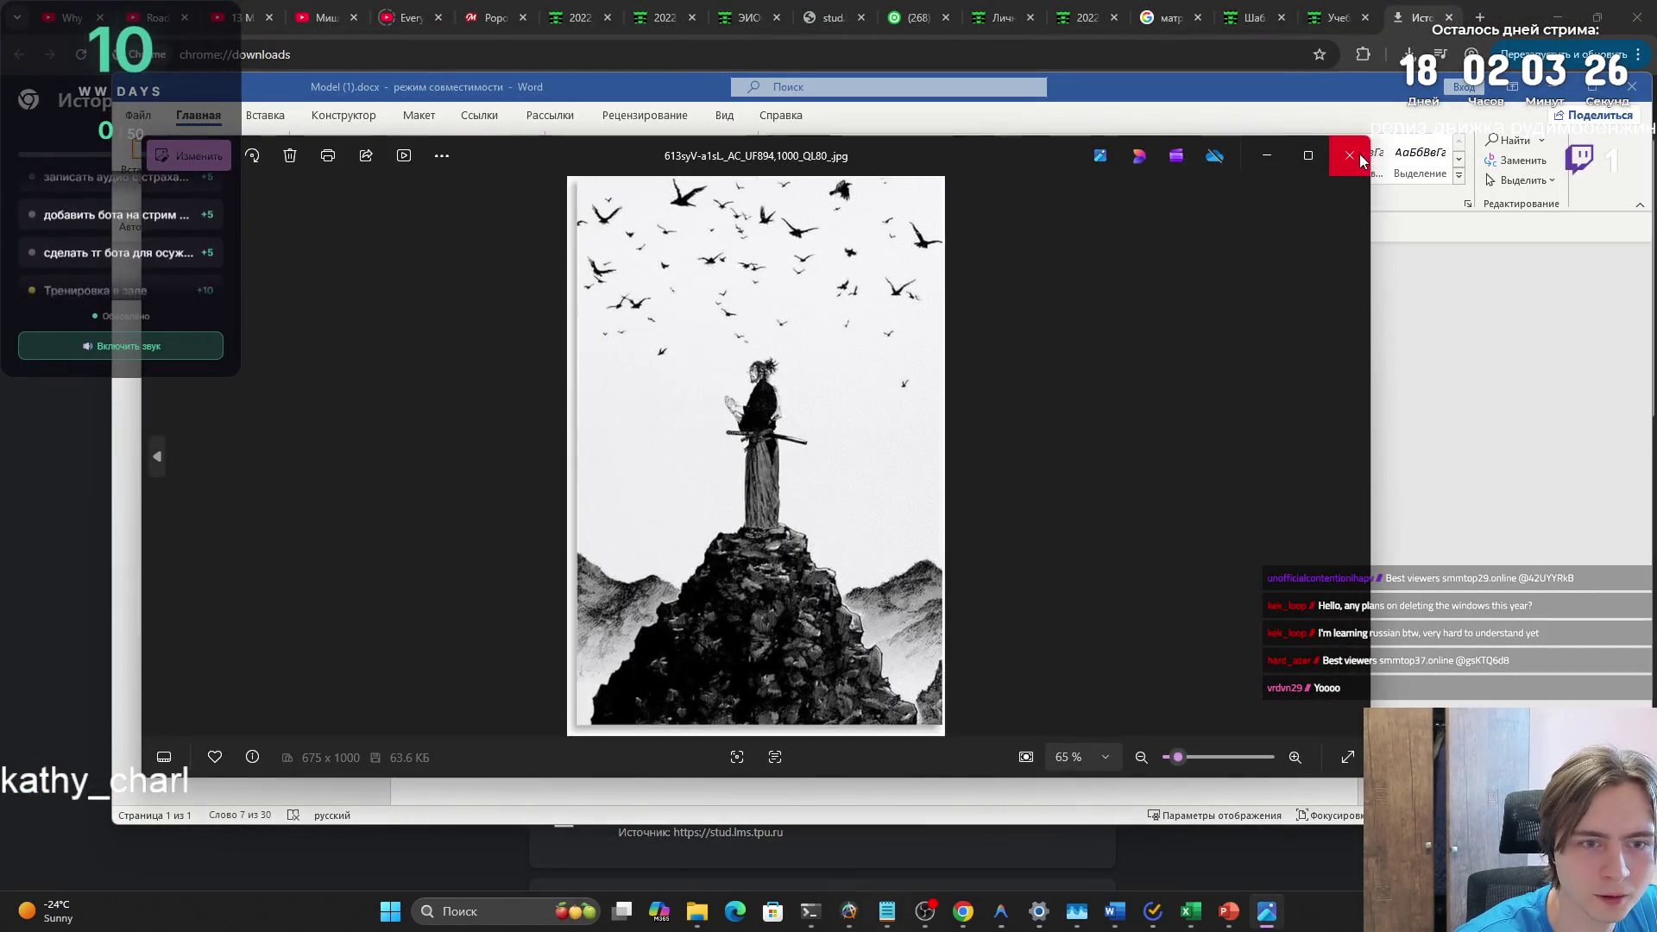
- Close the photo viewer and return to the economic feasibility assignment page in Chrome
click(1353, 155)
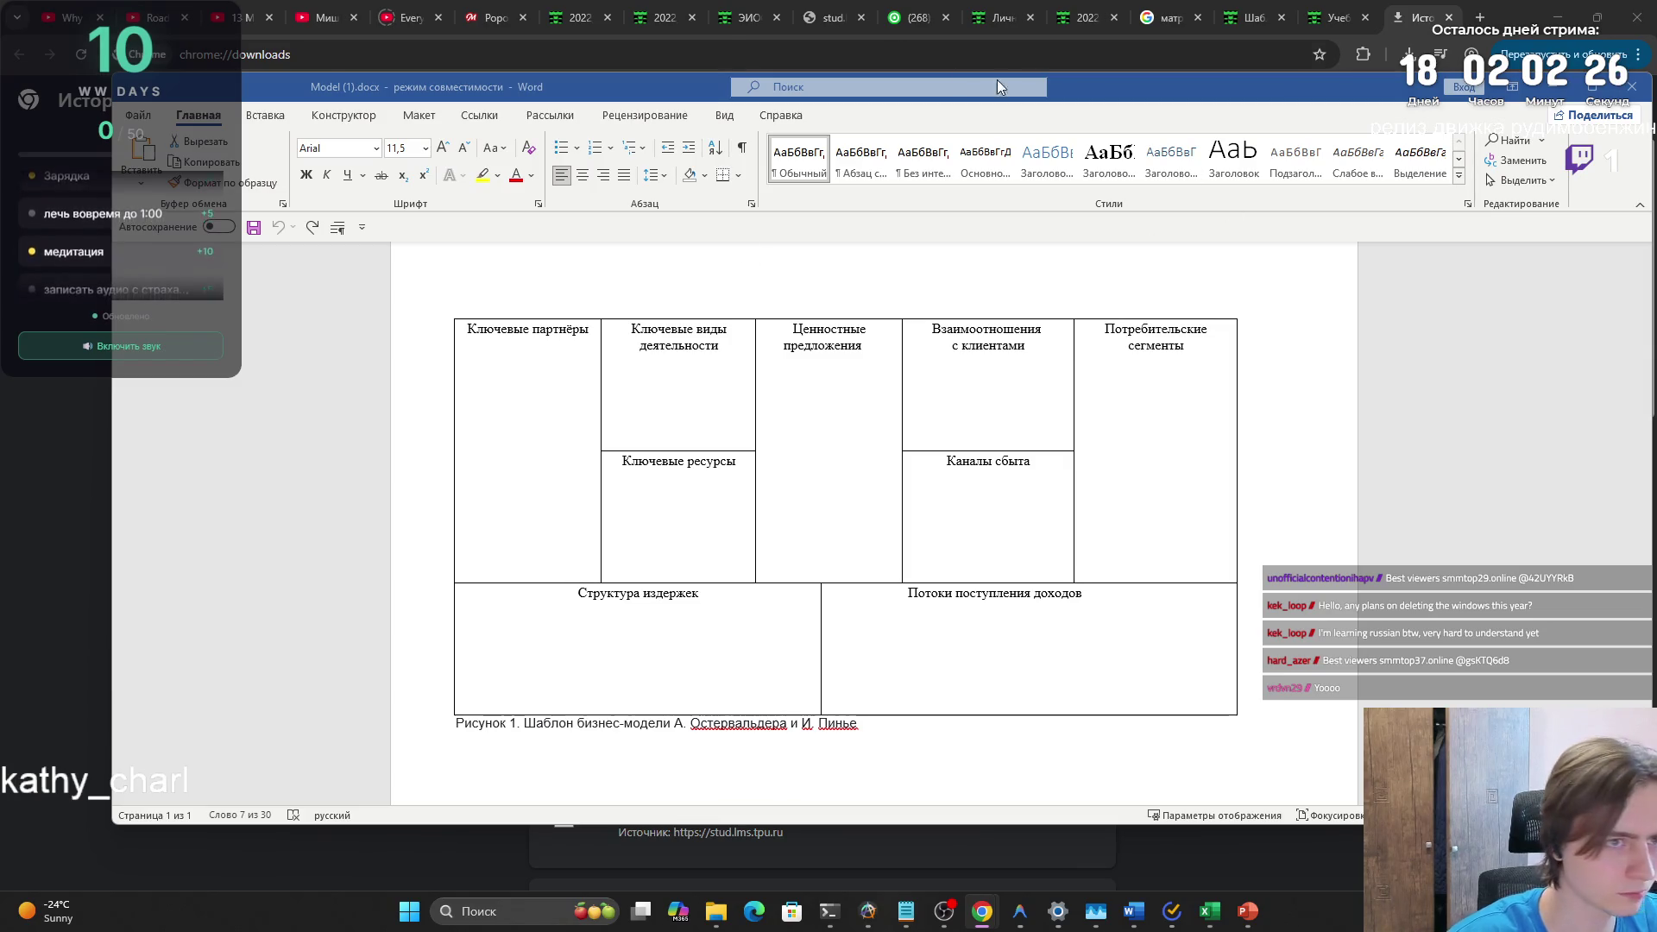
click(577, 18)
scroll(827, 246, up, 5)
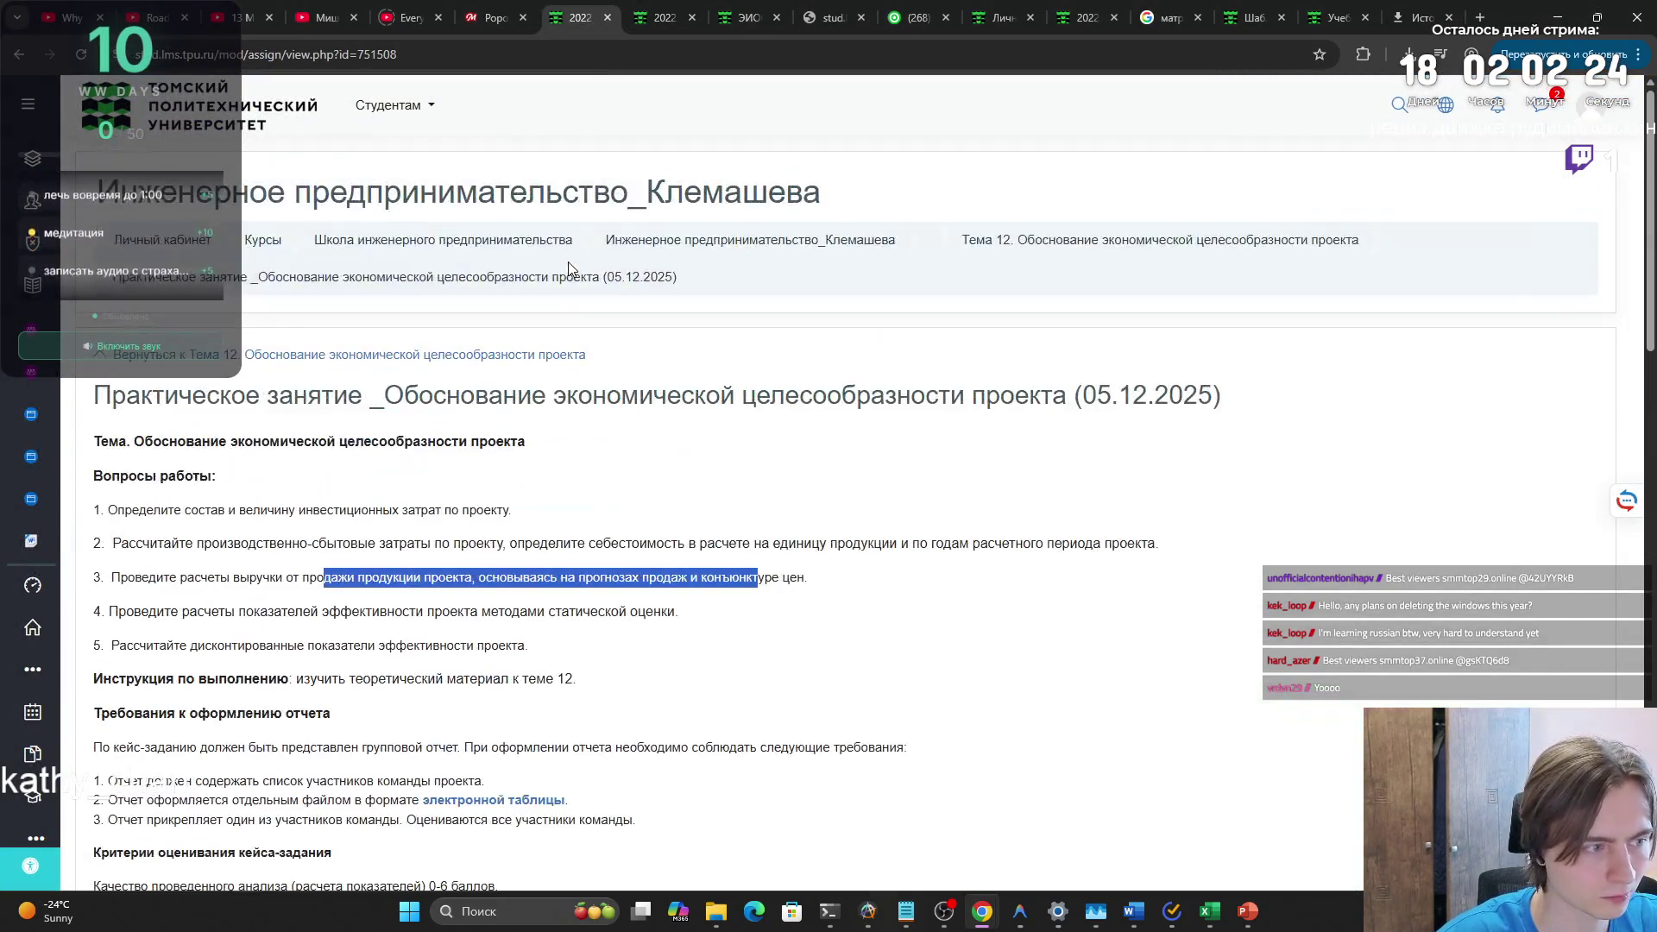
- Go to the course's main page listing its topics via the breadcrumb and open tabs
click(827, 246)
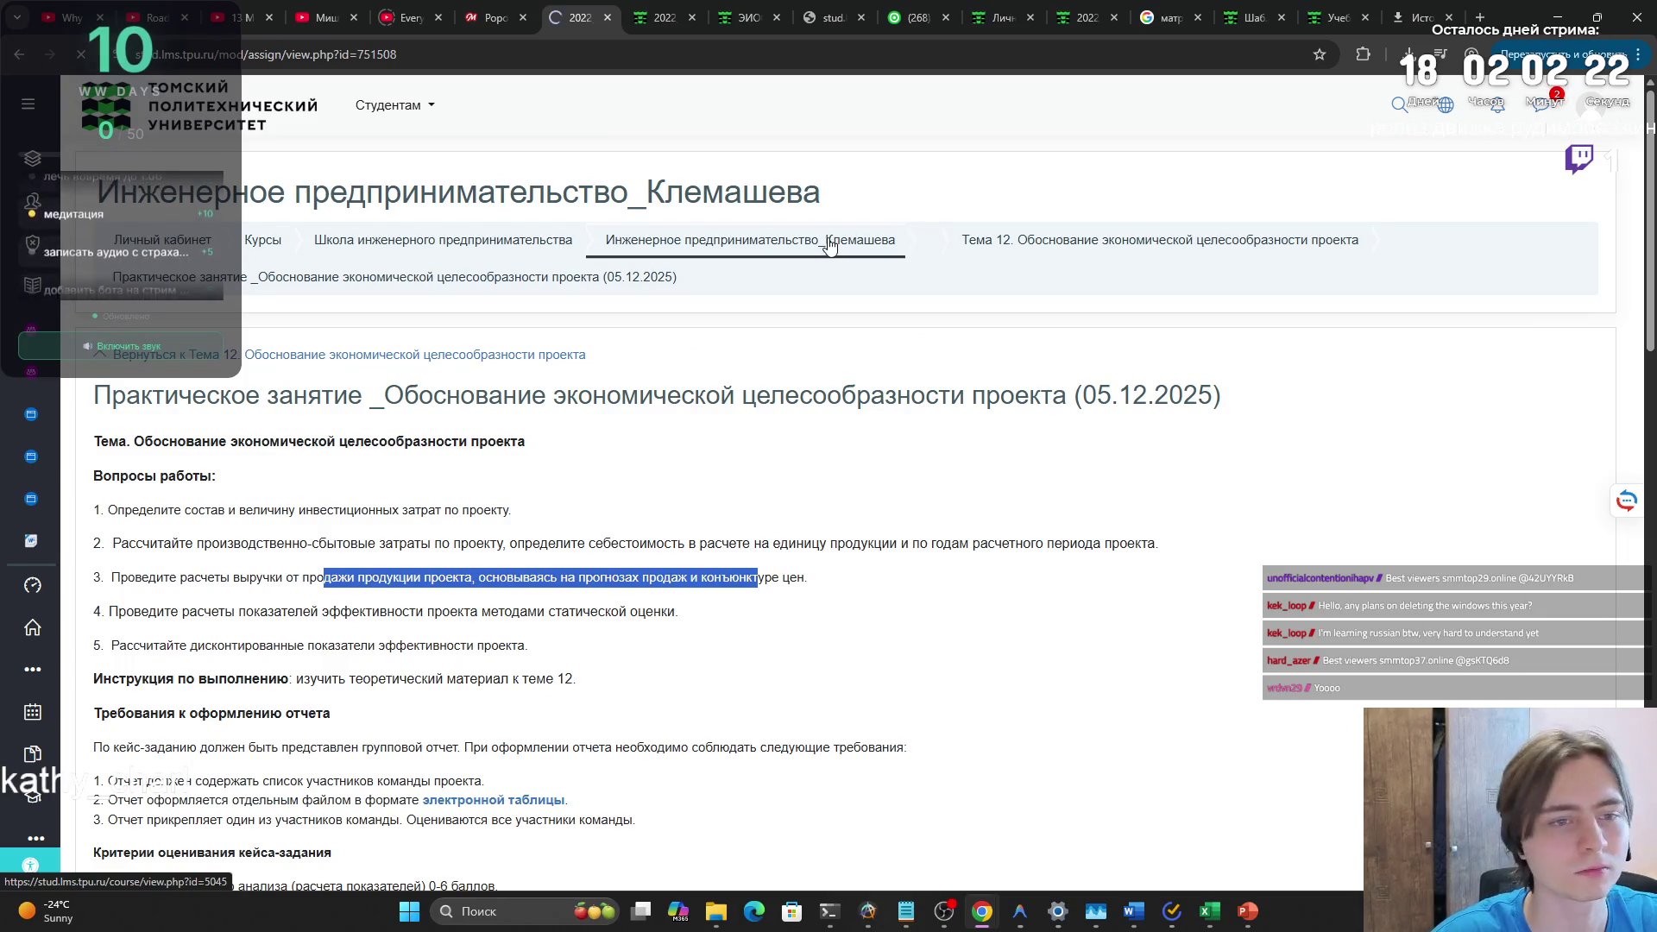
click(738, 19)
click(1001, 17)
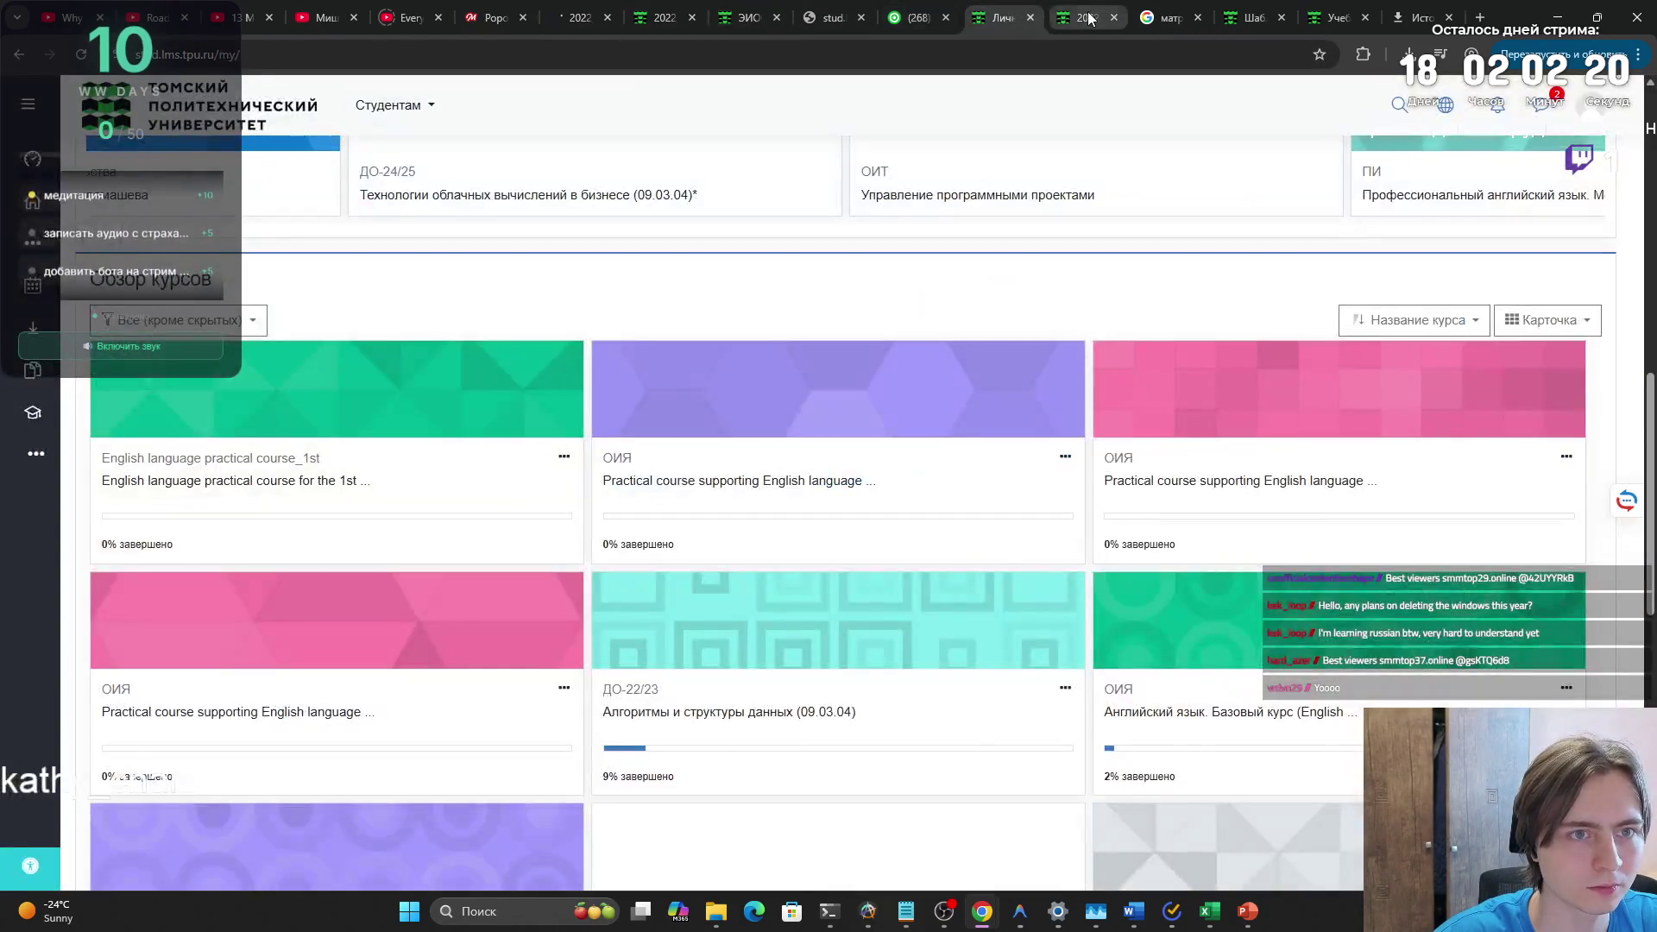
click(1086, 17)
scroll(893, 275, up, 10)
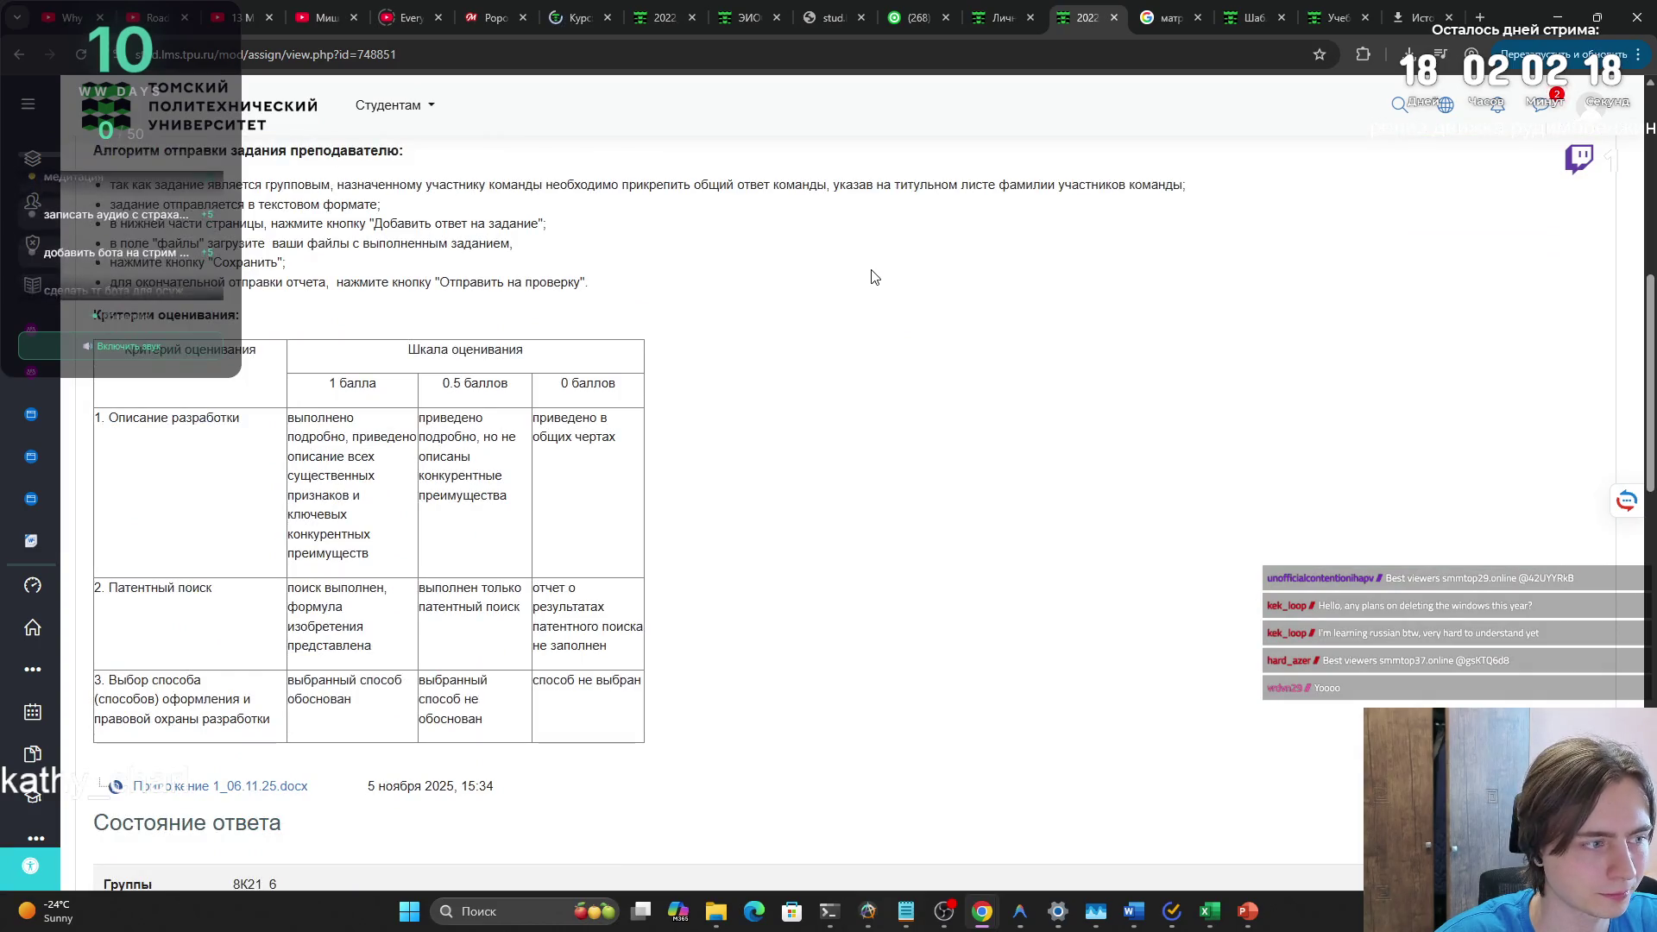
scroll(889, 277, up, 6)
click(1249, 7)
click(1001, 17)
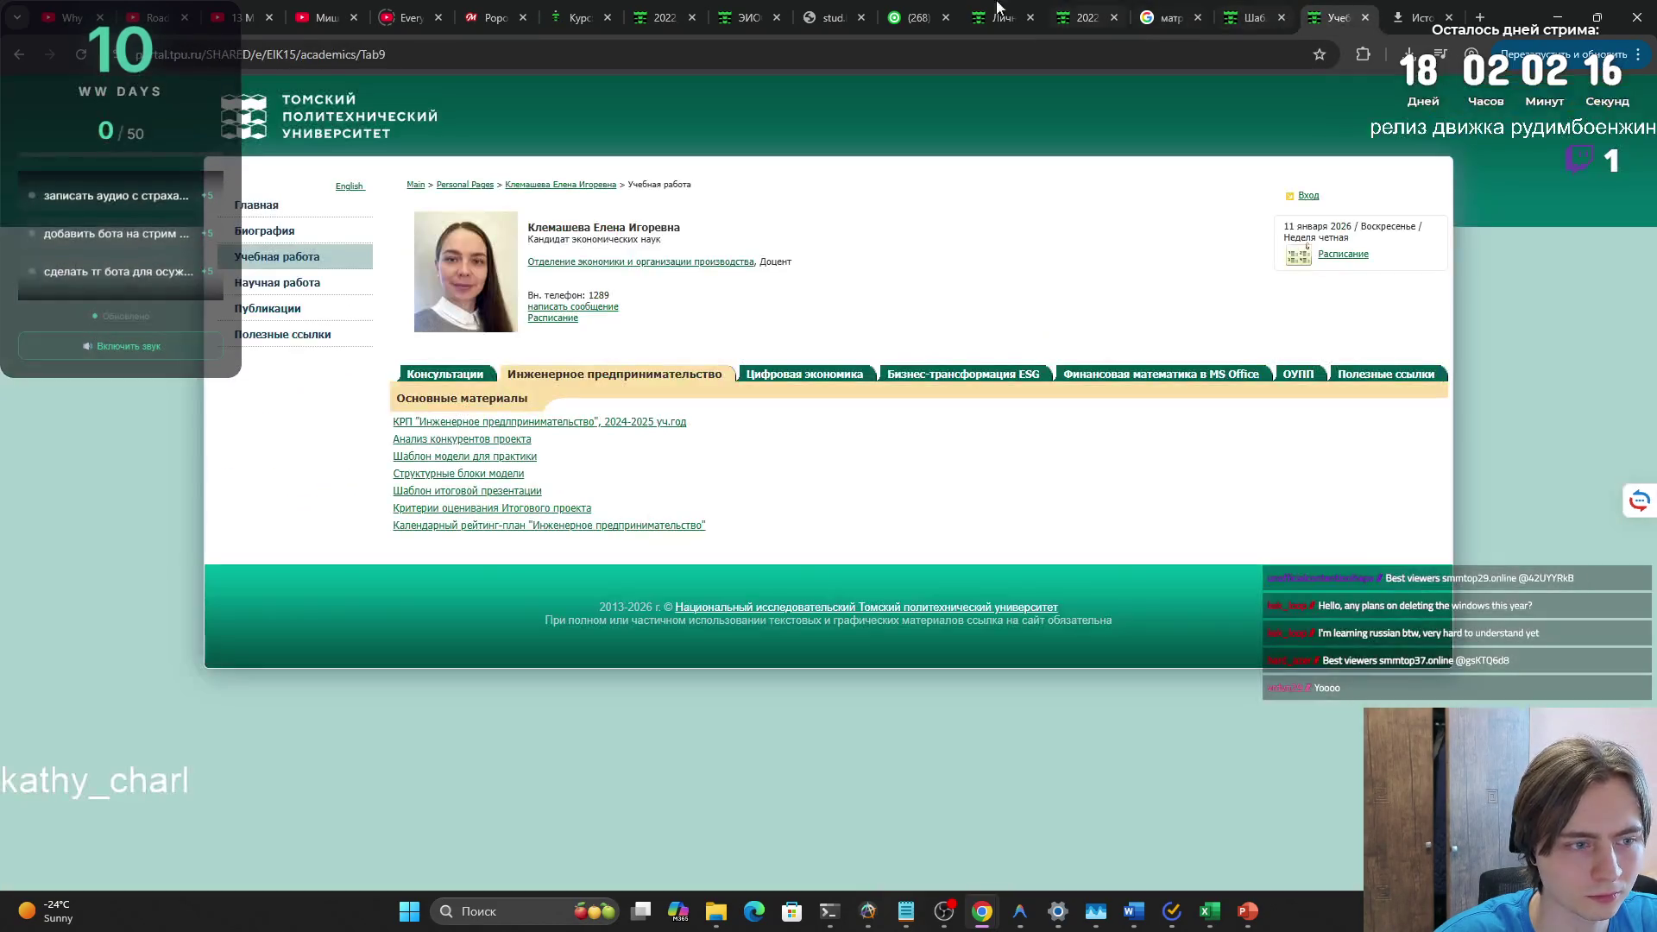
click(655, 17)
click(579, 17)
- Find the business-model practical assignment in Раздел 2 near Тест 1 and open it
scroll(490, 393, down, 5)
scroll(490, 392, down, 20)
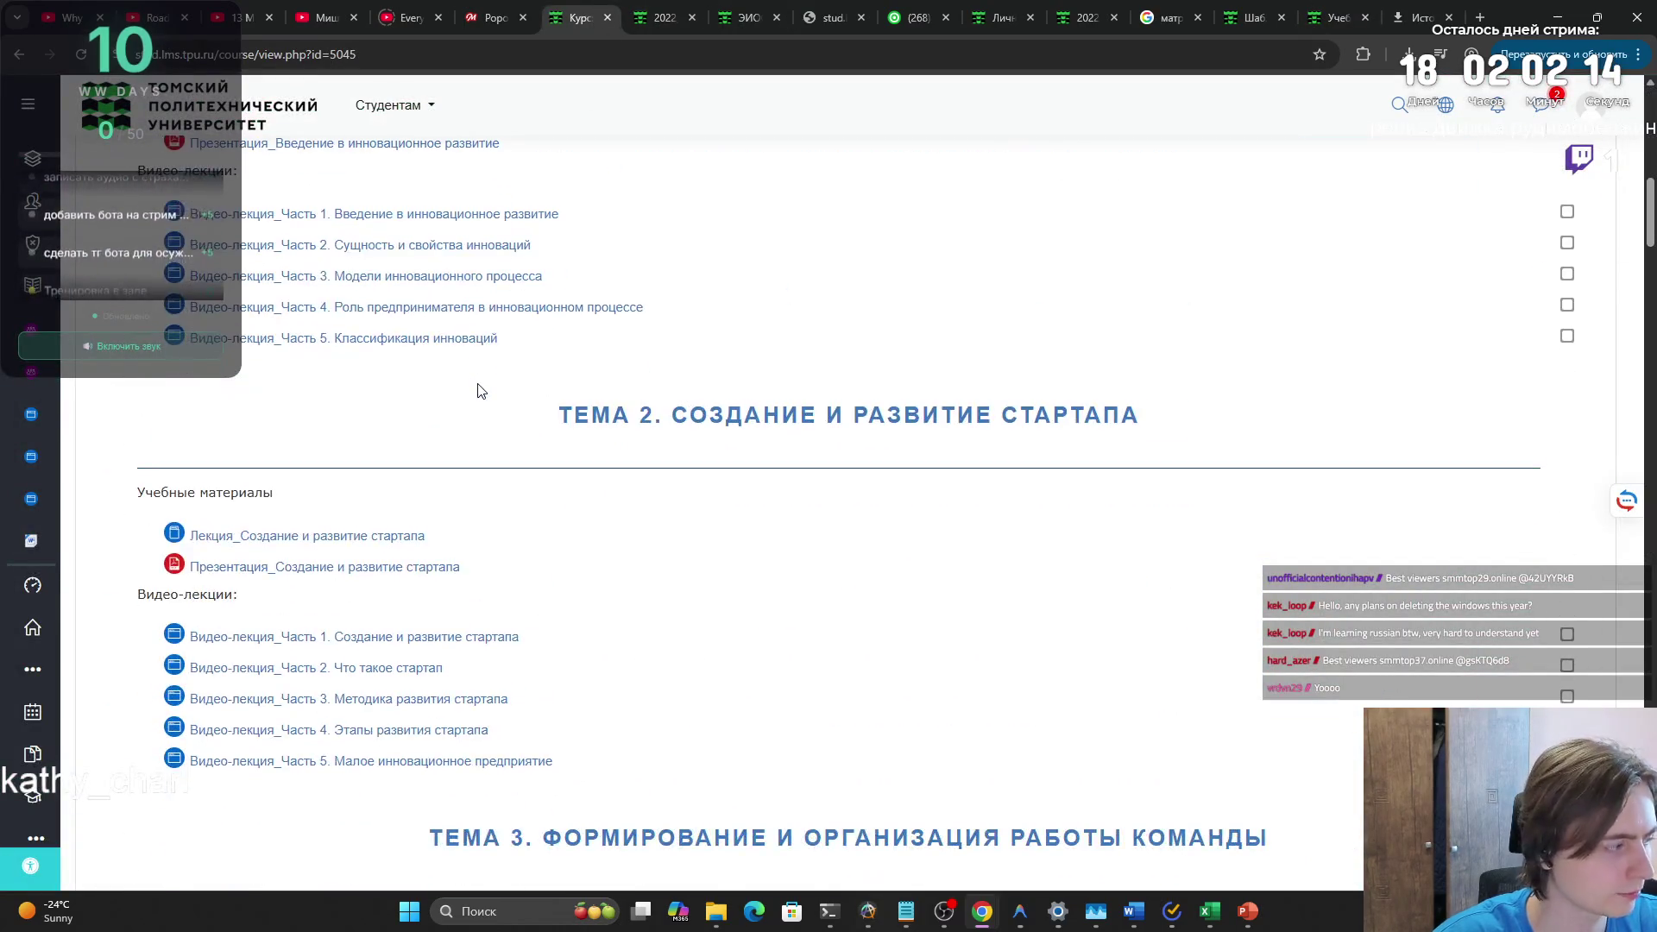
scroll(445, 407, down, 4)
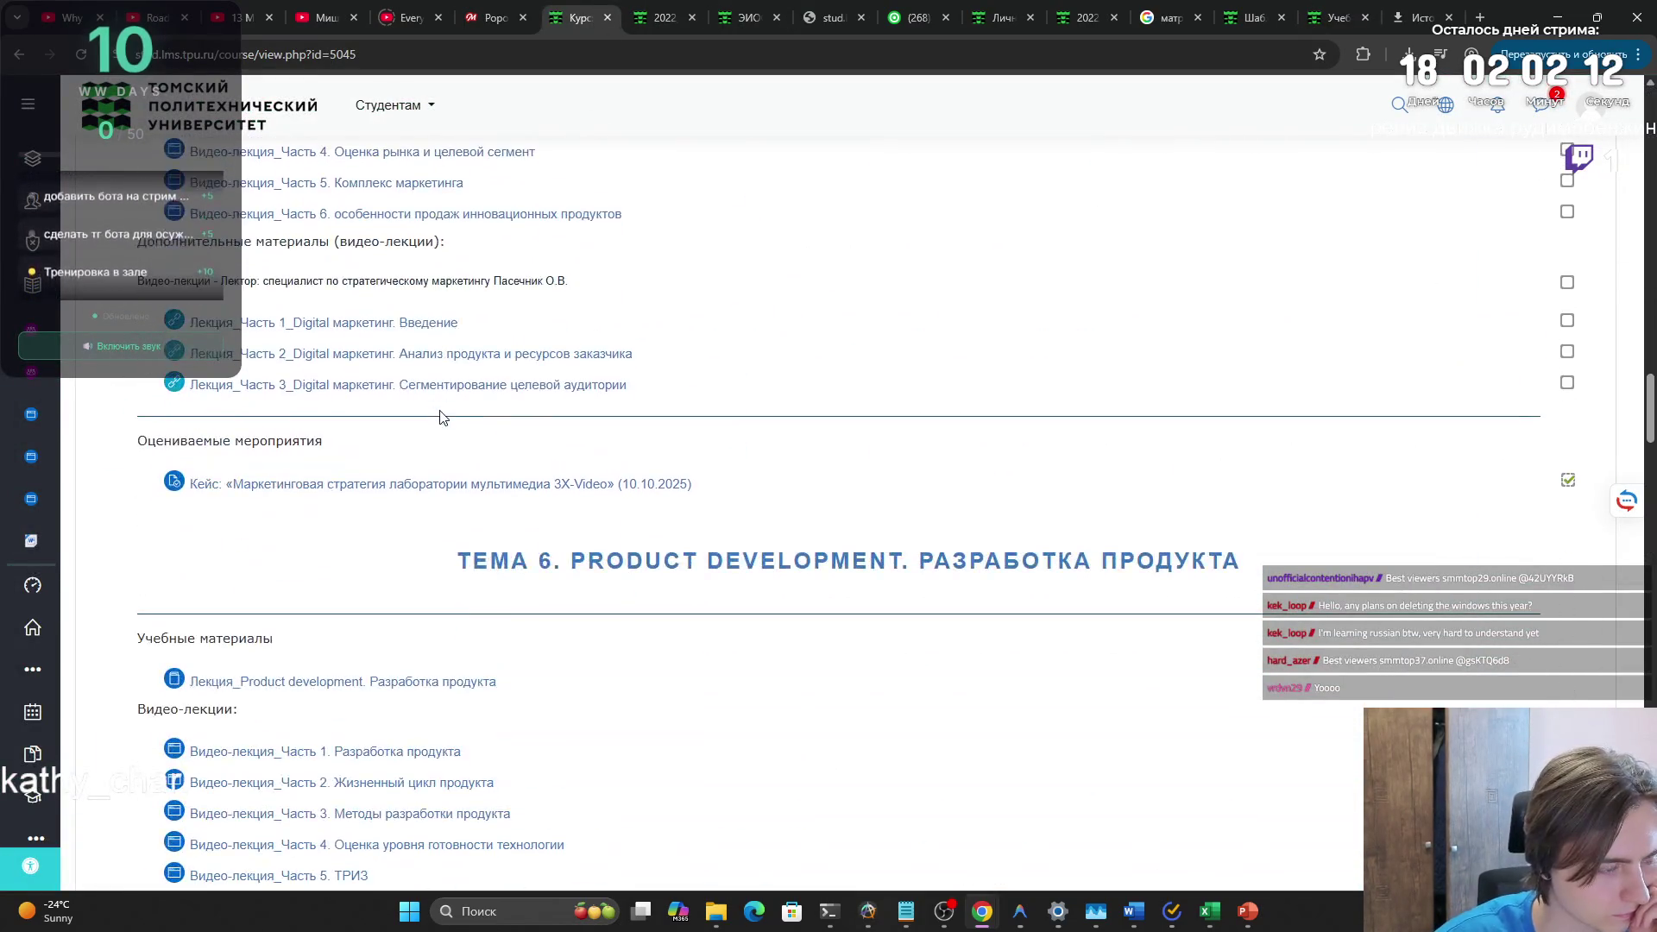
scroll(401, 488, down, 15)
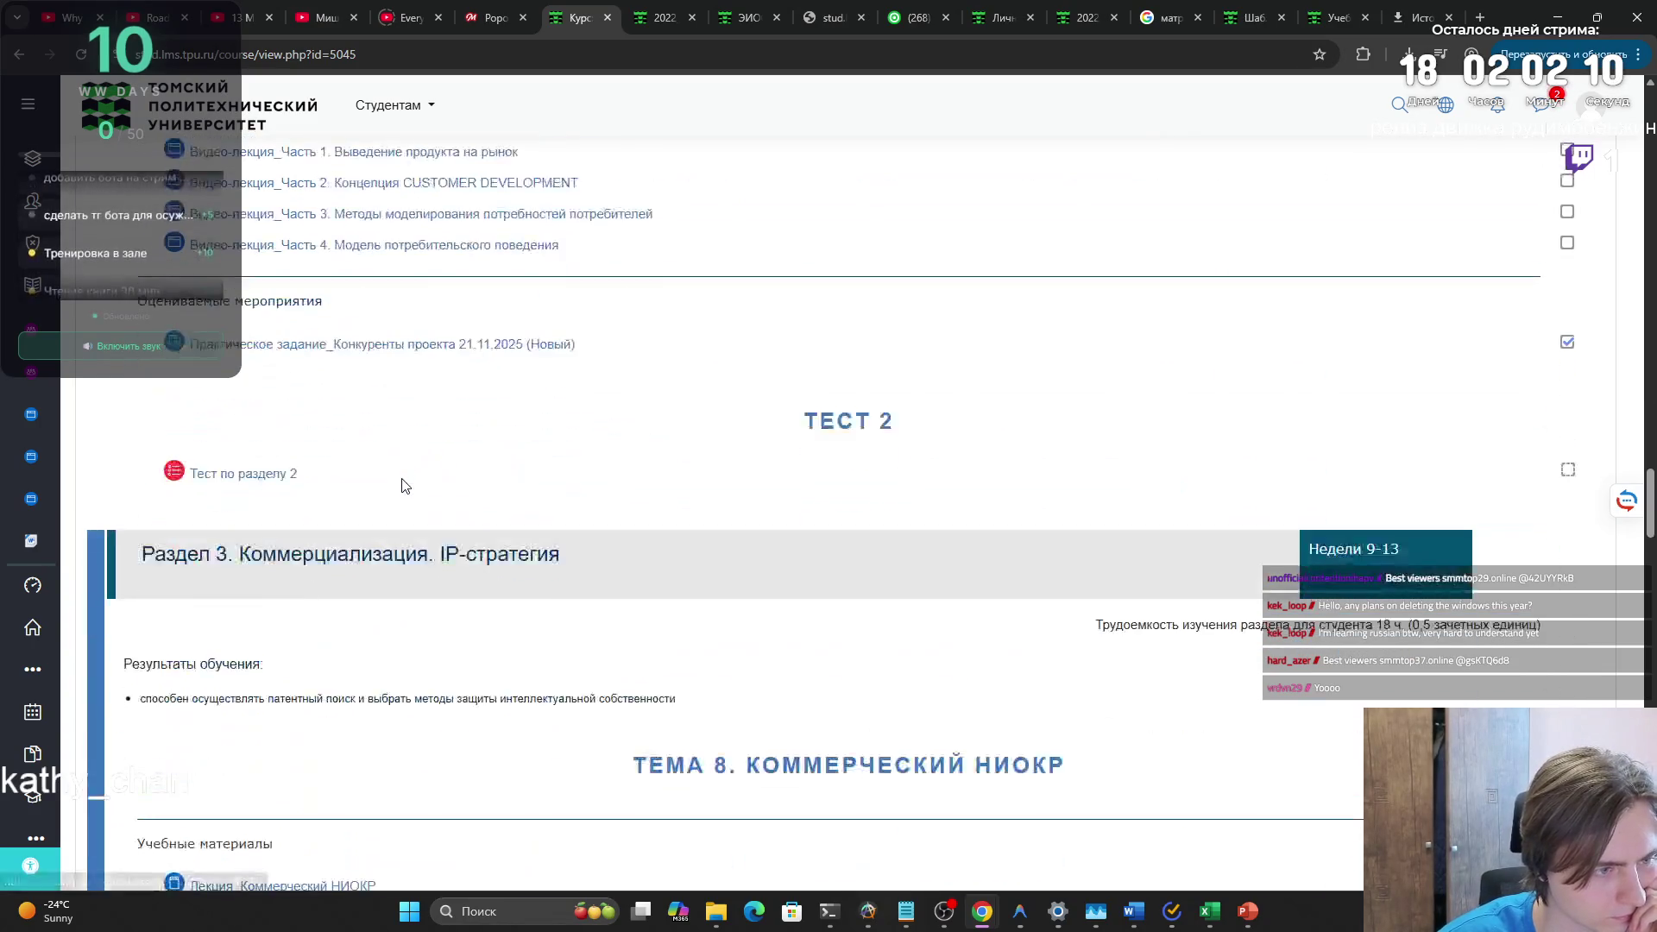
scroll(315, 372, down, 6)
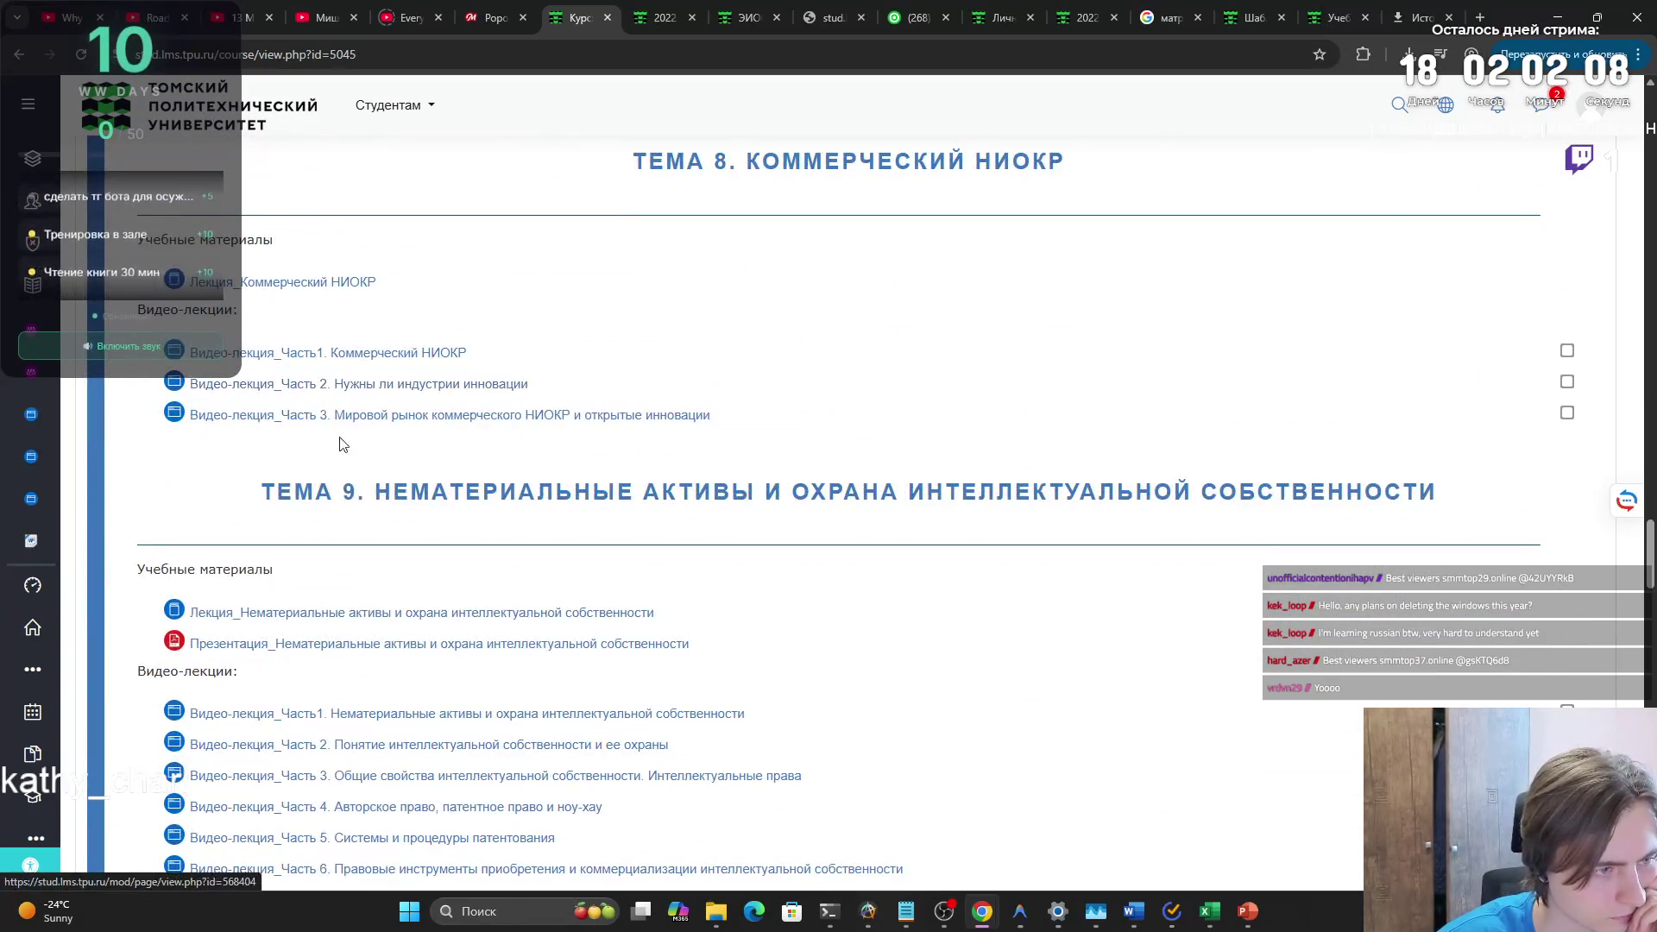
scroll(350, 453, down, 8)
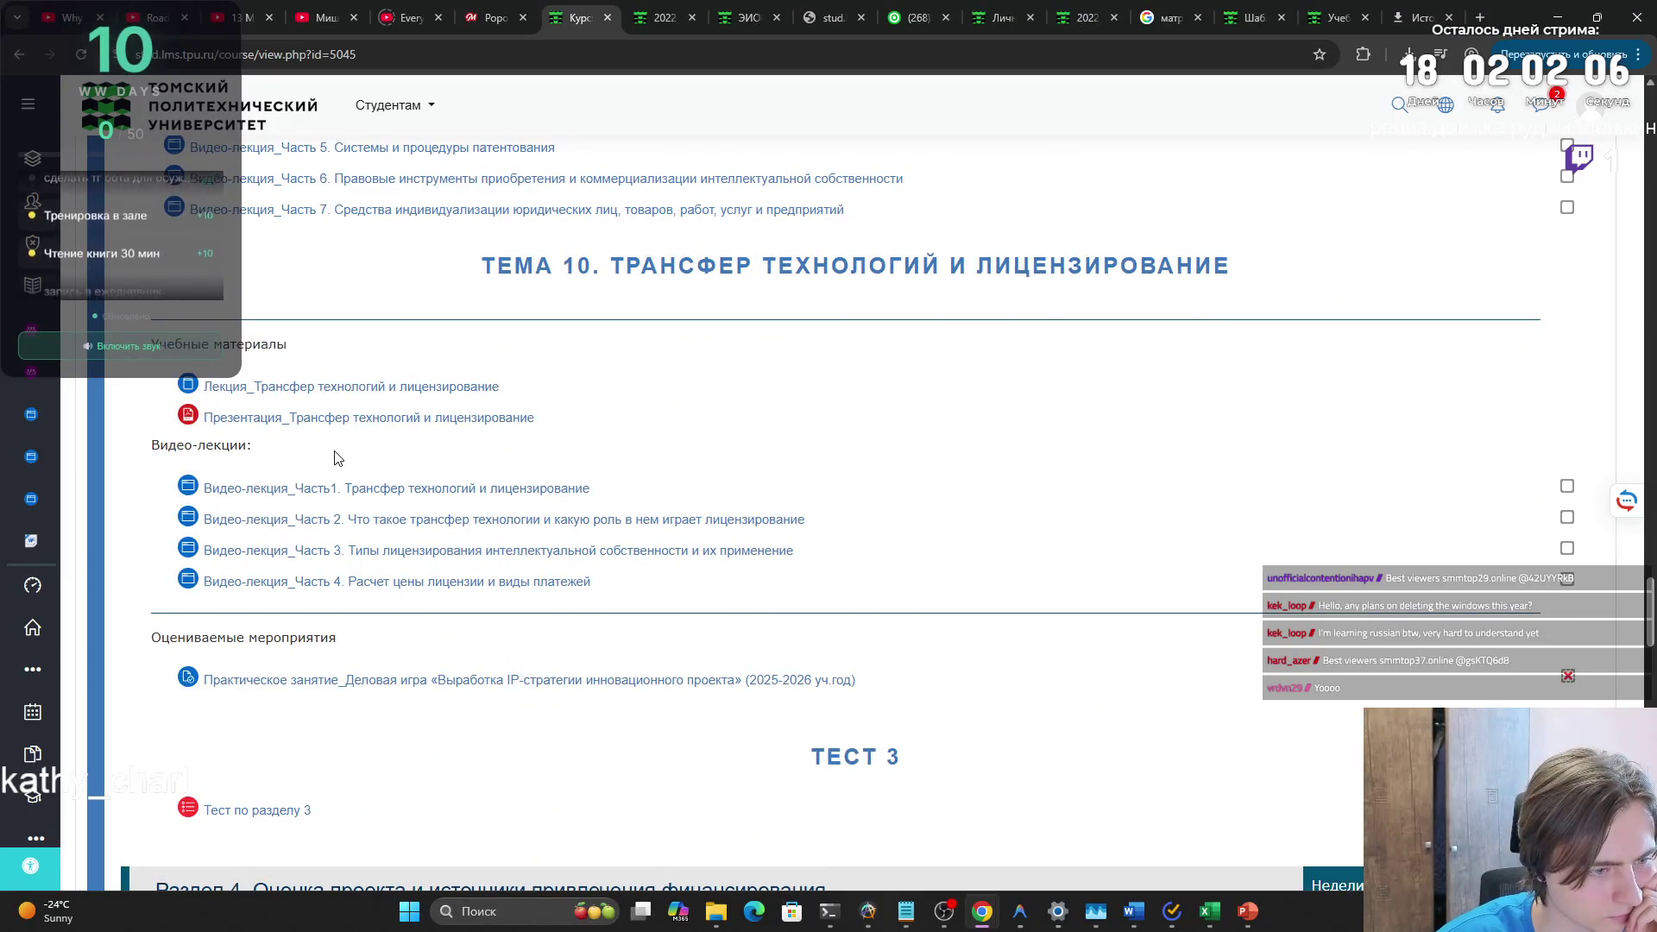
scroll(338, 457, down, 15)
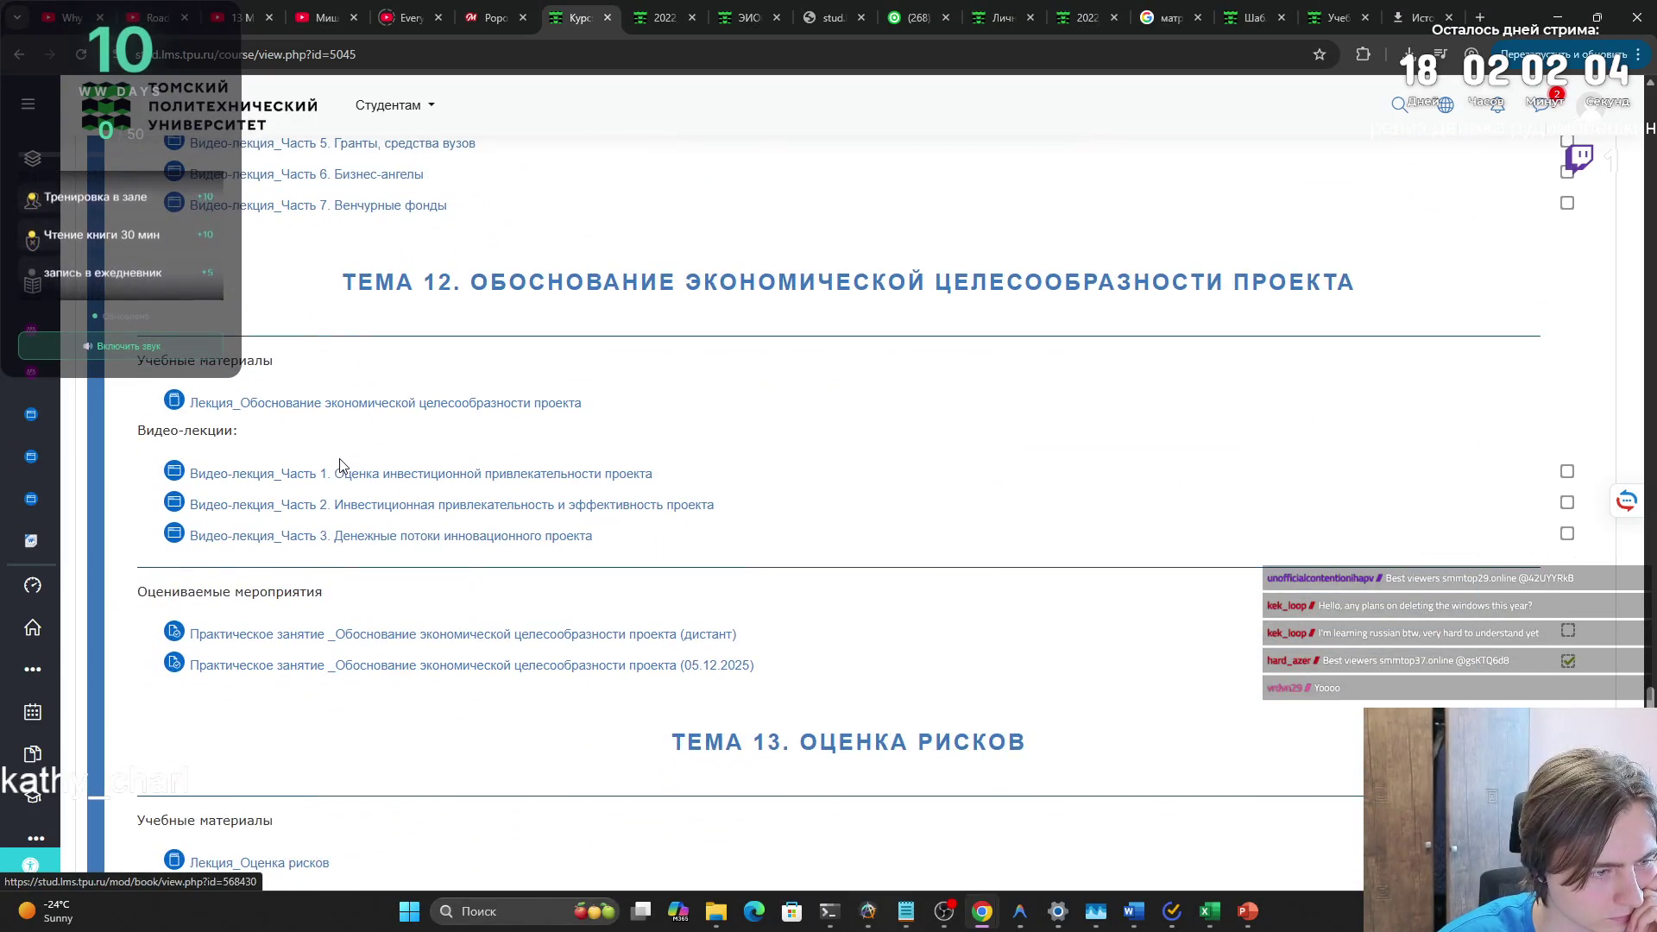
scroll(341, 466, up, 20)
scroll(408, 527, up, 20)
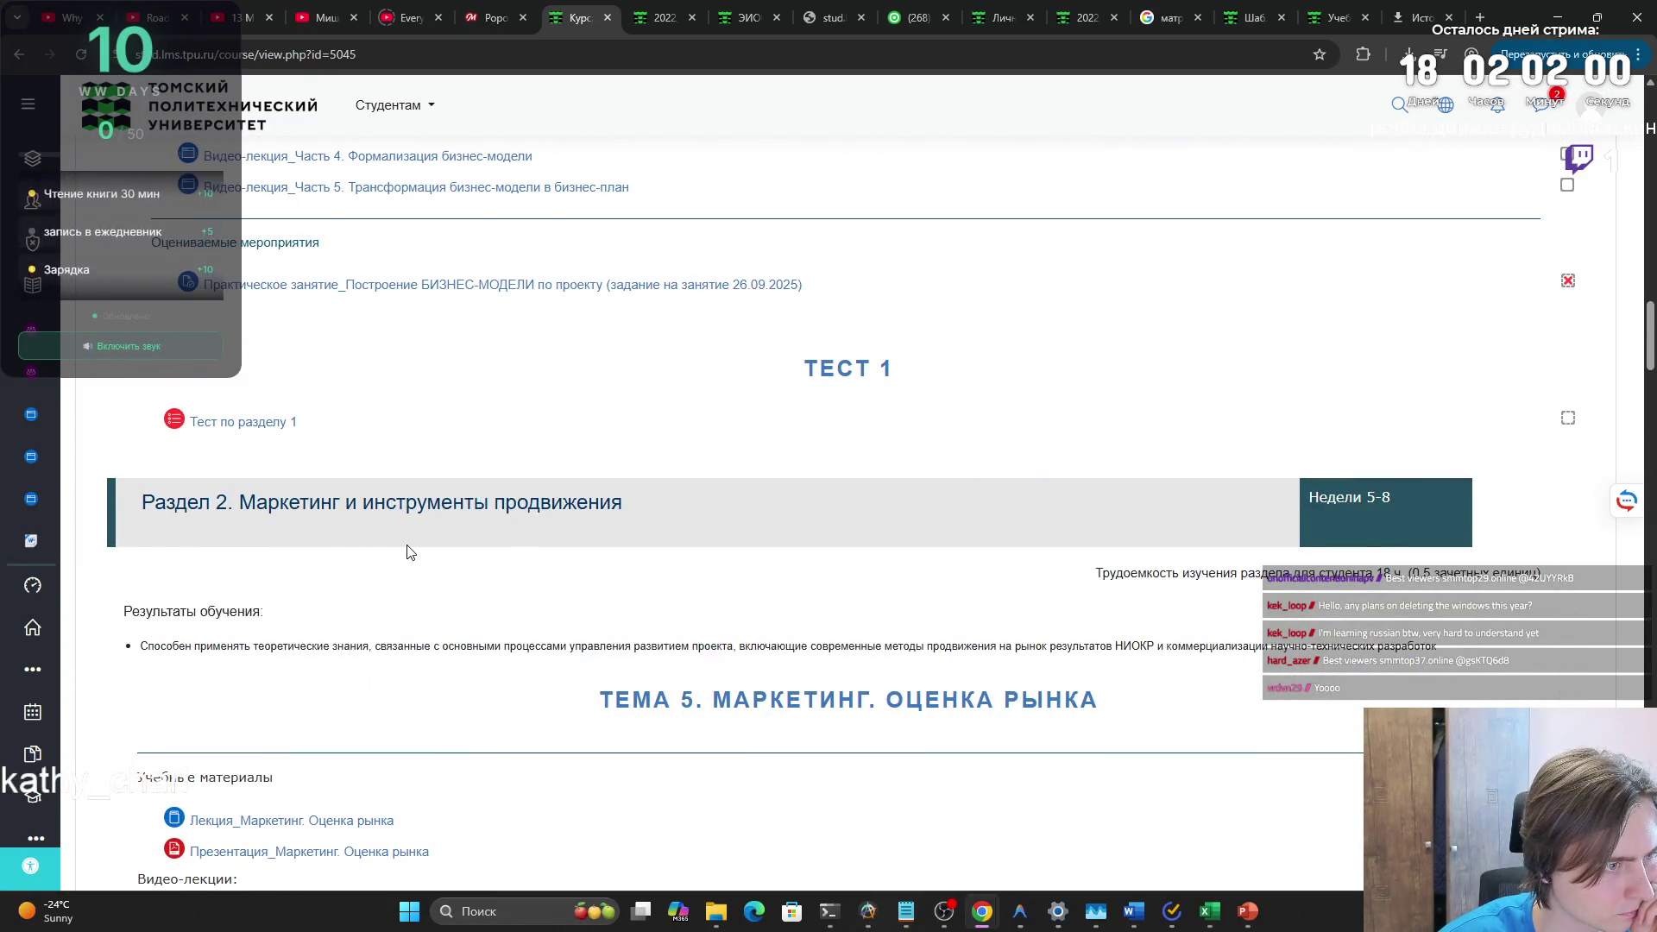
scroll(408, 549, up, 5)
click(482, 721)
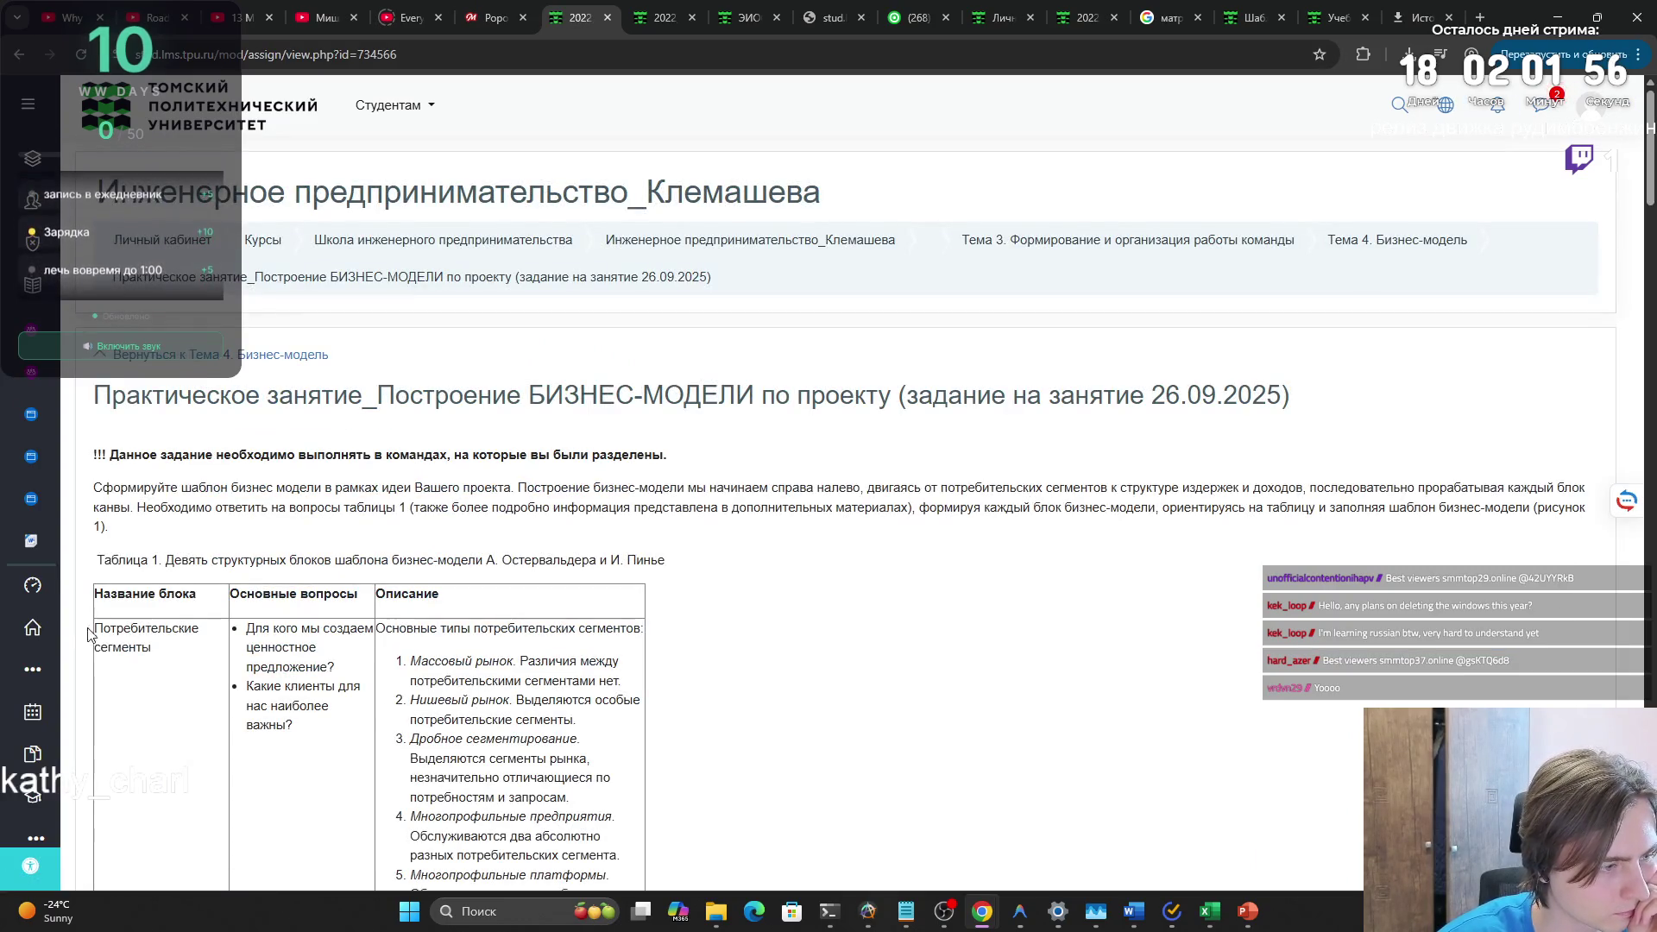
- Select the assignment's canvas-block table text down to Структура издержек
mouse_move(97, 623)
mouse_down()
mouse_move(484, 665)
mouse_move(553, 452)
mouse_up()
scroll(484, 660, down, 20)
scroll(485, 661, down, 15)
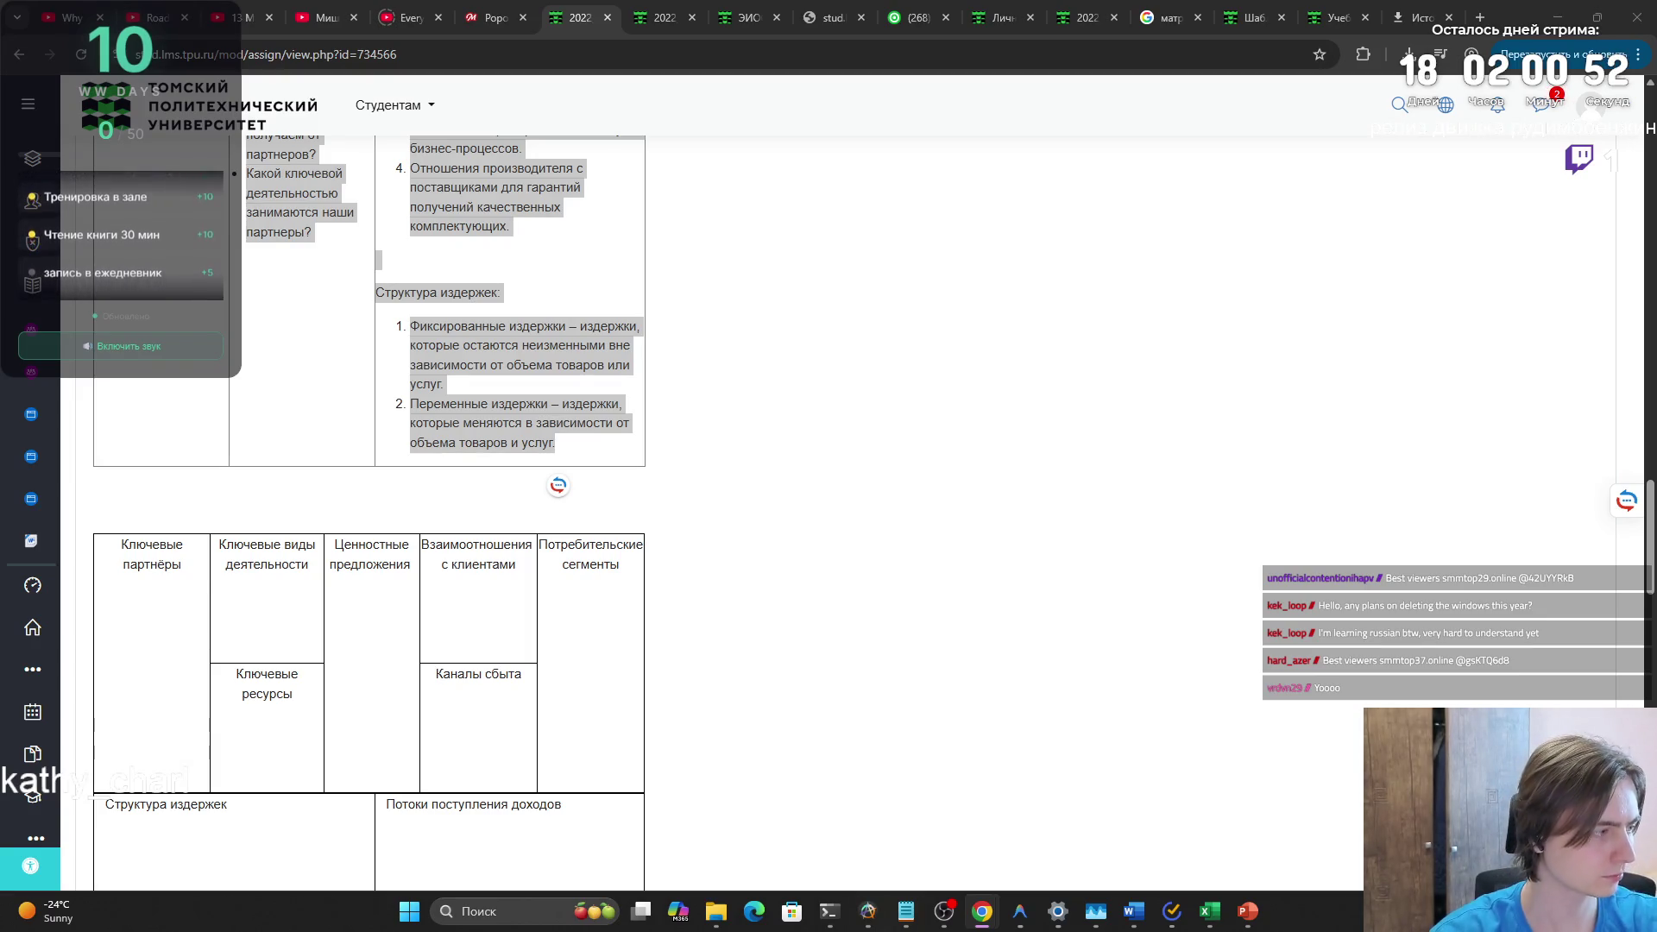
scroll(368, 512, down, 3)
scroll(368, 513, up, 5)
scroll(368, 512, up, 15)
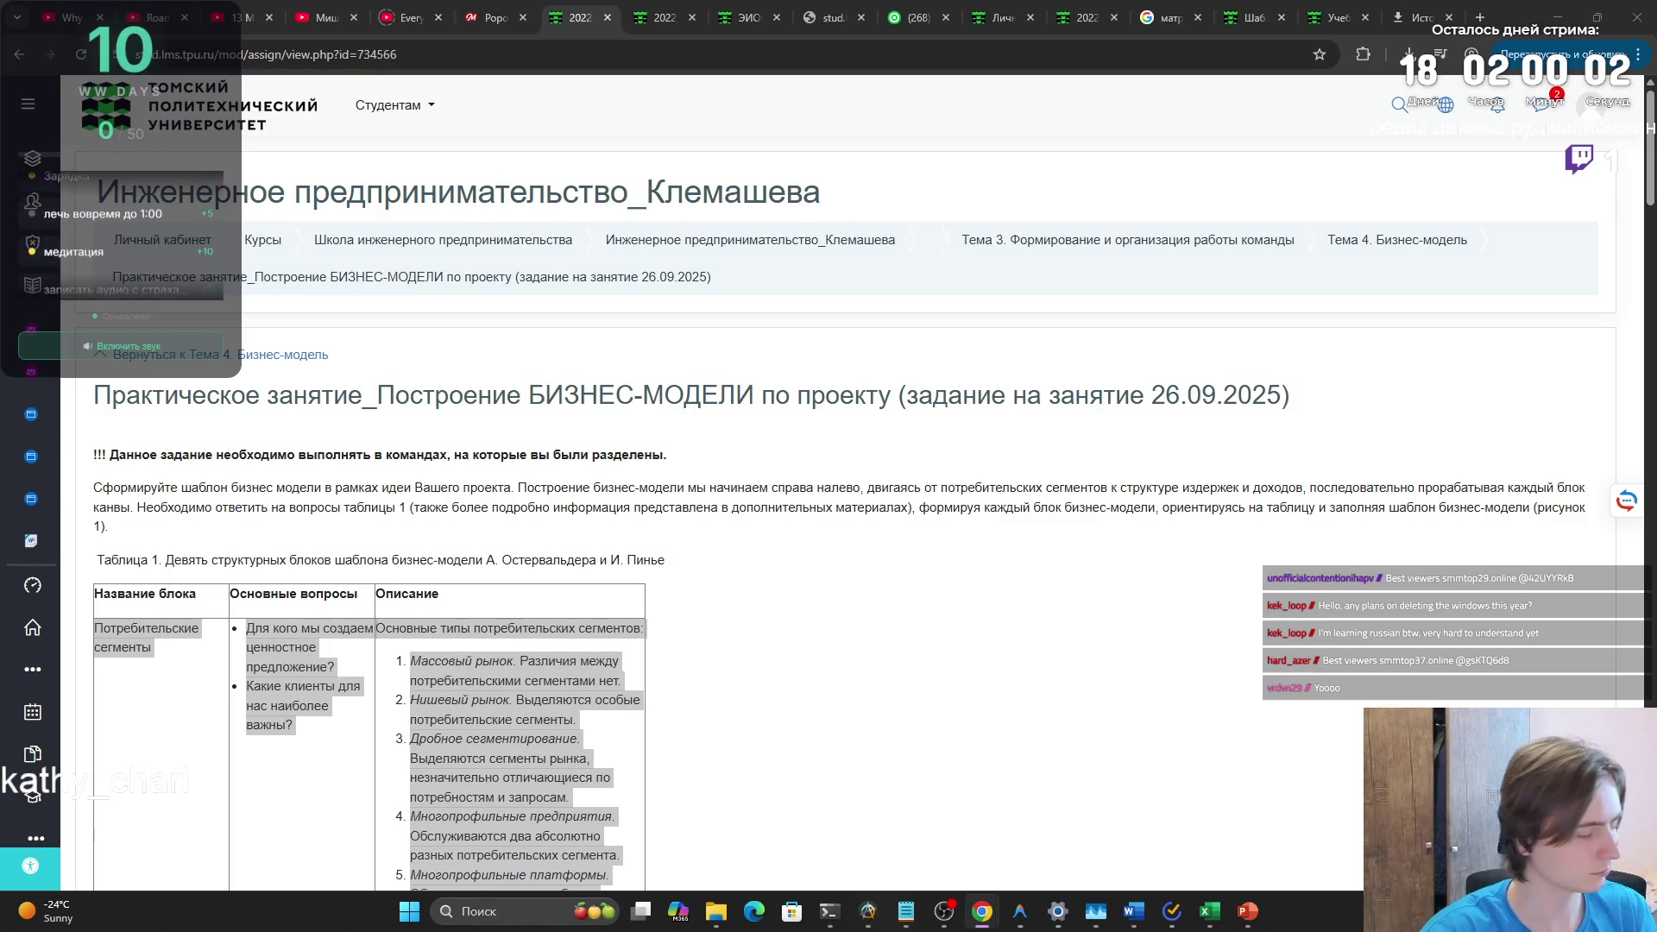
mouse_move(1133, 911)
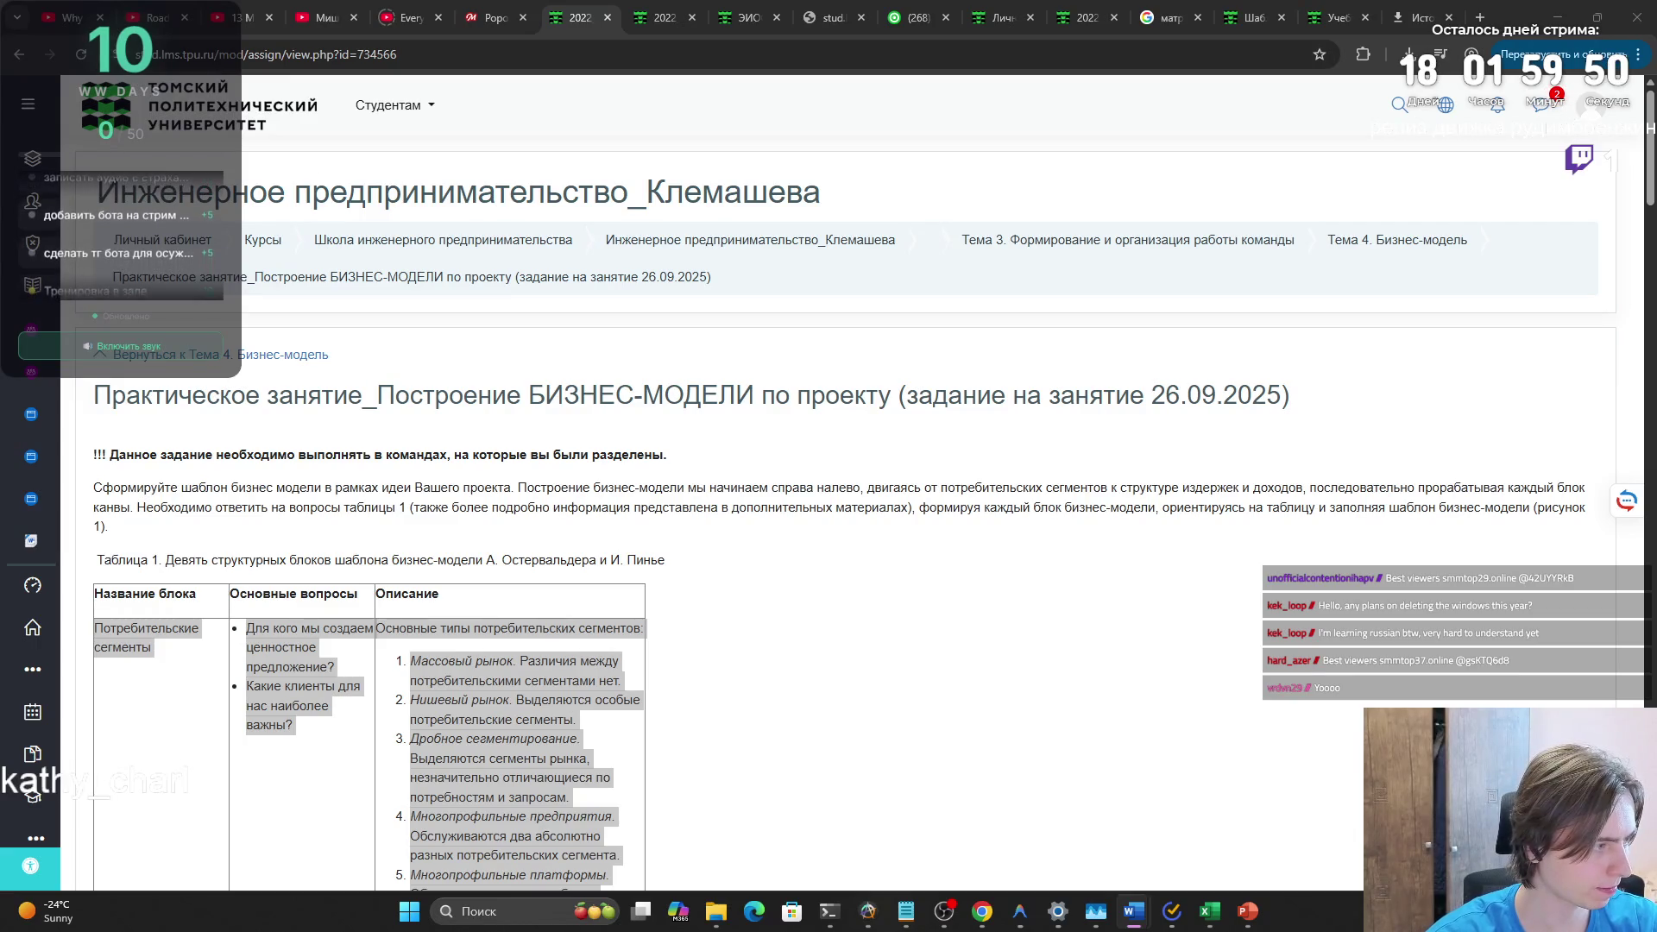
key(alt+Tab)
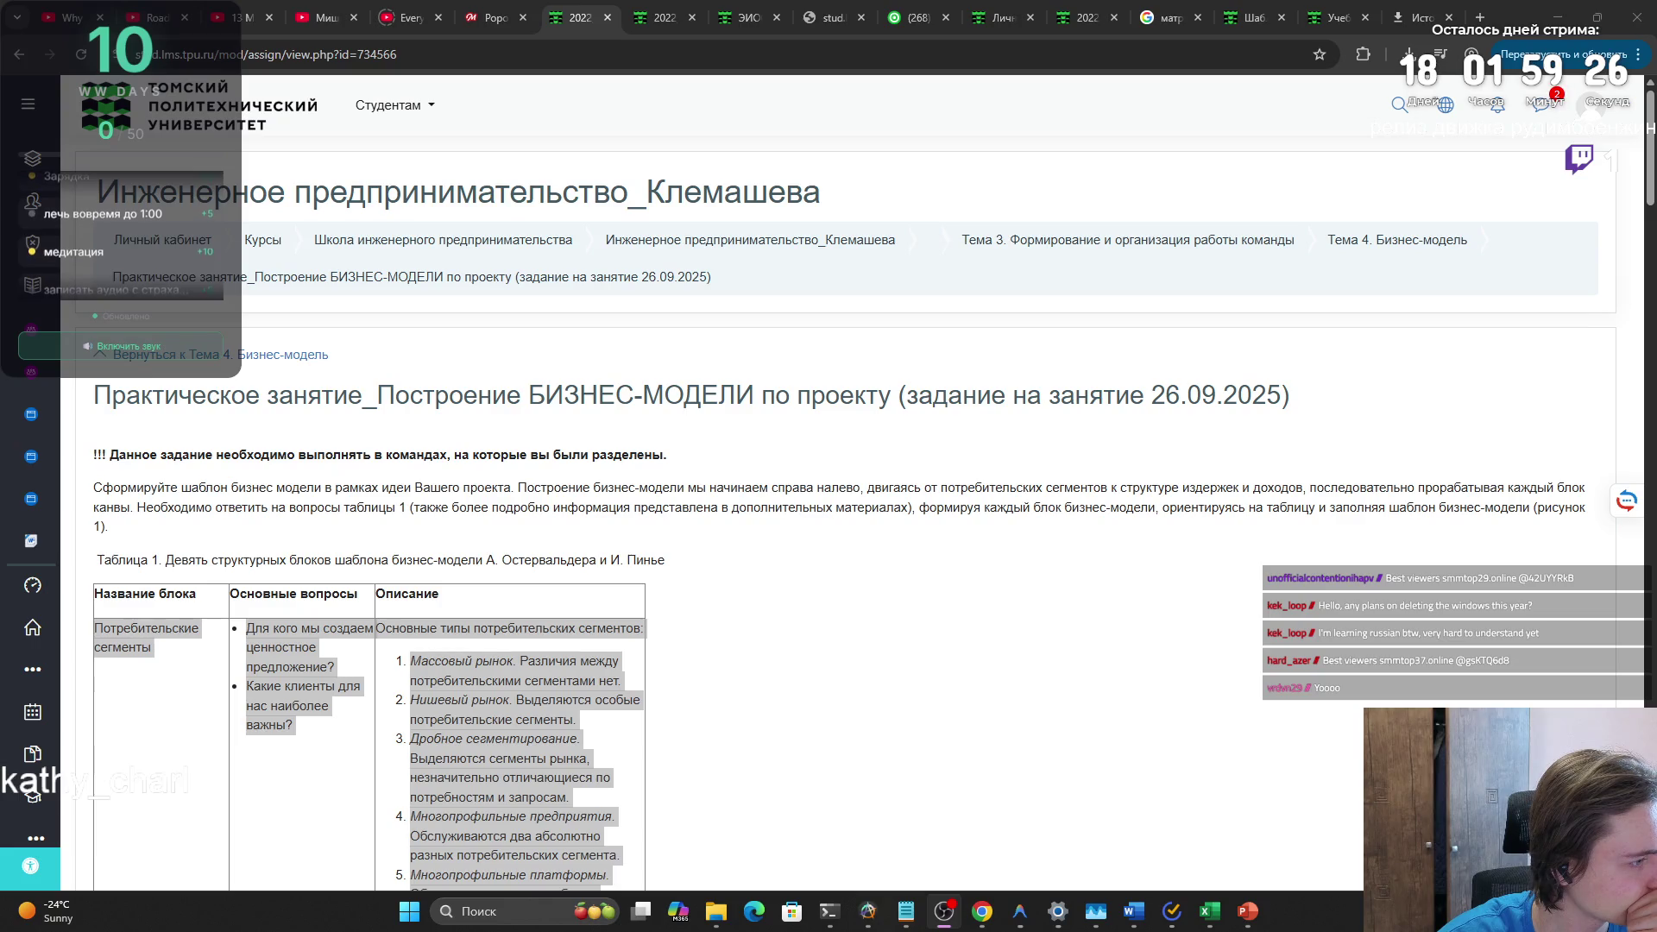
key(alt+Tab)
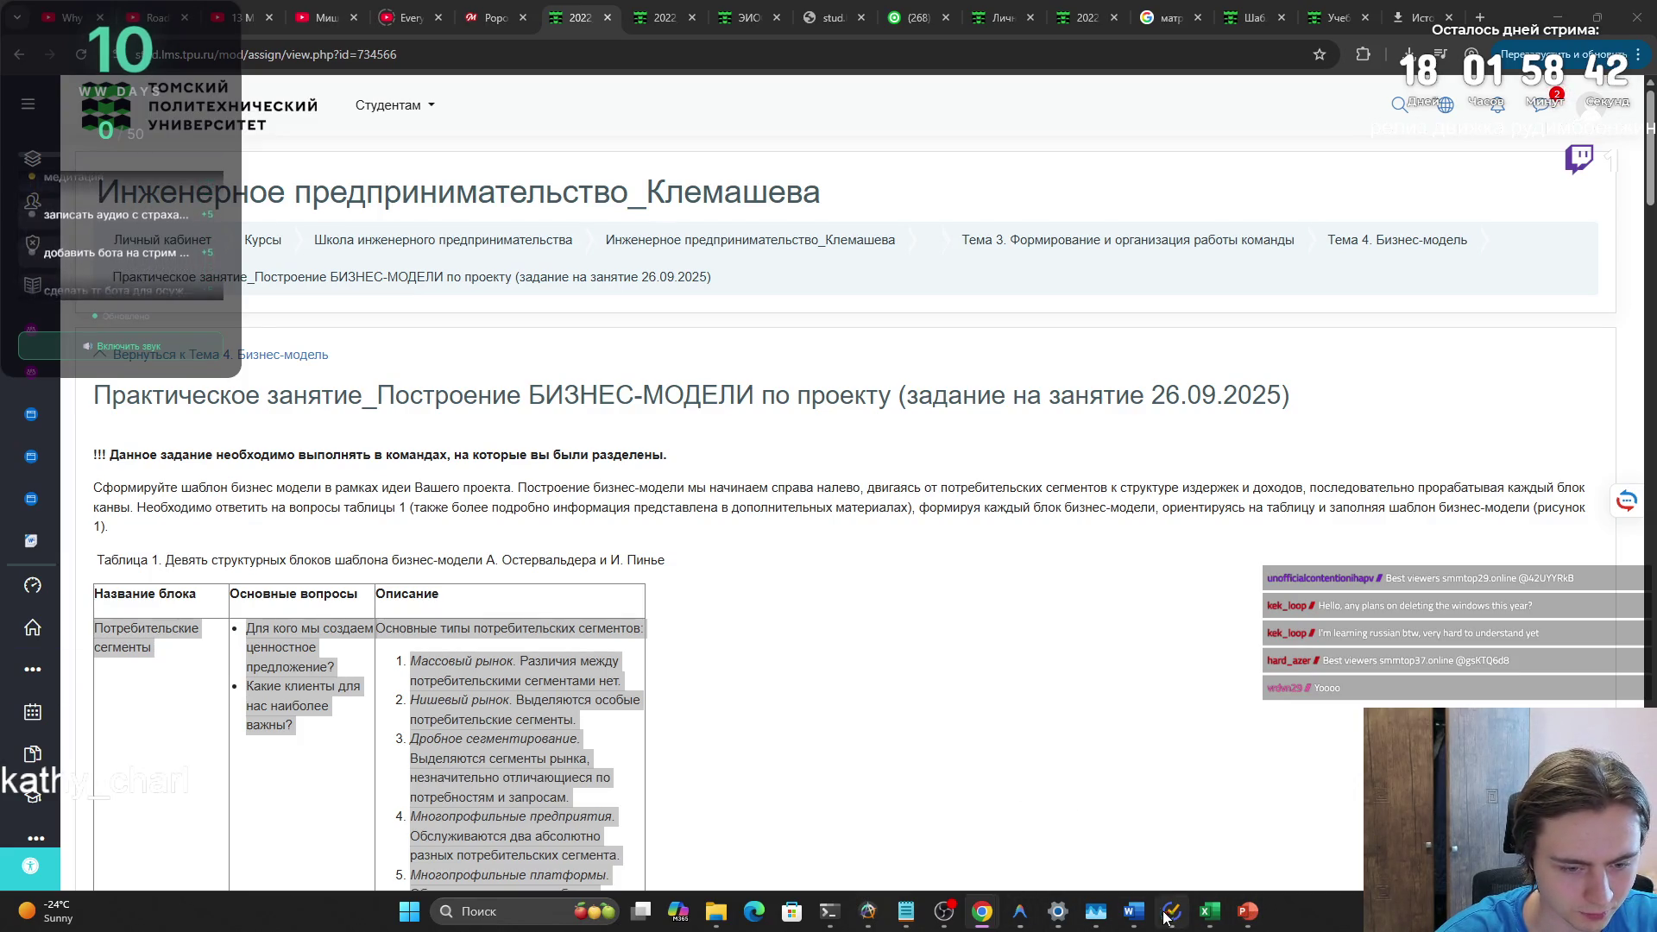
- Paste the customer segment description into the Потребительские сегменты cell of Model (1).docx
mouse_move(1131, 915)
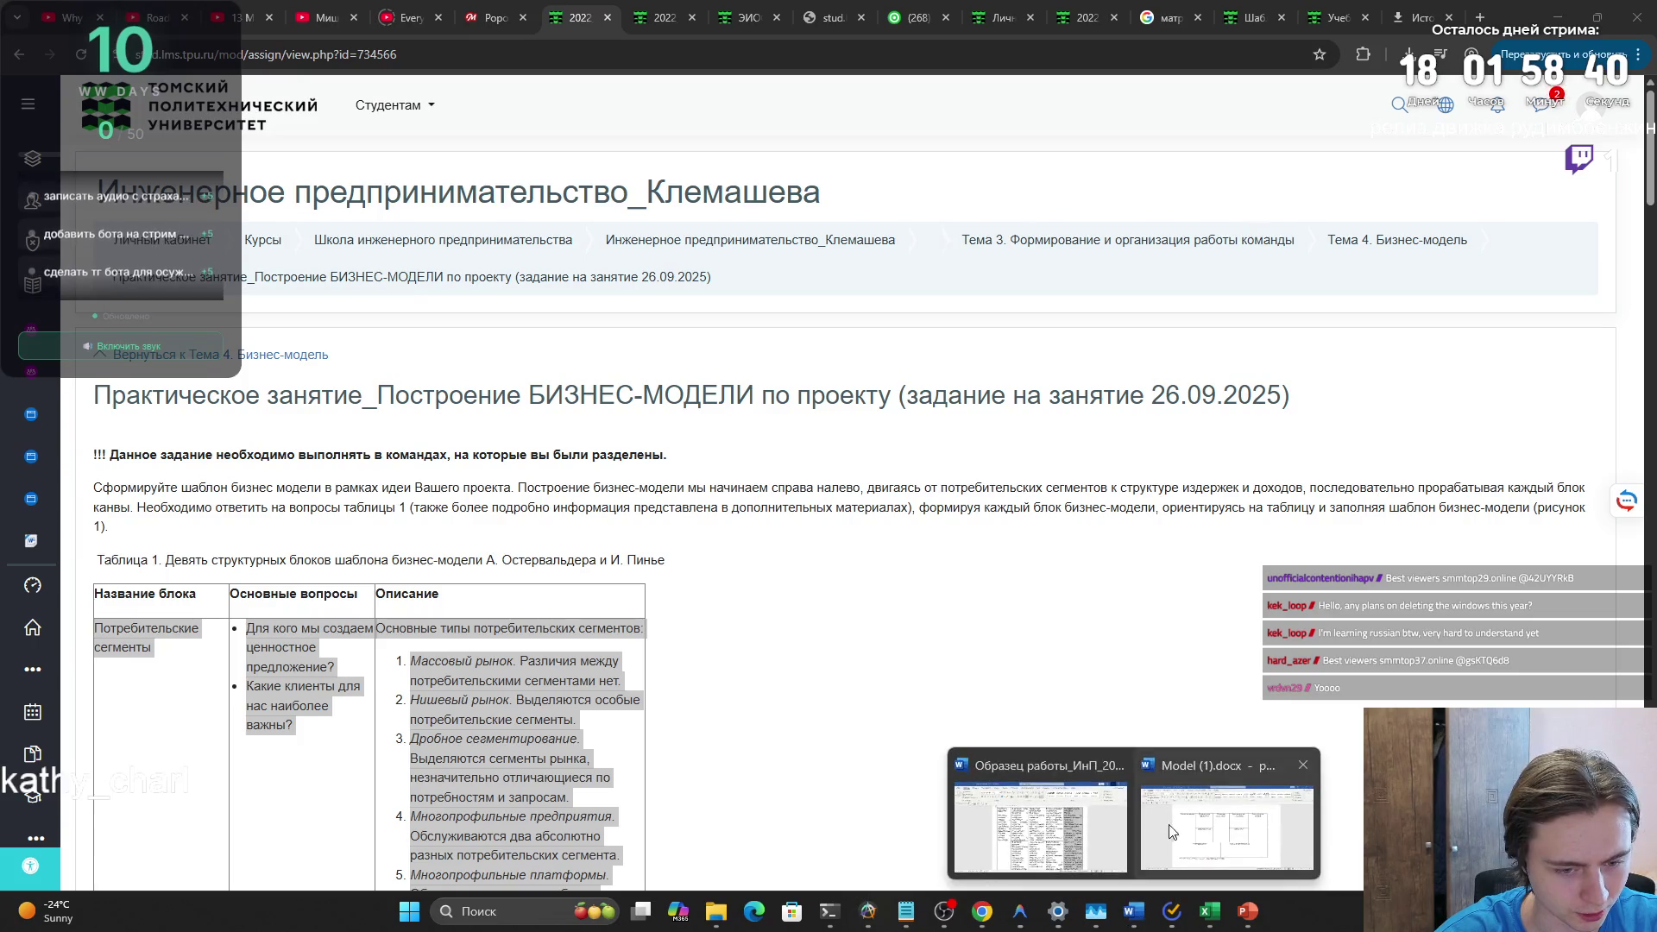
click(1229, 829)
click(1189, 347)
text(Многопрофильная цифровая платформа для двух взаимосвязанных сегментов: 1. геймеры, ищущие совместную игру или обучение; 2. игровые тренеры и напарники, предлагающие свои услуги. Сегментация нишевая и дробная, по игре, уровню навыков и стилю общения.)
click(1206, 652)
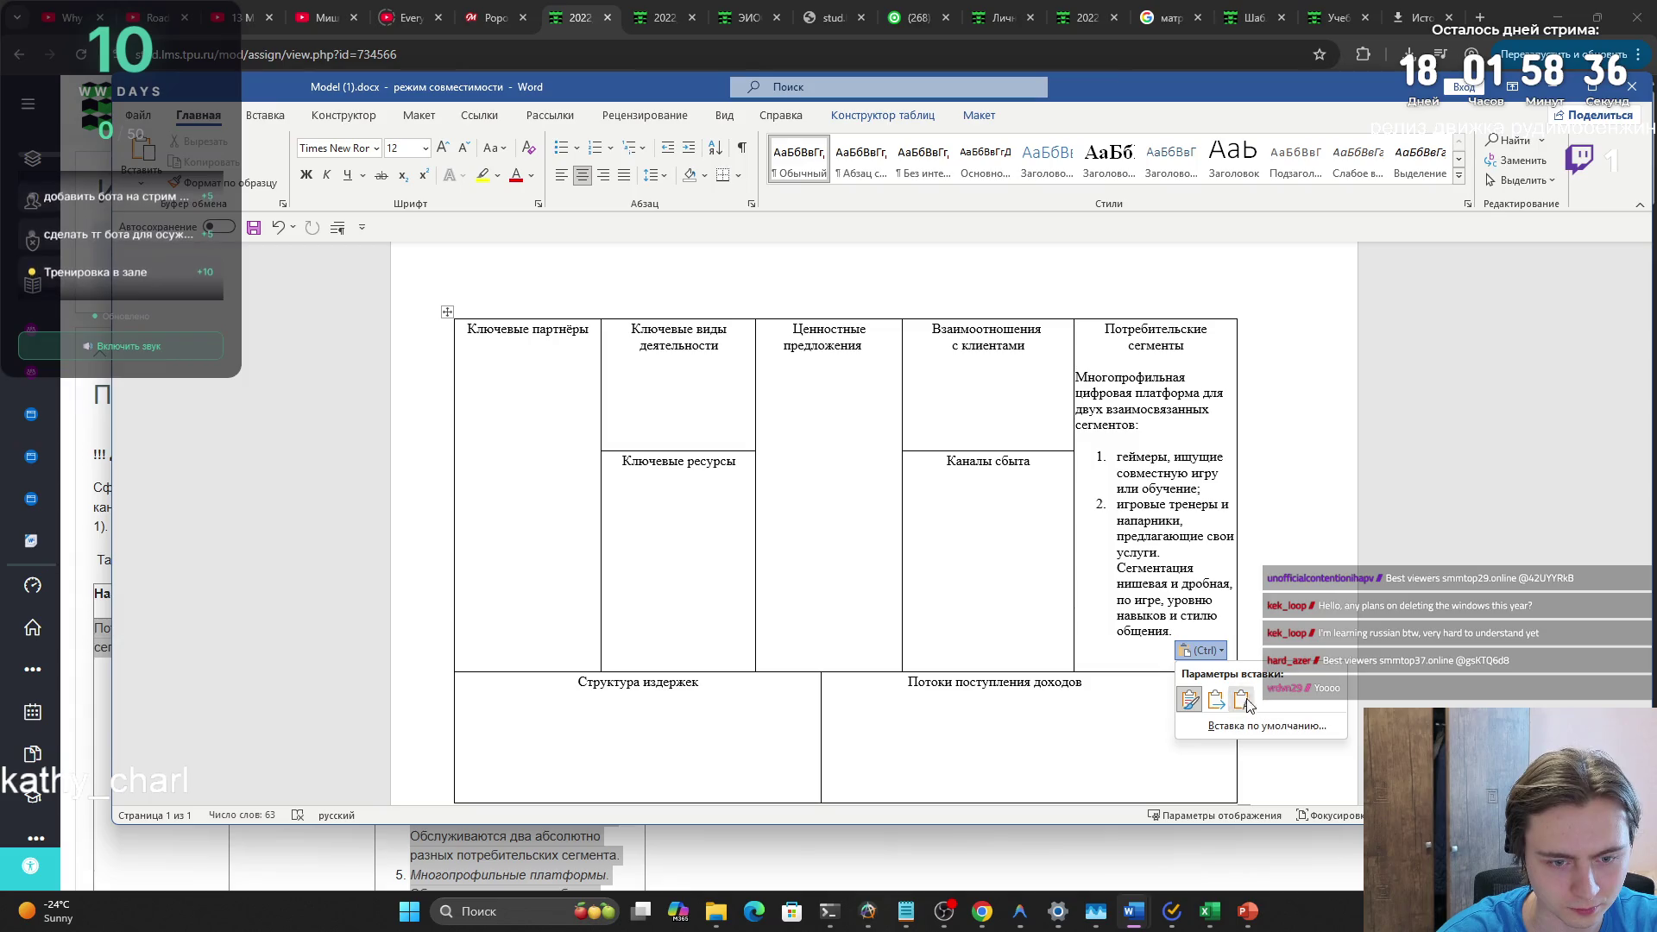
click(1242, 697)
key(ctrl+l)
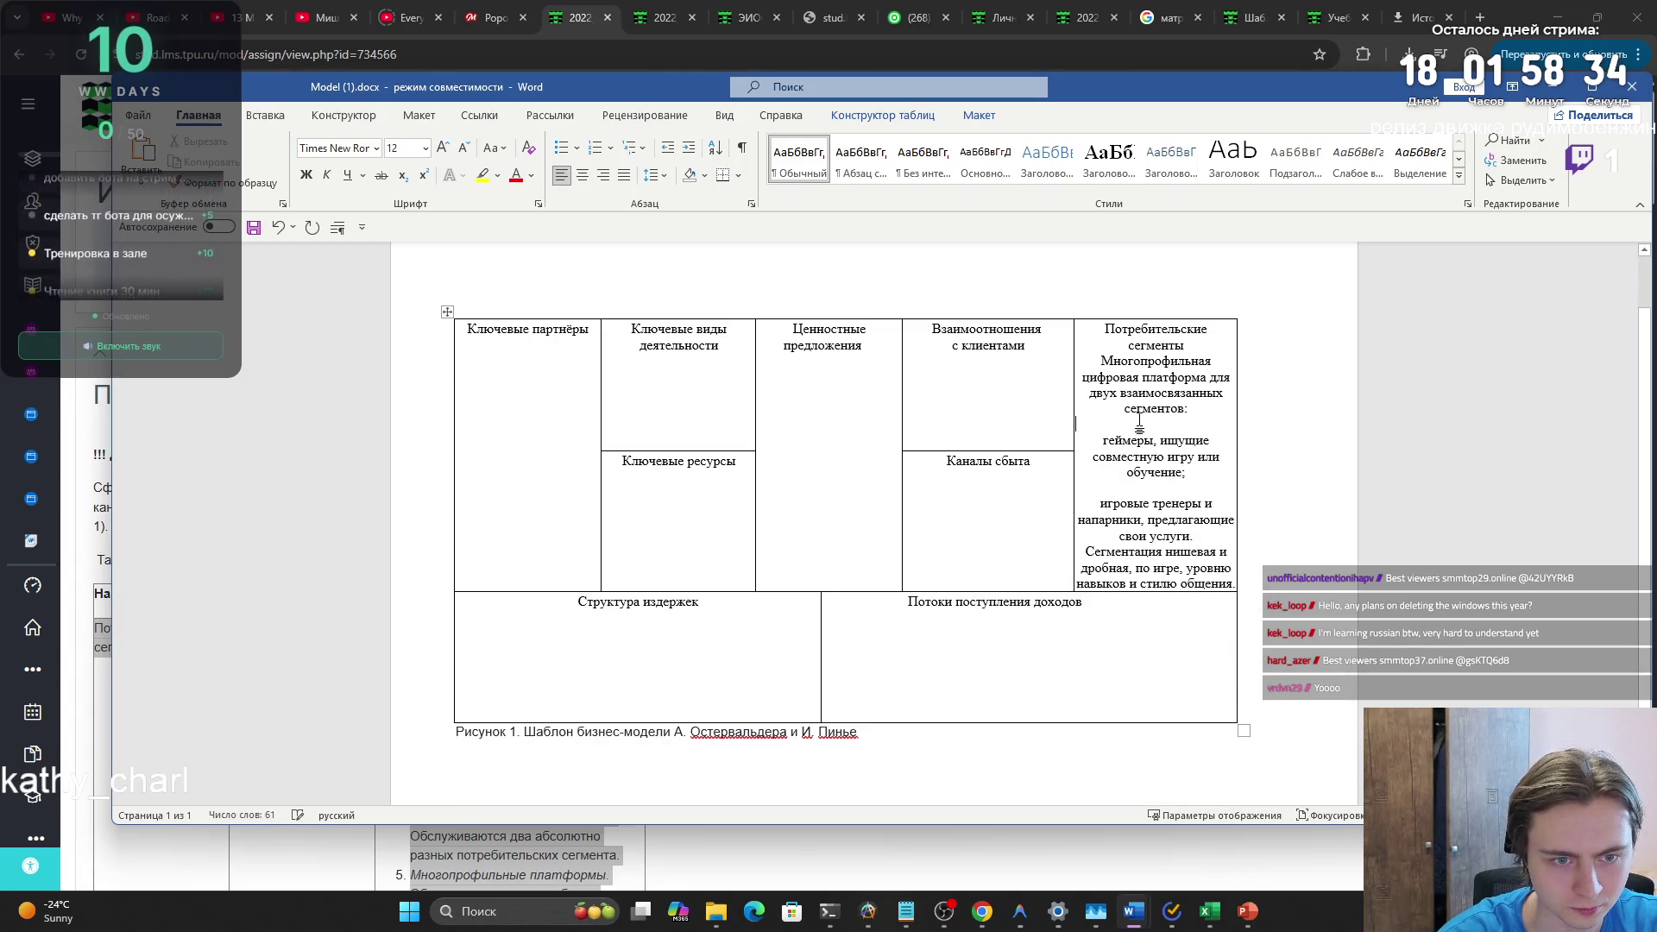
key(ctrl+z)
key(ctrl+z)
key(ctrl+z)
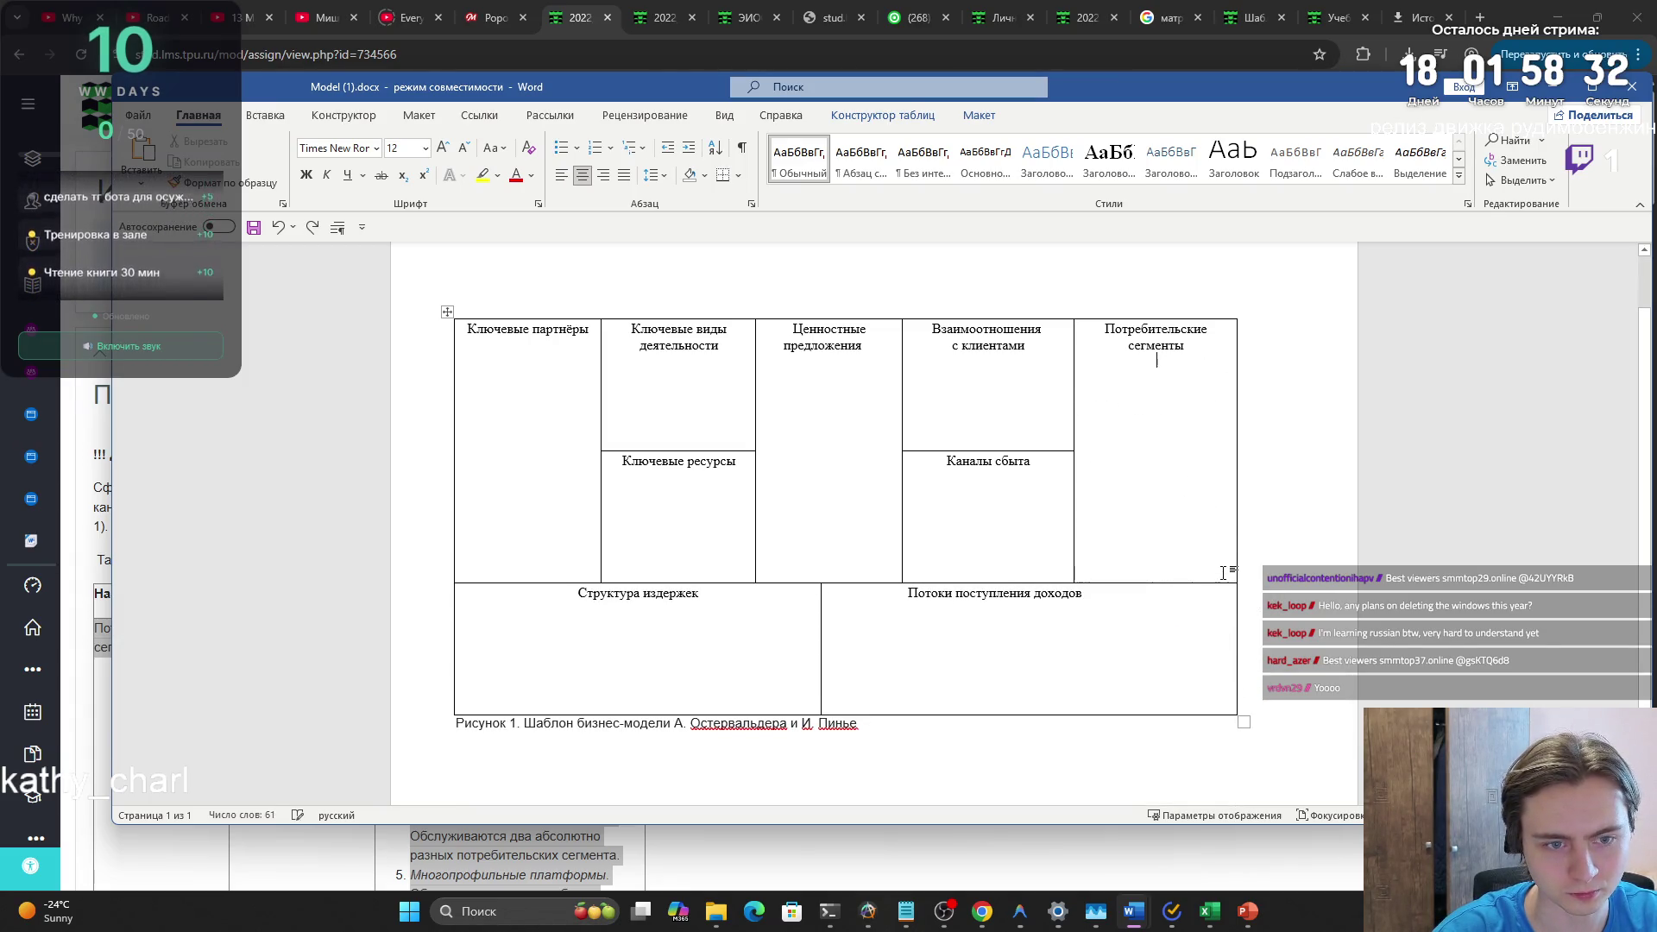
text(Многопрофильная цифровая платформа для двух взаимосвязанных сегментов: 1. геймеры, ищущие совместную игру или обучение; 2. игровые тренеры и напарники, предлагающие свои услуги. Сегментация нишевая и дробная, по игре, уровню навыков и стилю общения.)
- Keep the pasted segments as plain text and delete the blank line between them
click(1139, 442)
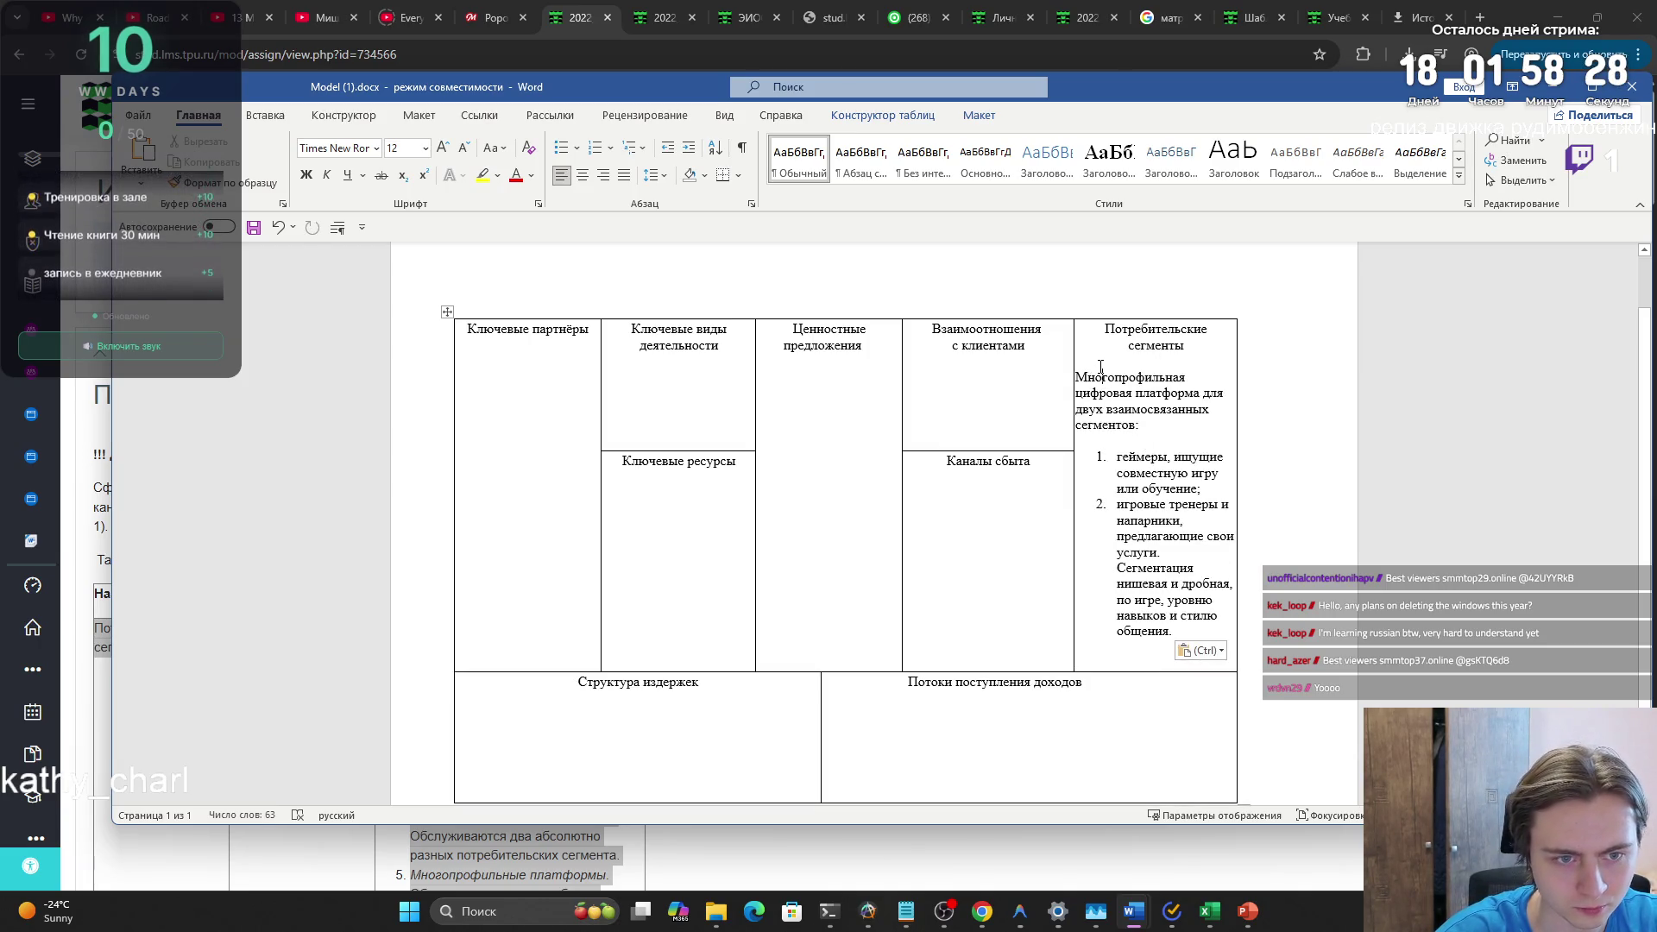
scroll(1128, 432, down, 2)
mouse_move(1148, 484)
mouse_down()
mouse_move(1071, 295)
mouse_move(1217, 470)
mouse_move(1172, 546)
mouse_up()
click(1172, 546)
click(1203, 568)
click(1241, 616)
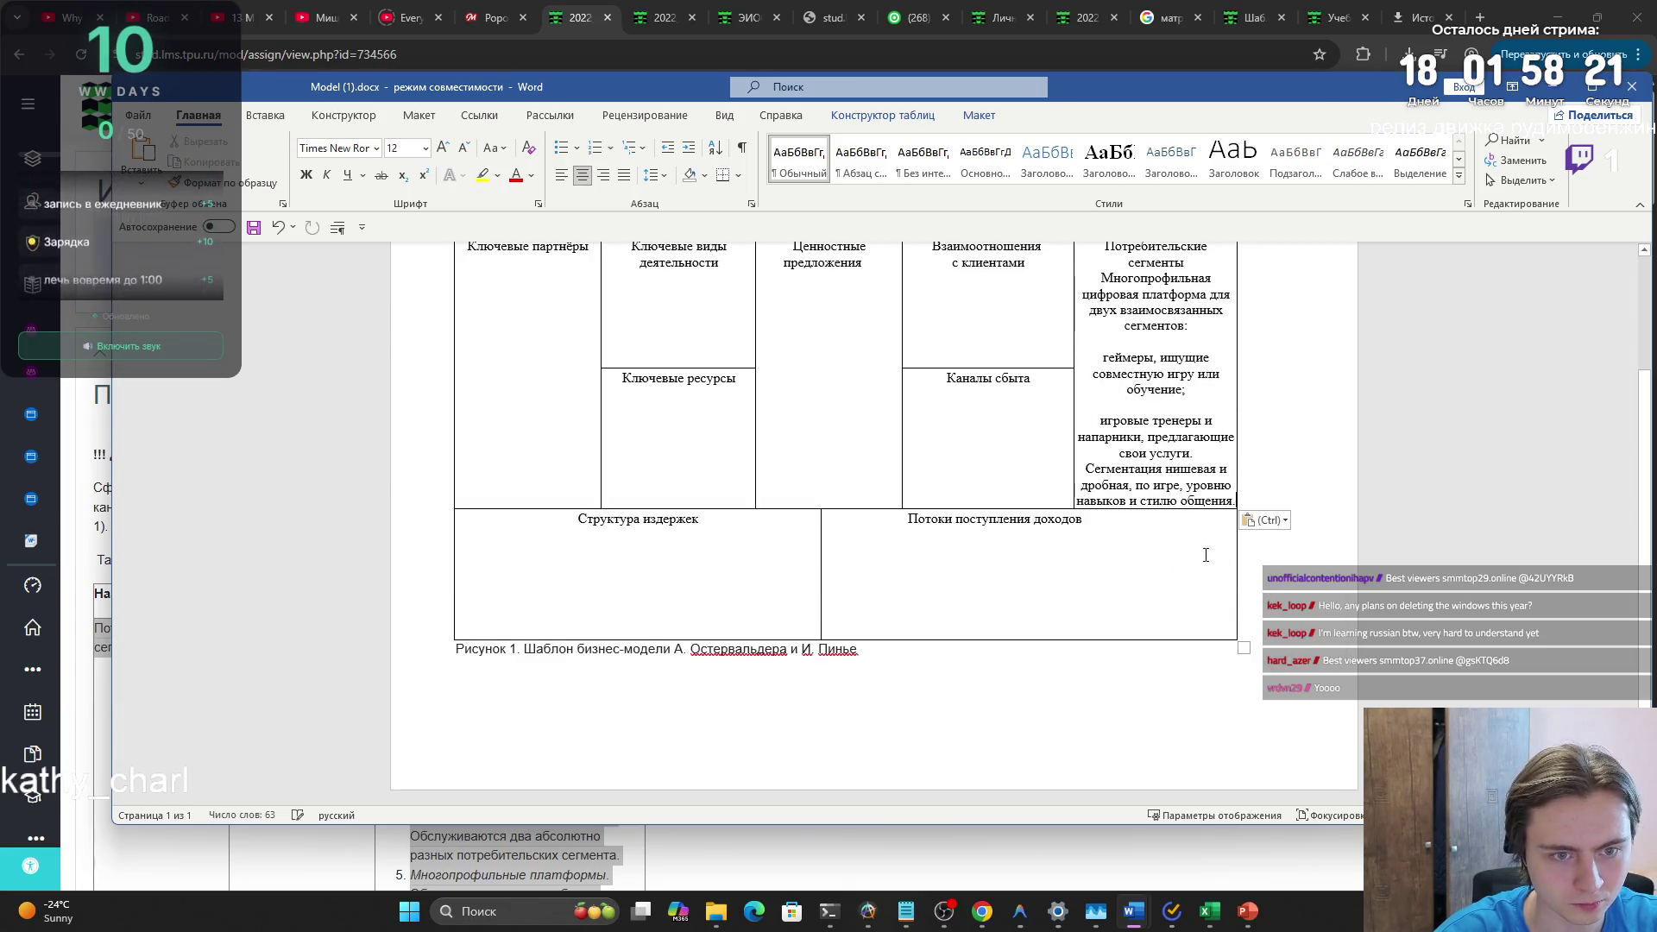
click(1152, 405)
key(BackSpace)
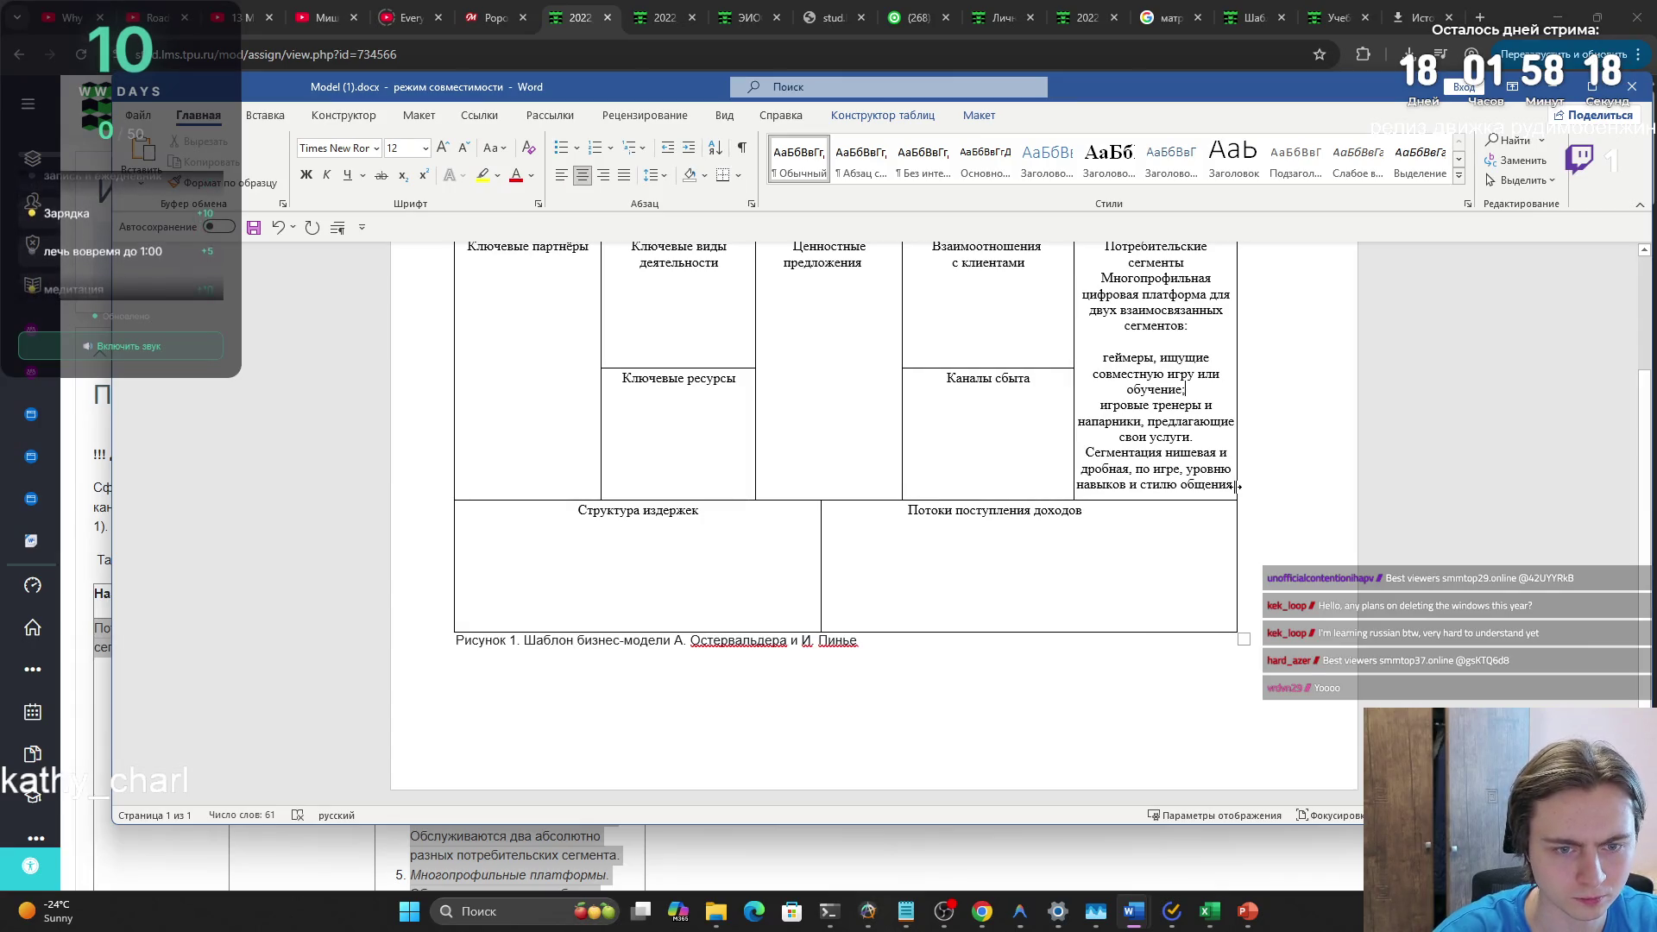
- Justify the segments cell text and centre the Потребительские сегменты heading
drag(1106, 246, 1229, 487)
click(624, 175)
drag(1137, 262, 1077, 247)
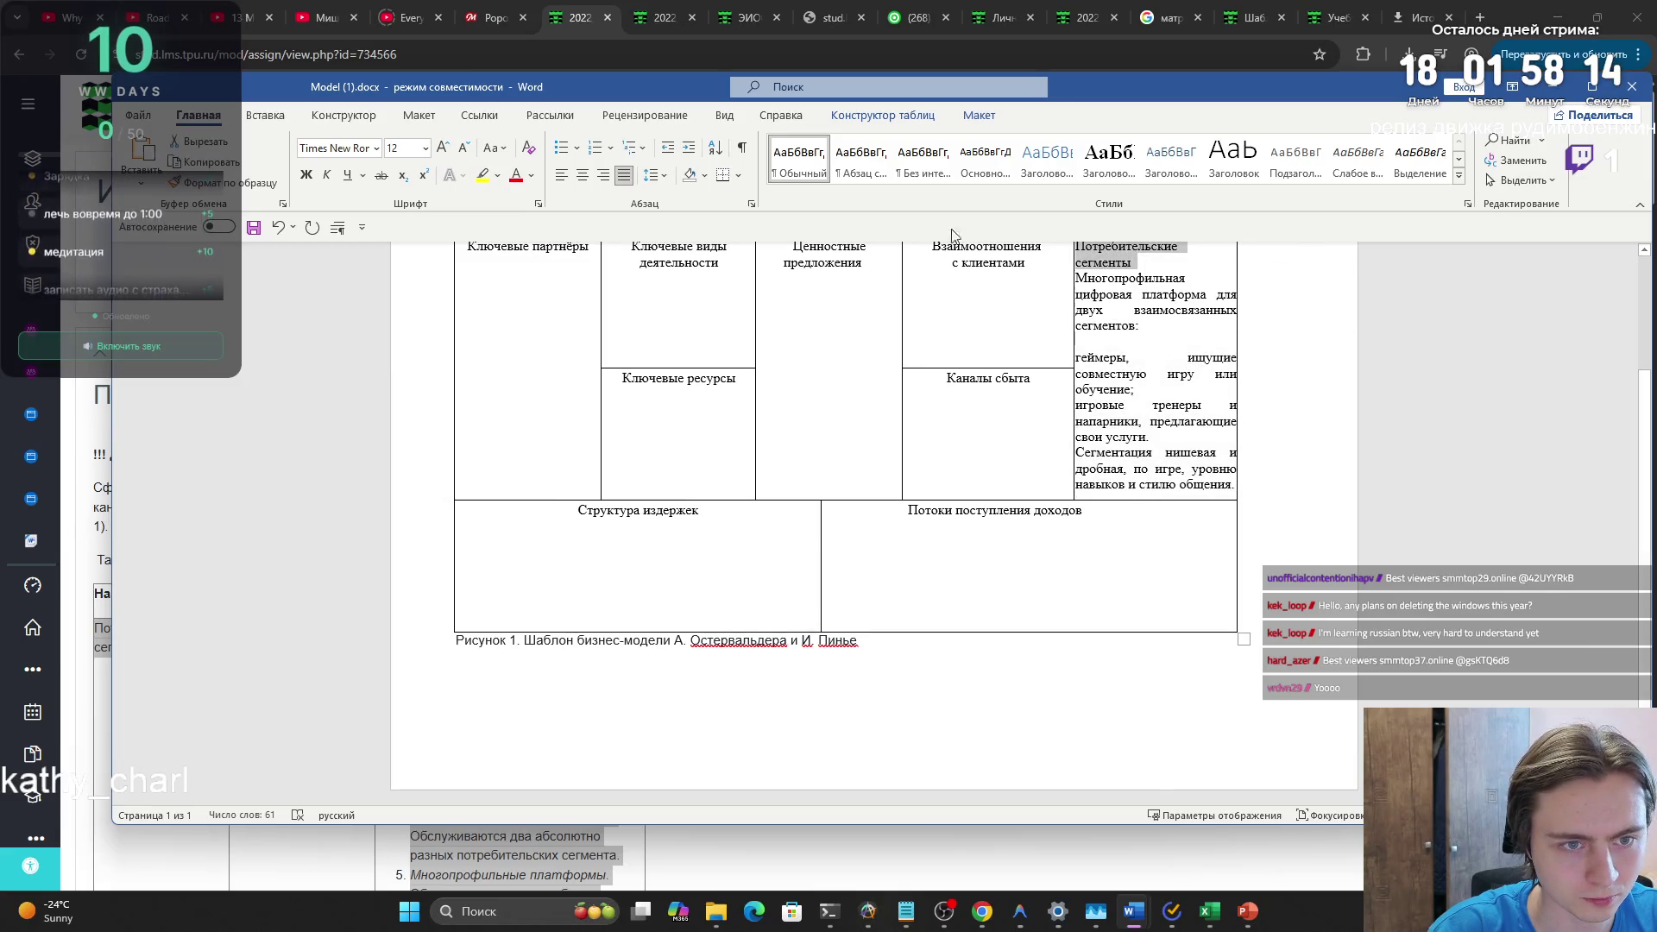
click(582, 175)
- Remove the empty line under 'сегментов:' and number the two segments 1) and 2)
click(1132, 369)
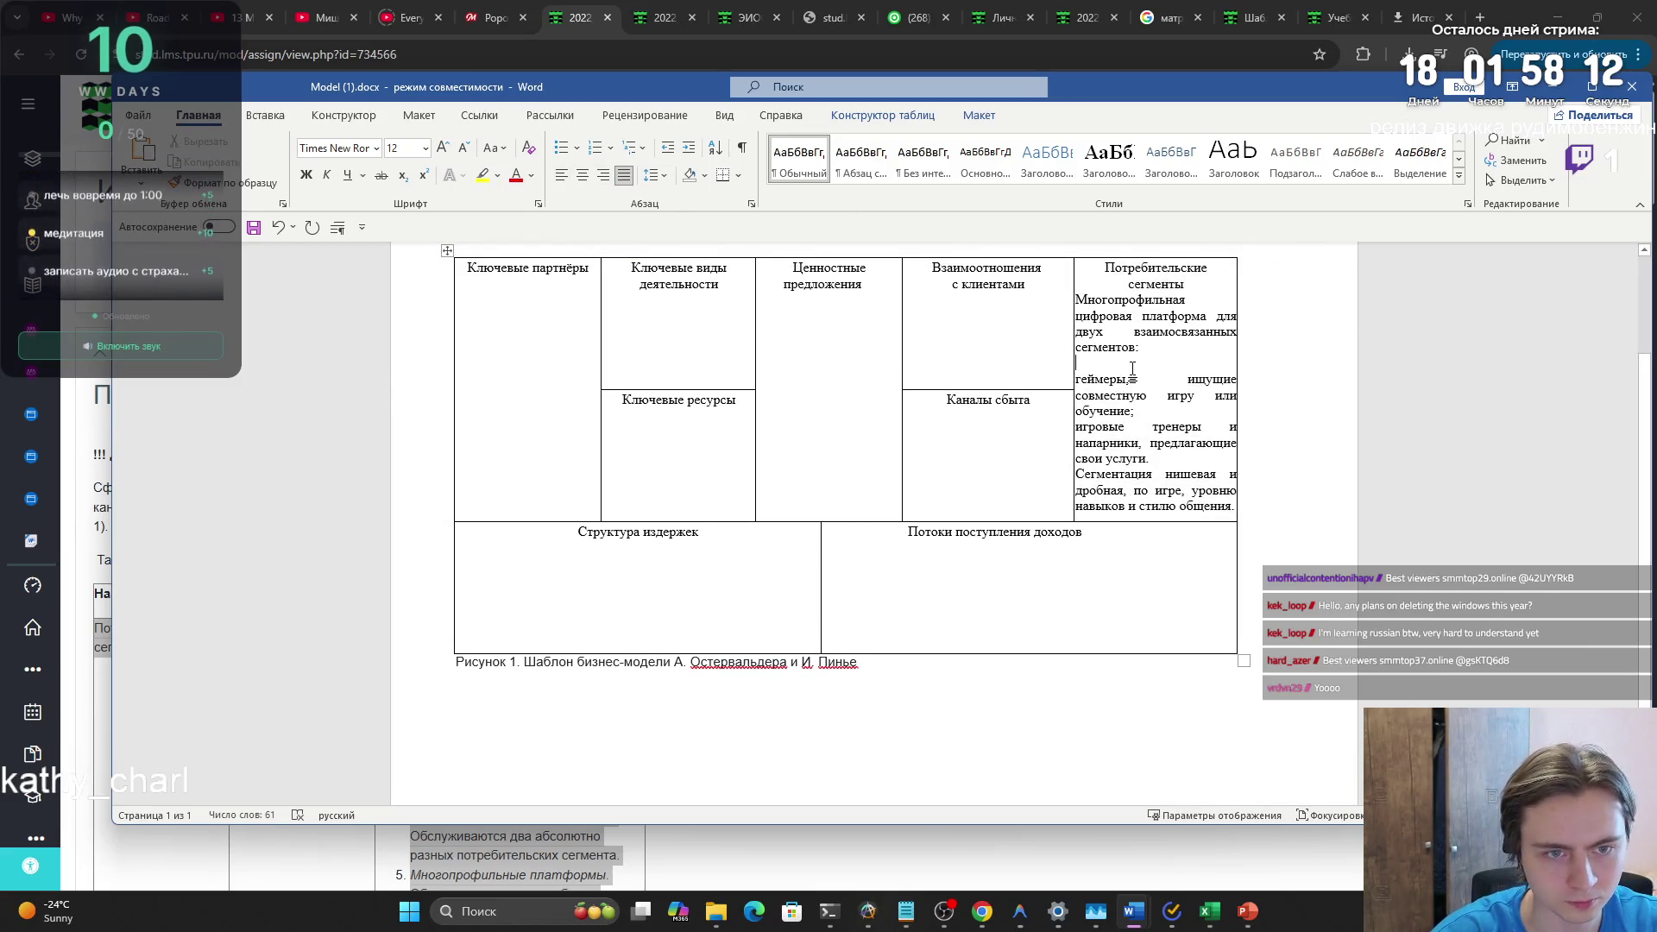
key(BackSpace)
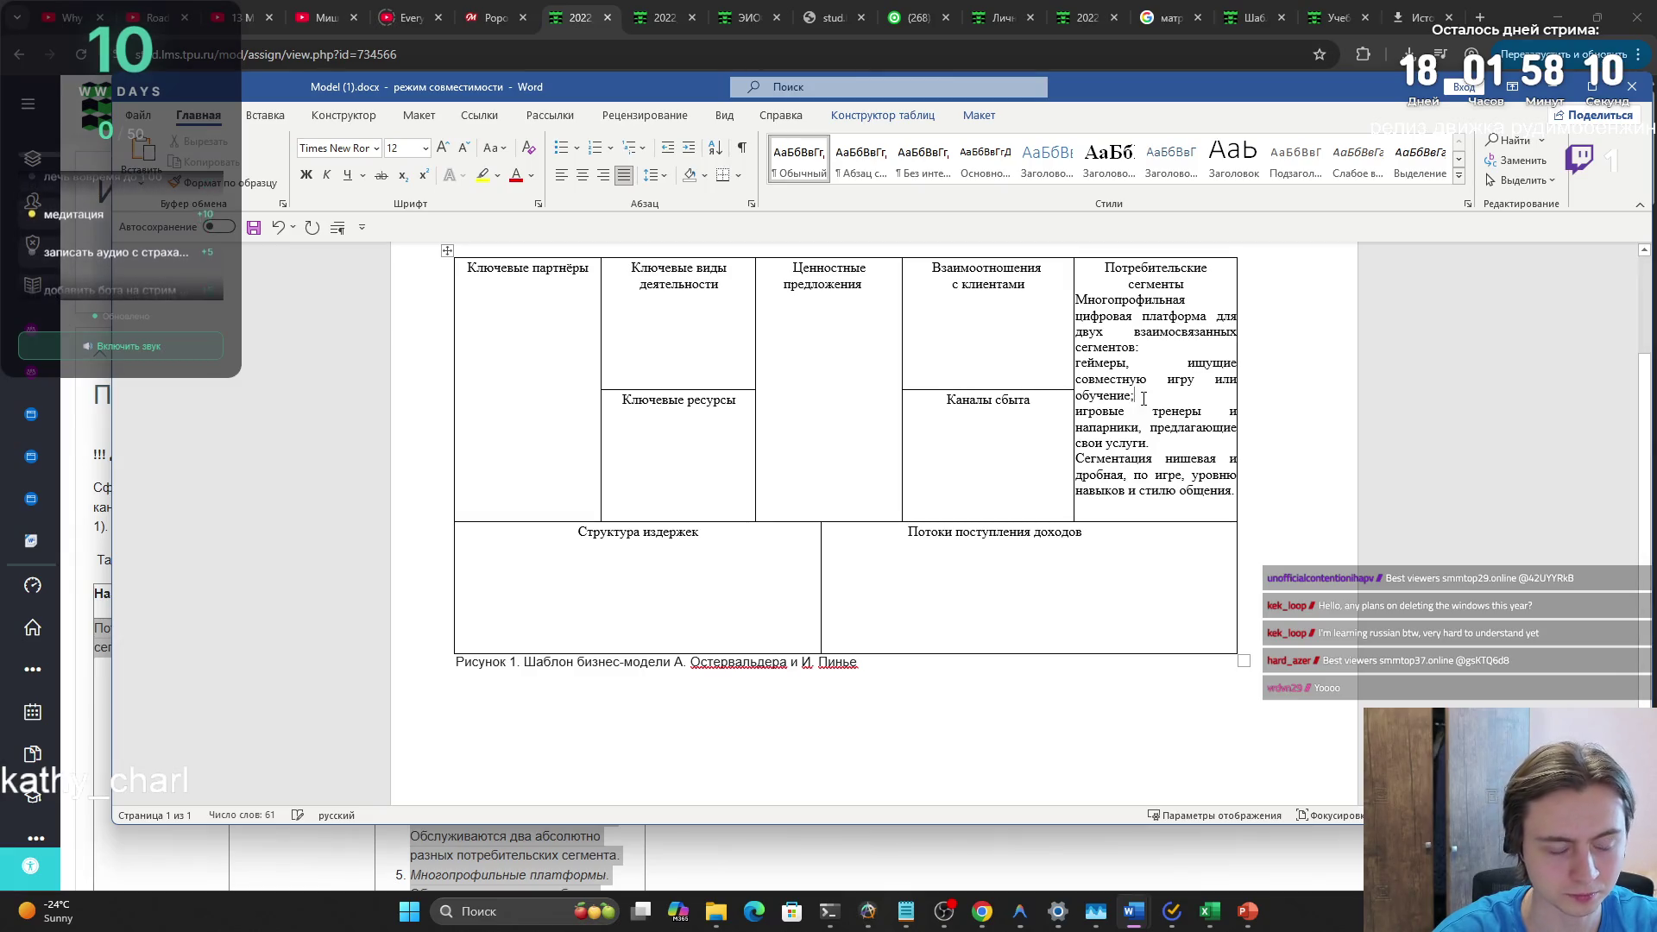
text(1))
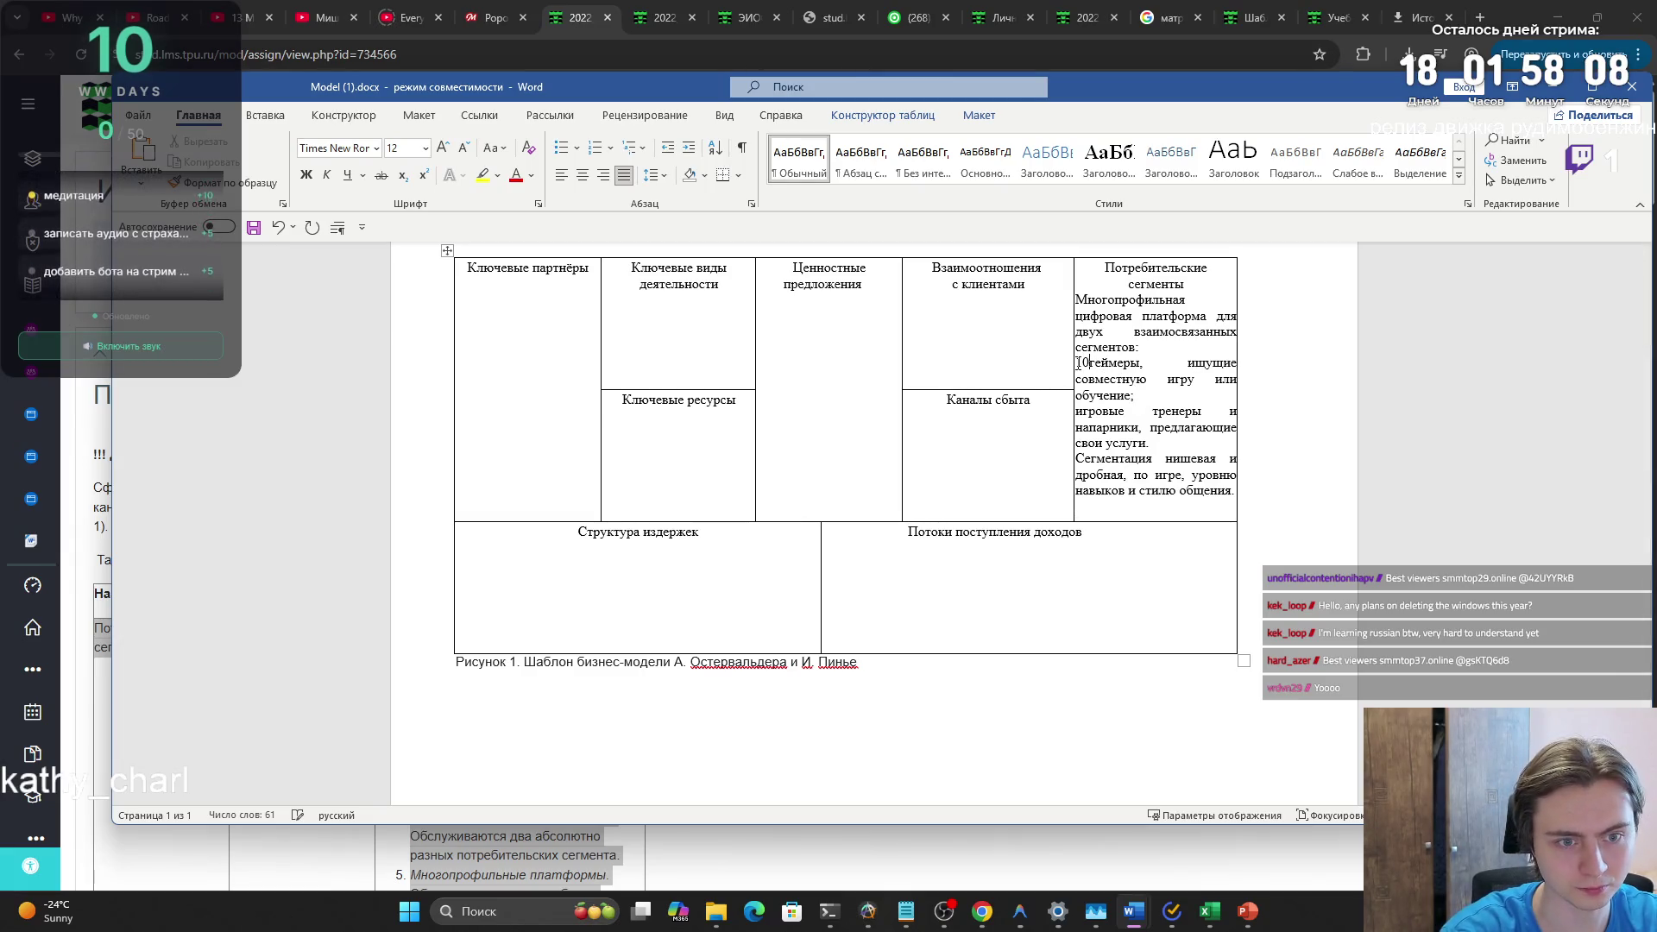
key(Down)
text(2))
click(984, 284)
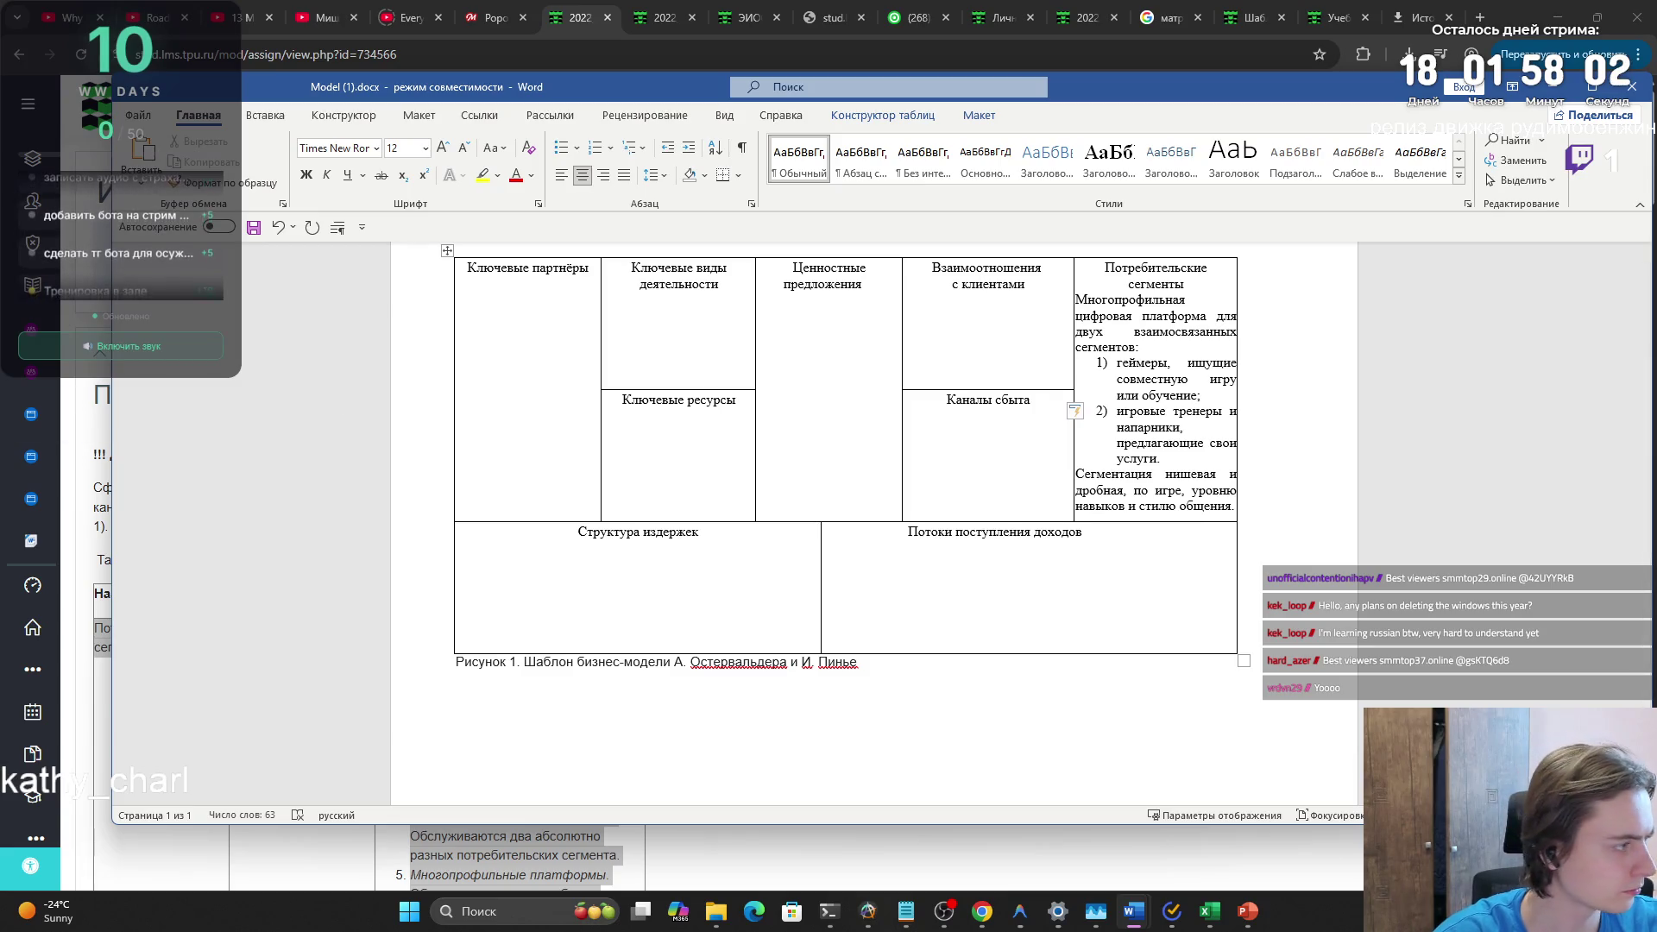
key(alt+Tab)
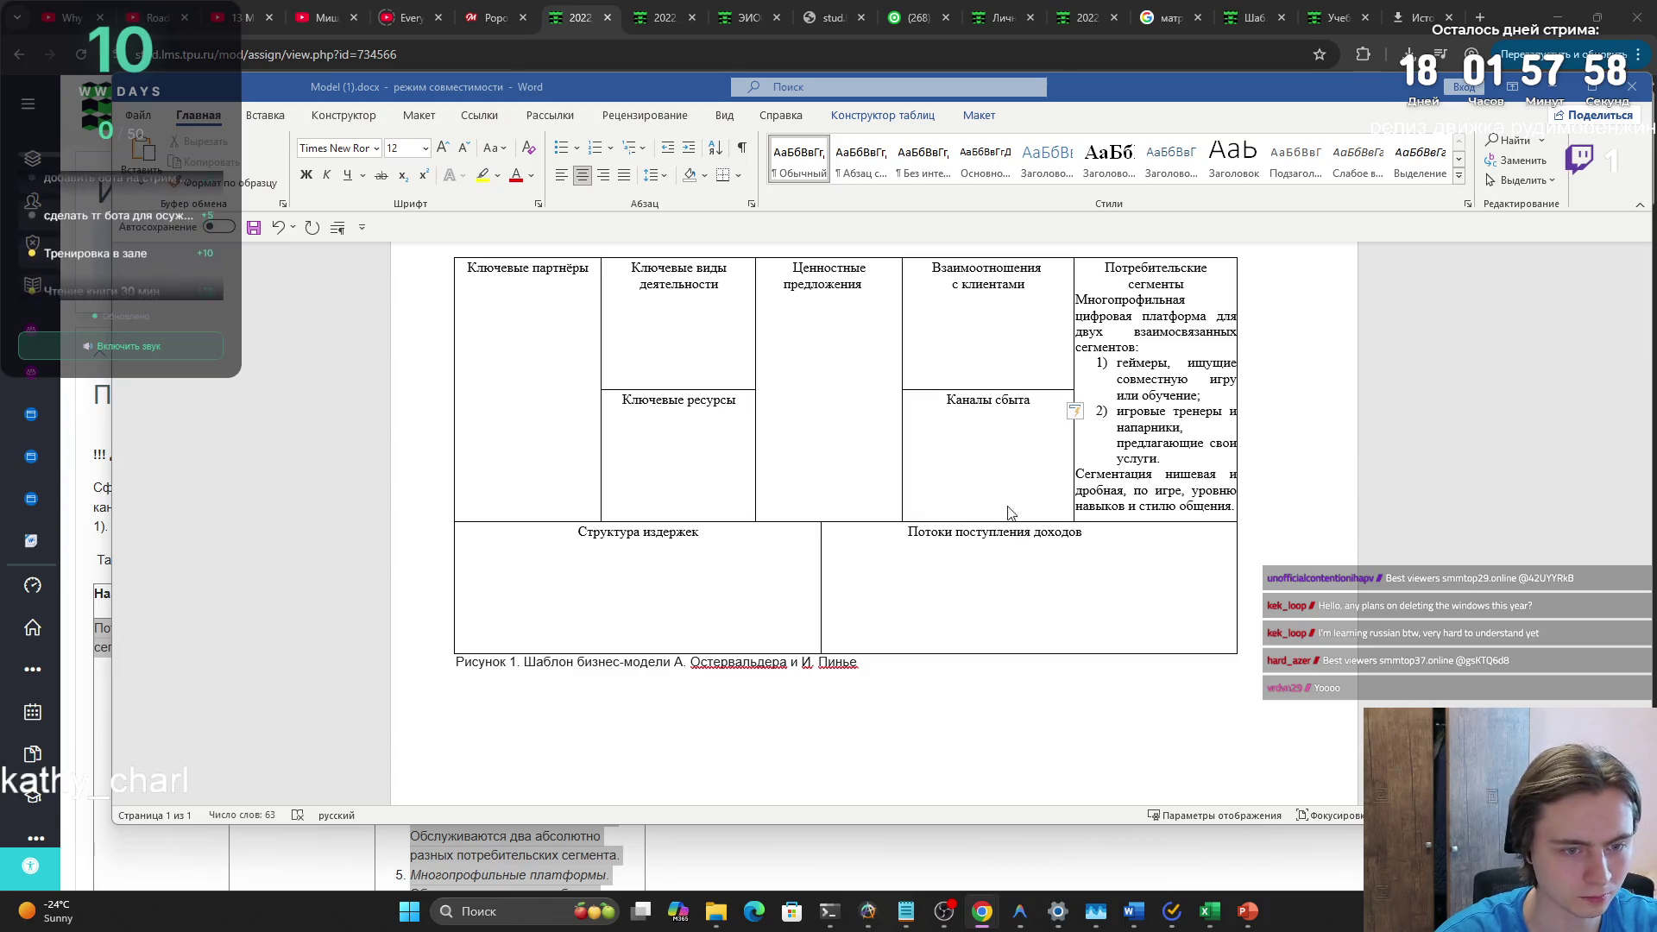
click(860, 282)
- Paste the value proposition text into Ценностные предложения and justify it
text(Удобная и безопасная платформа для поиска игрового тренера или напарника. Ценность заключается в быстром подборе по параметрам, снижении рисков за счет рейтингов и отзывов, экономии времени и доступности обучающего и развлекательного взаимодействия.)
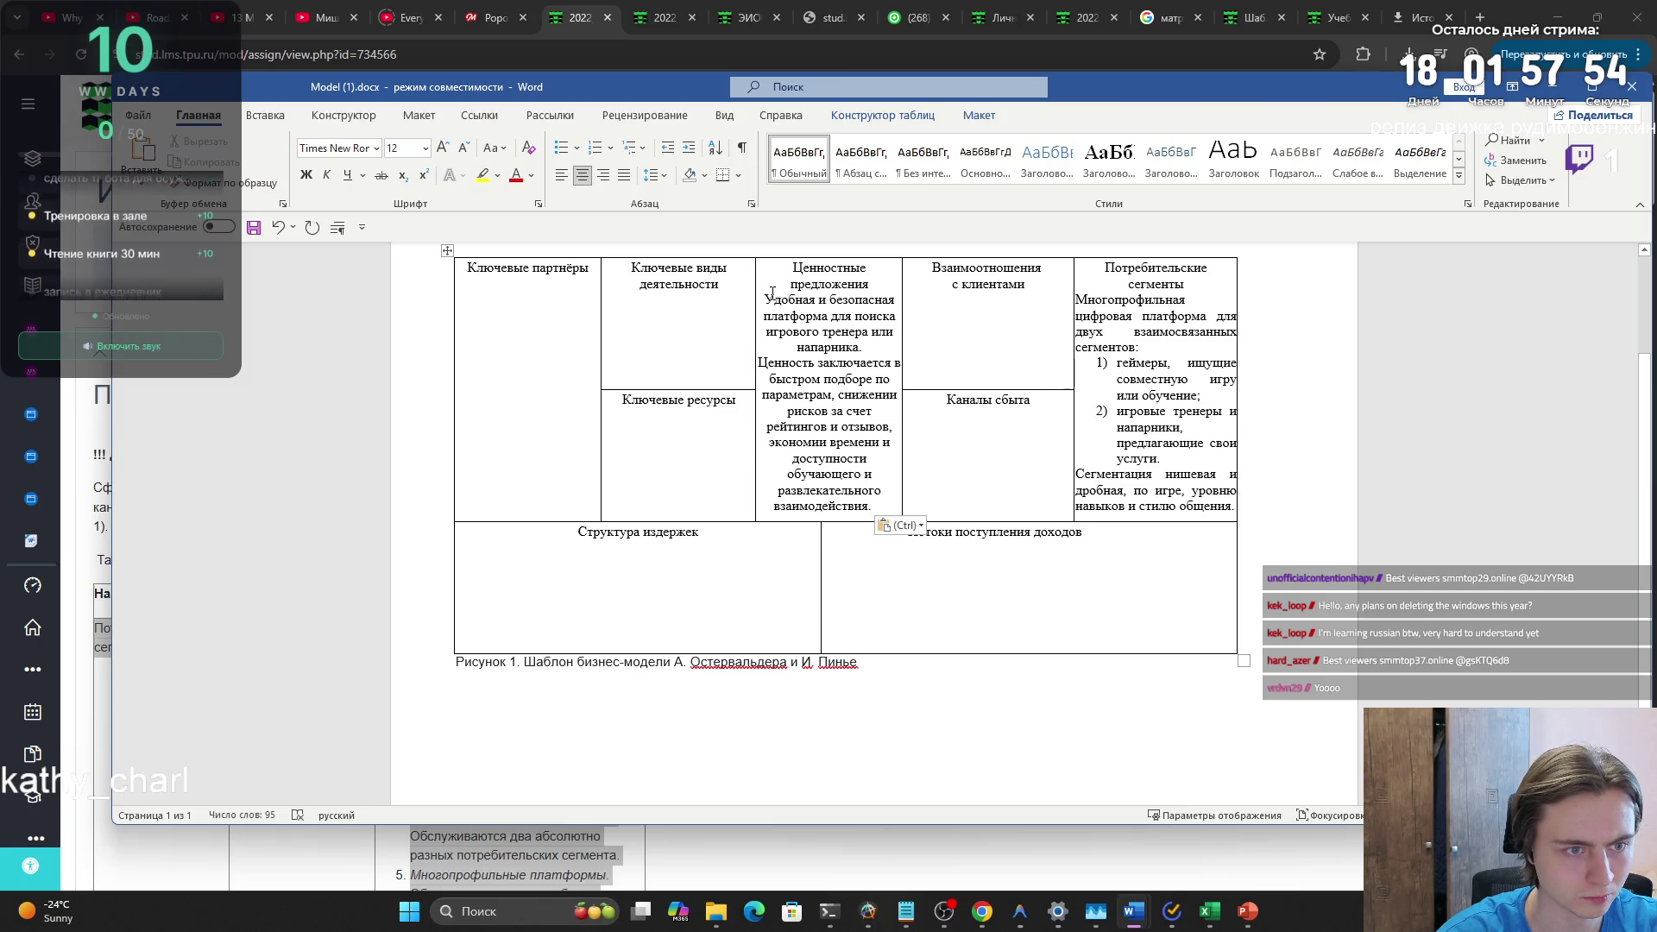
mouse_move(765, 299)
mouse_down()
mouse_move(854, 445)
mouse_move(849, 507)
mouse_up()
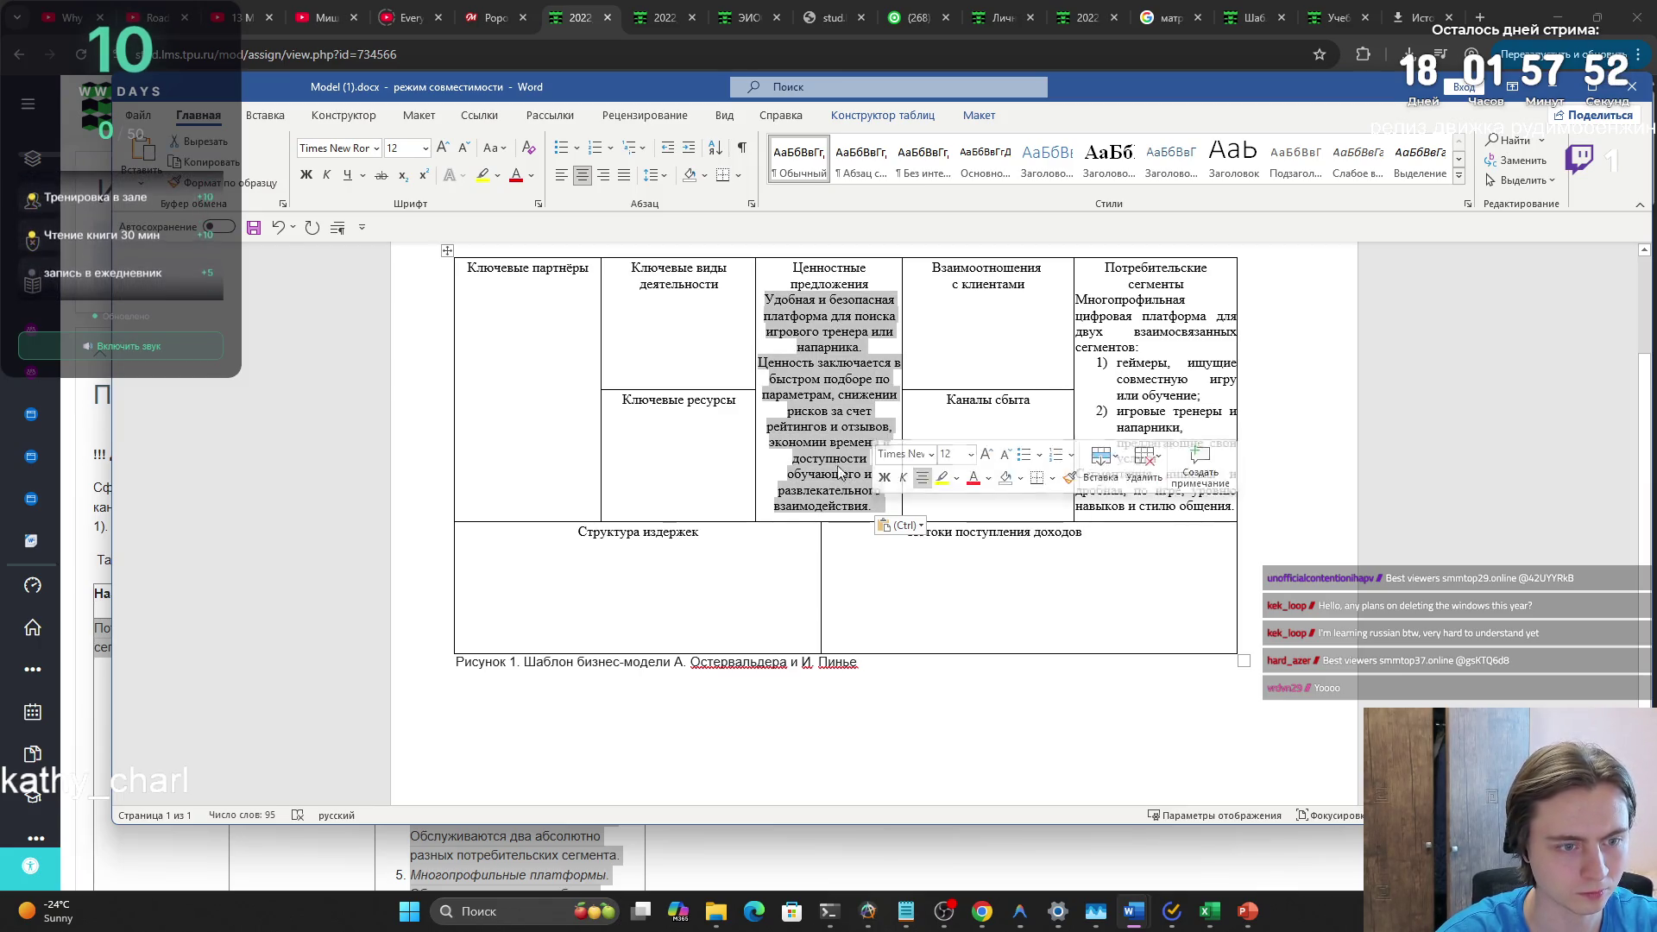
click(623, 175)
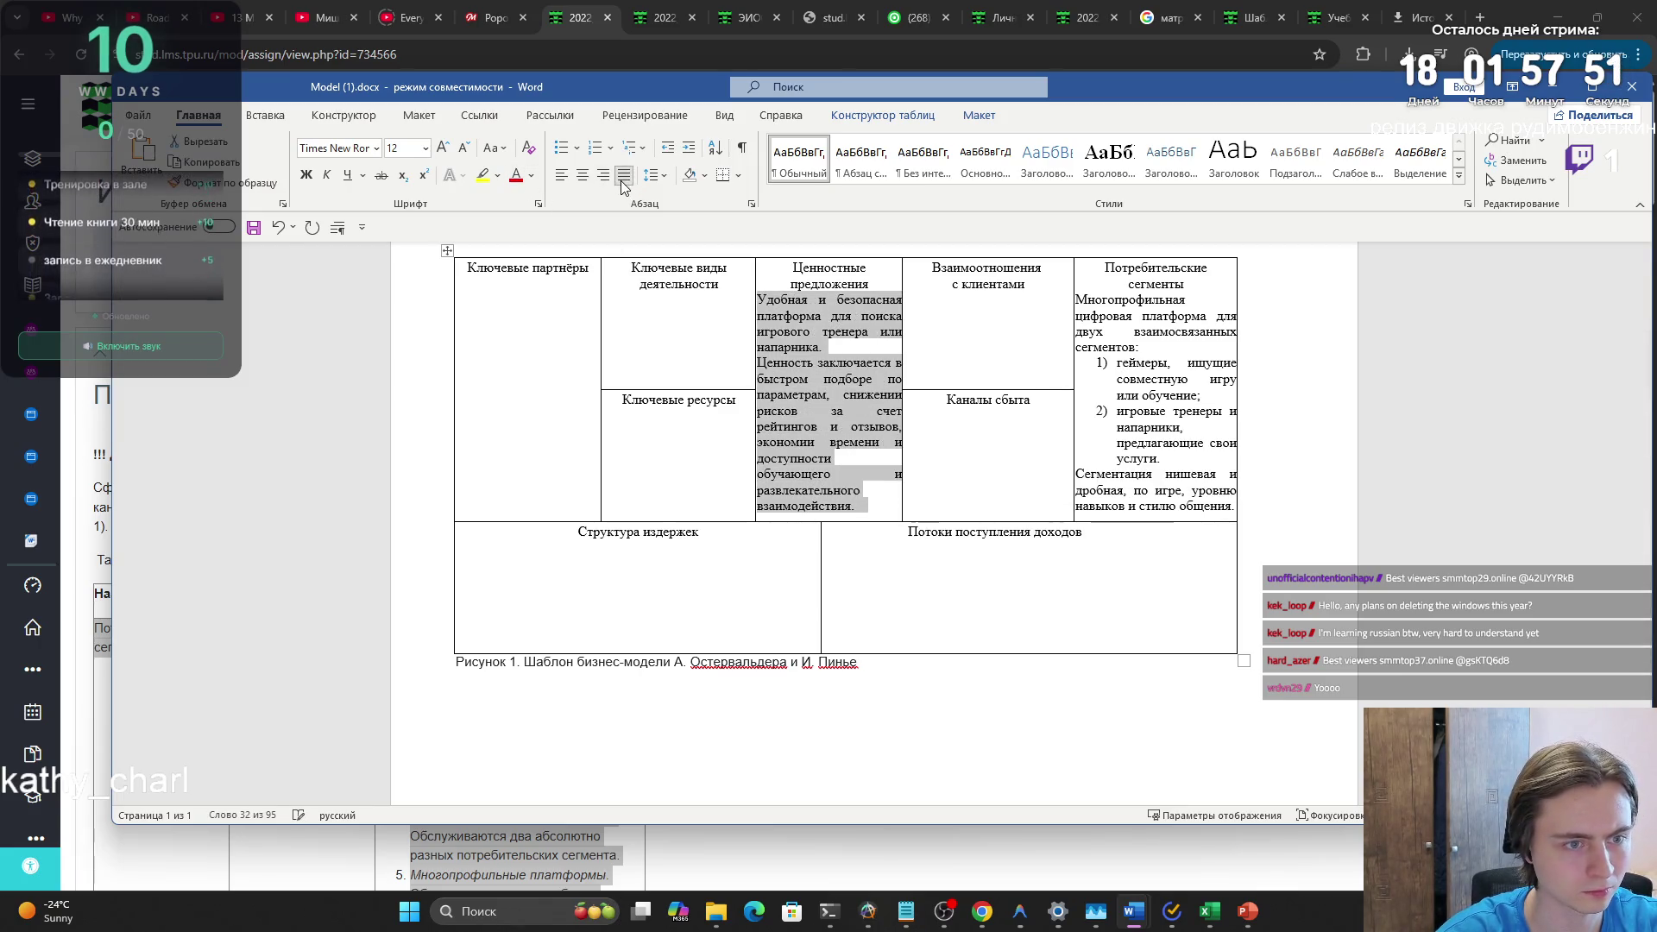
- Give the Ценностные предложения heading 1.5 line spacing
drag(792, 267, 868, 285)
right_click(854, 277)
click(888, 344)
click(950, 484)
click(936, 508)
click(949, 484)
click(936, 507)
click(972, 654)
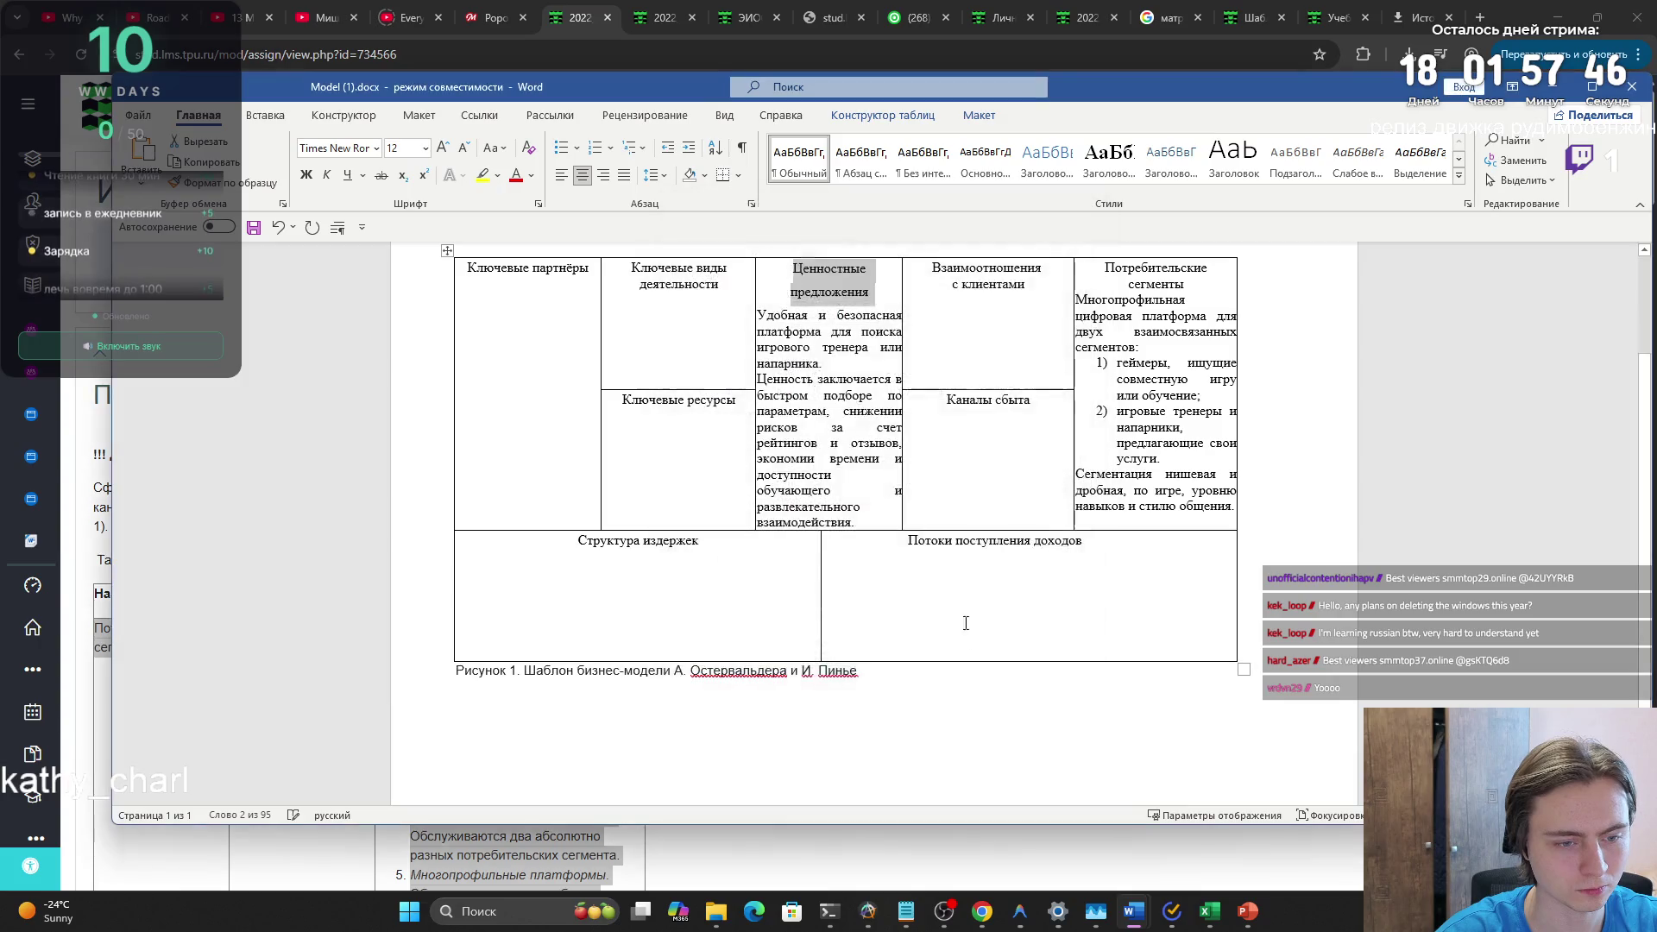
click(832, 486)
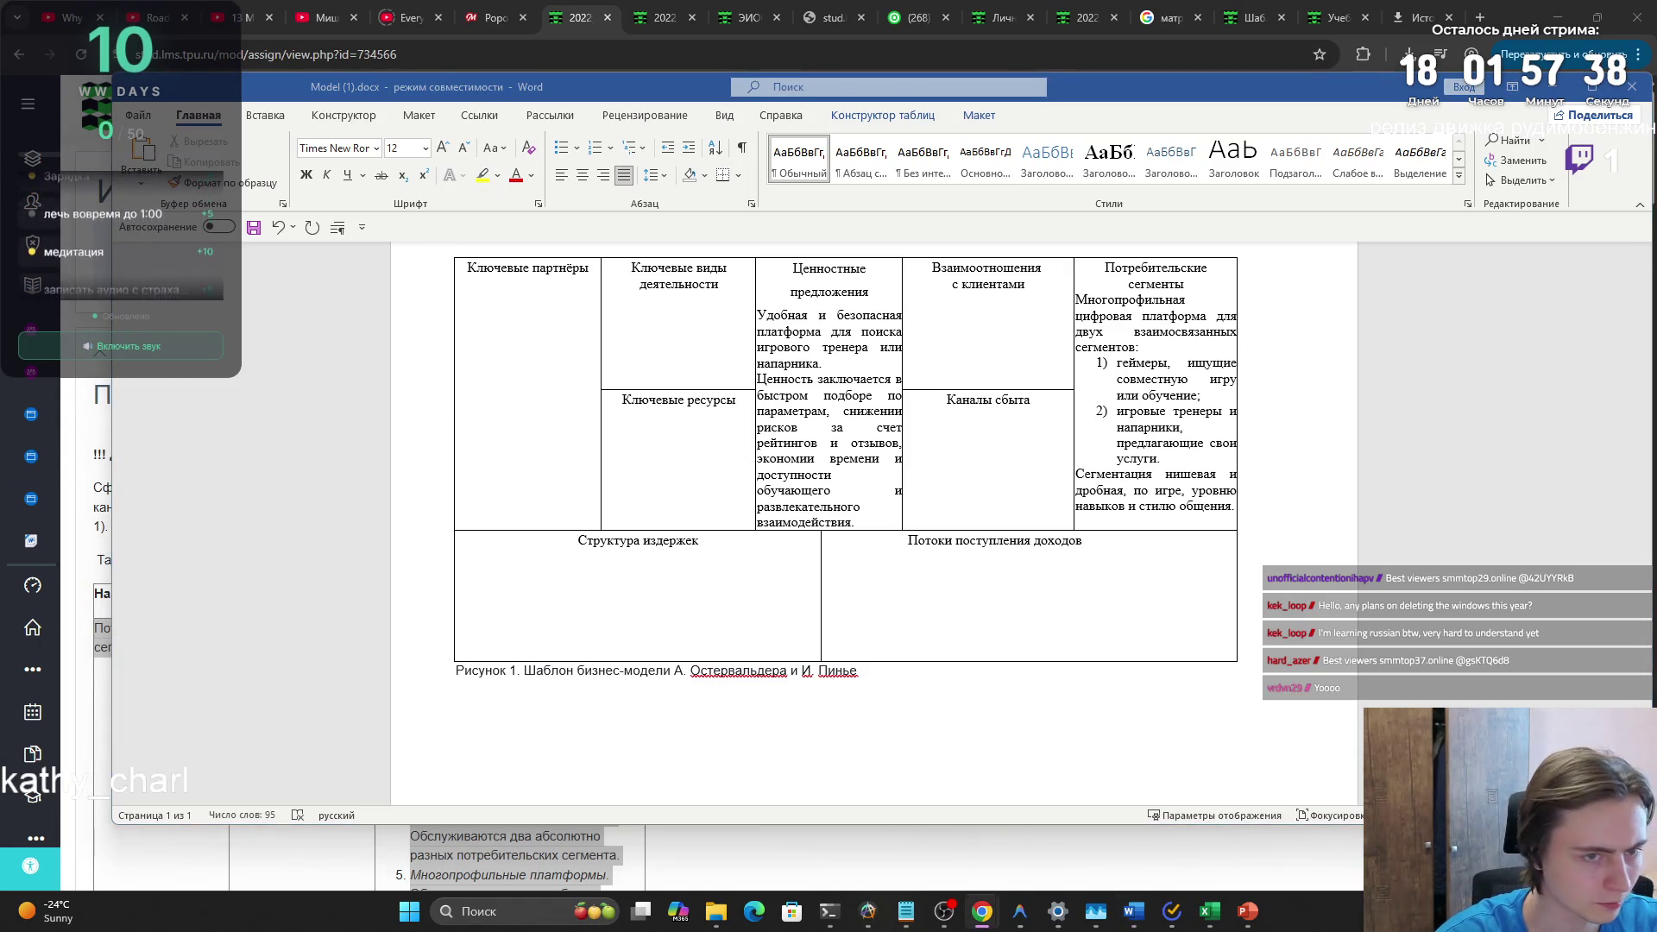
- Paste the sales channels description into Каналы сбыта, matching the document formatting
click(1018, 475)
text(Онлайн-каналы через цифровую платформу: привлечение через рекламу, сообщества и инфлюенсеров; оценка через профили, рейтинги и отзывы; покупка через бронирование и оплату на платформе; доставка в формате онлайн-игровой сессии; постпродажное взаимодействие через поддержку и отзывы.)
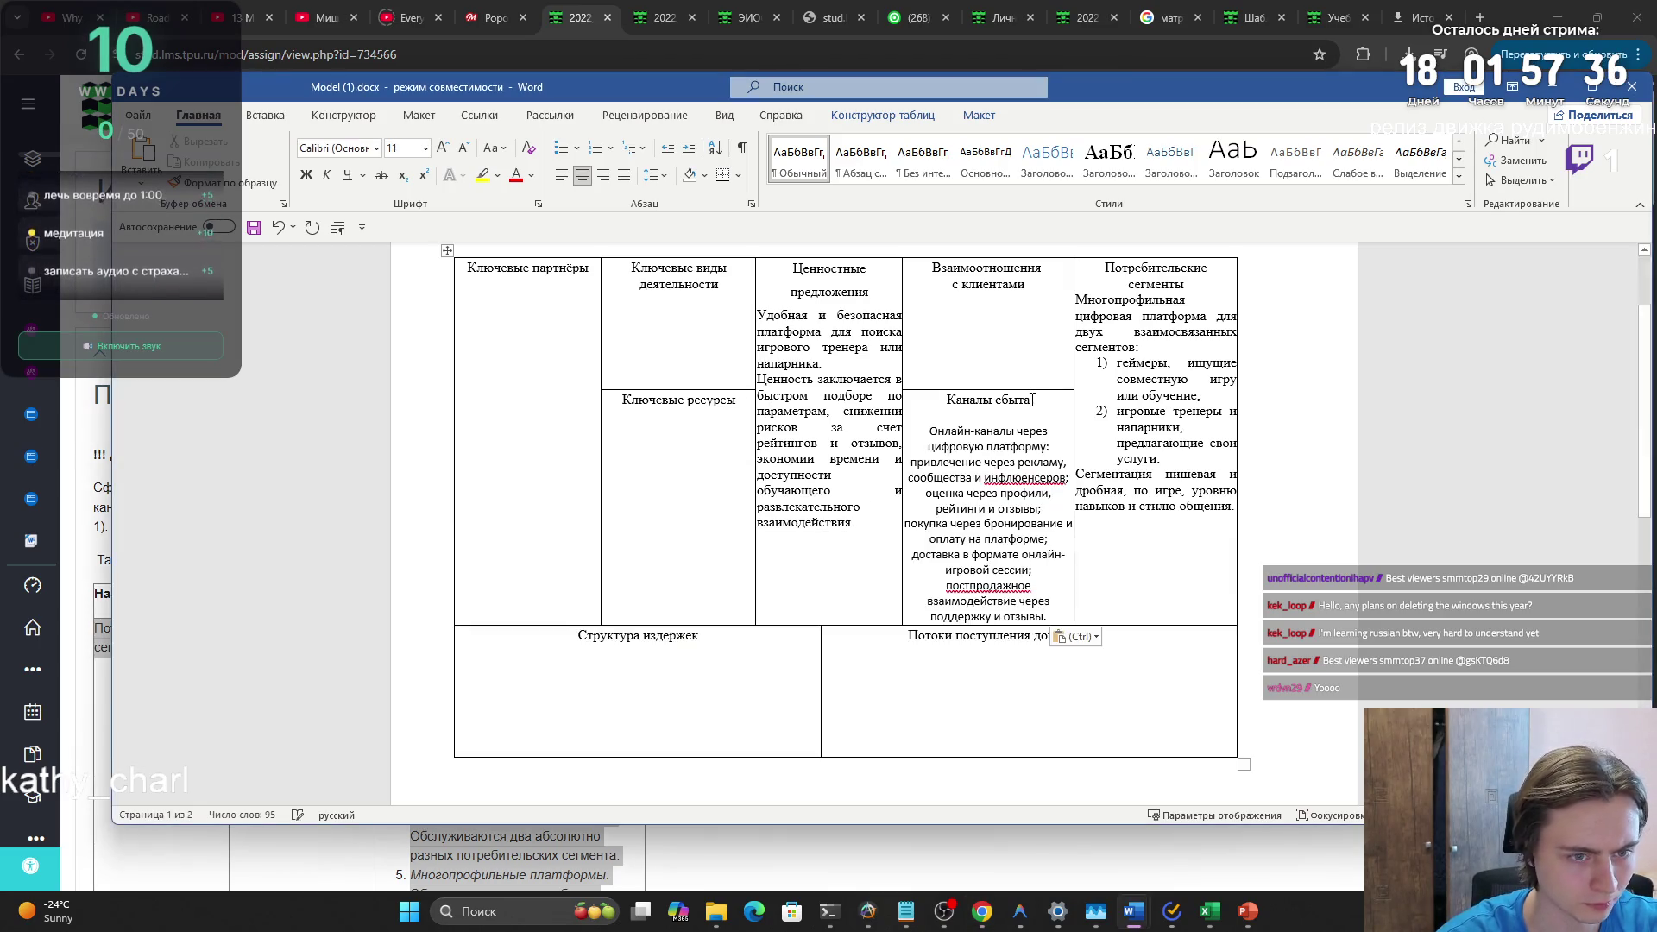
click(1074, 636)
click(1116, 684)
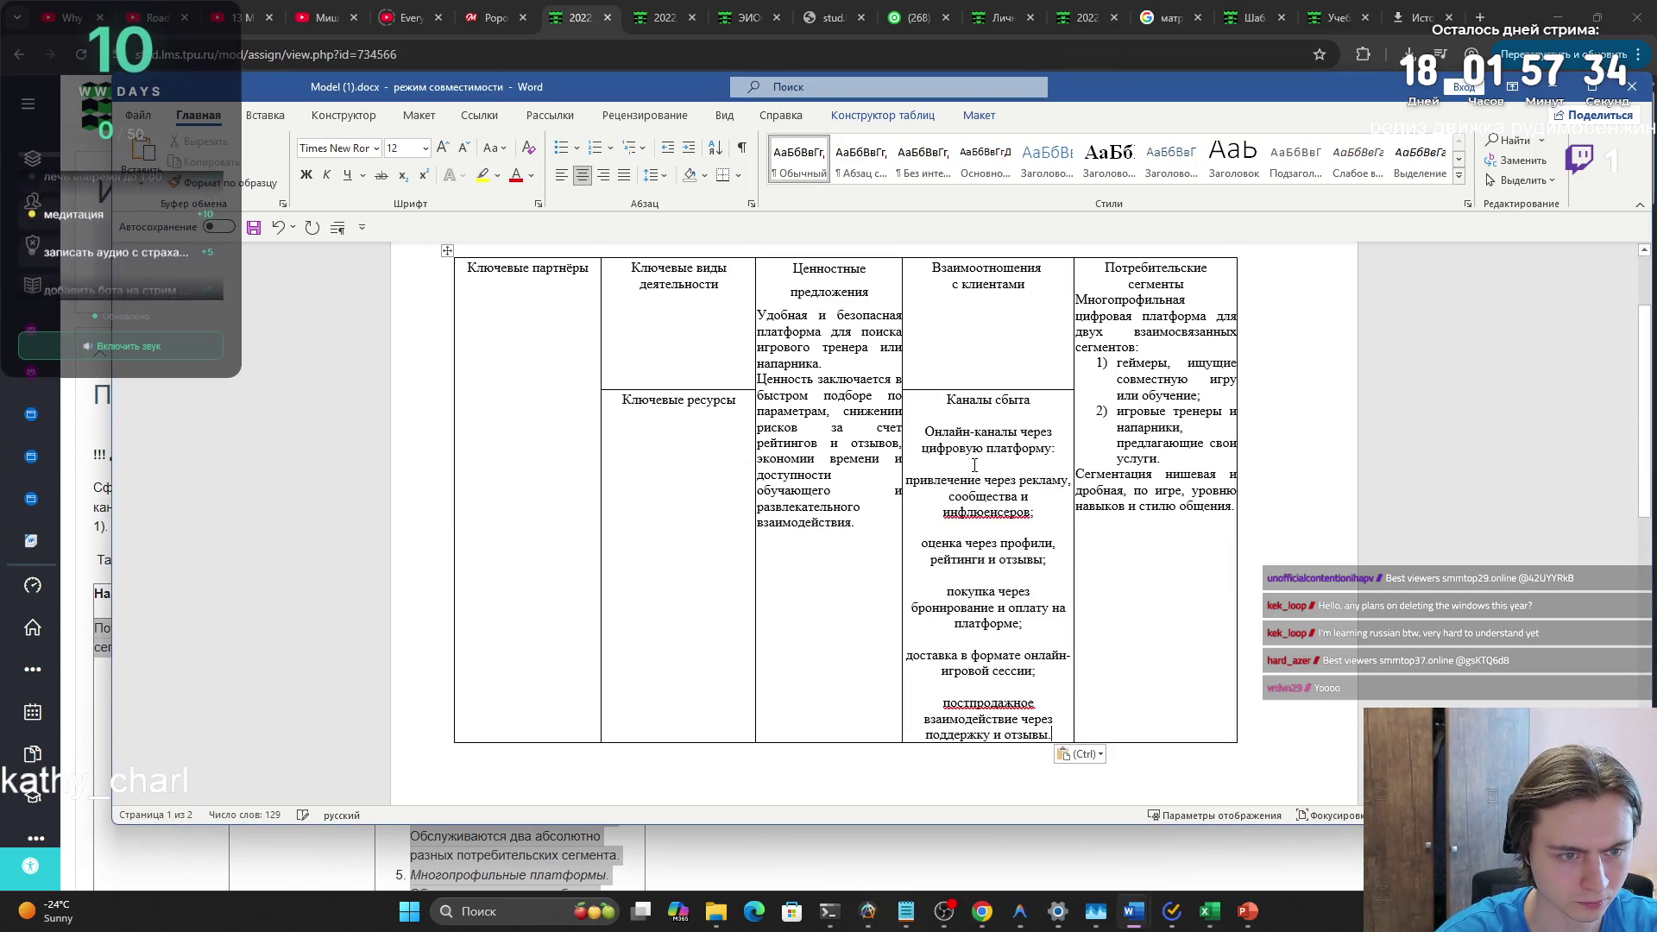
- Justify the Каналы сбыта description text
key(Down)
key(Down)
key(Left)
key(Left)
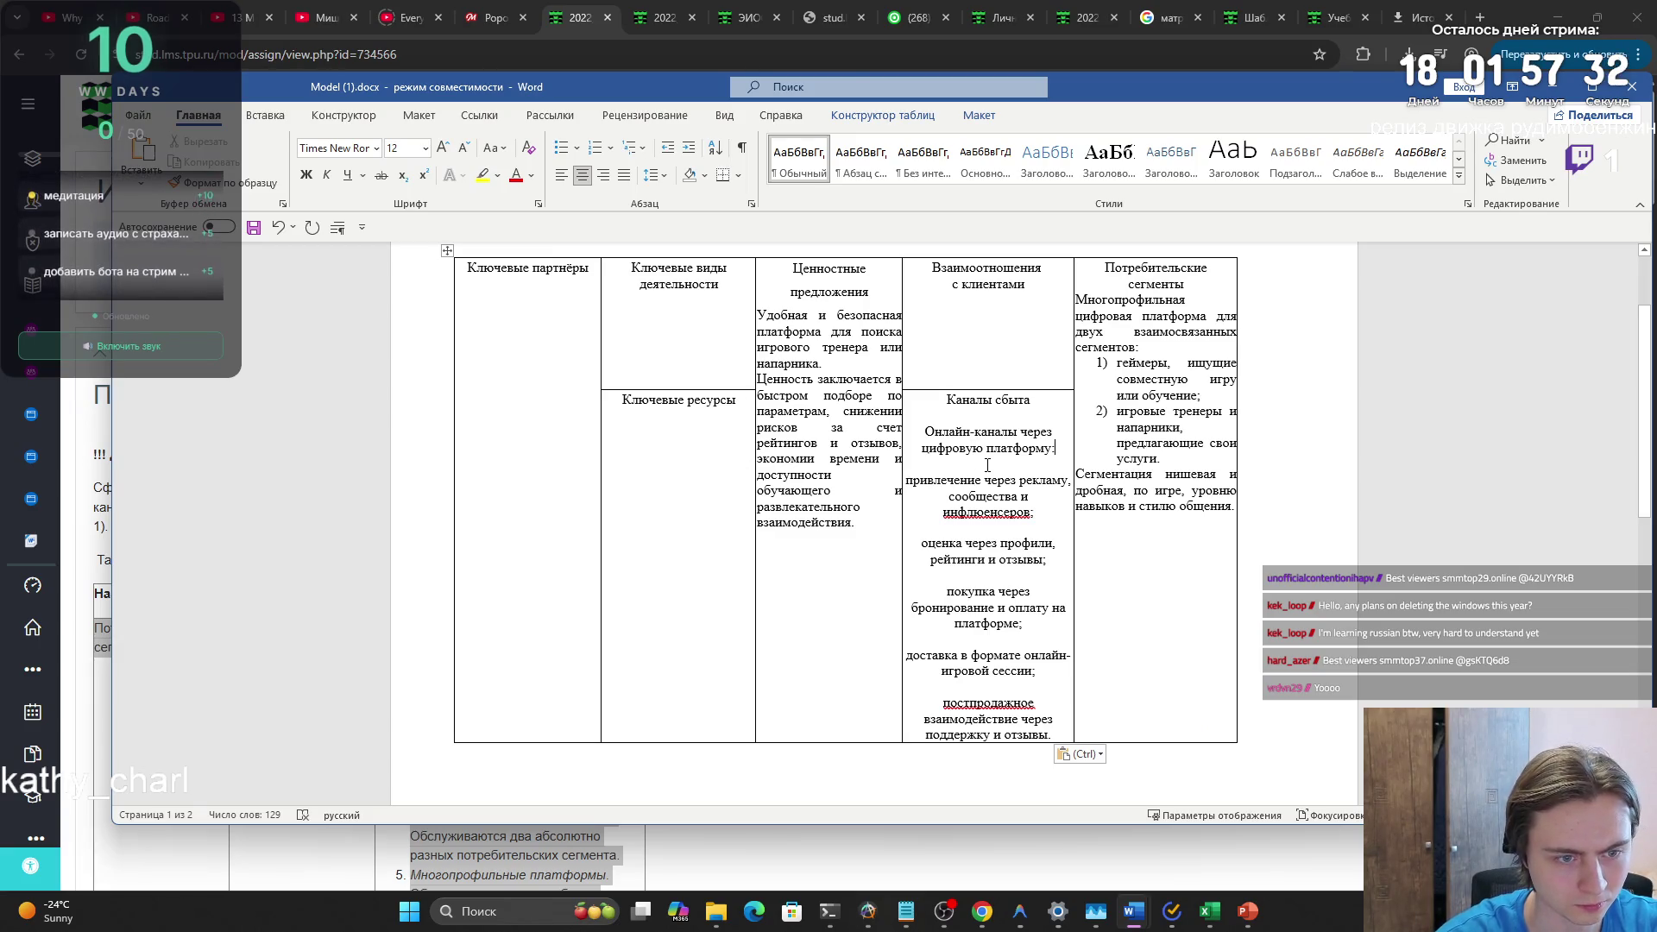
mouse_move(1054, 735)
mouse_down()
mouse_move(945, 703)
mouse_move(922, 431)
mouse_up()
click(623, 175)
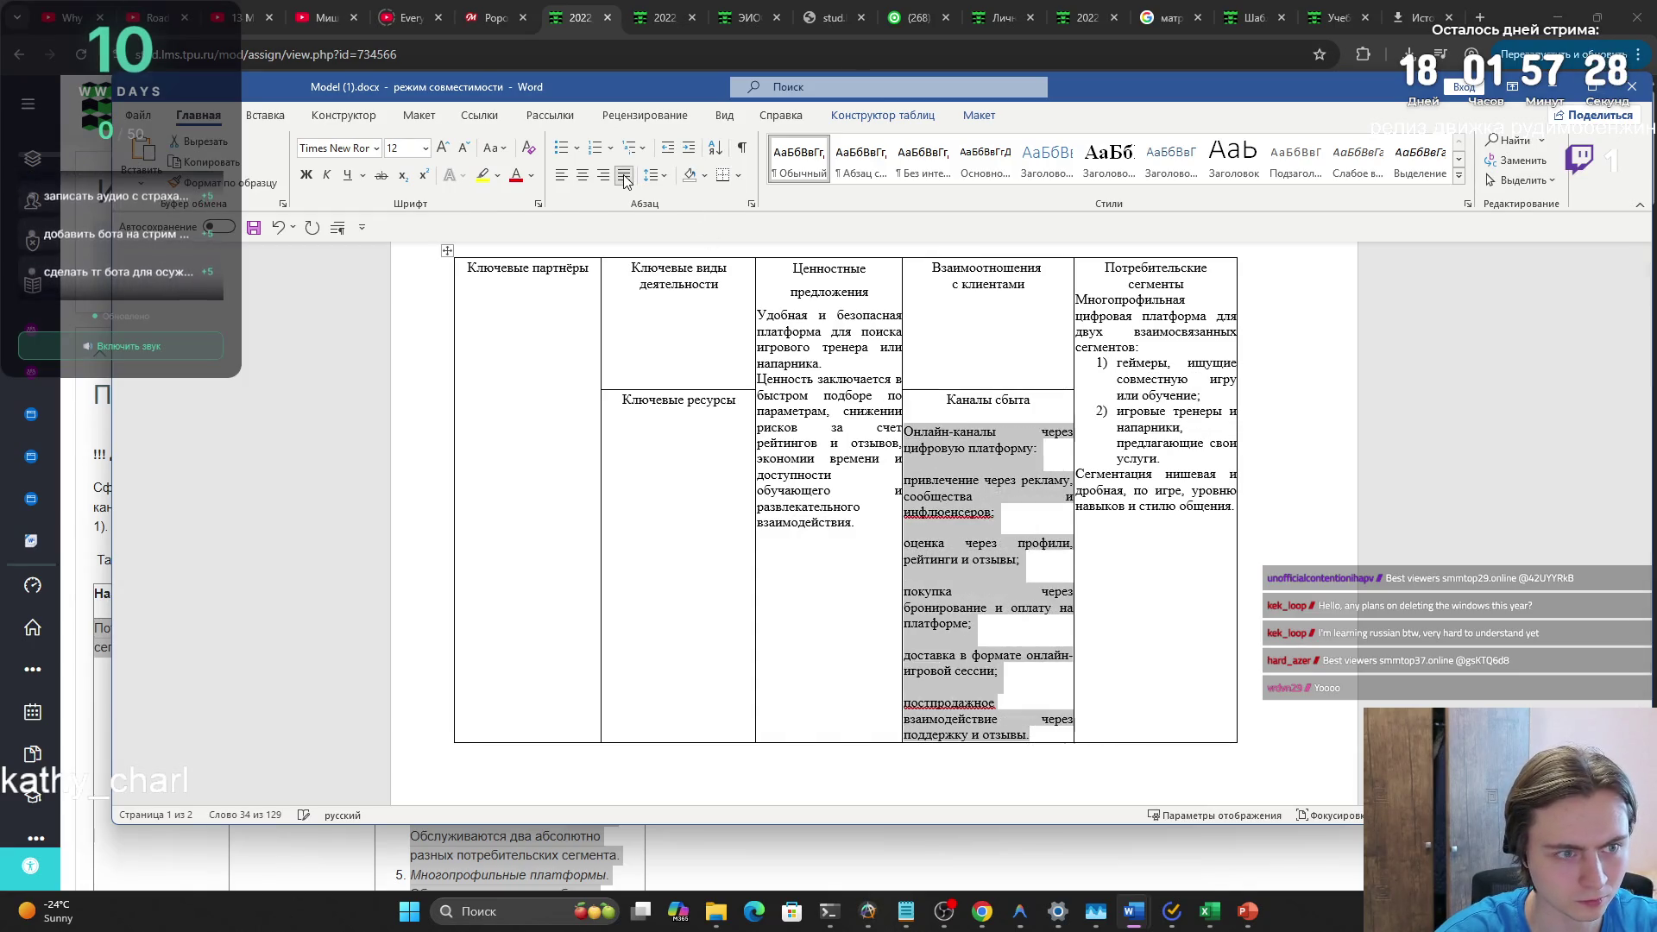
click(992, 405)
- Apply 1.5 line spacing to the Каналы сбыта text
mouse_move(968, 447)
mouse_down()
mouse_move(1027, 570)
mouse_move(1057, 740)
mouse_up()
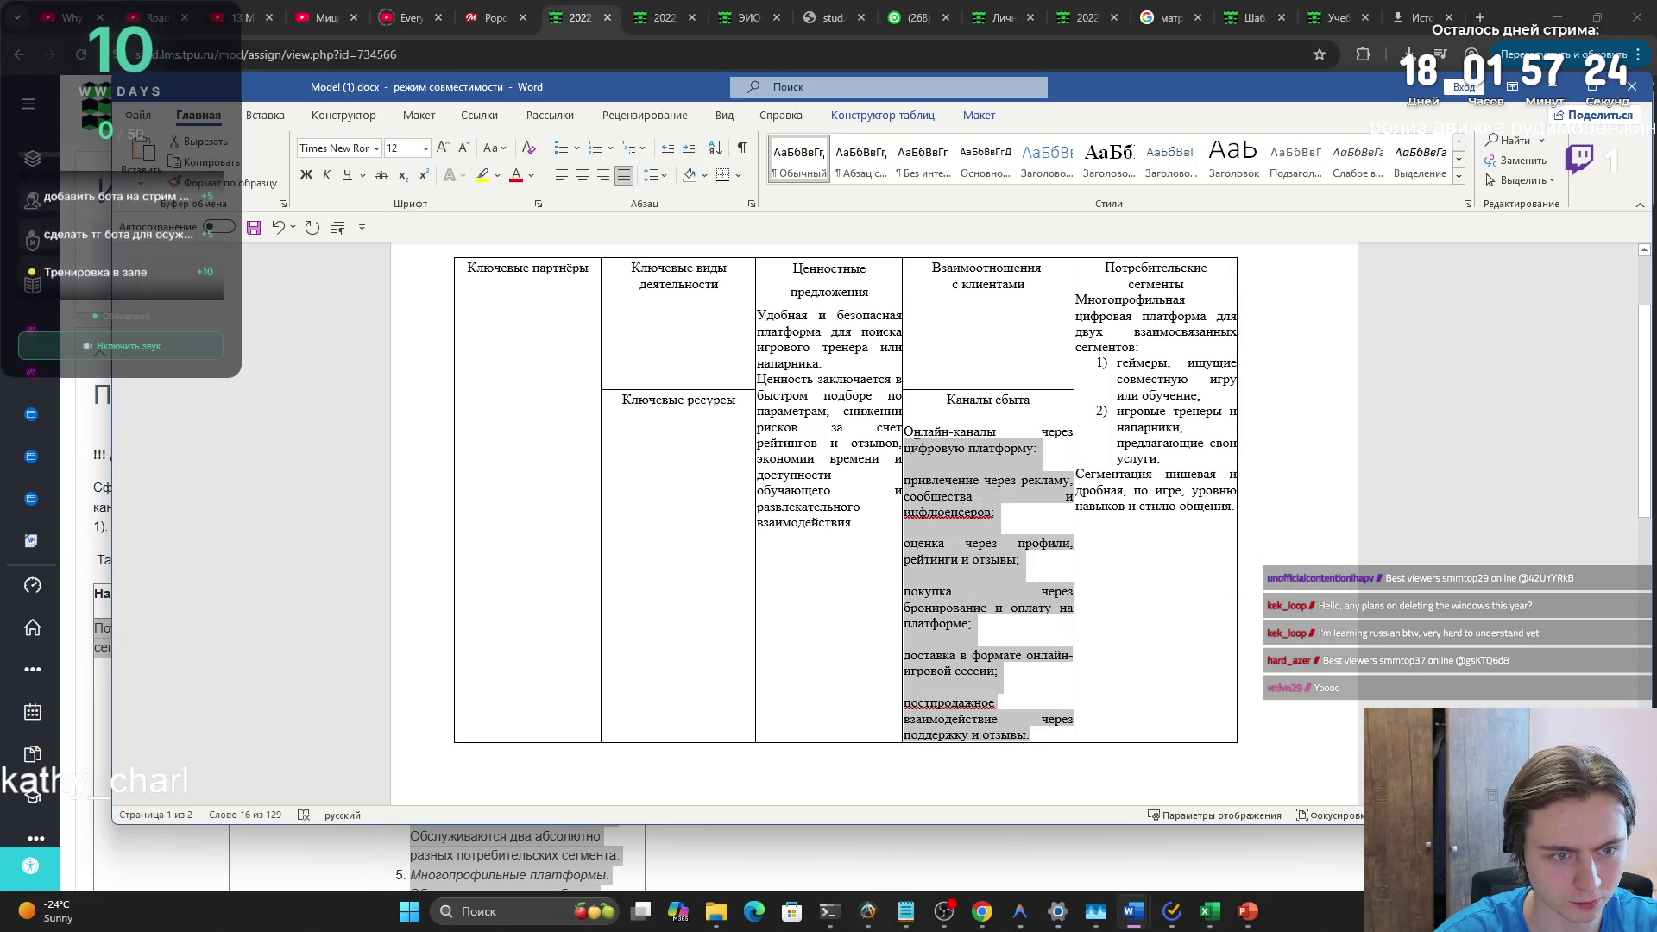
click(751, 204)
click(949, 486)
click(941, 517)
click(949, 486)
click(940, 506)
click(981, 656)
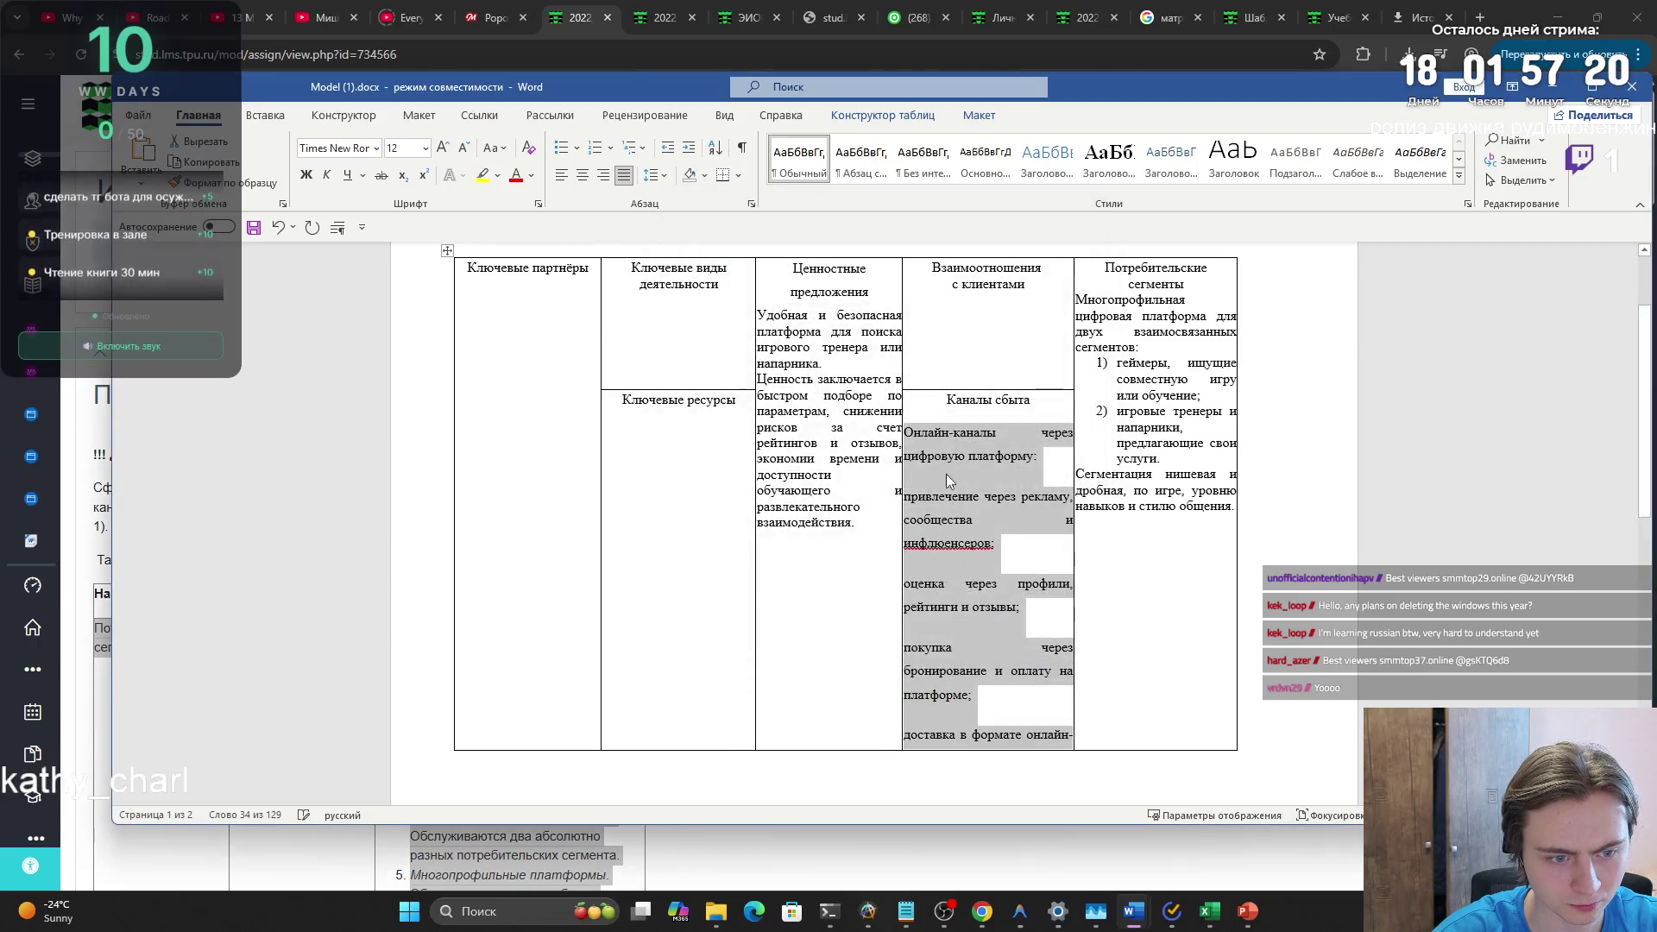
- Adjust the channels text's line spacing and spacing after to remove the blank gaps
click(751, 203)
click(897, 489)
click(941, 506)
click(949, 486)
click(941, 505)
click(982, 655)
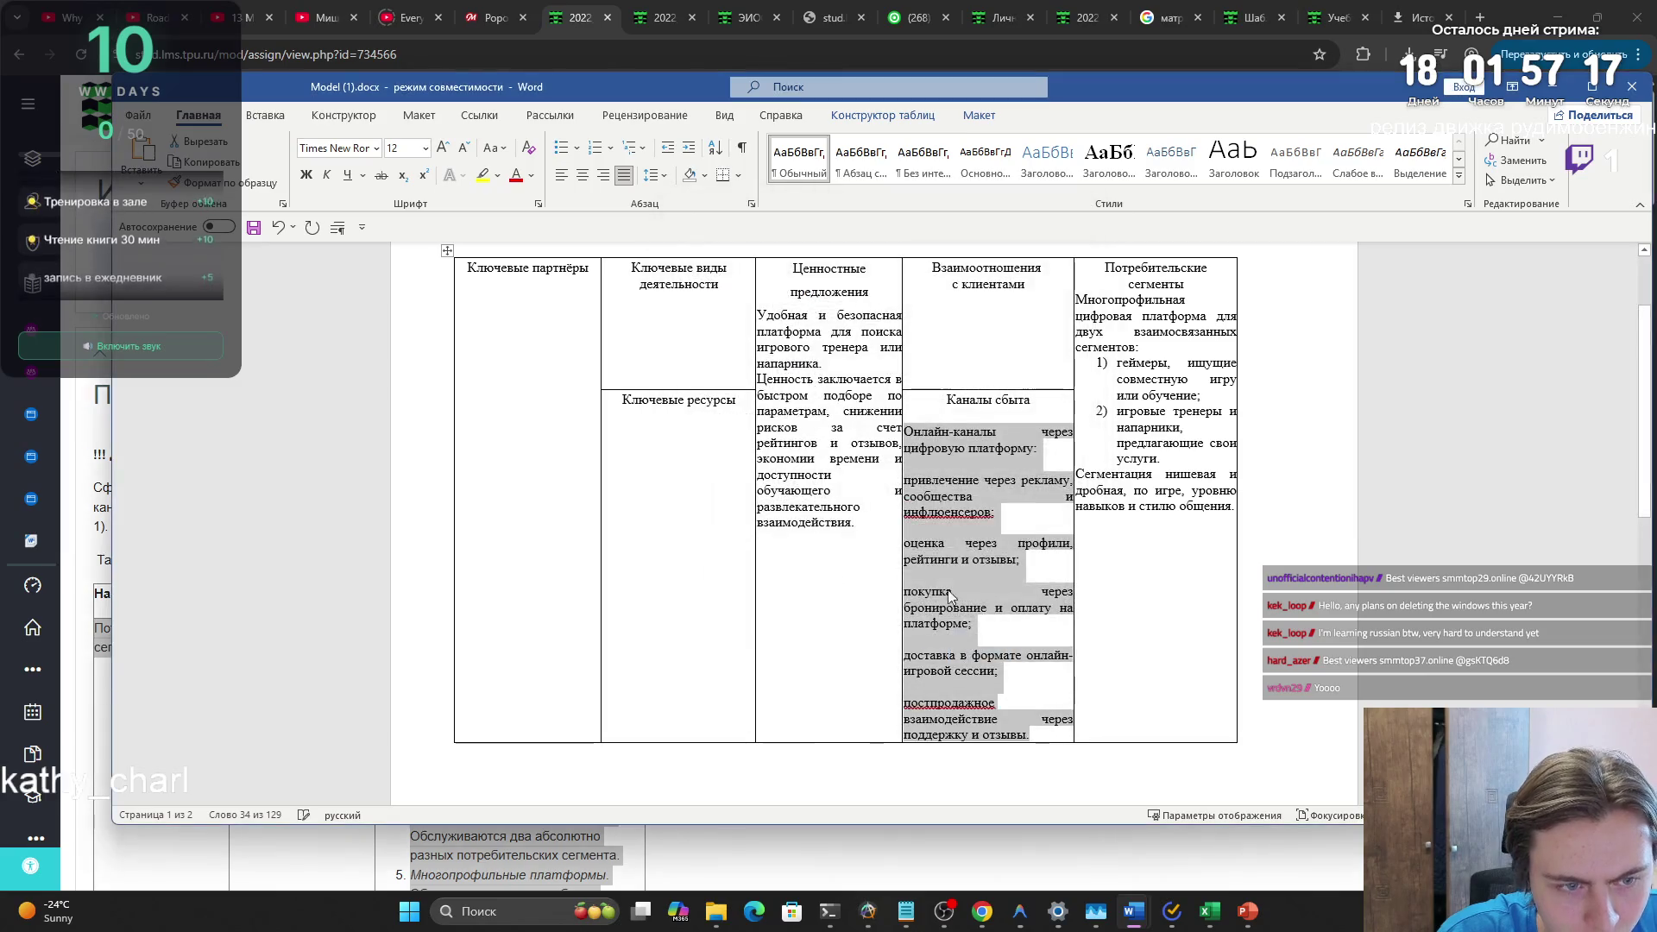
click(751, 204)
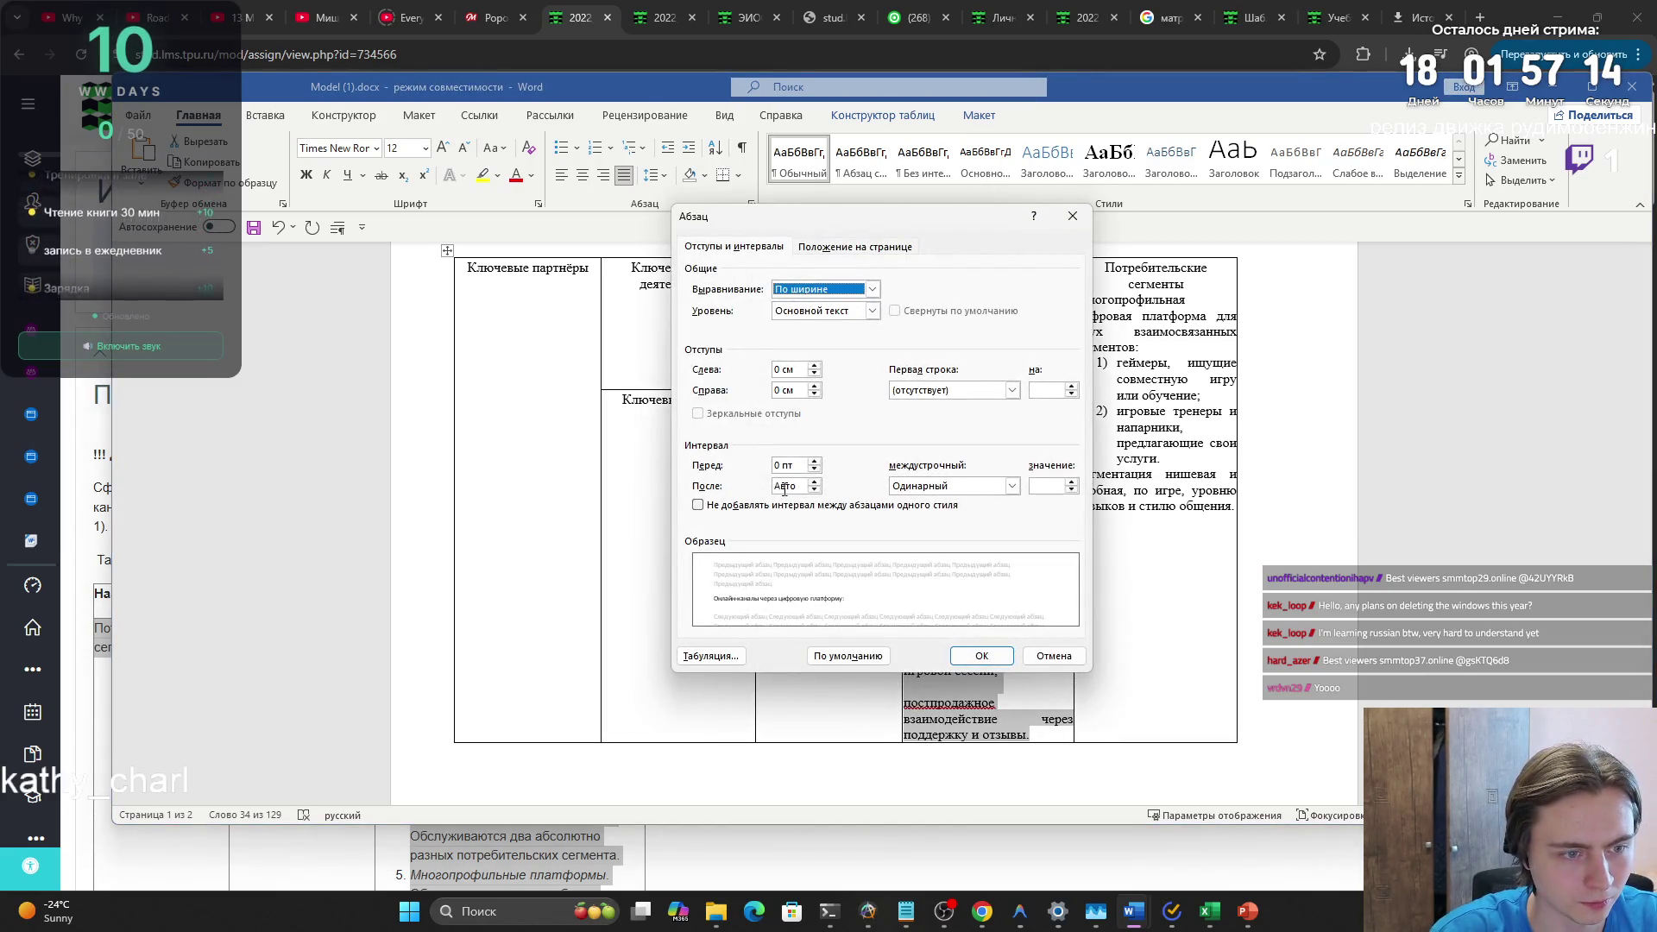
click(785, 486)
key(Return)
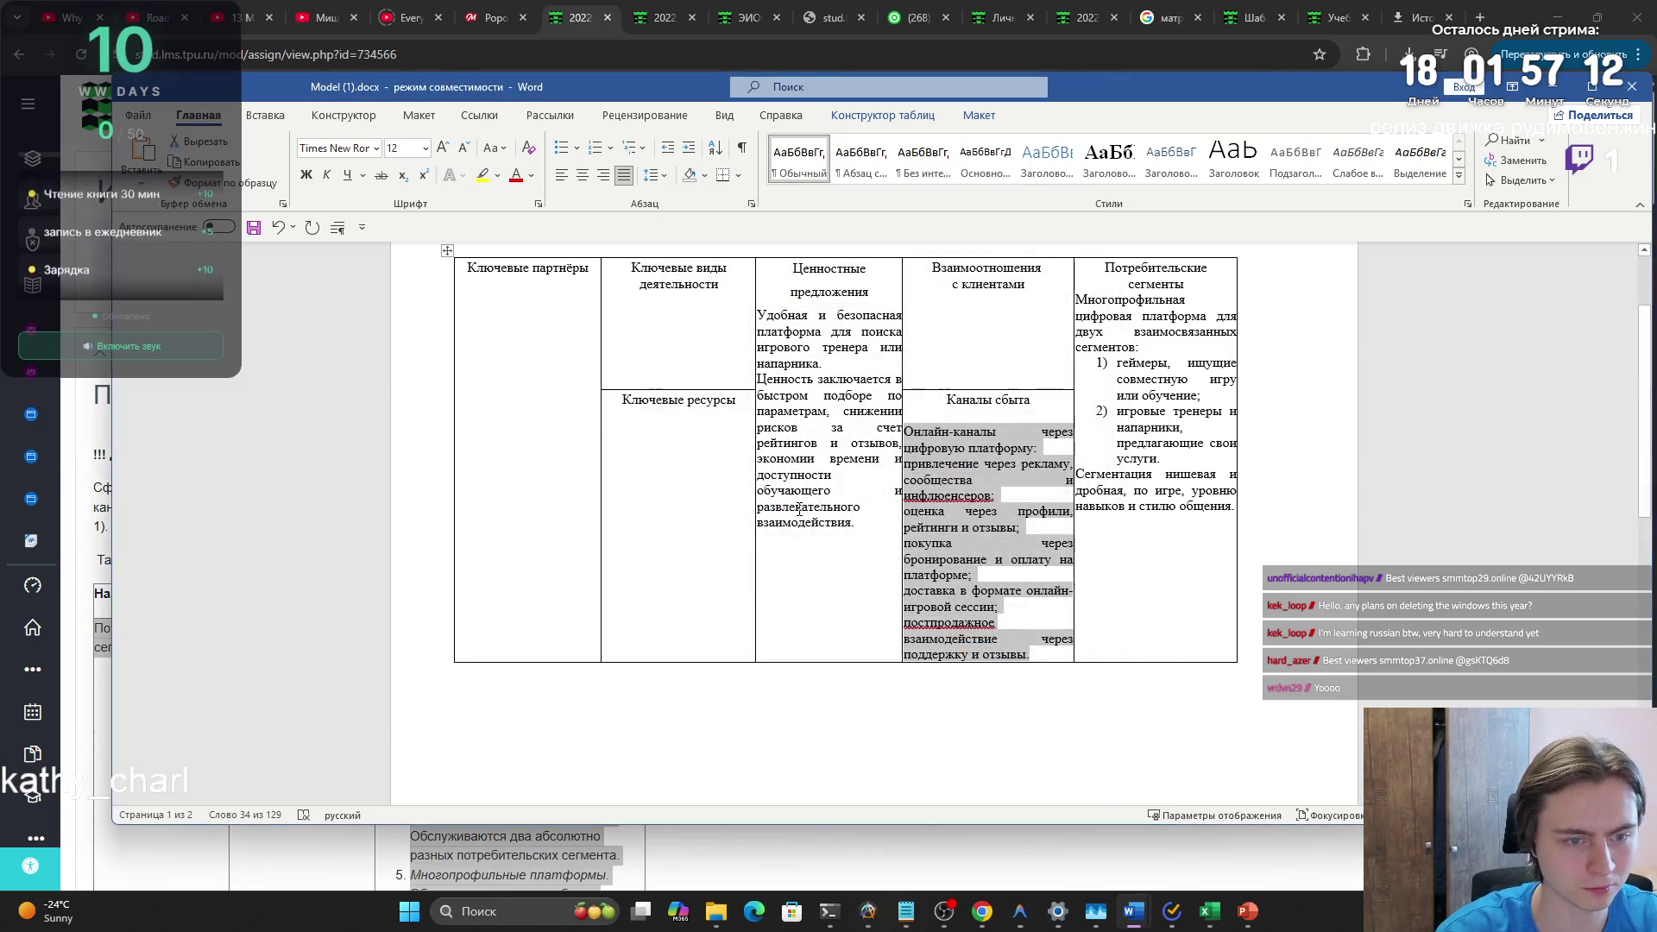
- Remove the spacing after the centred Каналы сбыта heading
click(939, 417)
triple_click(964, 394)
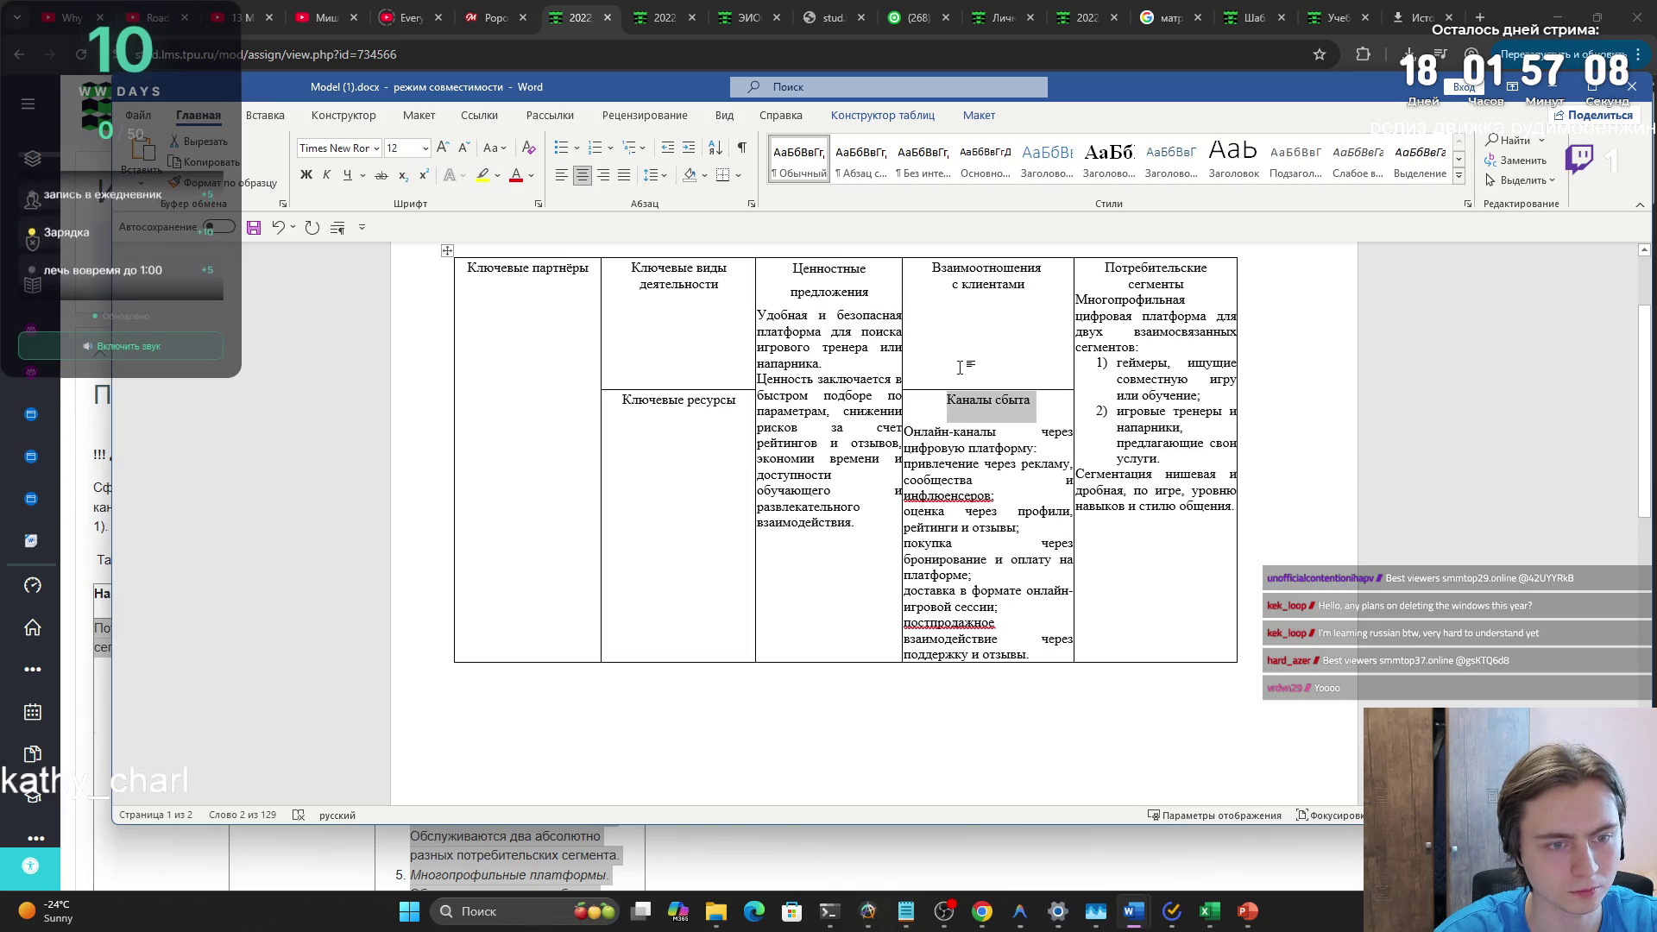
click(752, 204)
click(783, 485)
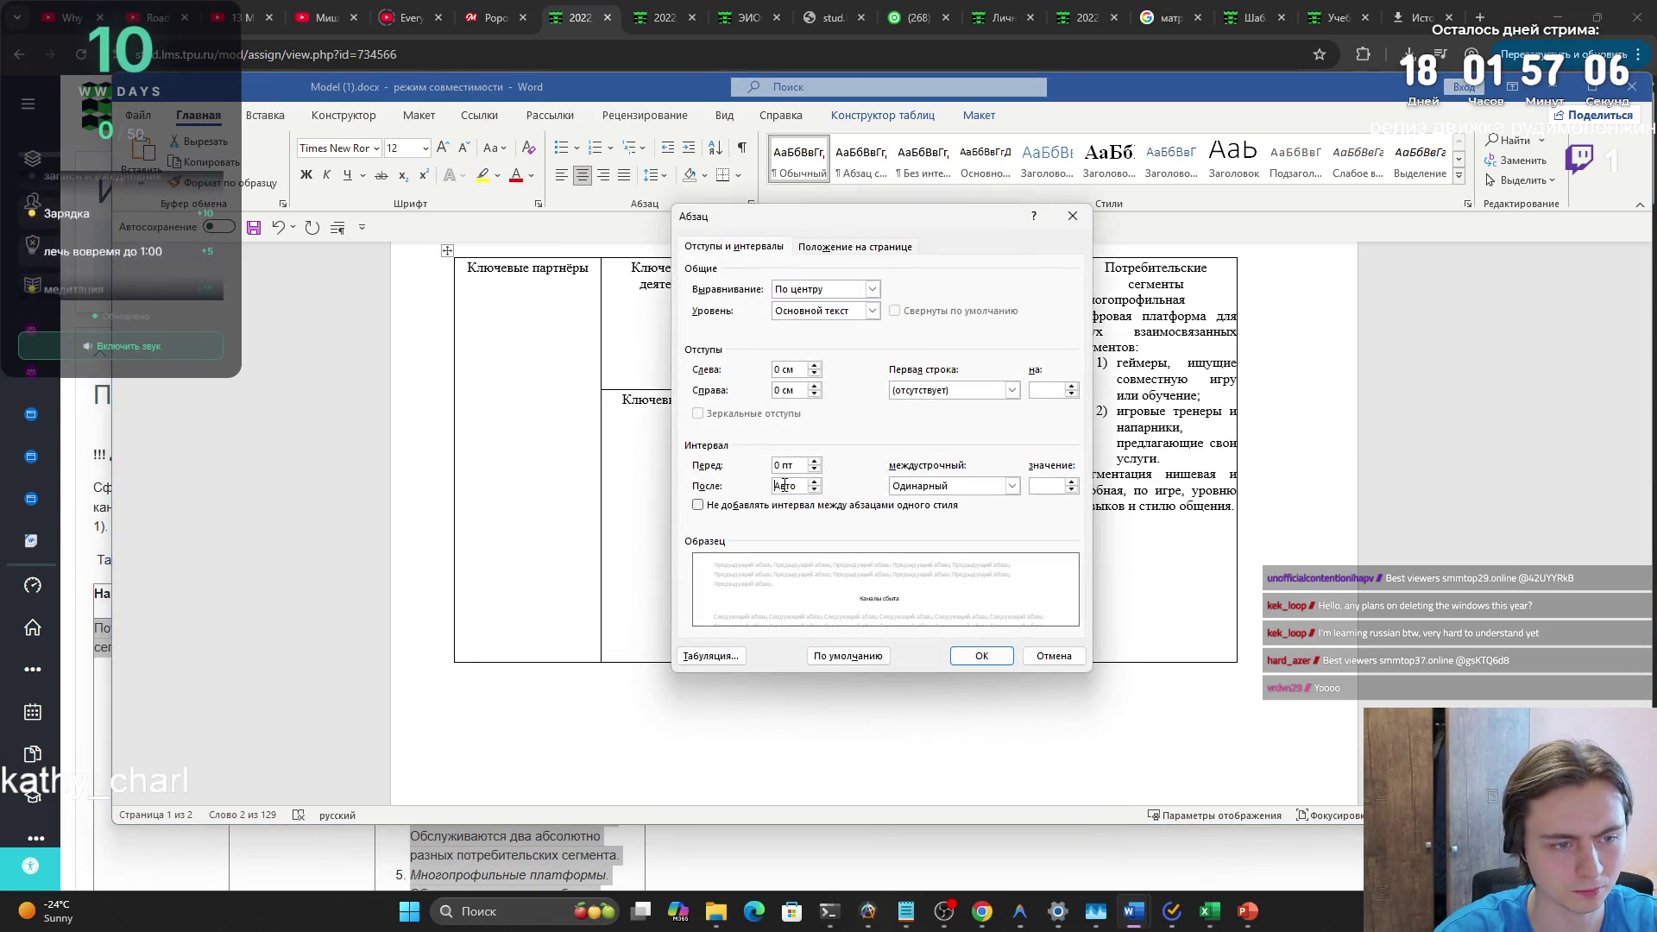
key(Return)
click(953, 527)
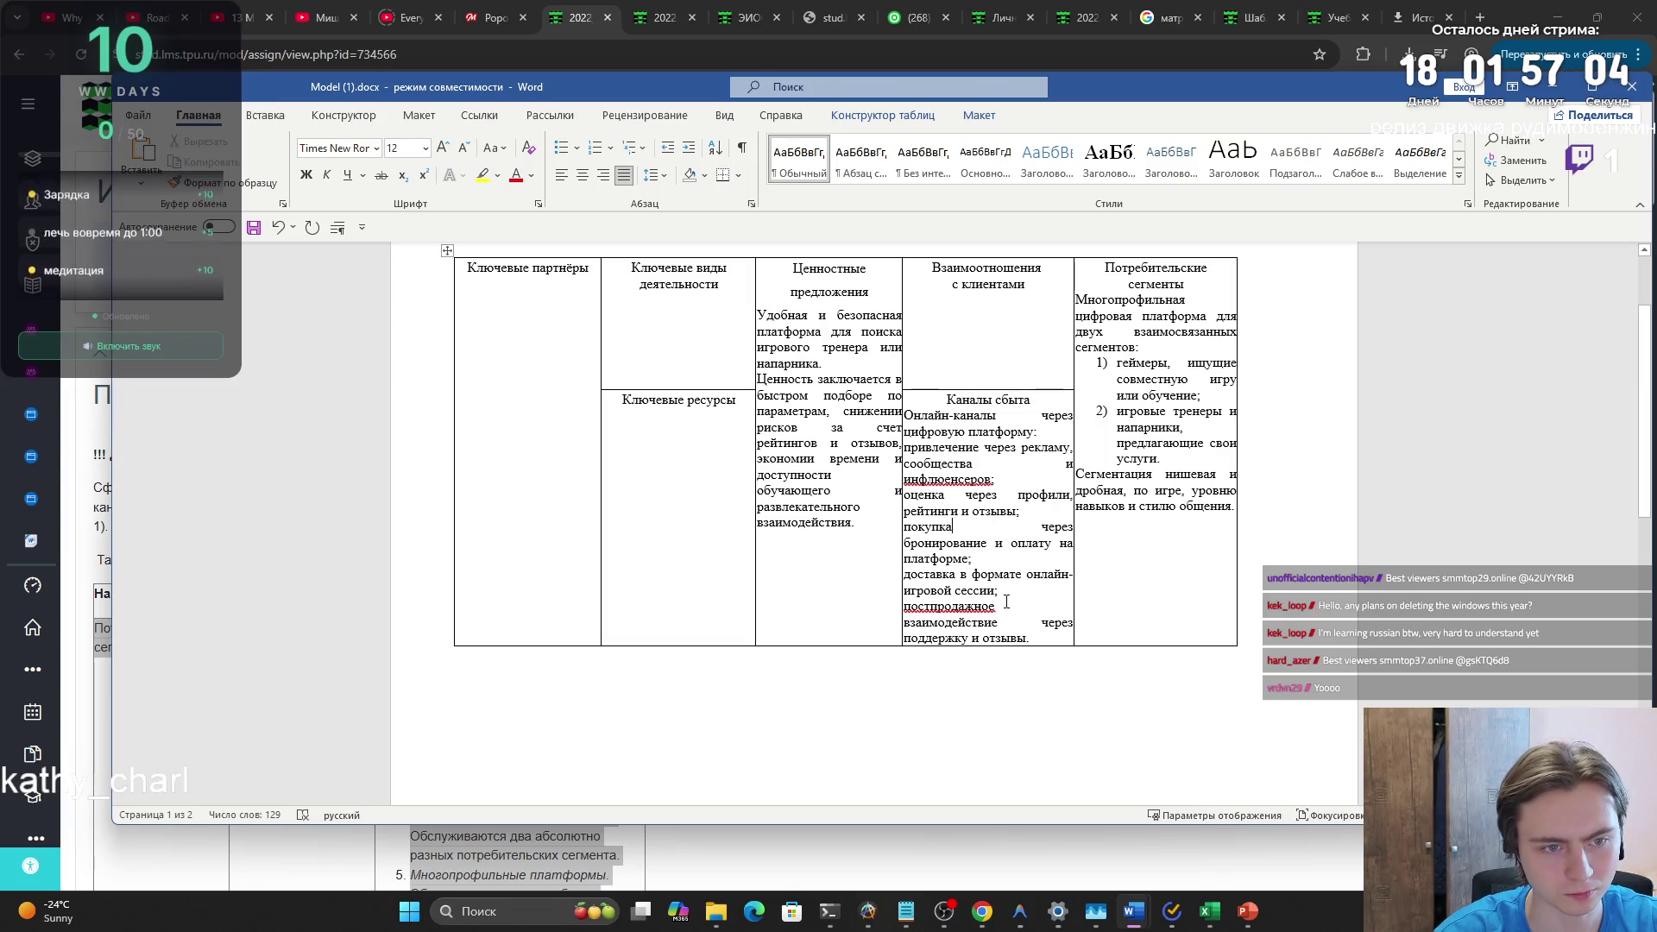
click(973, 510)
click(938, 432)
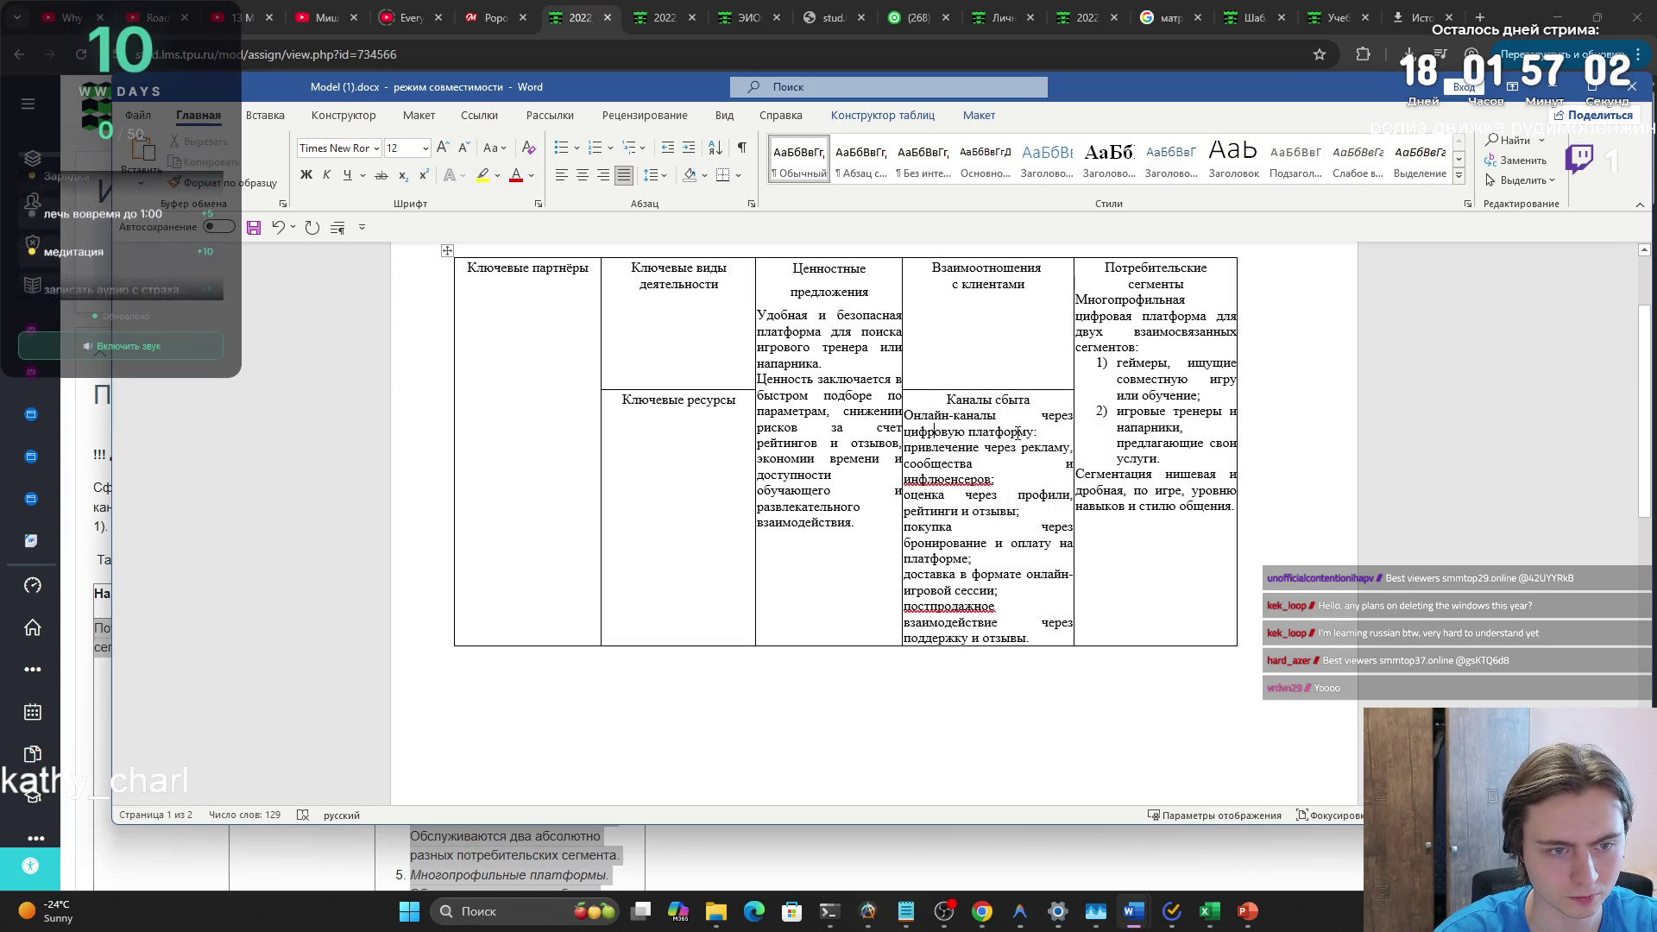
click(964, 447)
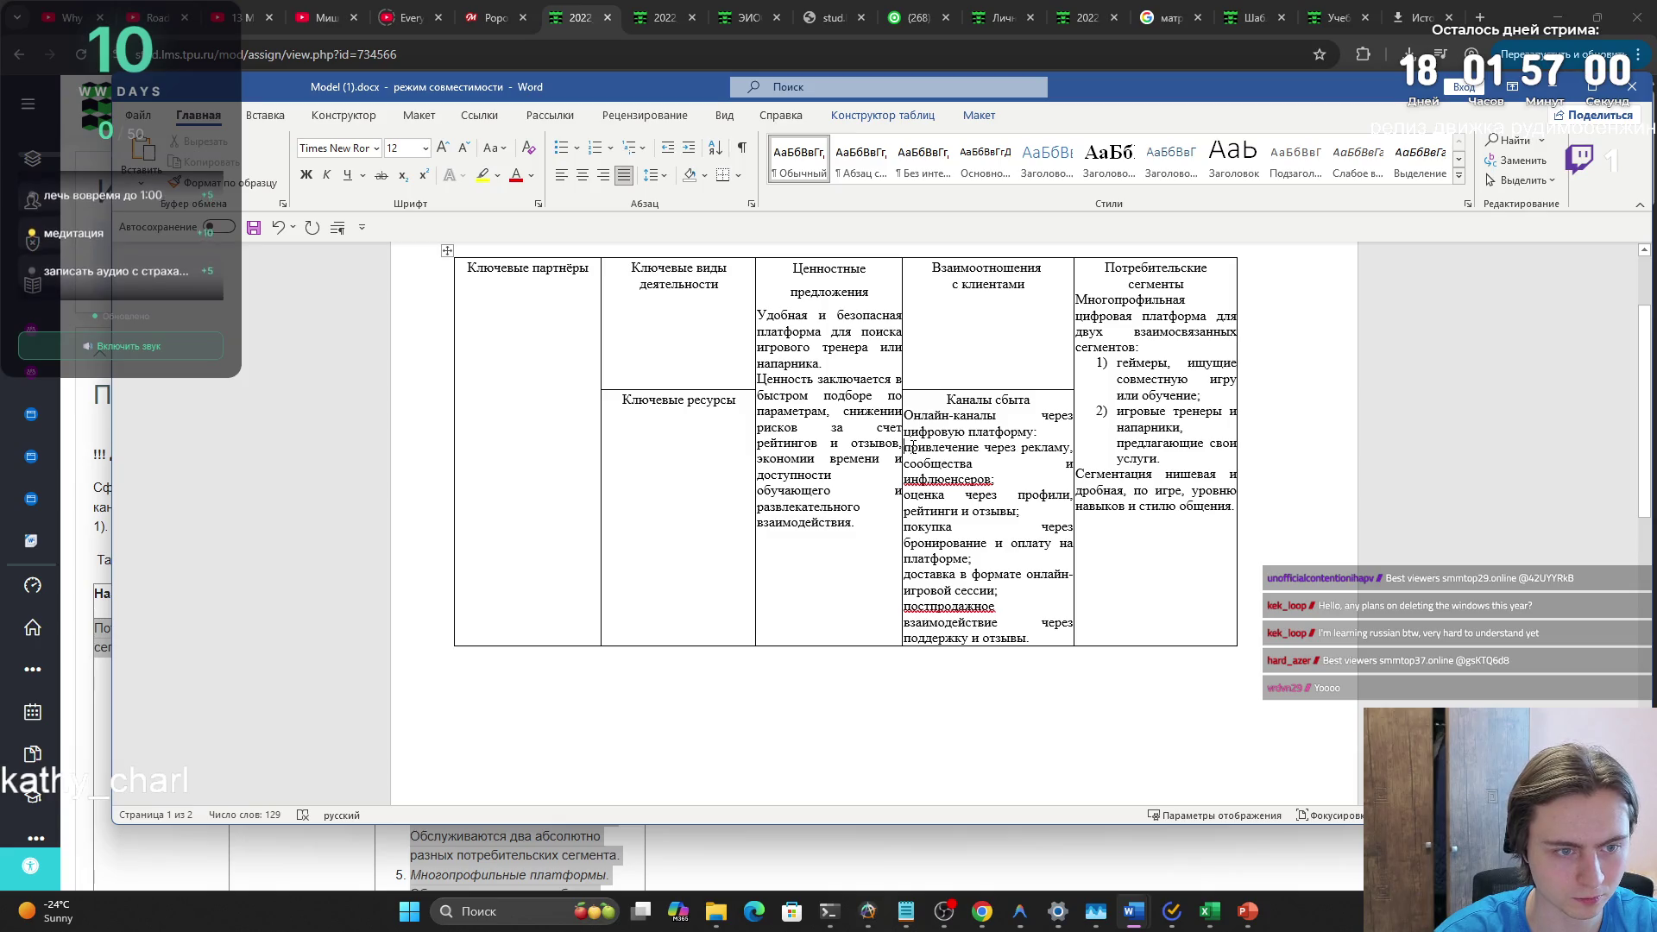
- Number the привлечение, оценка and покупка lines as 1), 2) and 3)
text(1))
click(911, 494)
text(2)
key(BackSpace)
key(Home)
text(2))
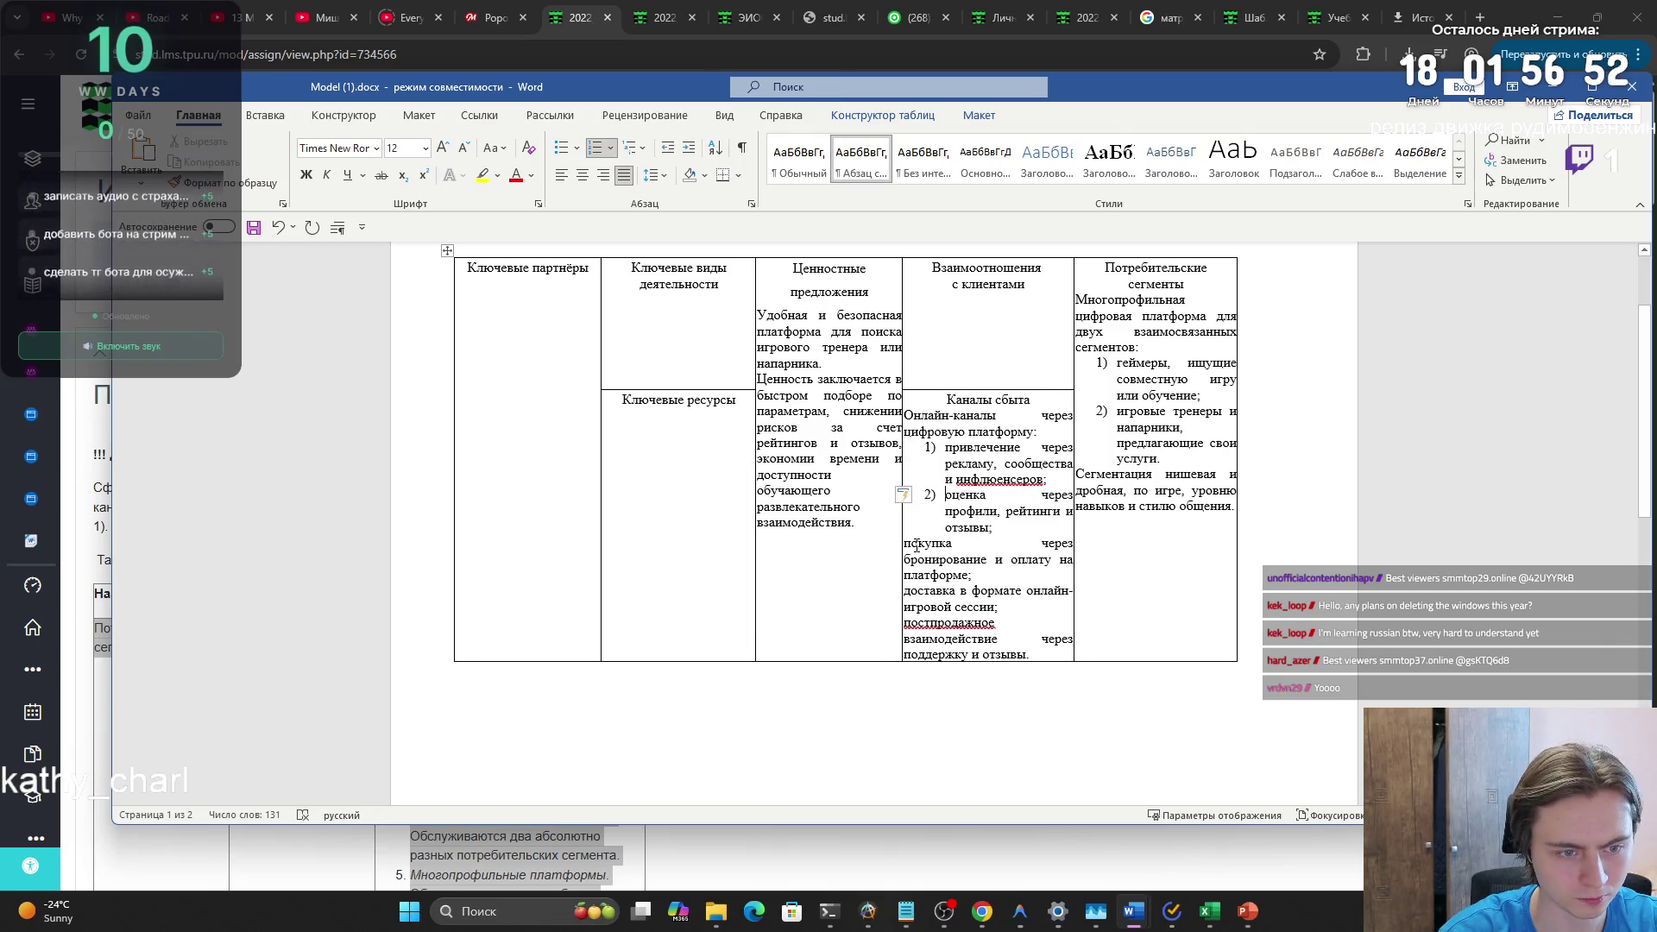
click(913, 544)
text(3))
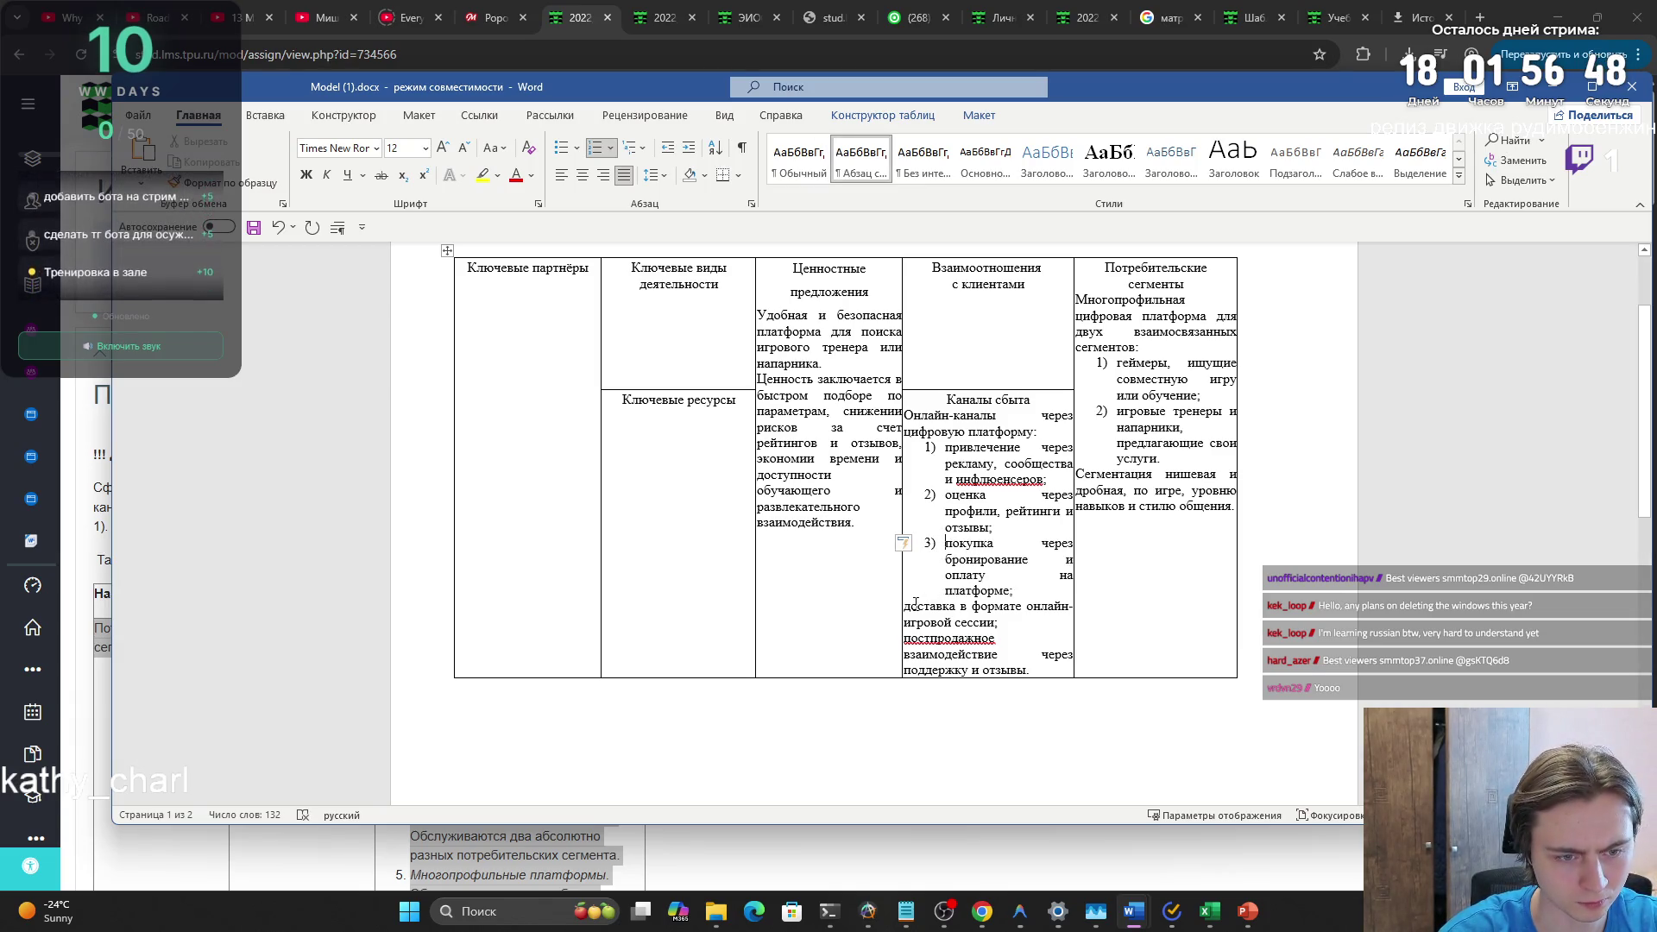
- Undo that numbering and select the channel text from 'рейтинги и отзывы' onward
scroll(899, 588, down, 4)
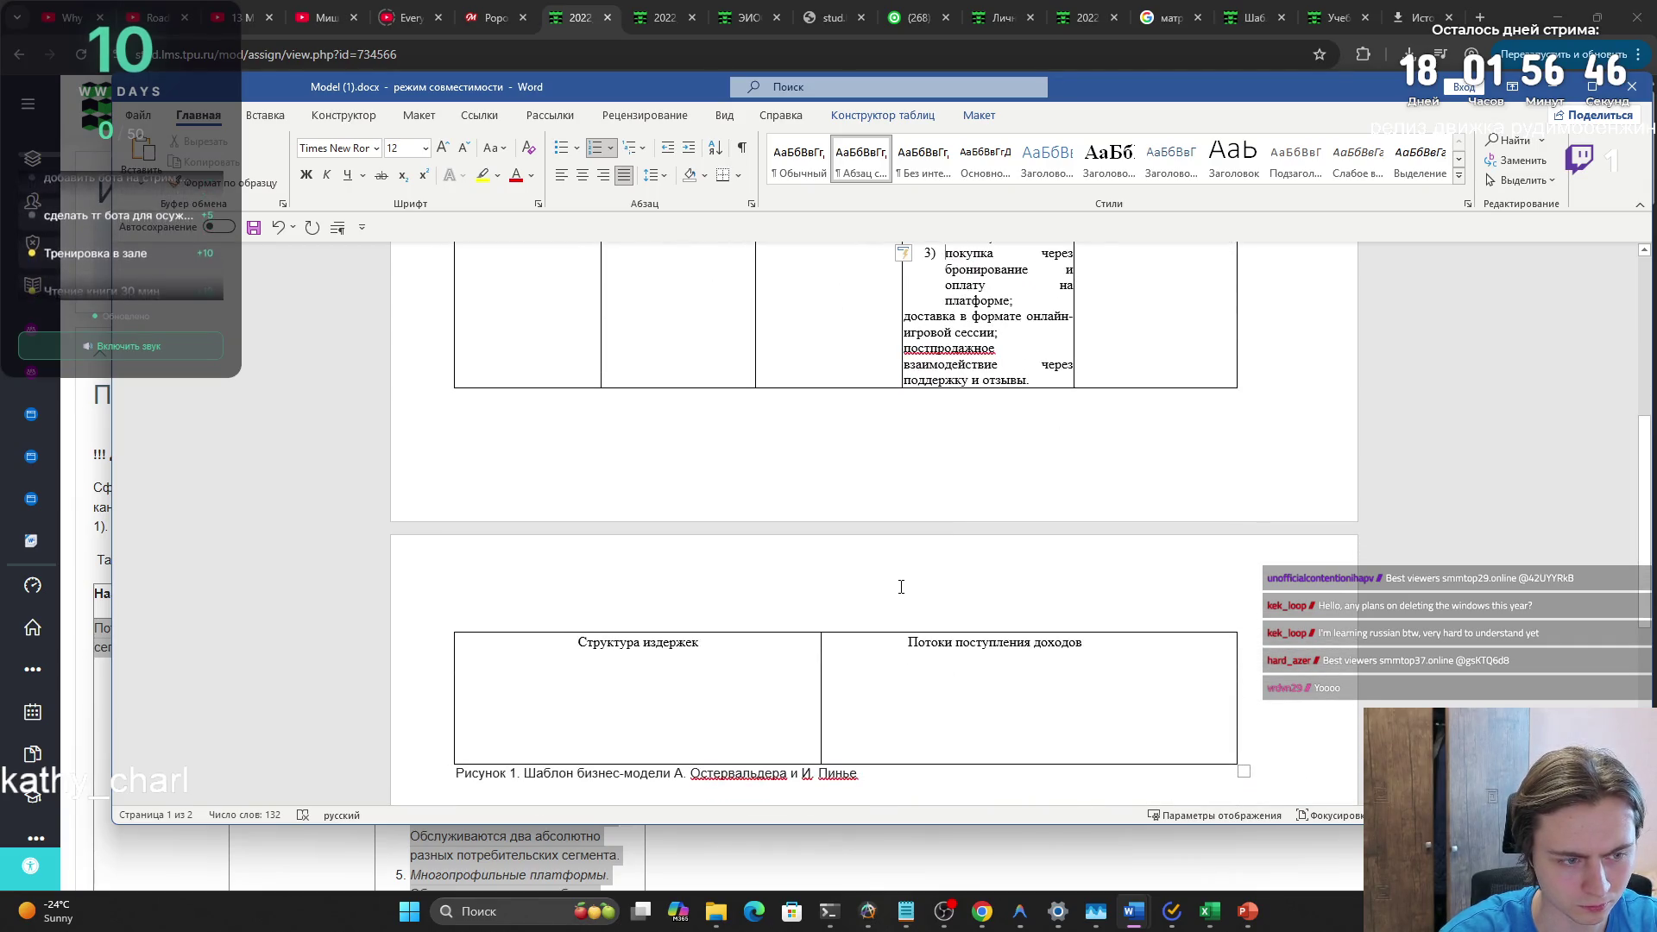
key(ctrl+z)
key(ctrl+z)
key(ctrl+z)
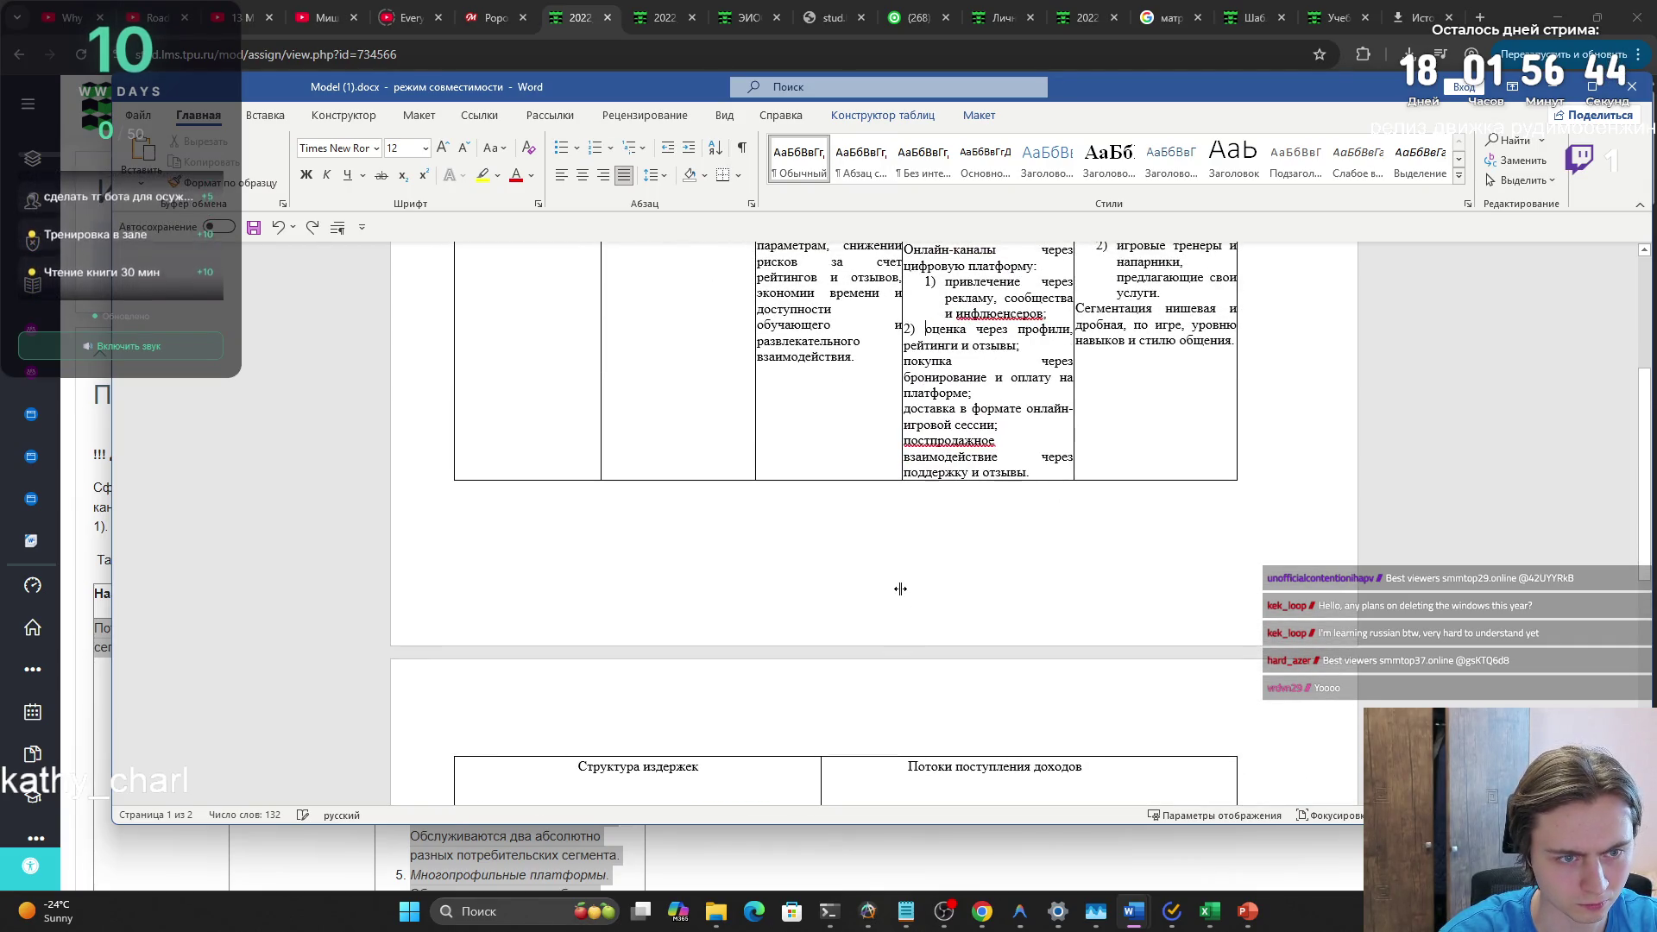
key(ctrl+z)
key(ctrl+z)
key(ctrl+z)
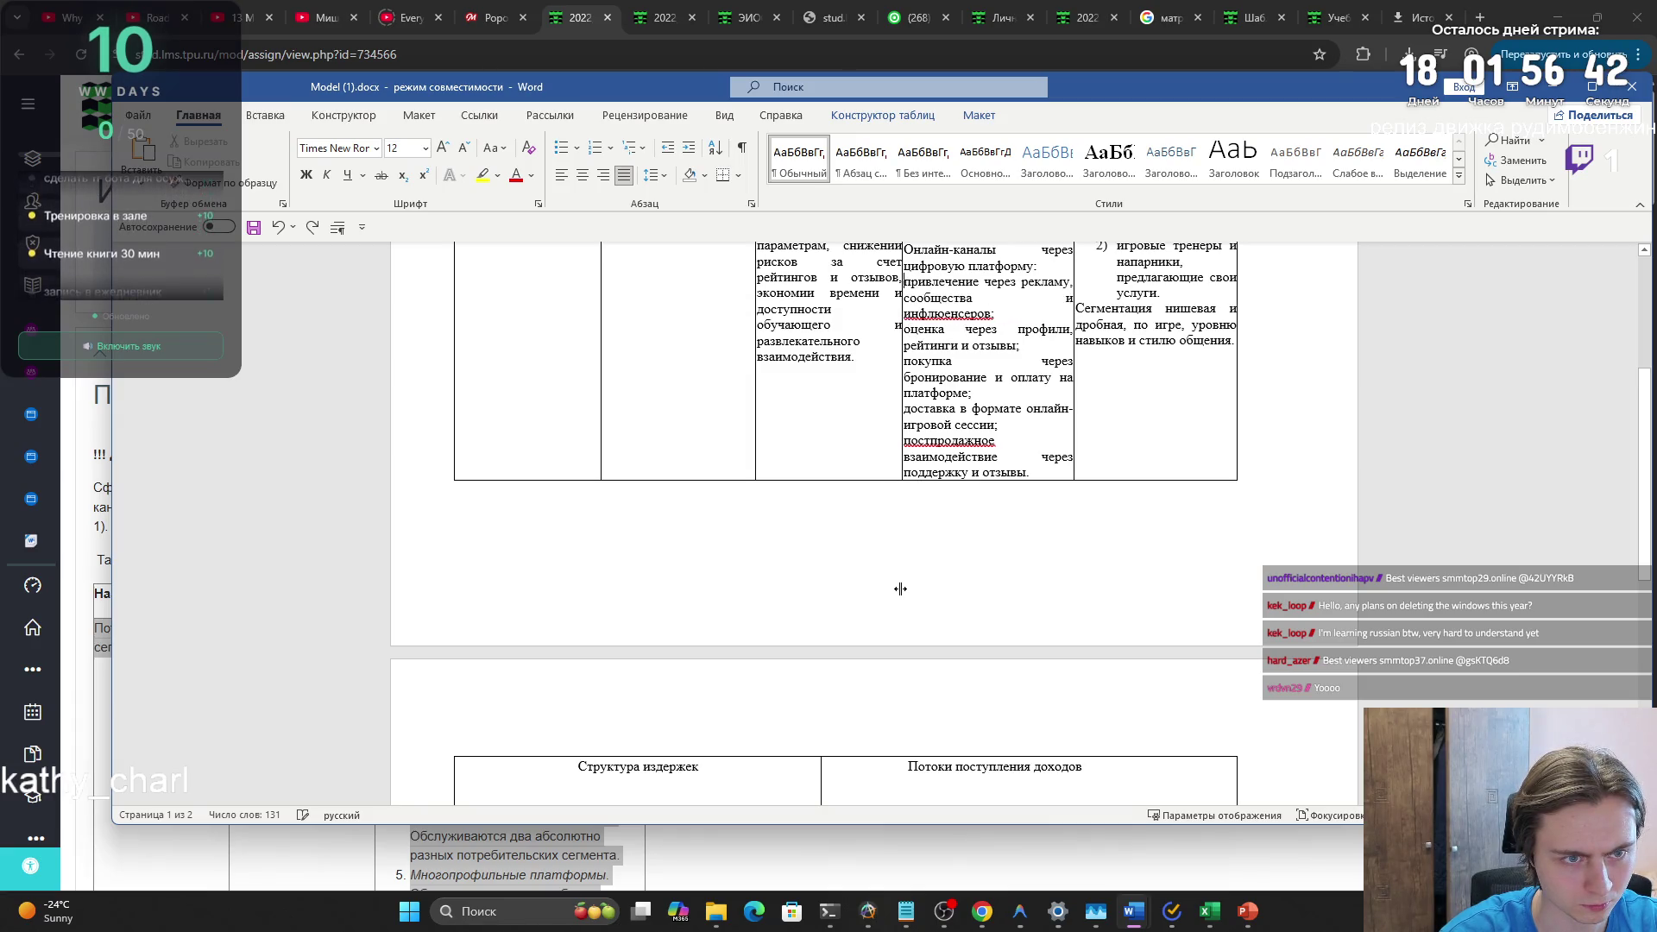
scroll(899, 579, up, 3)
mouse_move(1030, 639)
mouse_down()
mouse_move(984, 565)
mouse_move(906, 511)
mouse_up()
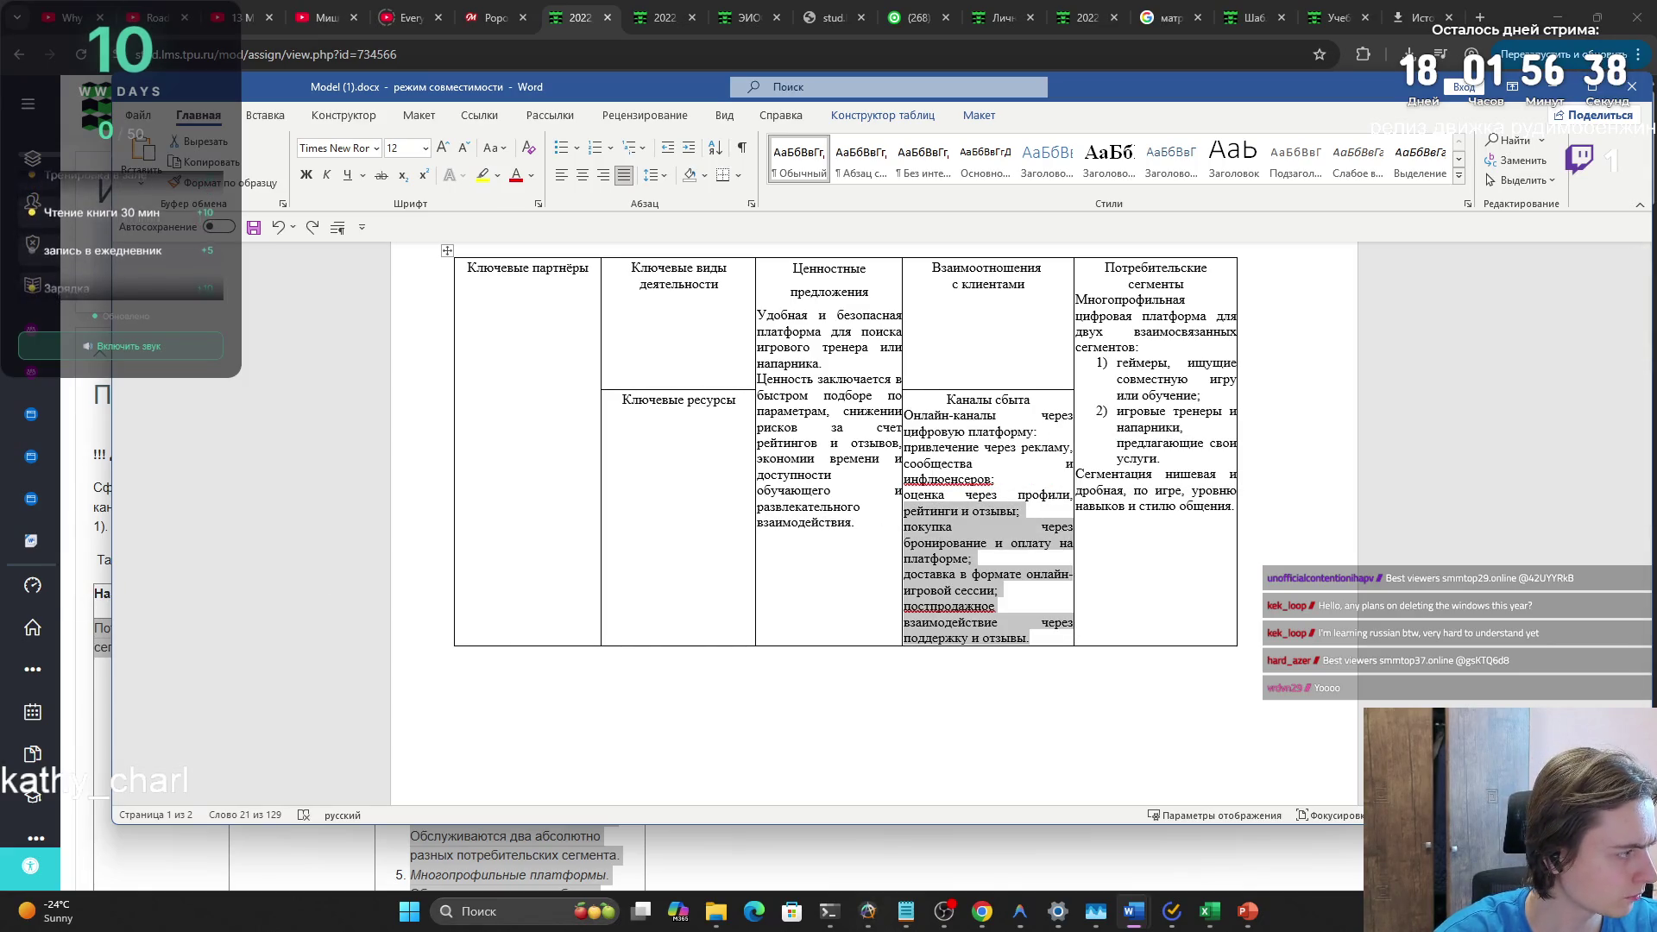
key(Right)
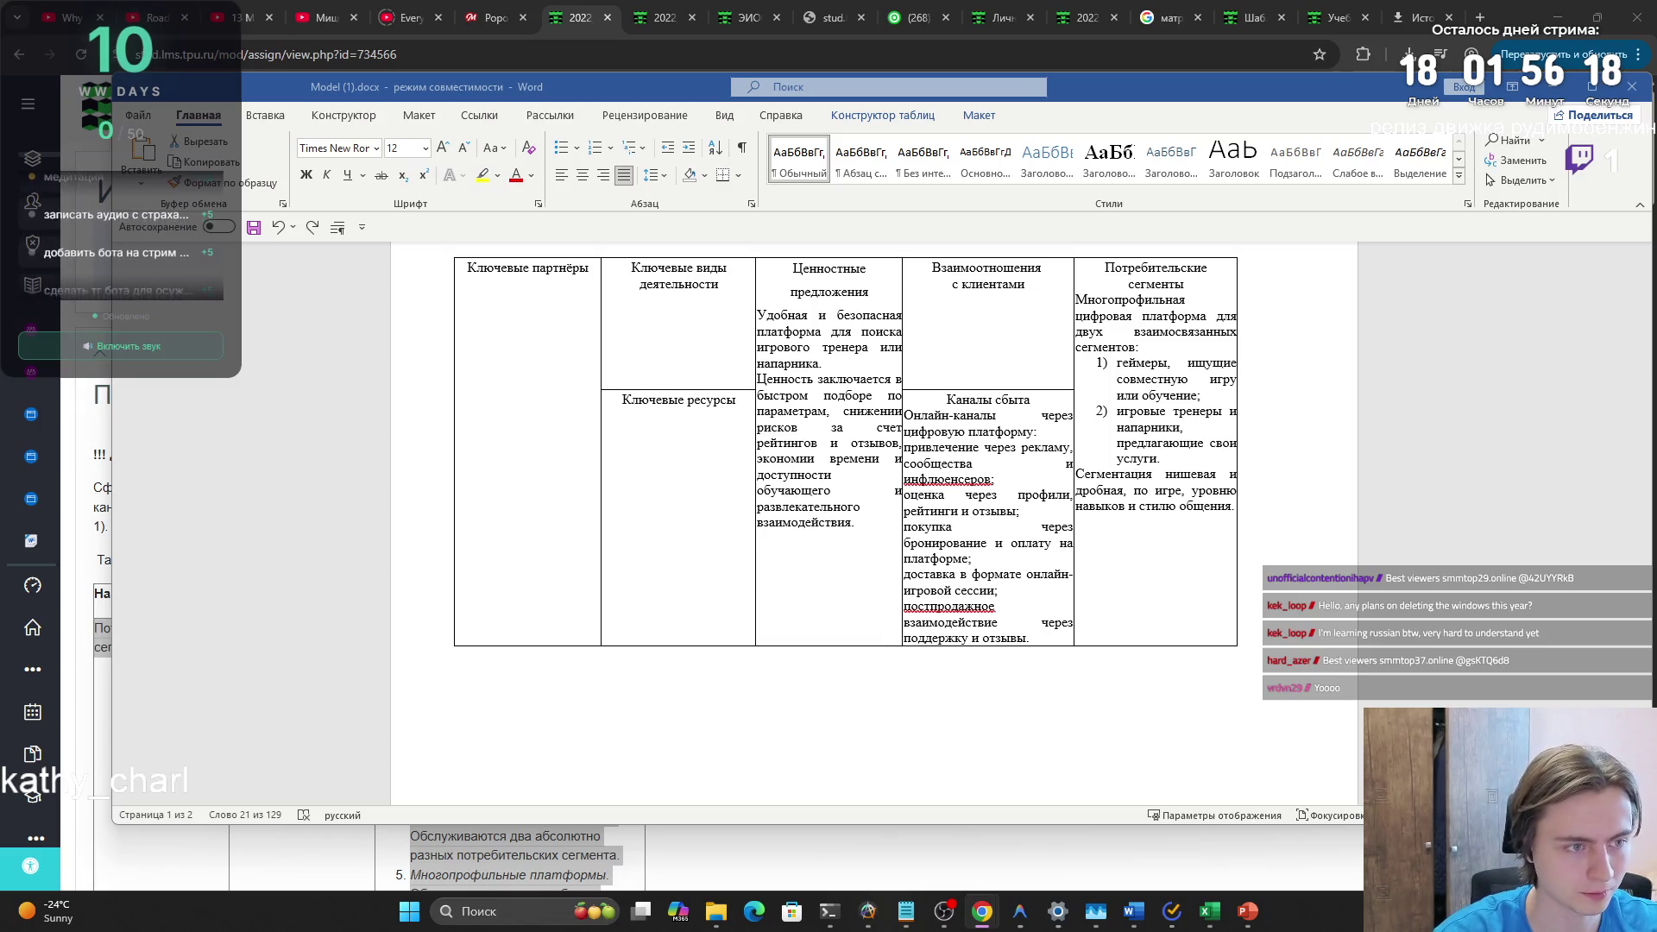
scroll(400, 576, up, 2)
- Move the table up and delete the figure caption, including the leftover word 'Пинье'
drag(447, 379, 451, 277)
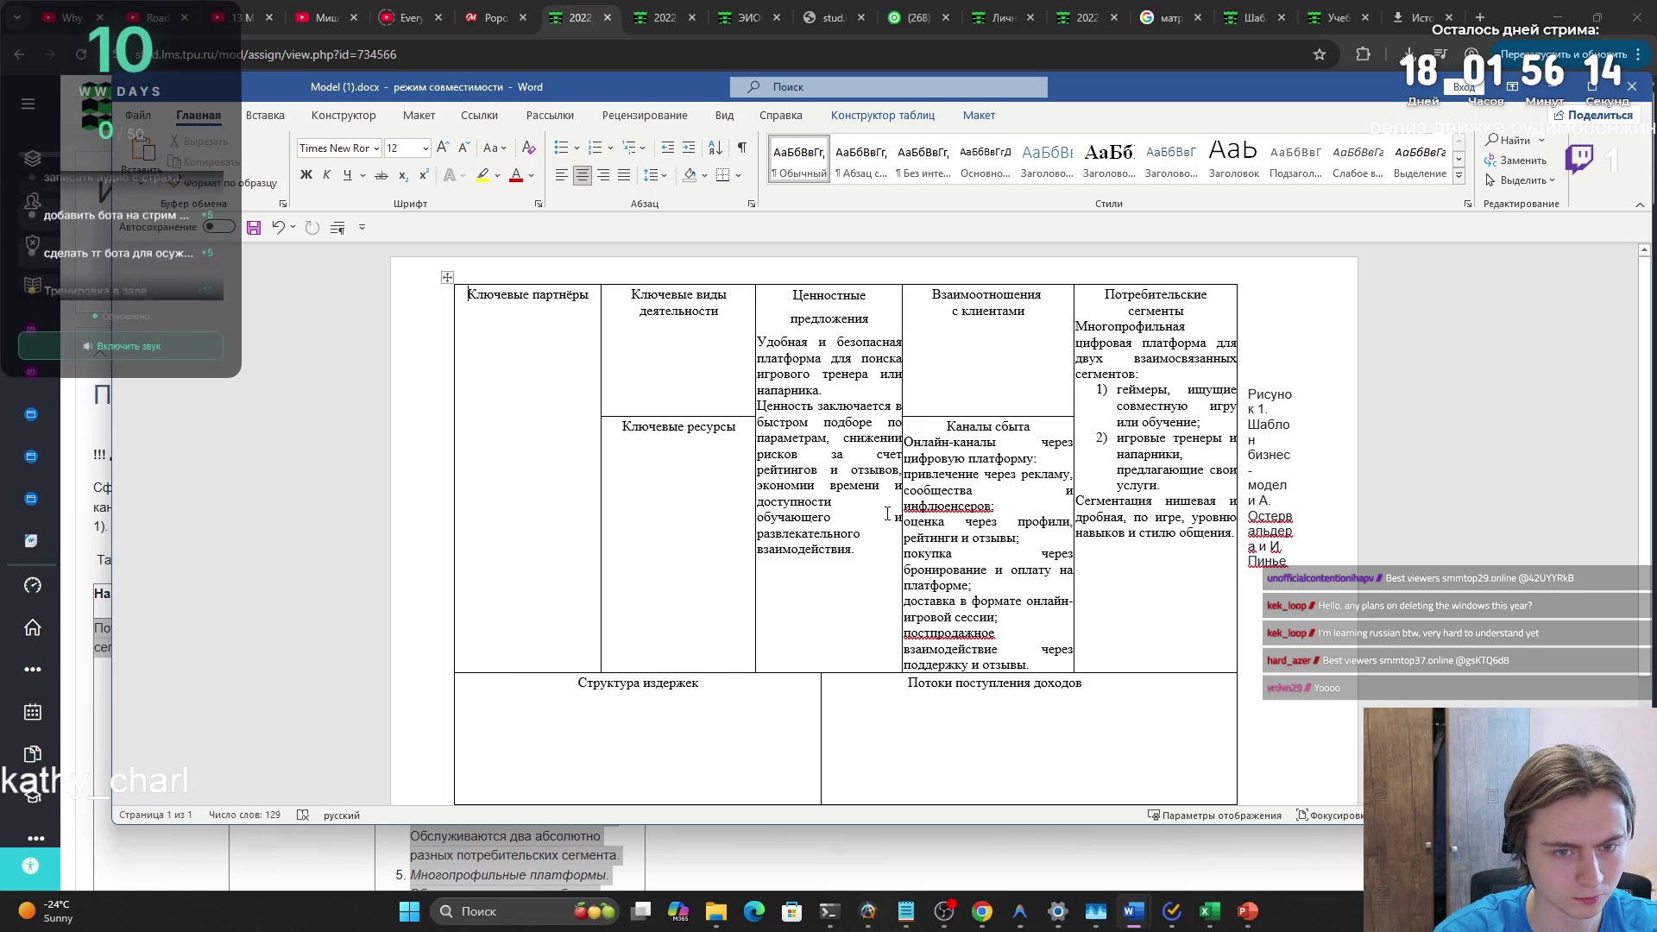
mouse_move(1324, 548)
mouse_down()
mouse_move(1281, 496)
mouse_move(1265, 399)
mouse_up()
key(BackSpace)
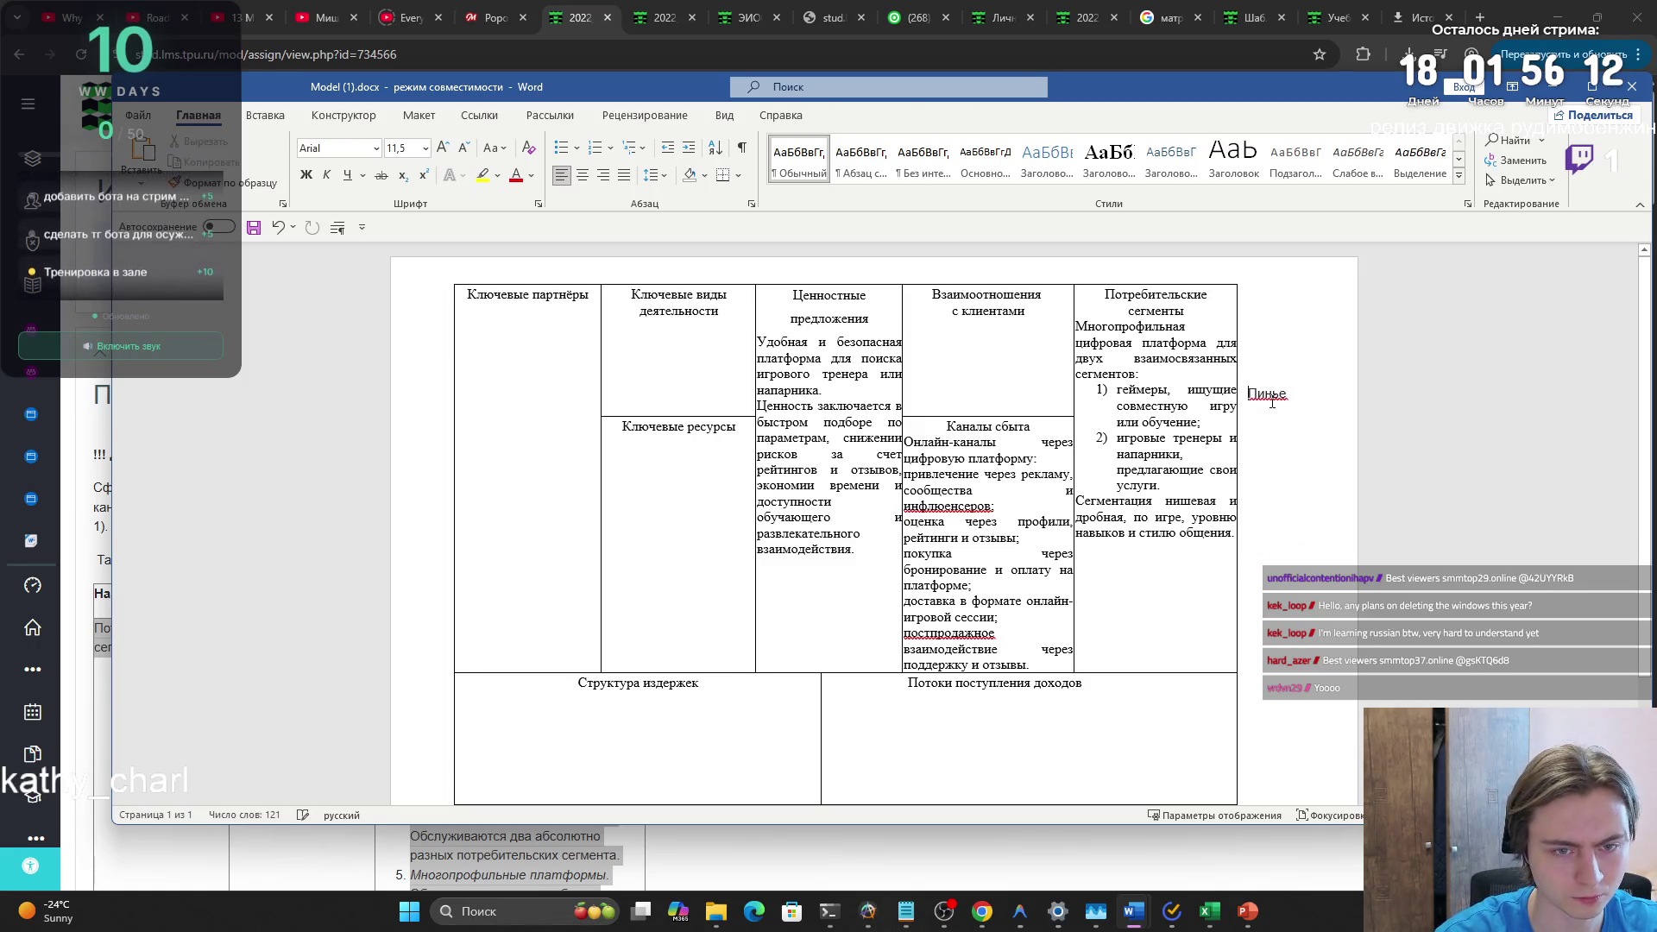
double_click(1268, 395)
key(BackSpace)
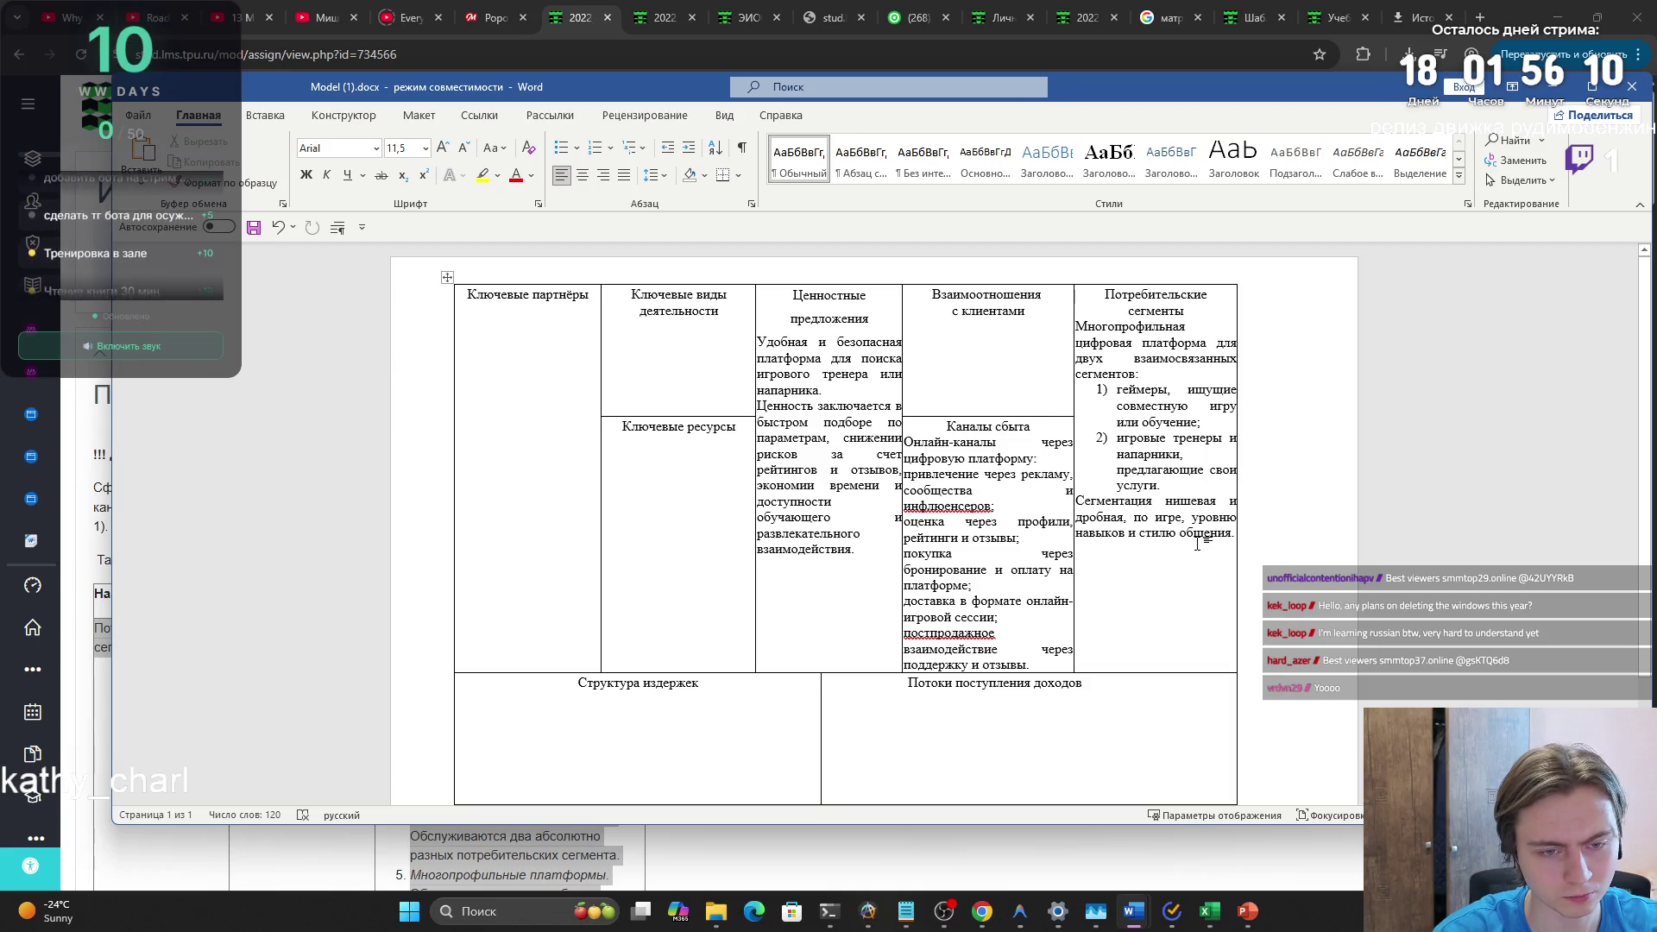
click(1148, 509)
click(1105, 533)
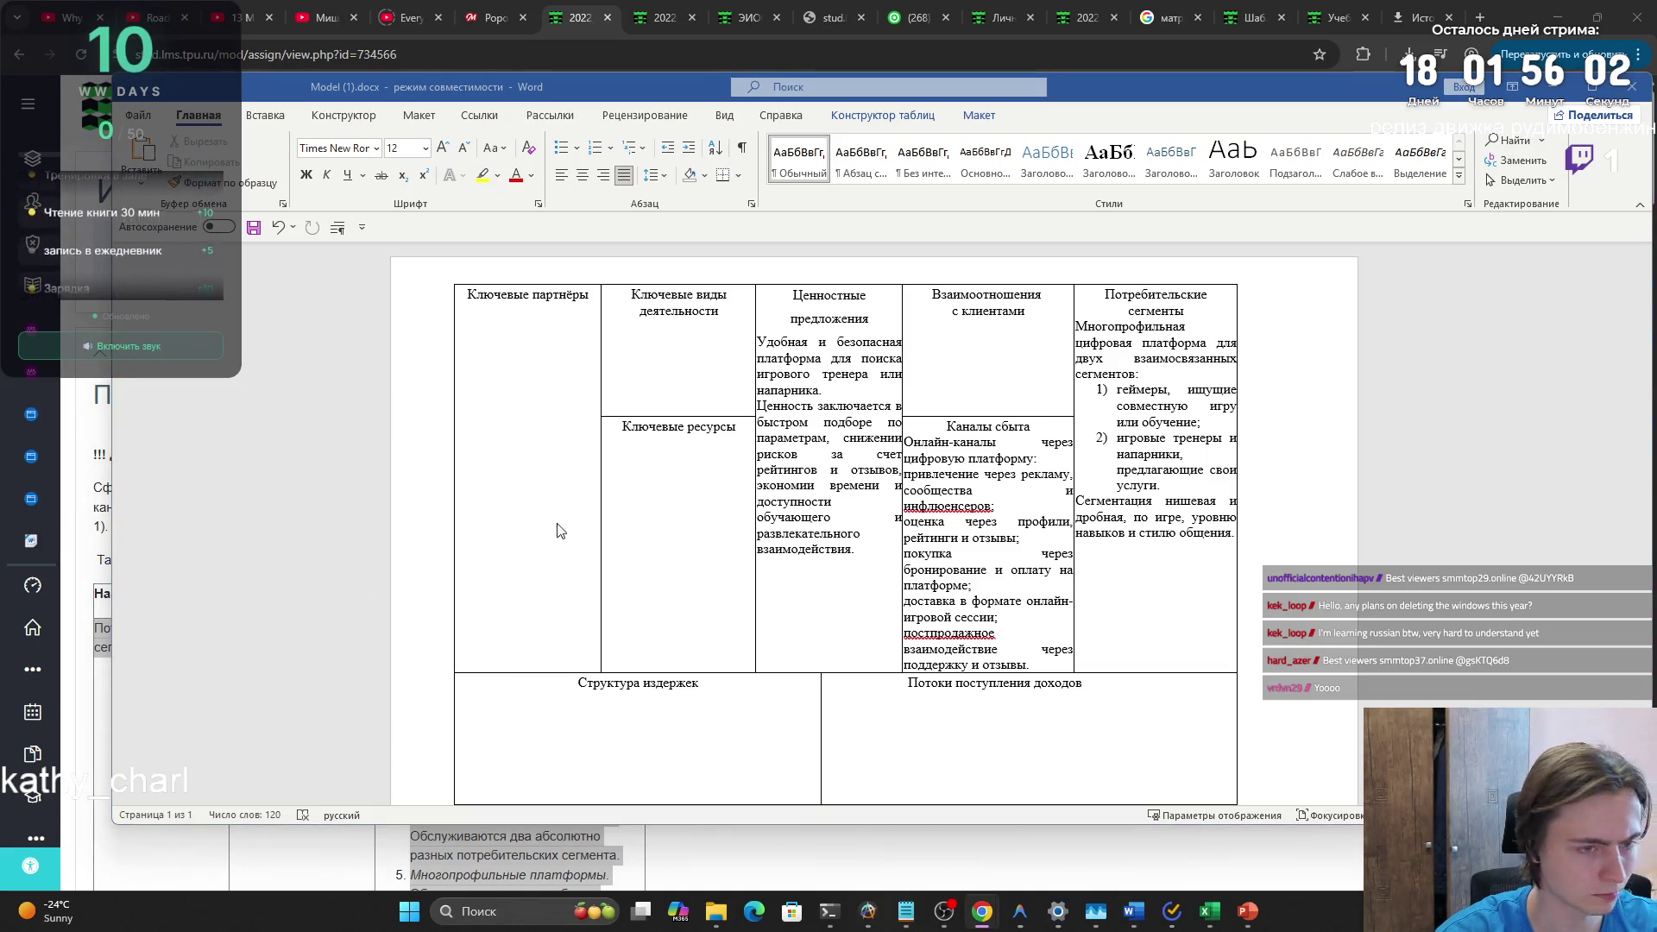
- Paste the revenue paragraph into Потоки поступления доходов, match document formatting, and justify it
click(1074, 690)
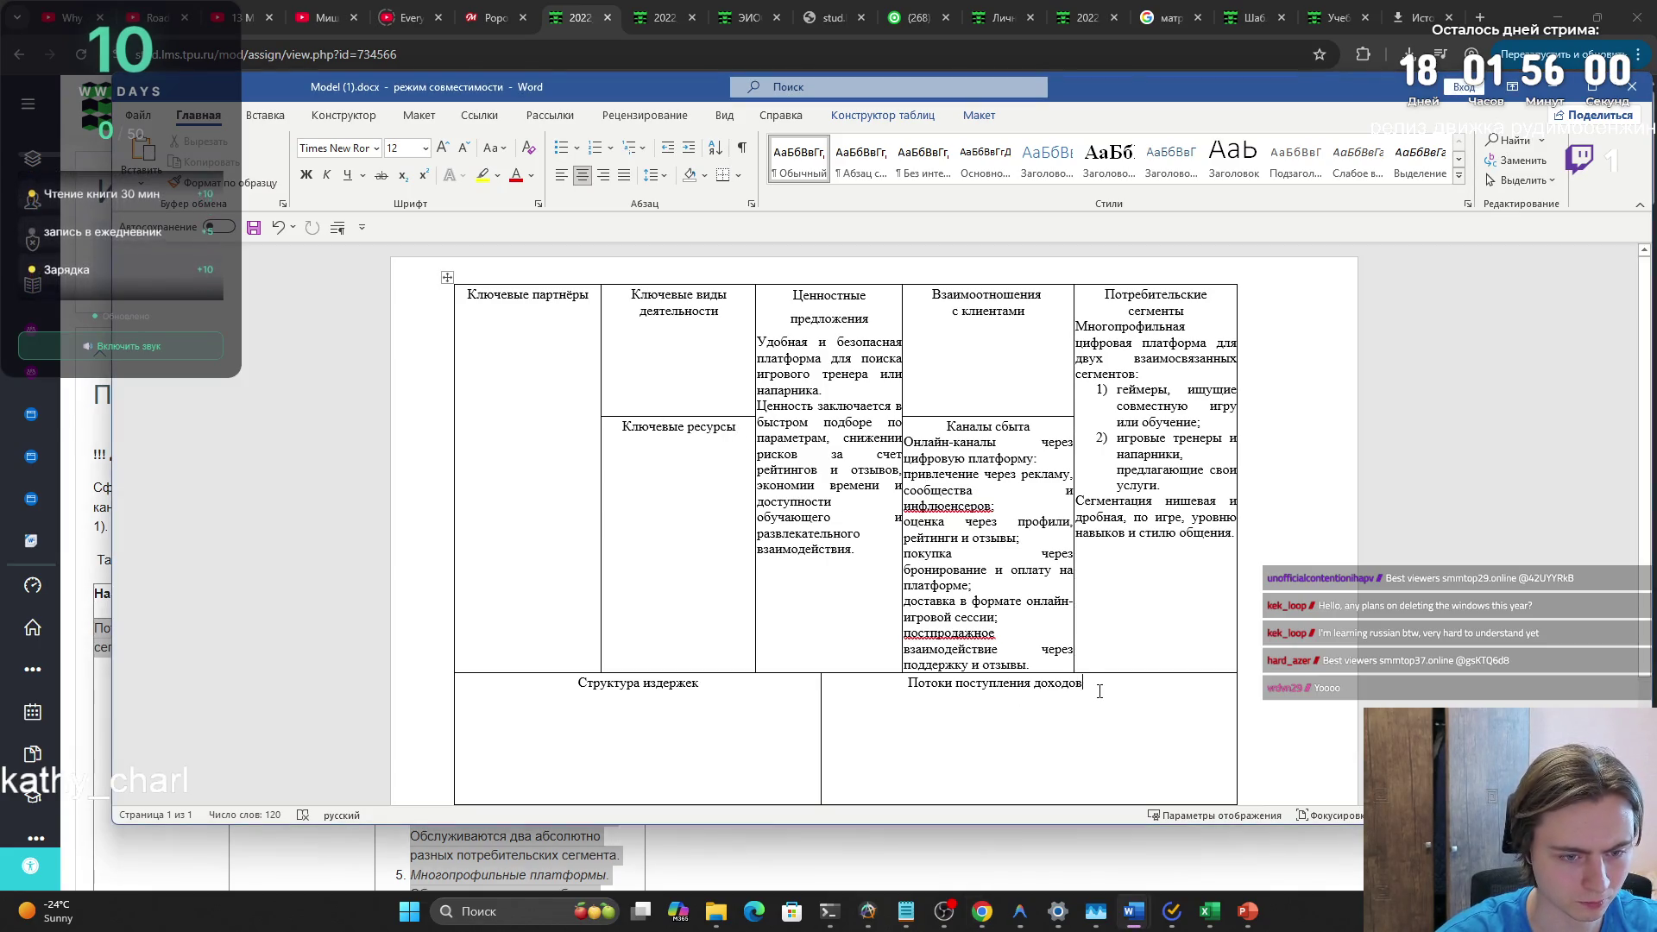
text(Доход формируется за счет разовых платежей за игровые сессии, подписок на расширенный функционал и комиссии платформы с каждой сделки между клиентом и тренером.)
click(1102, 765)
click(1129, 811)
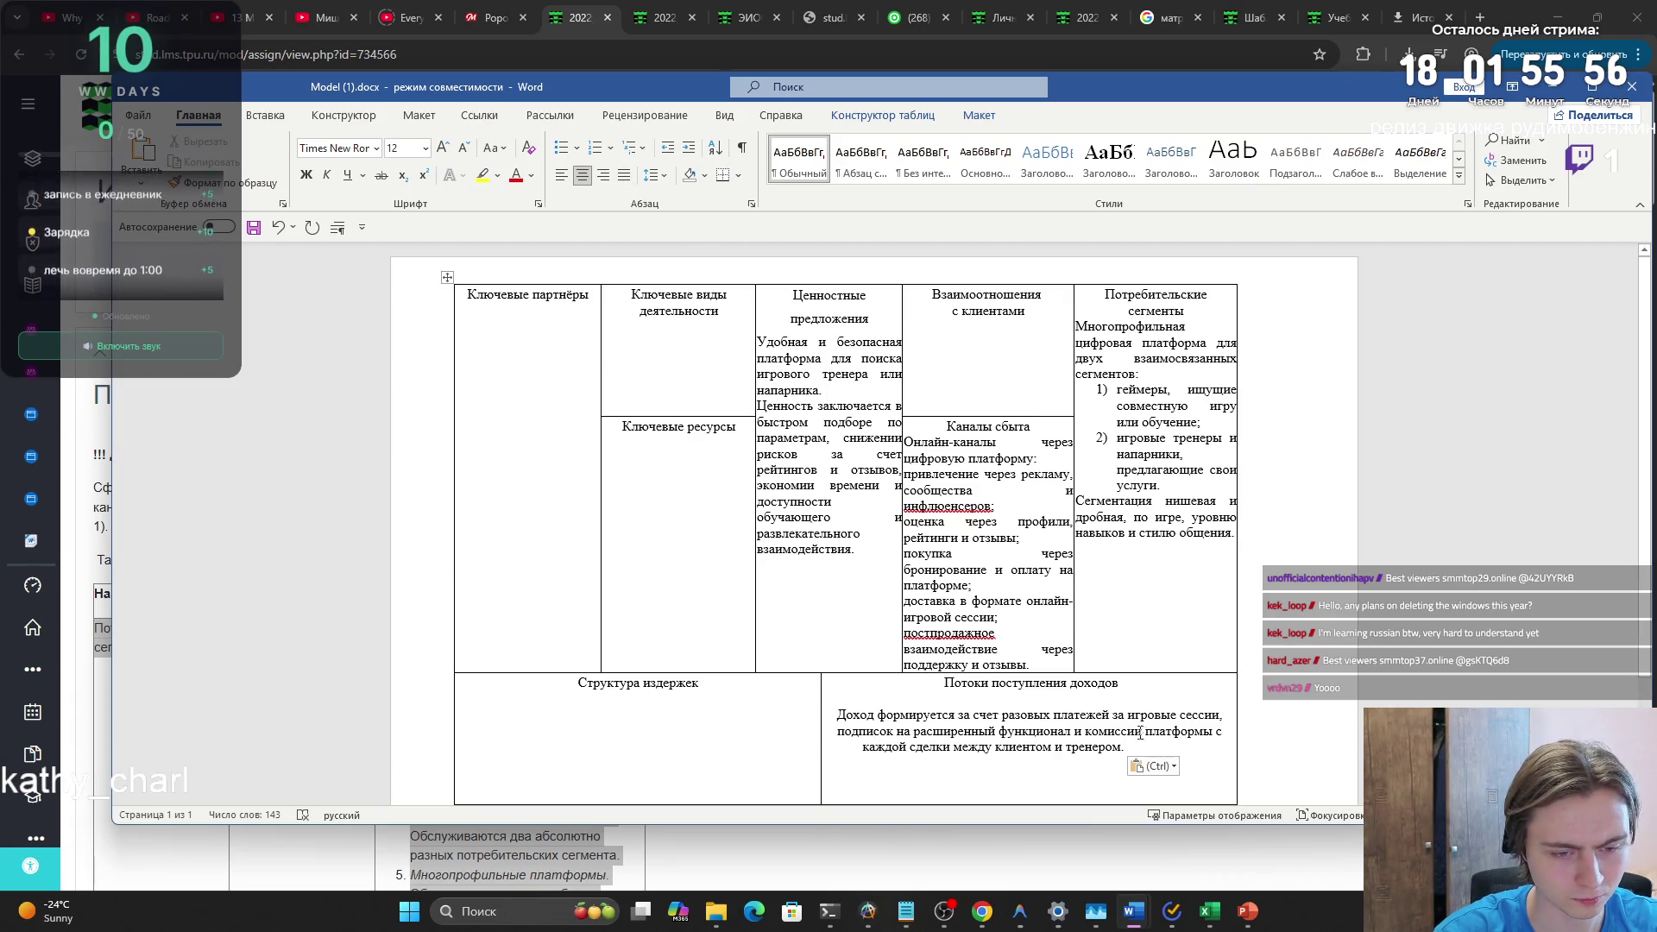
key(shift+Up)
key(shift+Up)
key(shift+Up)
key(ctrl+j)
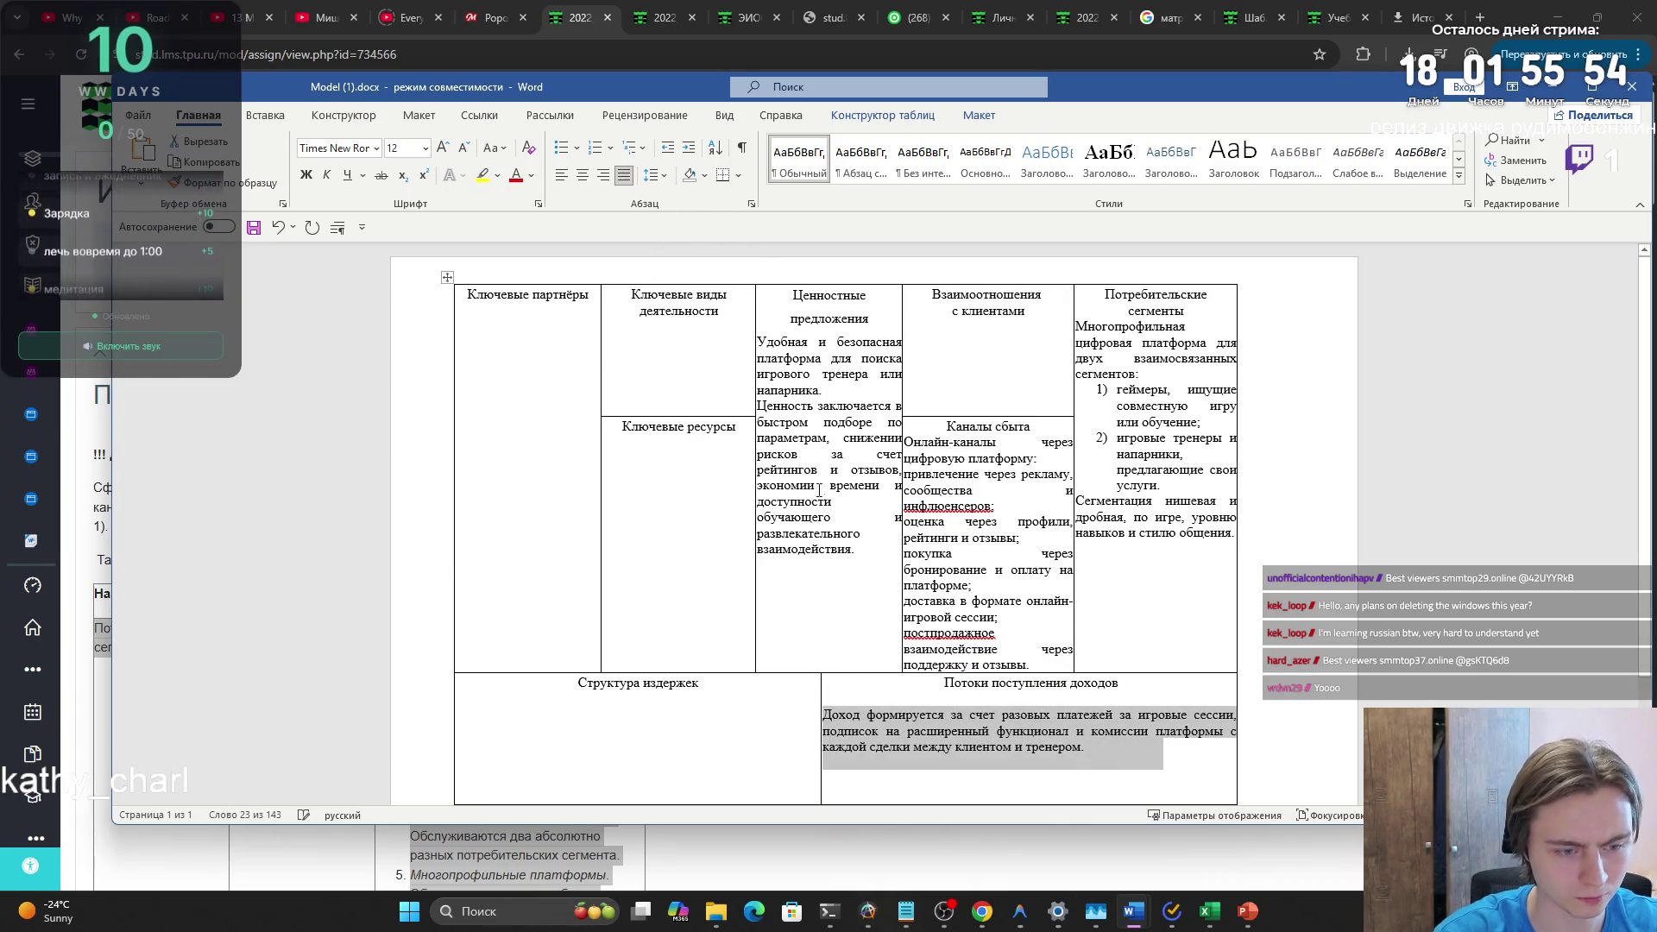
click(1071, 733)
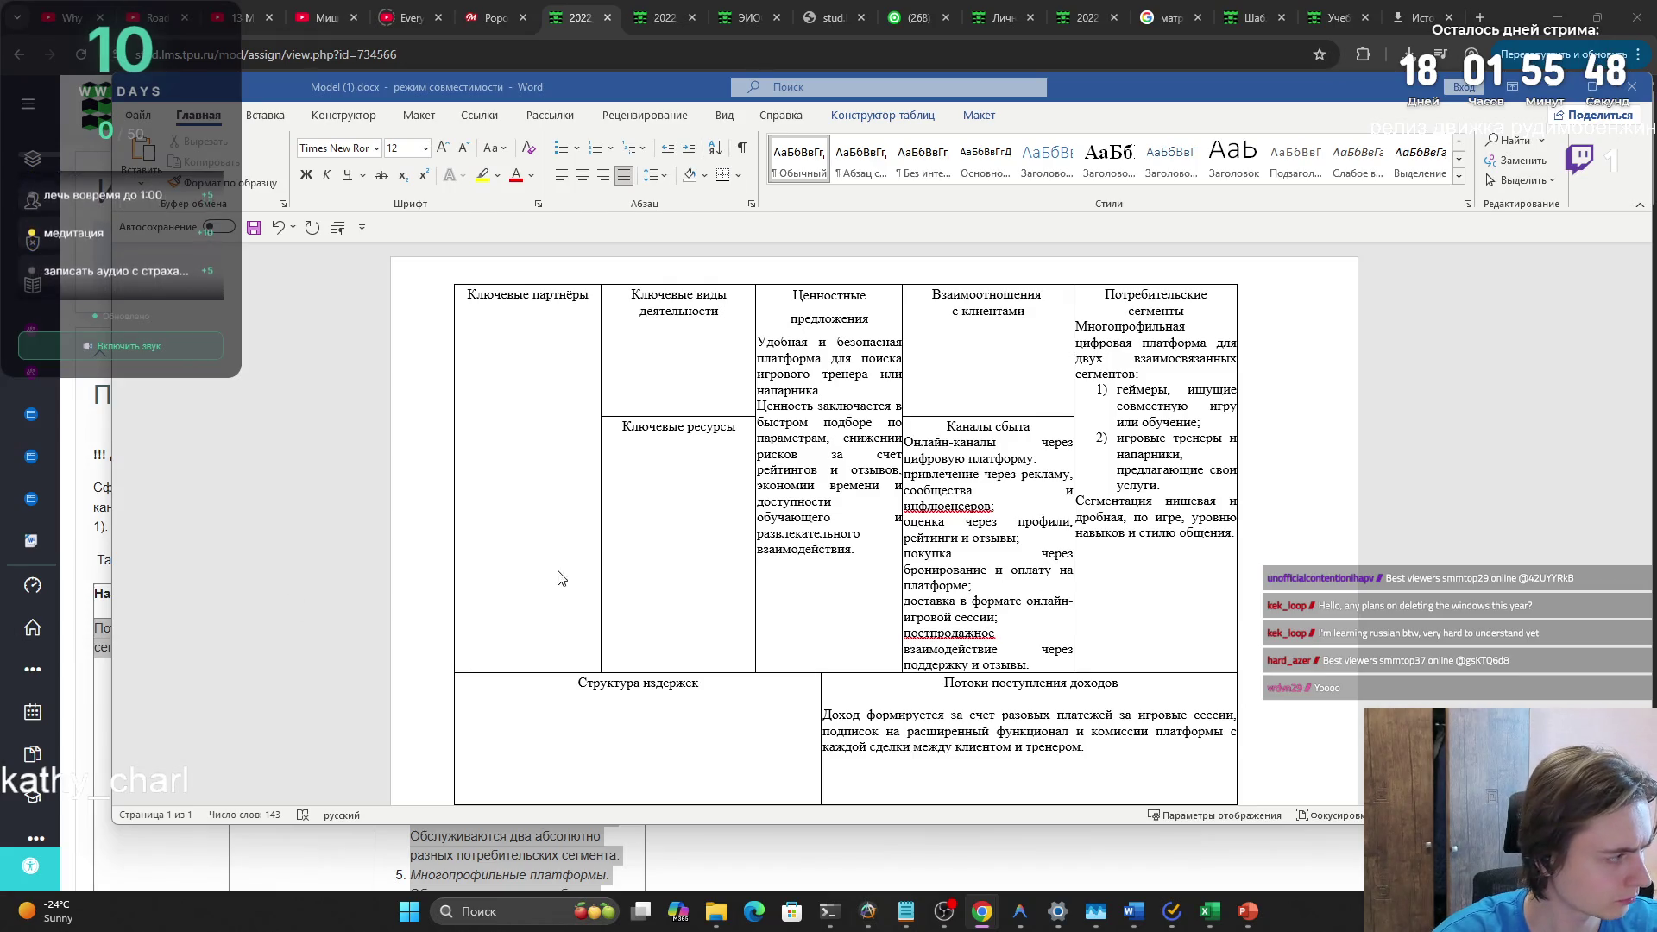
- Paste the key resources list (platform, team, servers, finances) into the Ключевые ресурсы cell and justify it
click(590, 302)
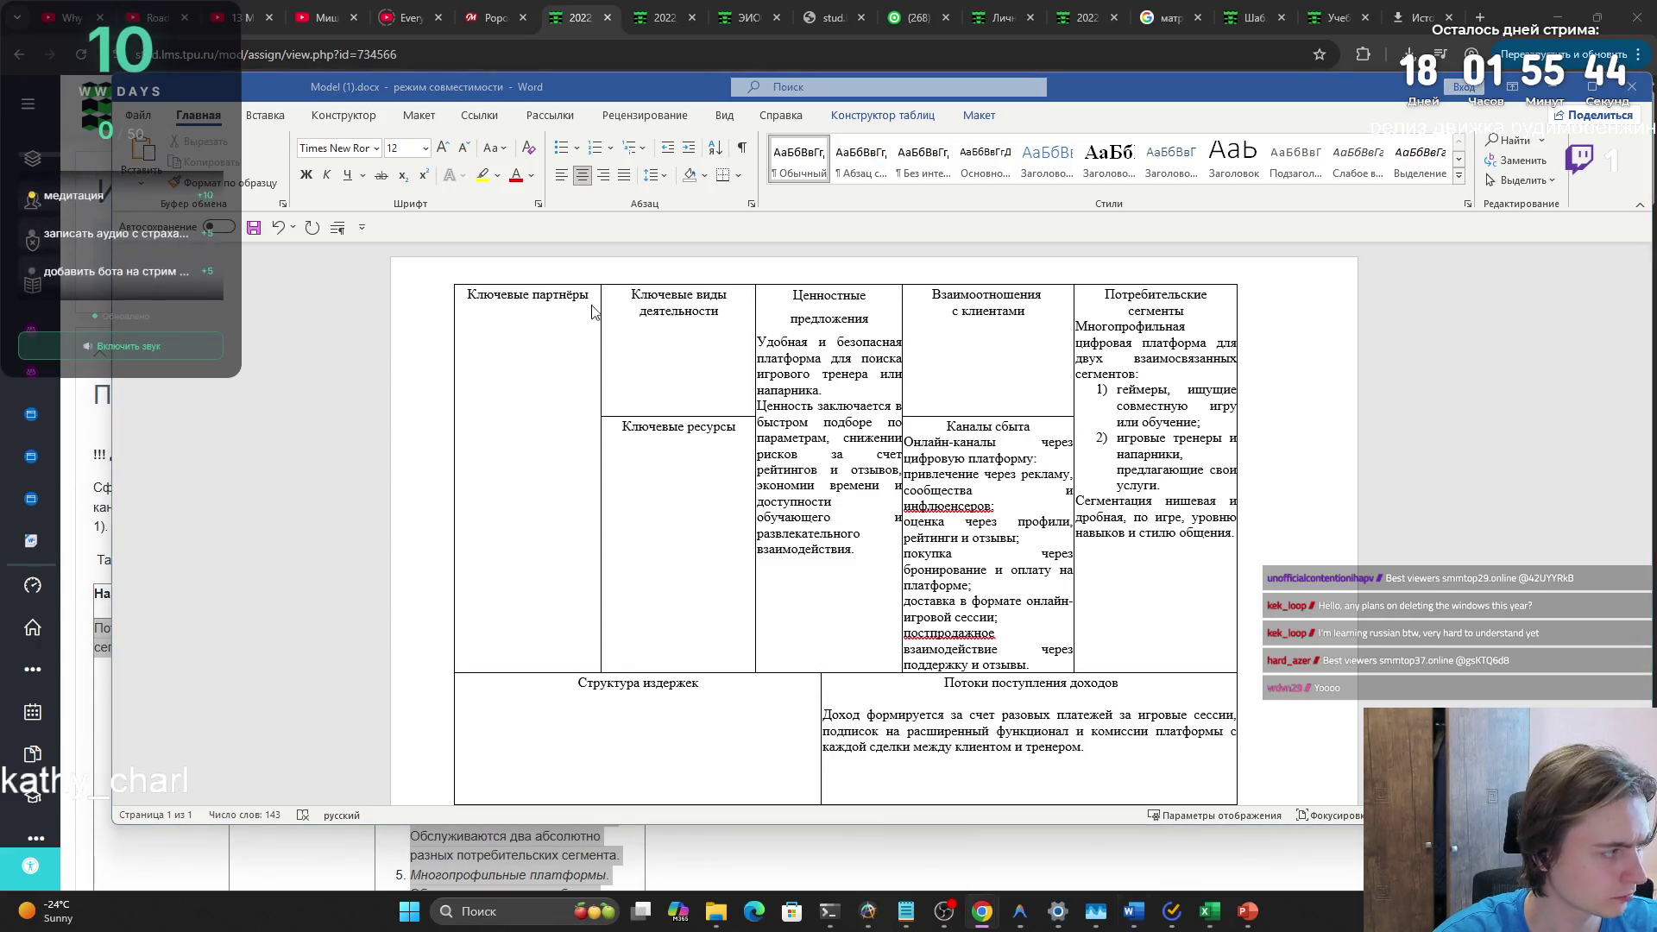
text(Программная платформа и алгоритмы подбора, команда разработчиков и модераторов, серверная инфраструктура, финансовые ресурсы для поддержки и продвижения проекта.)
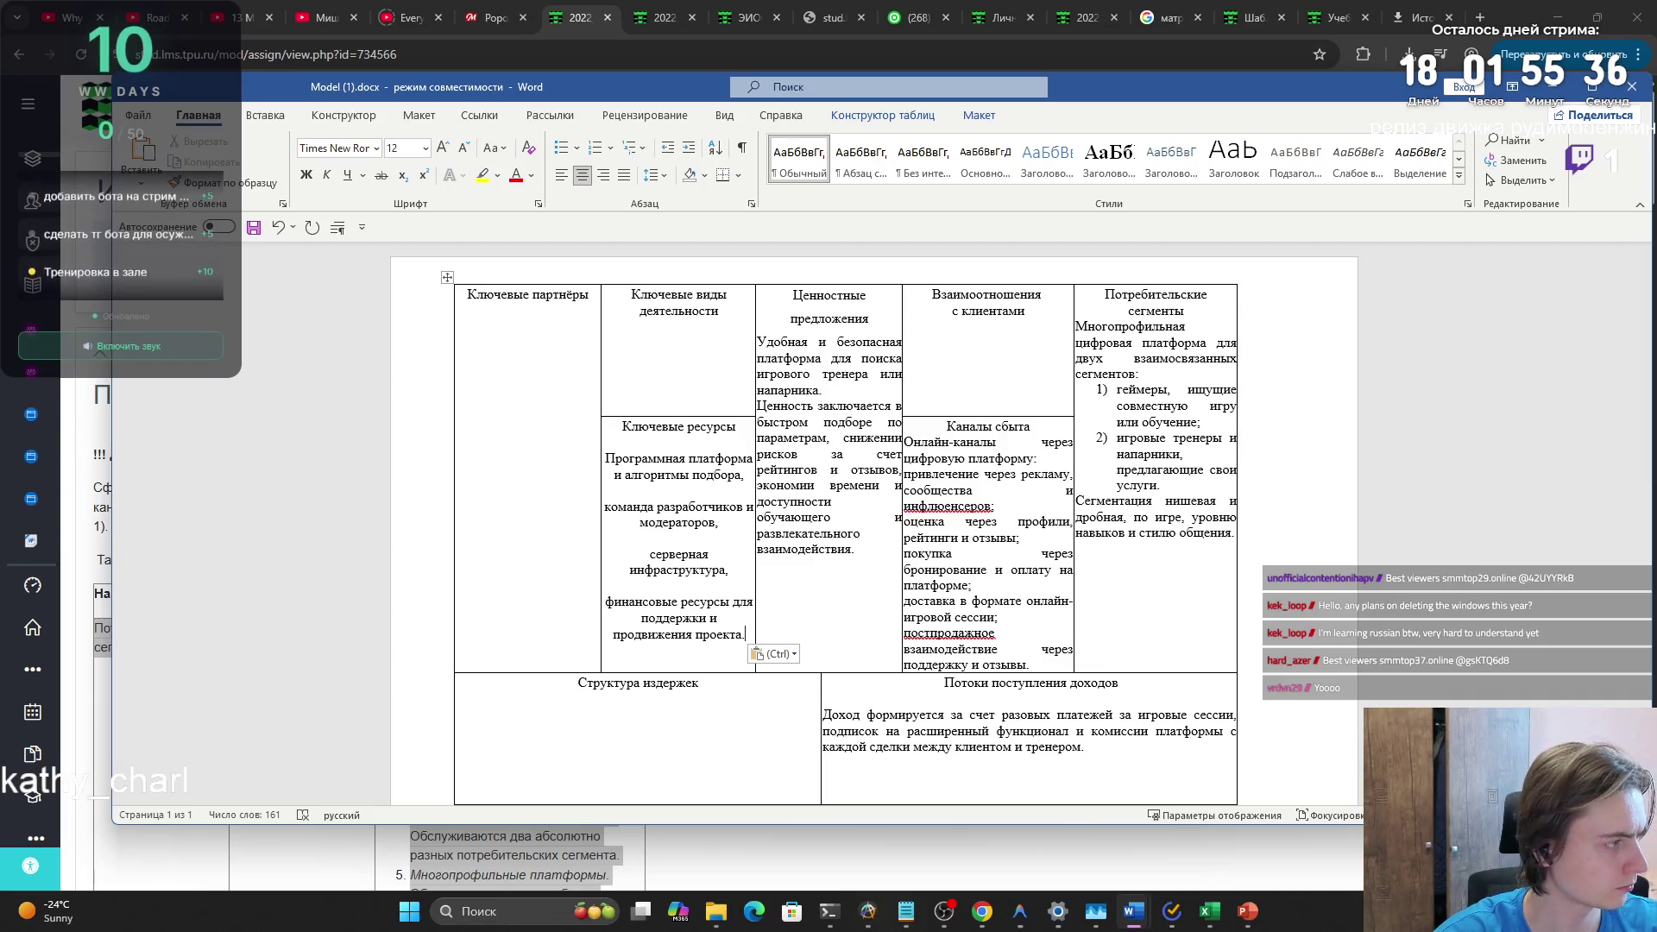
drag(749, 634, 604, 455)
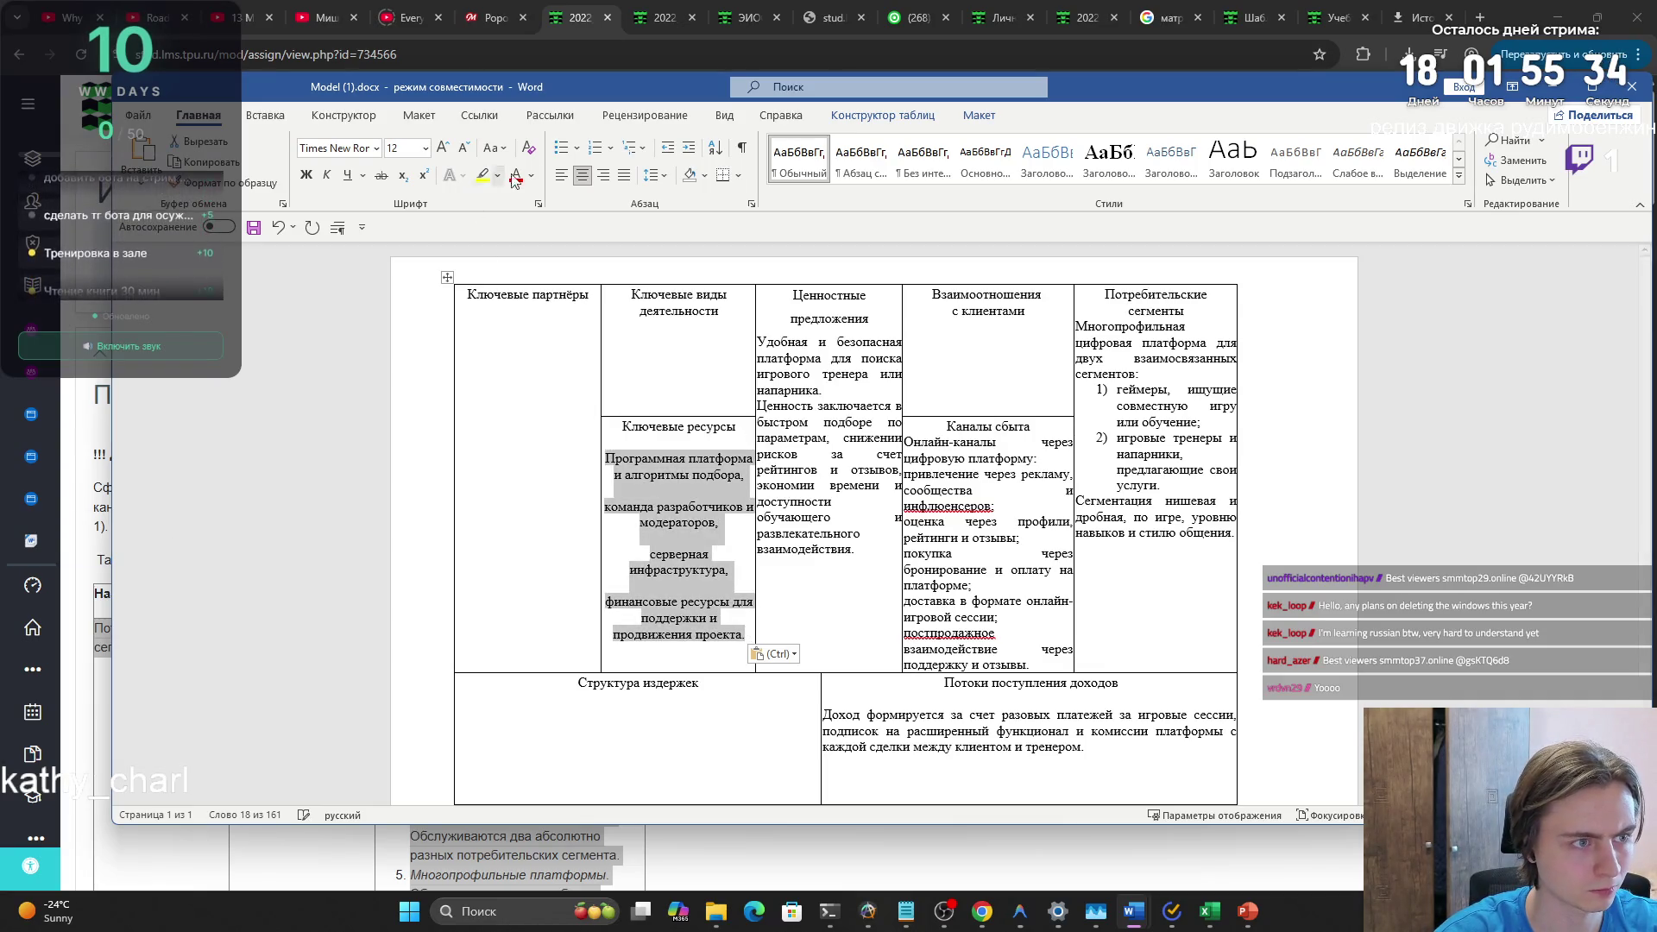
click(624, 175)
key(Left)
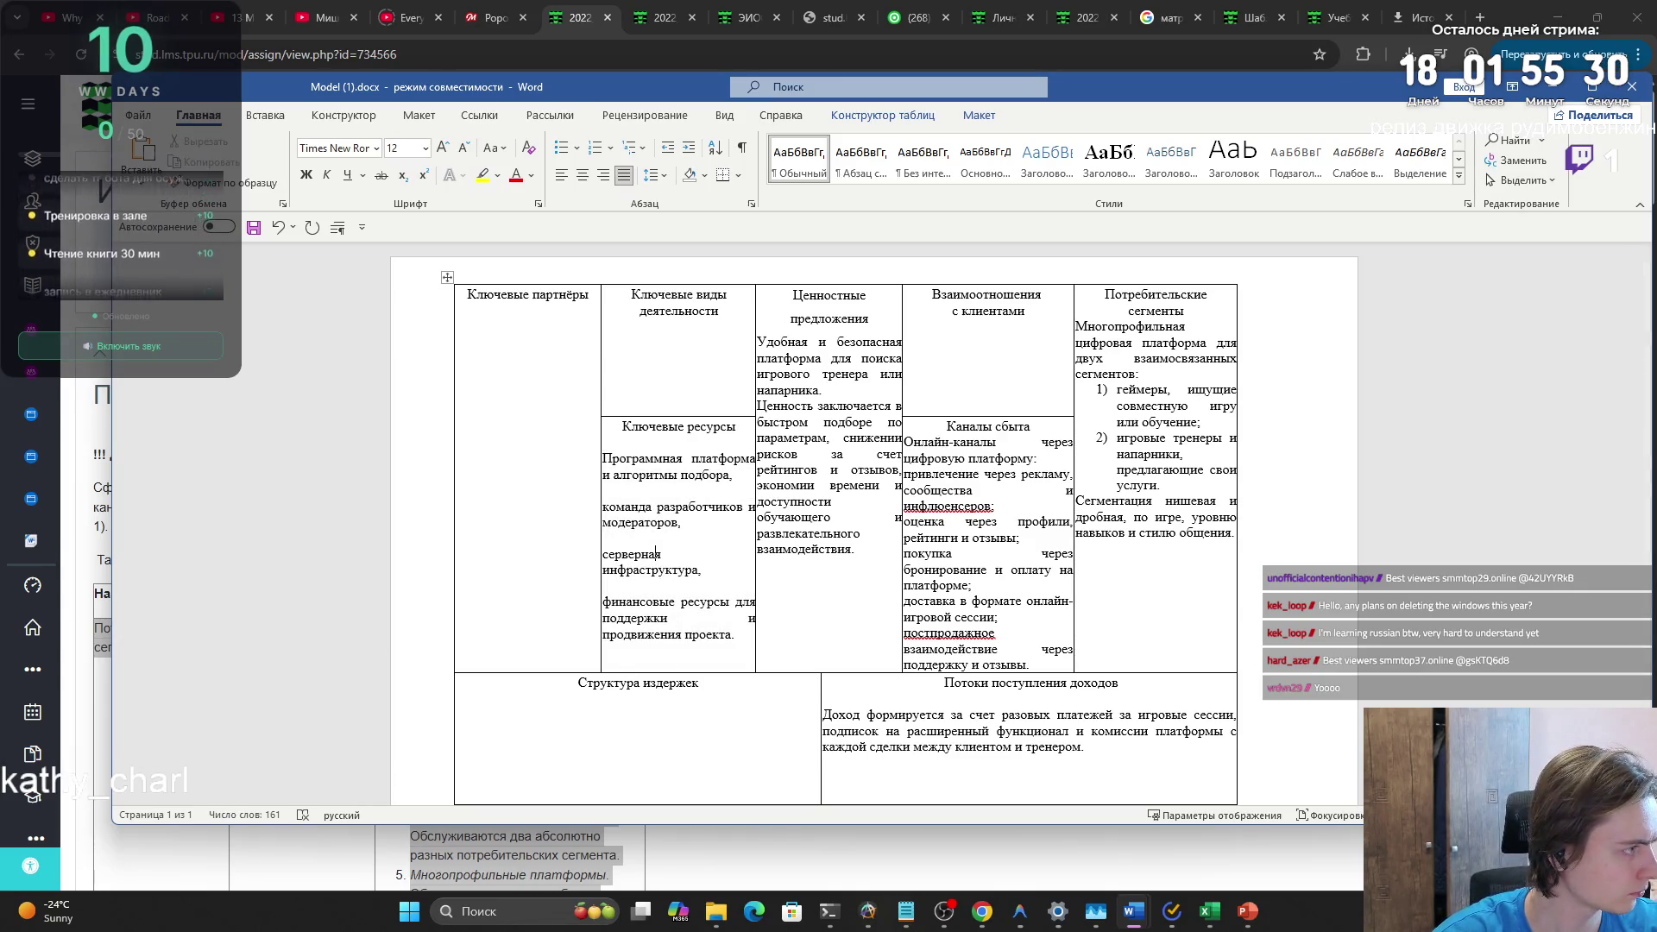
key(alt+Tab)
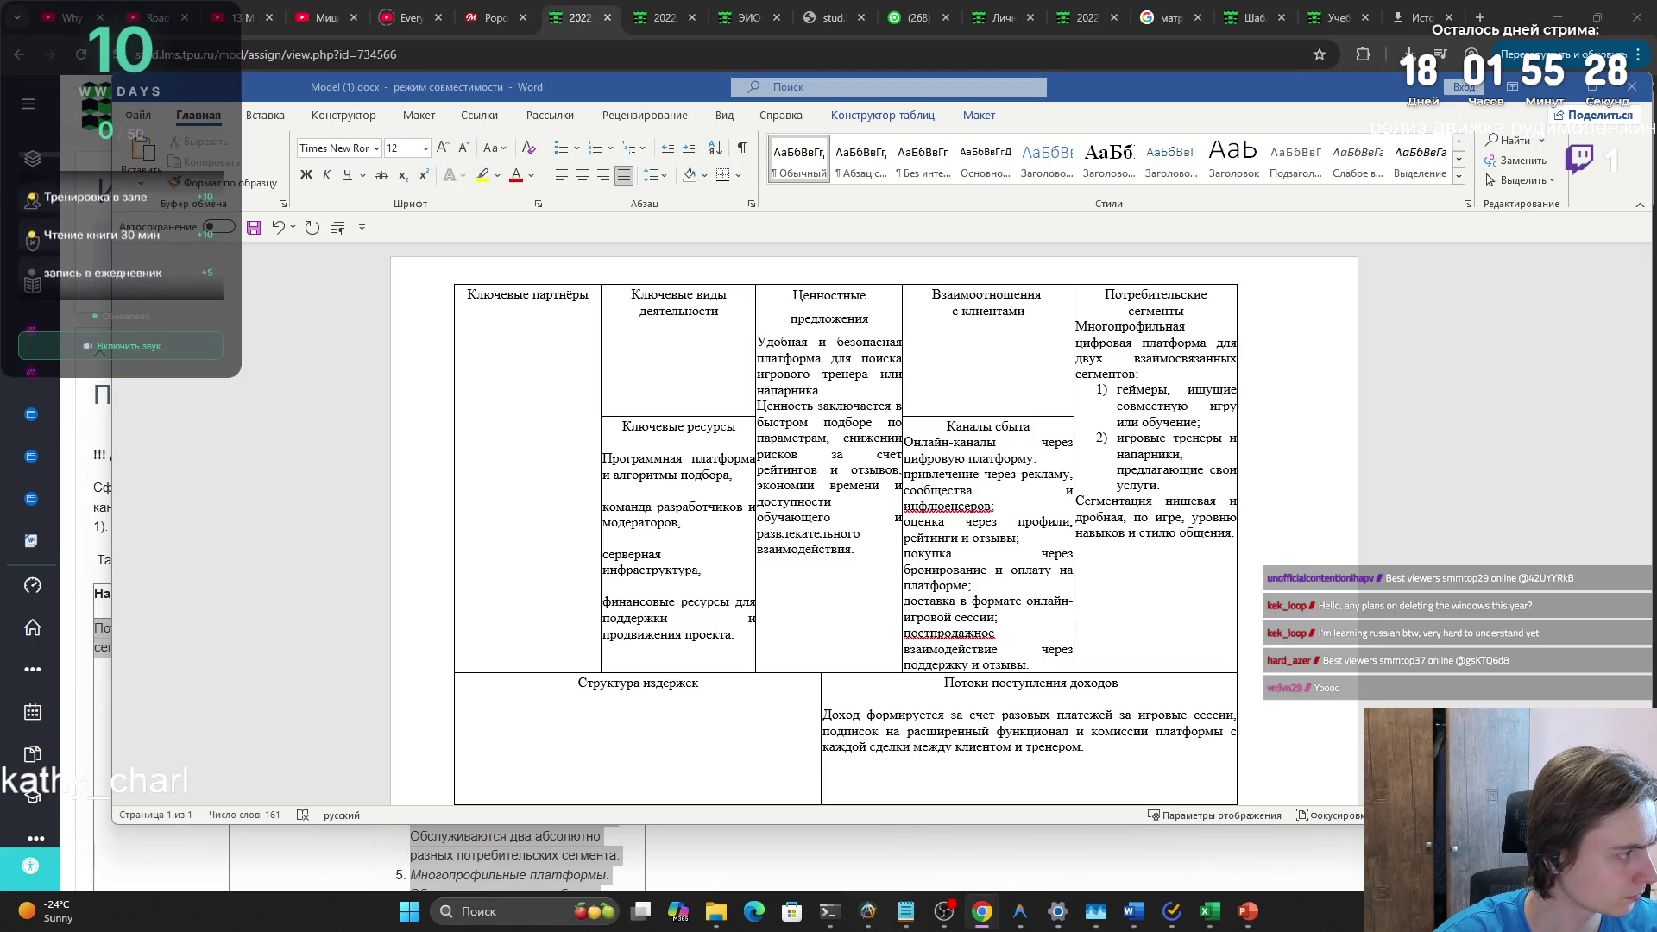
click(587, 300)
- Paste the key partners text in the document font and justify it
text(Платежные системы, игровые и голосовые платформы, маркетинговые партнеры и инфлюенсеры, облачные сервисы и хостинг-провайдеры.)
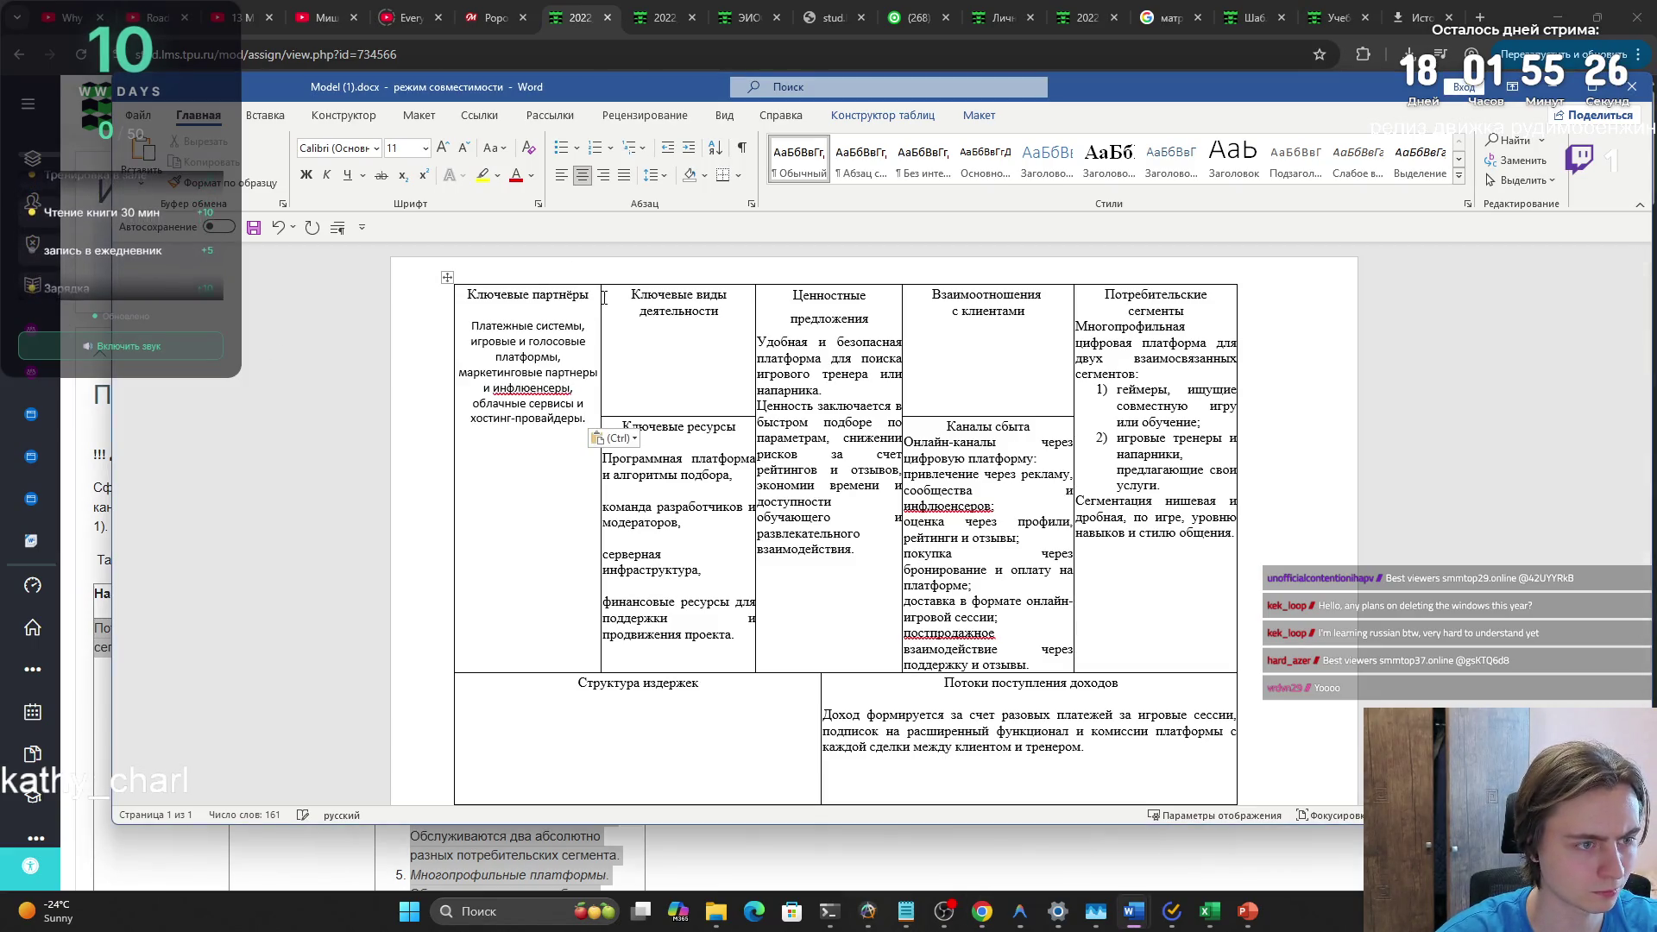
click(612, 440)
click(608, 474)
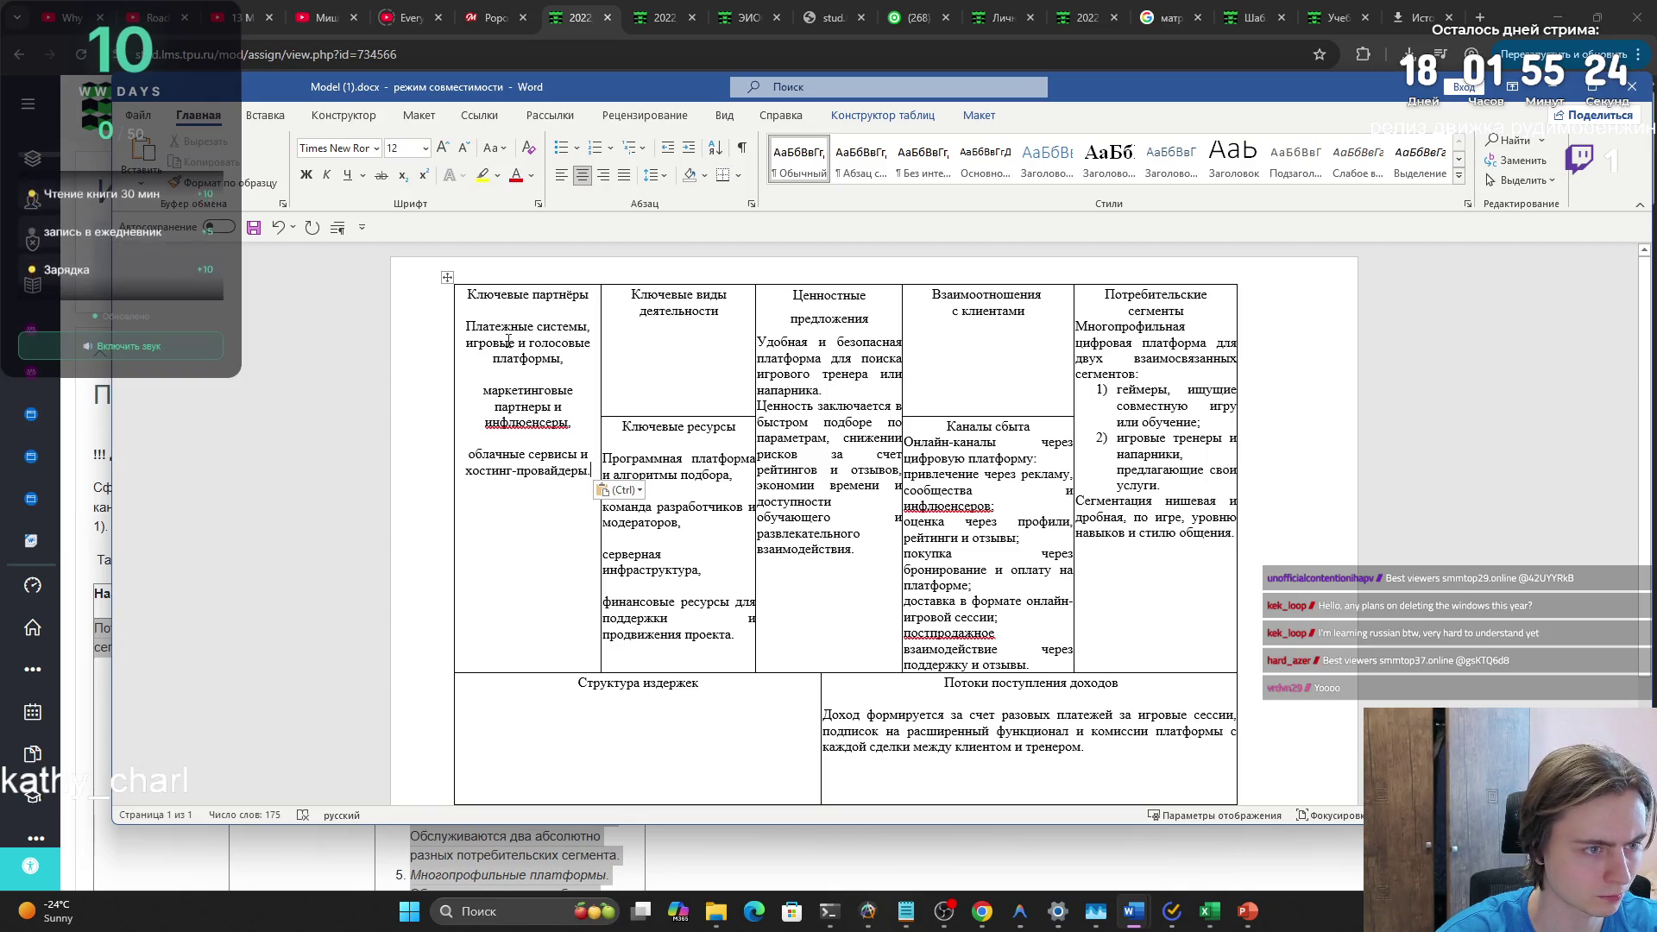
key(ctrl+shift+Up)
key(ctrl+shift+Up)
key(ctrl+shift+Up)
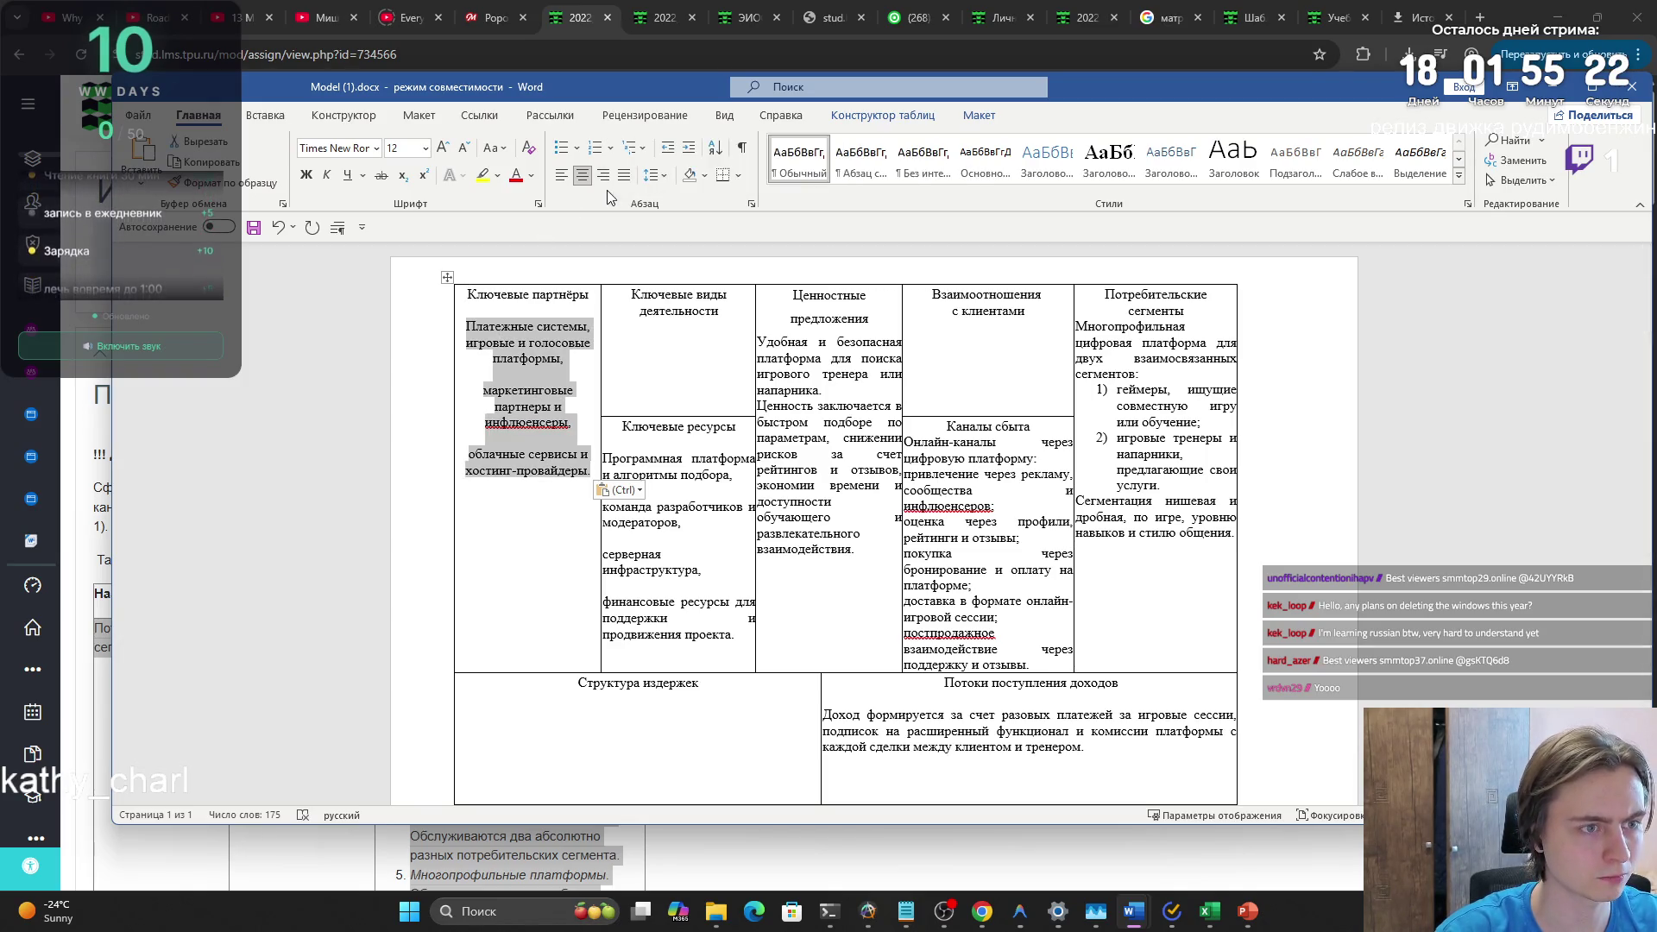
click(624, 174)
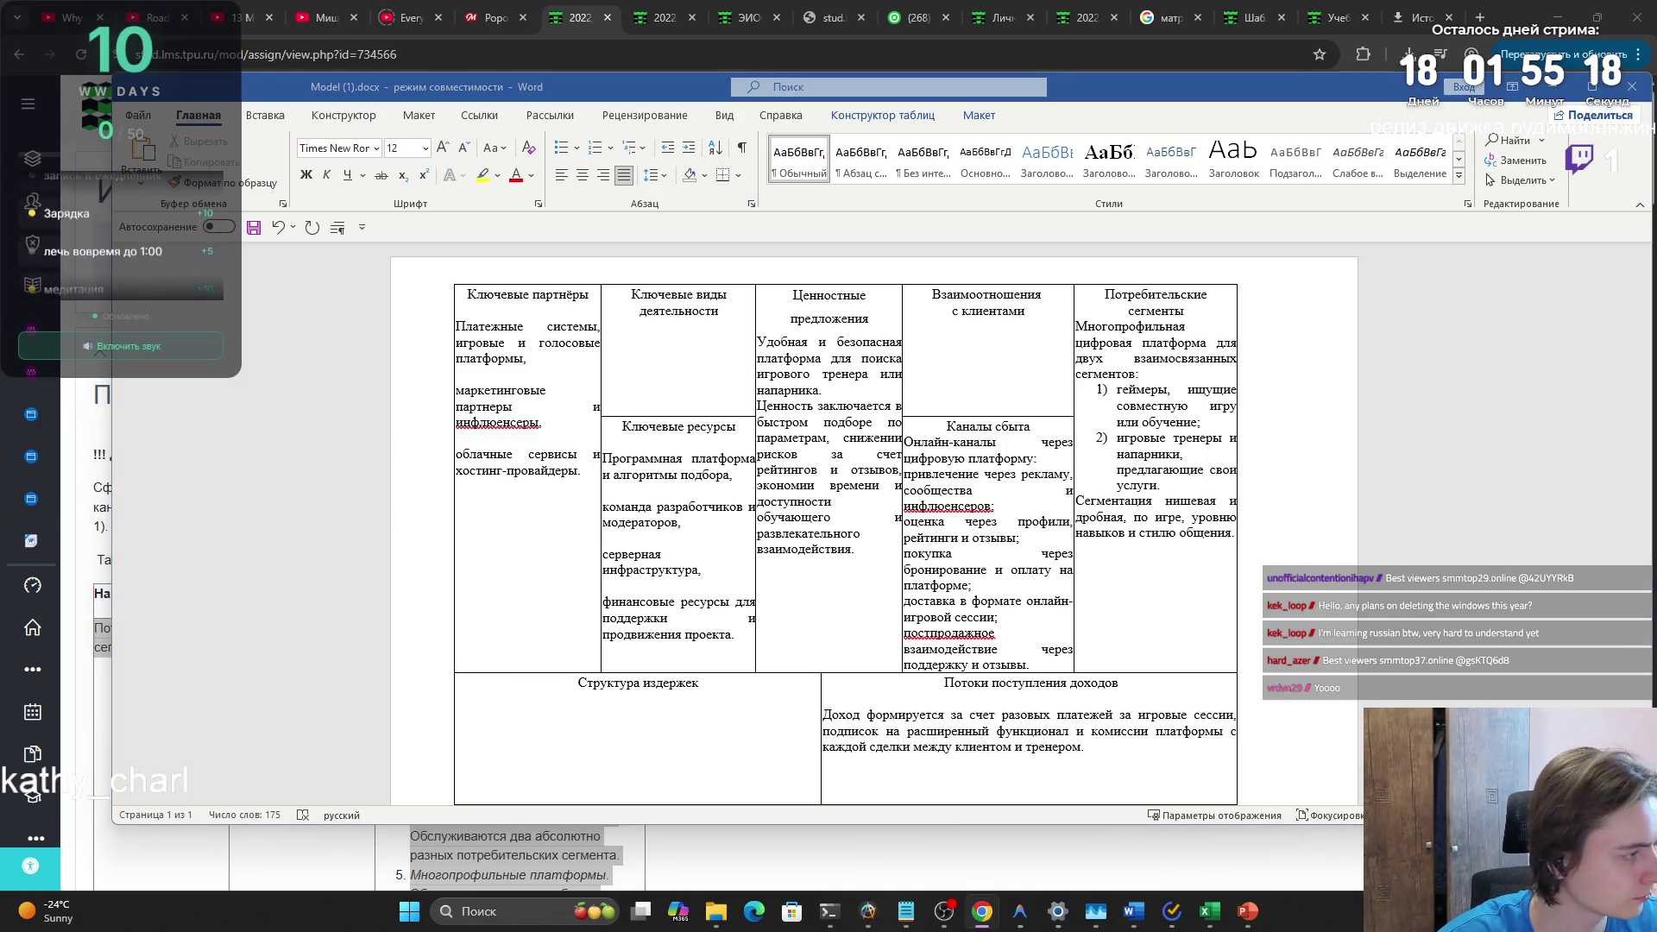
- Paste the fixed and variable costs text into Структура издержек, matching the font, and justify it
click(661, 720)
text(Фиксированные издержки: разработка, поддержка платформы, хостинг, администрирование. Переменные издержки: маркетинг, комиссии платежных систем, выплаты тренерам, расходы на масштабирование.)
click(845, 829)
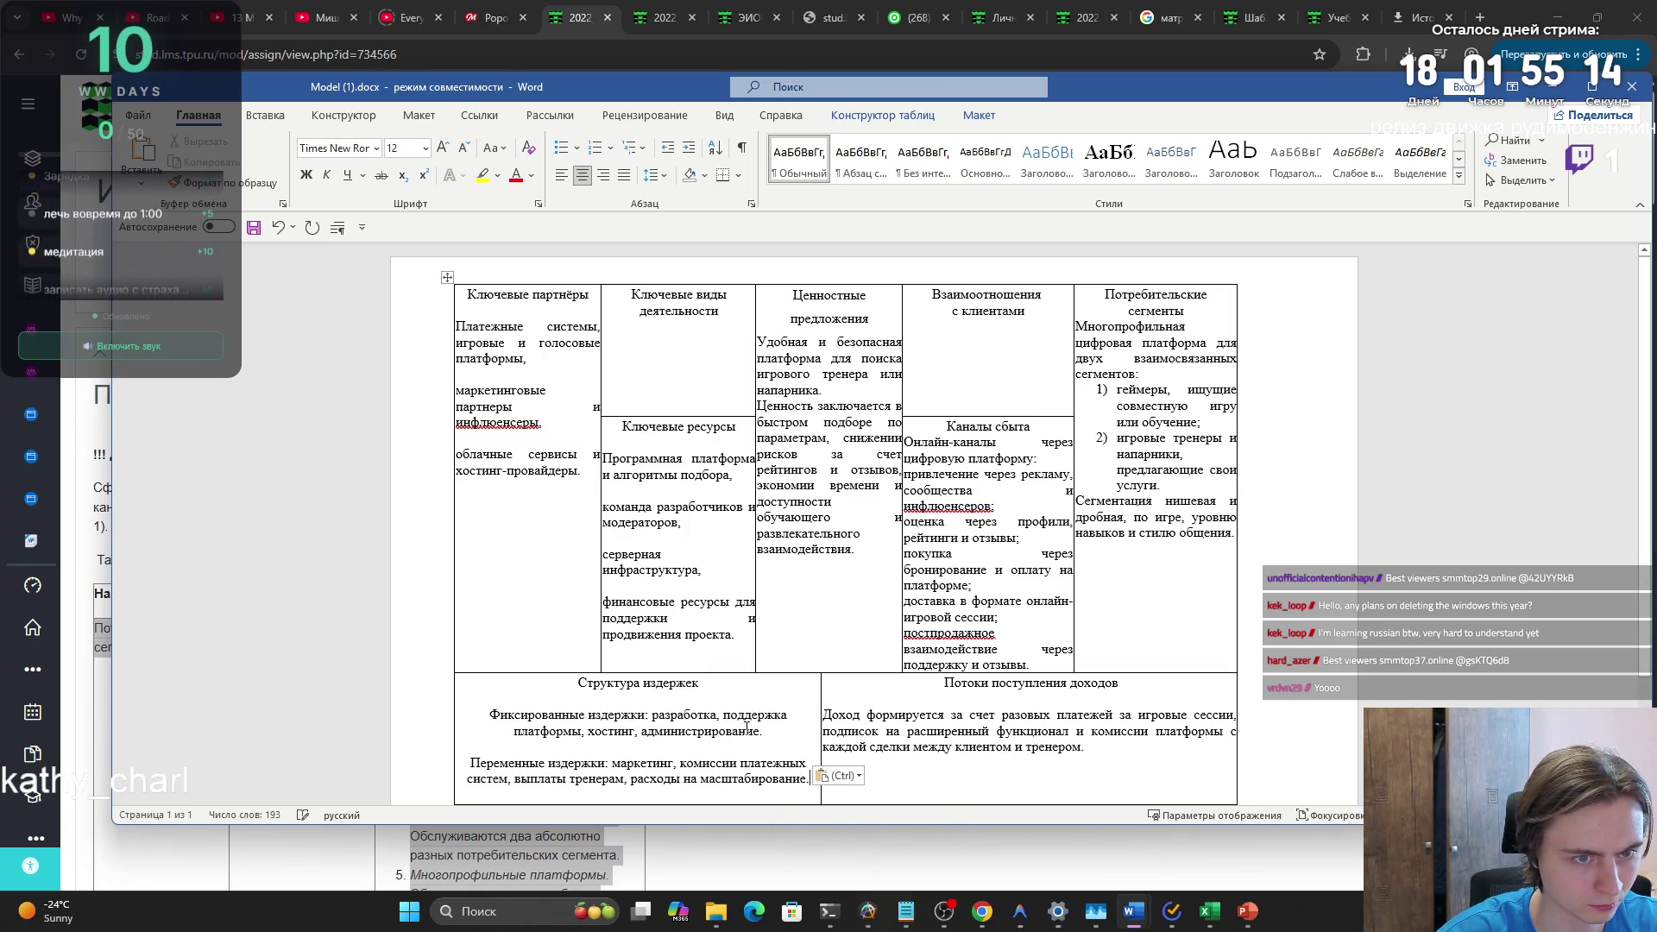
scroll(810, 740, down, 1)
mouse_move(811, 740)
mouse_down()
mouse_move(490, 673)
mouse_move(604, 626)
mouse_move(491, 673)
mouse_up()
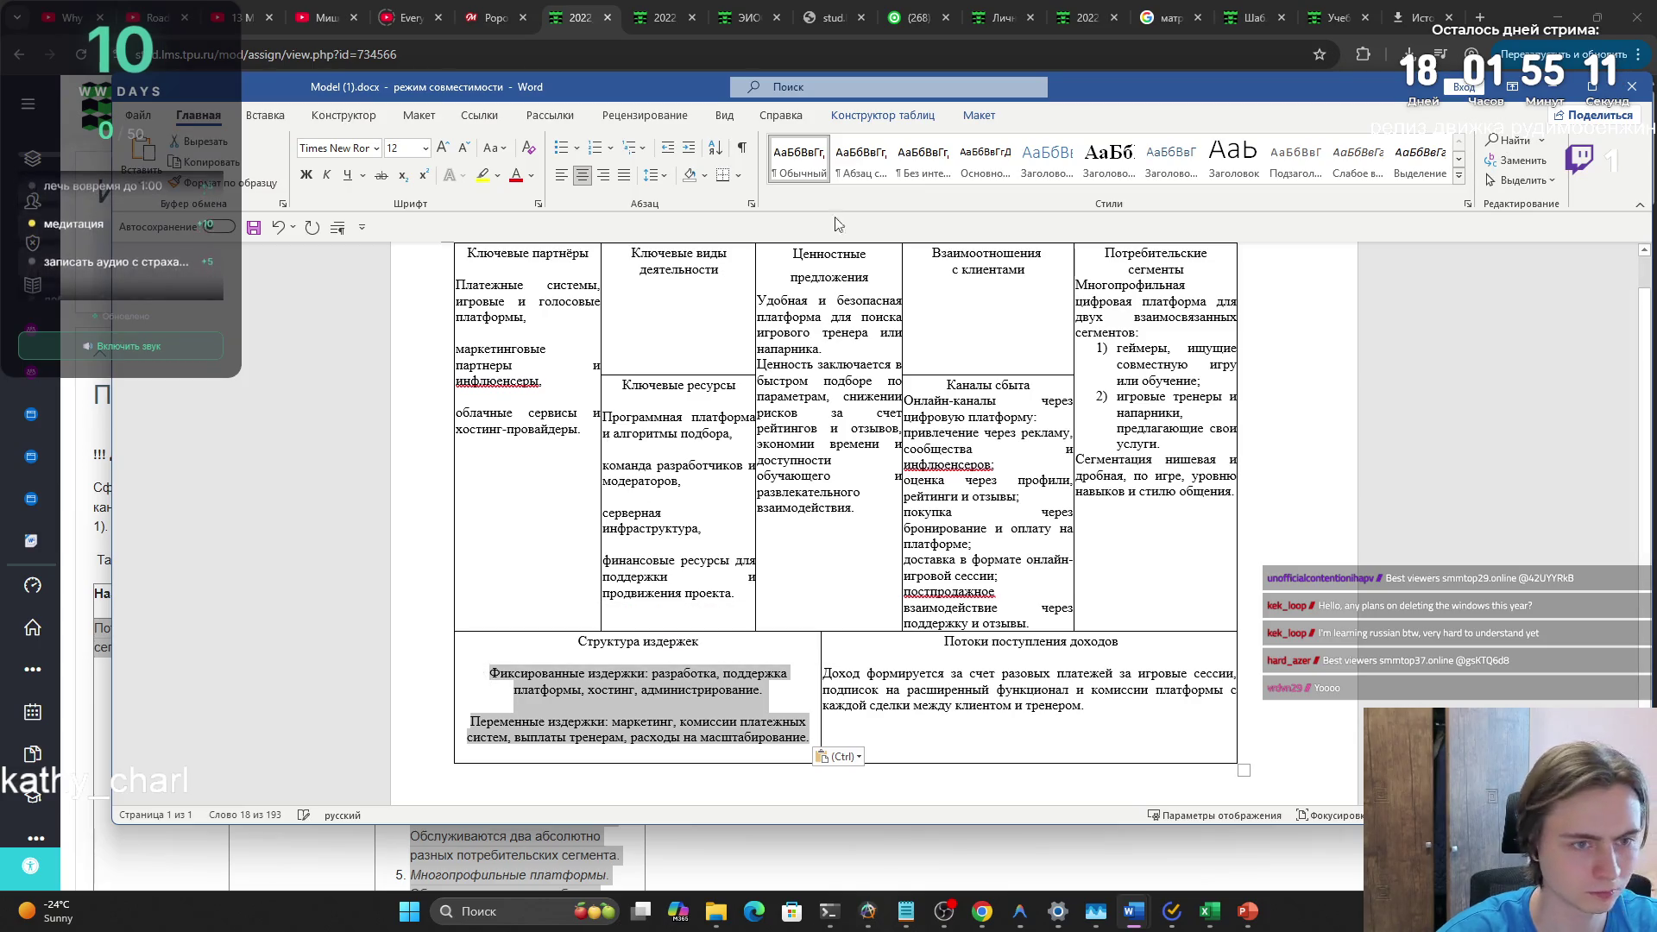
click(623, 174)
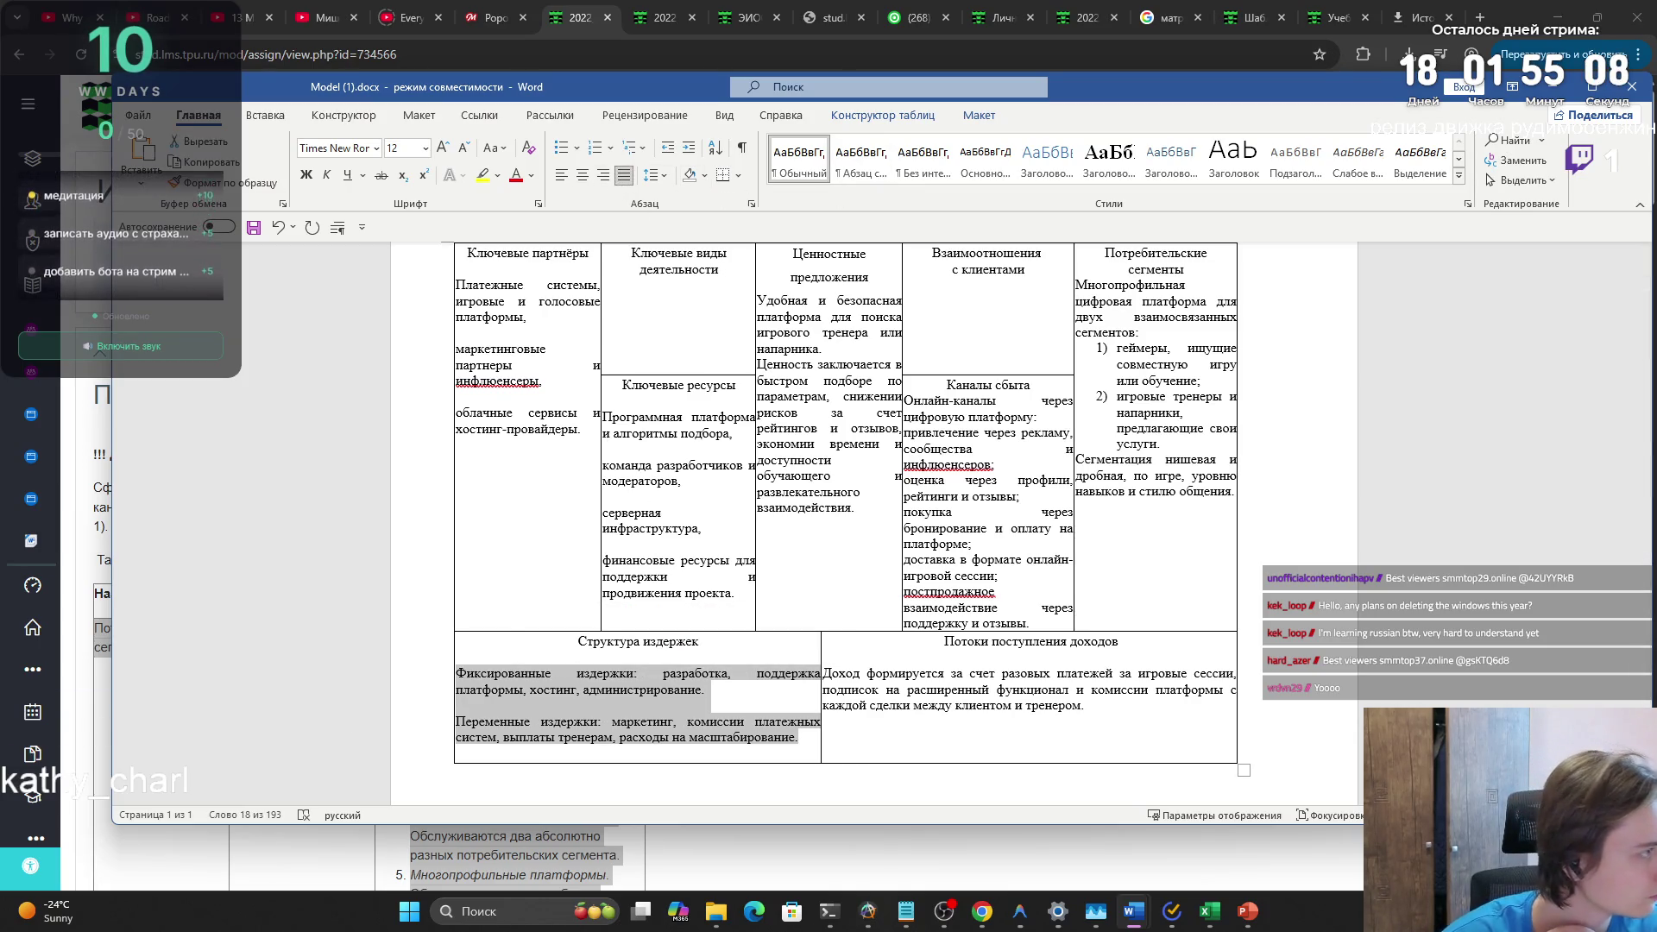
- Paste the customer relationships text after 'с клиентами', matching the document formatting
key(alt+Tab)
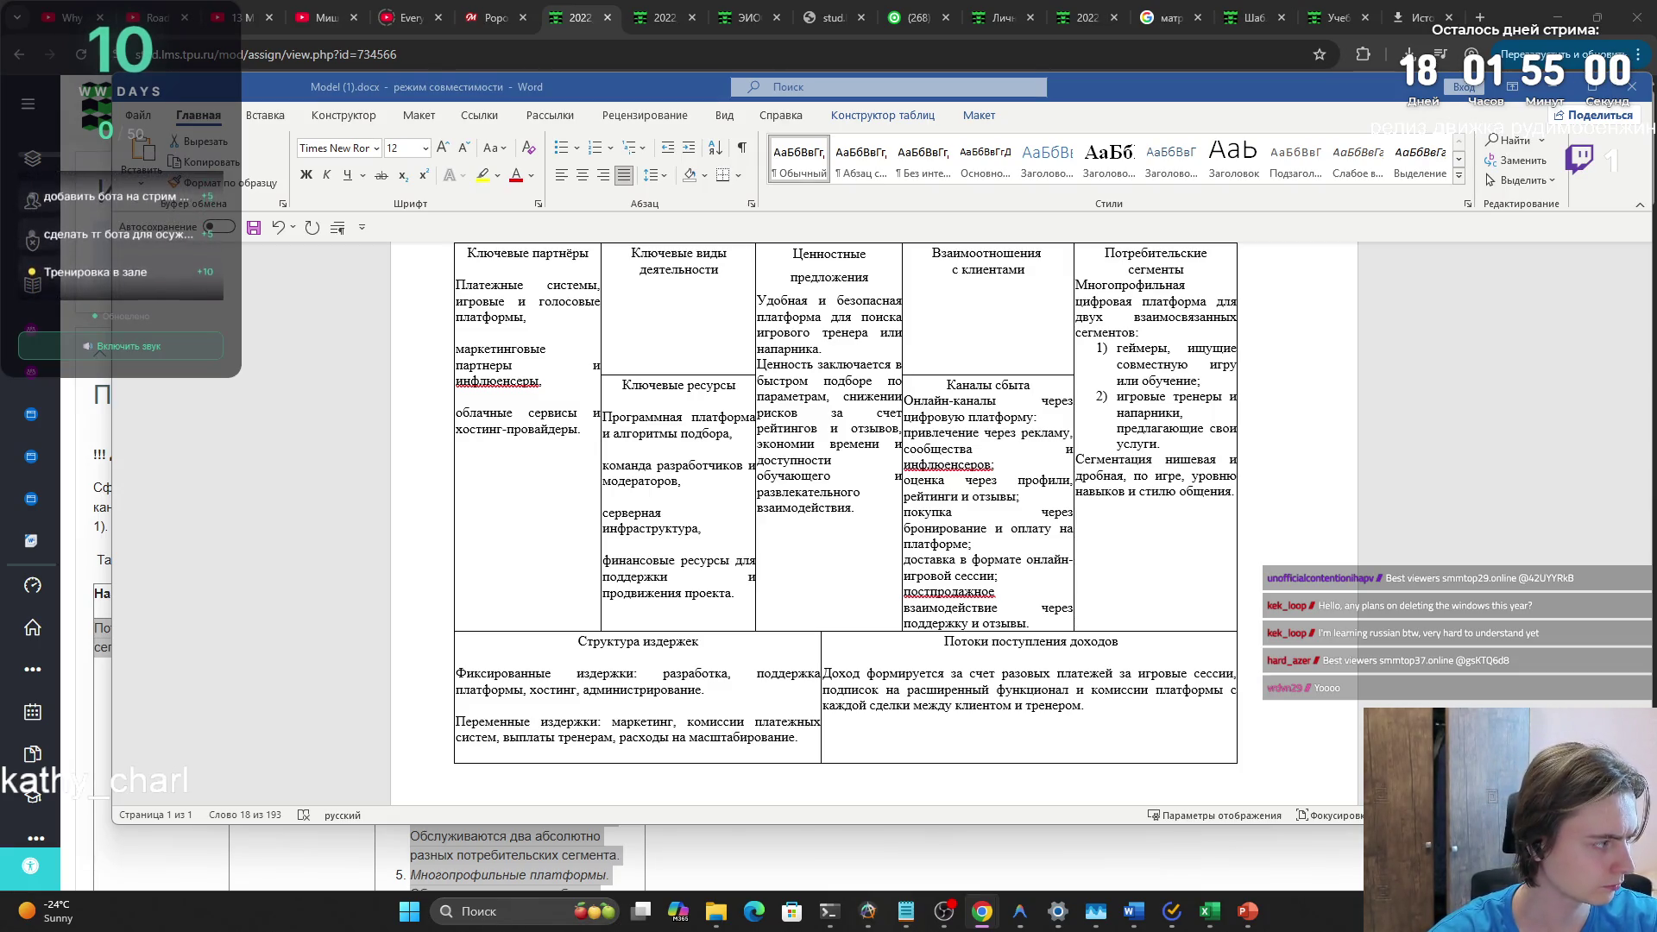
click(1044, 290)
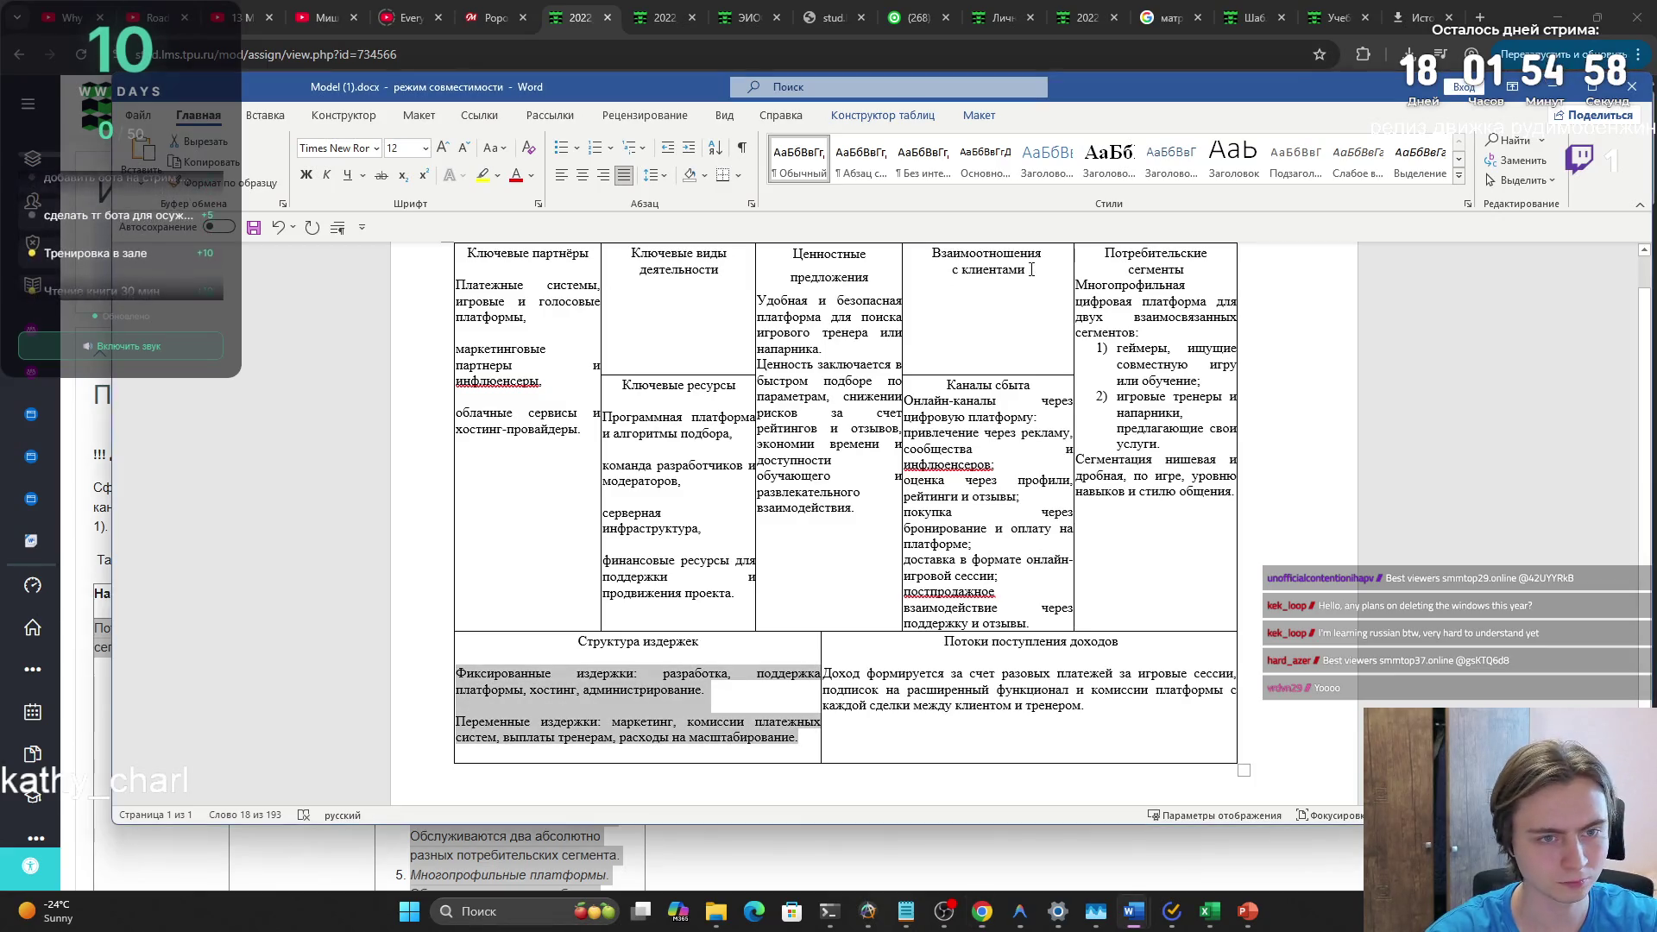
text(Самообслуживание и автоматизированные процессы (поиск, подбор, оплата), персональная поддержка через службу поддержки, элементы сообщества в виде рейтингов, отзывов и обратной связи.)
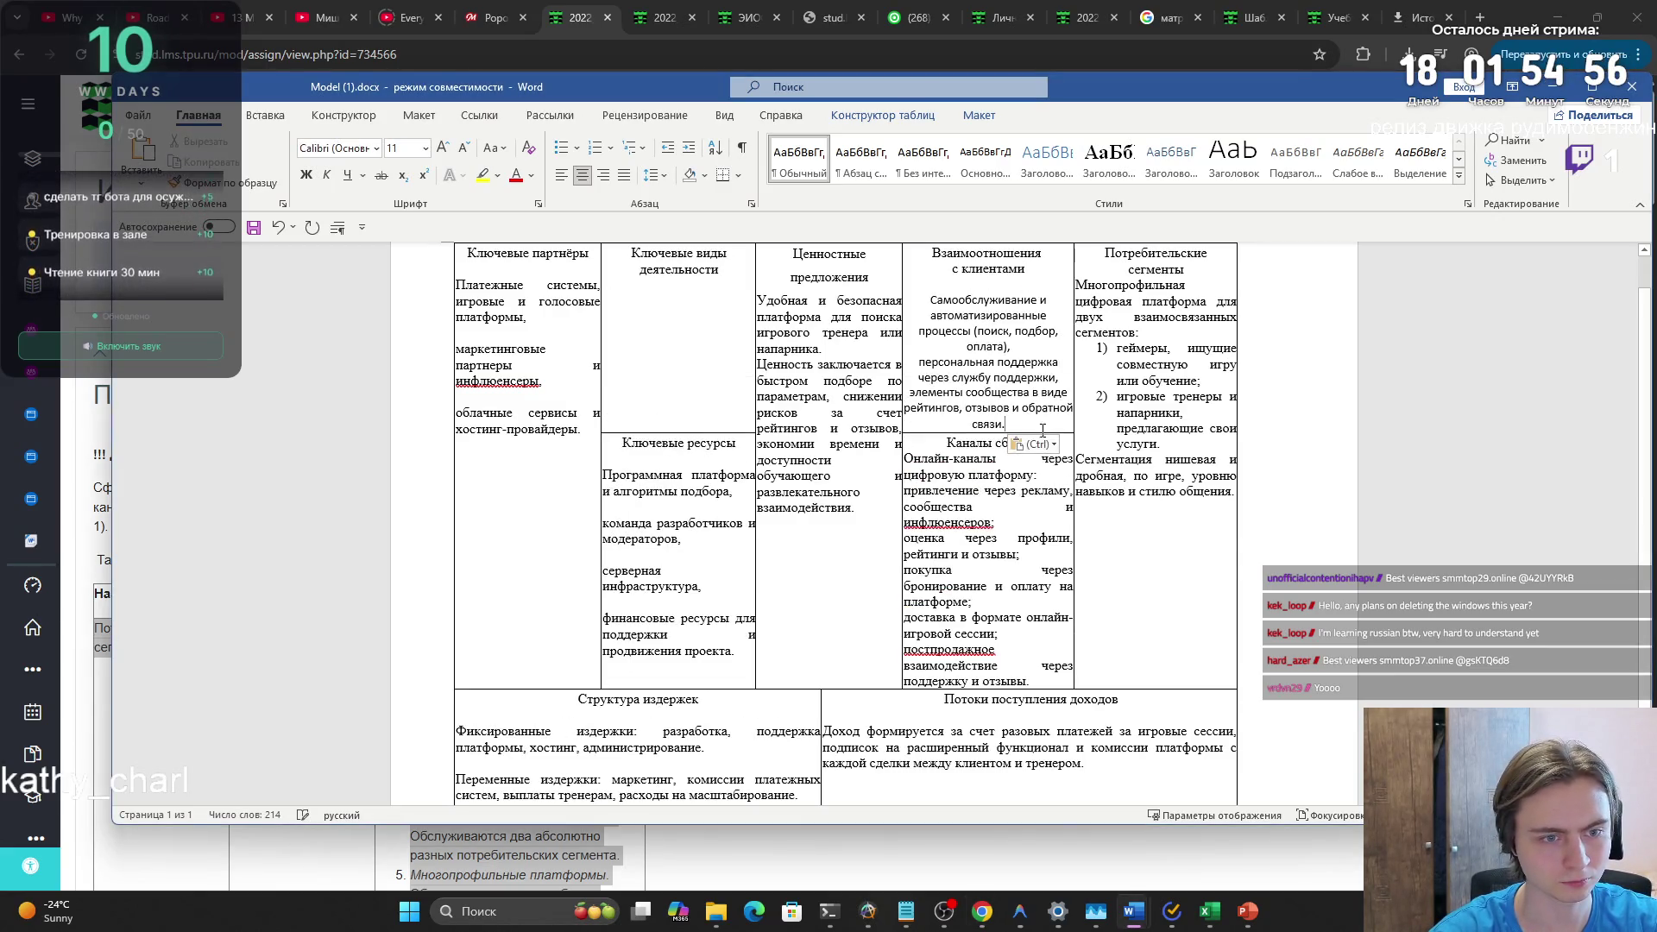
click(1038, 444)
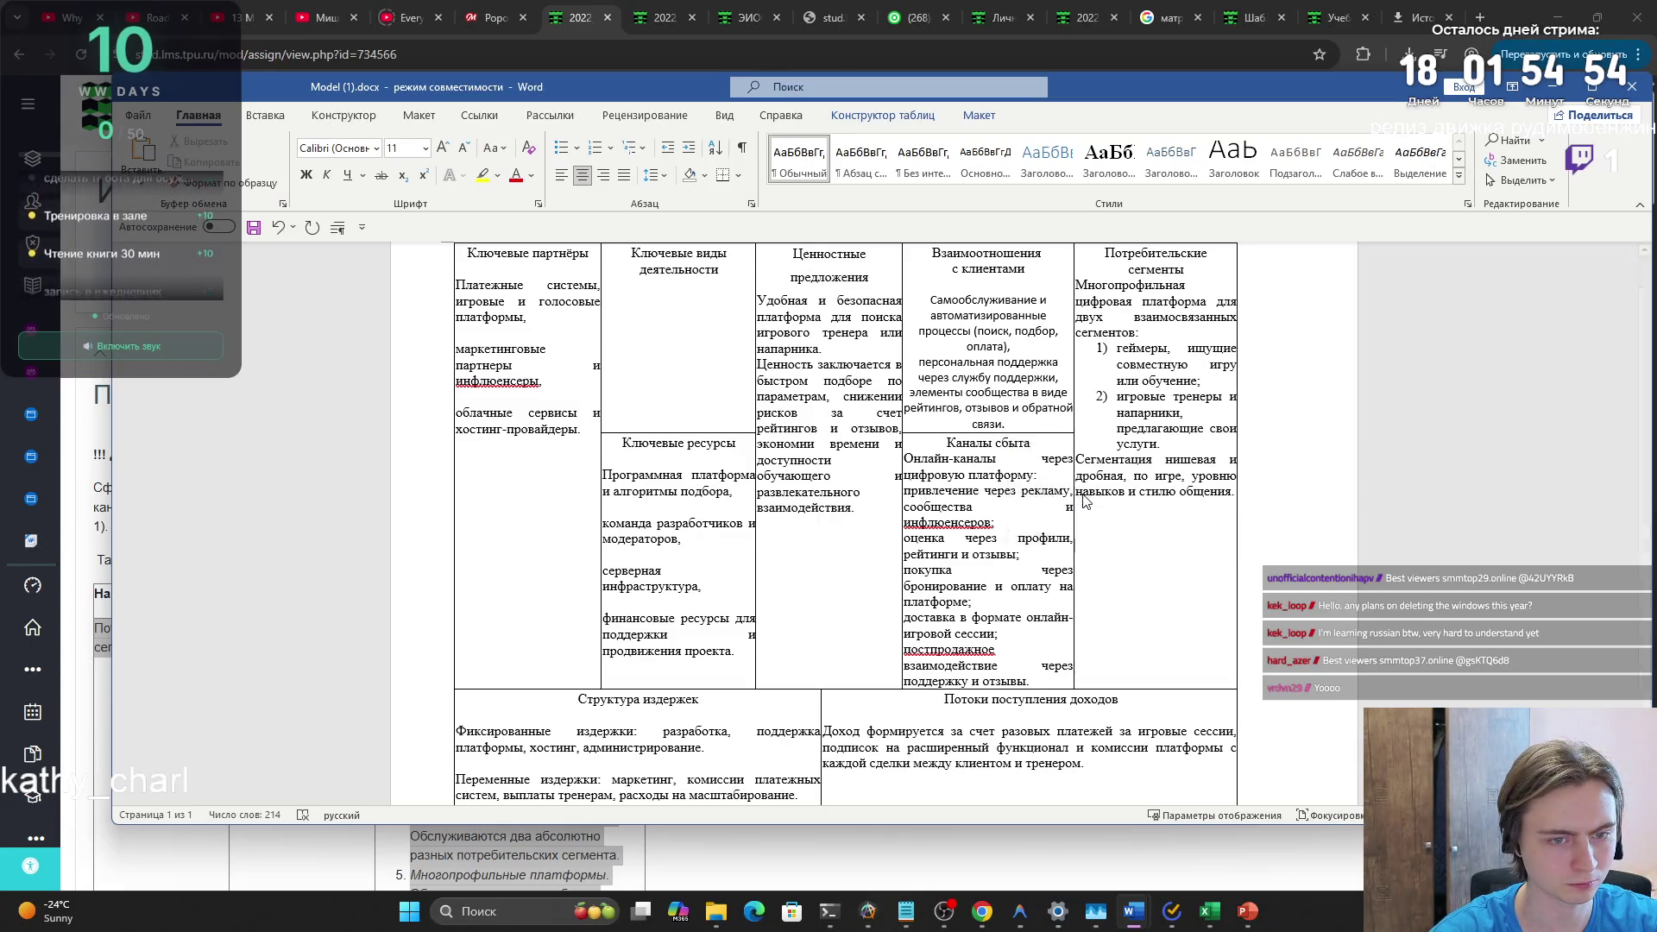
click(1074, 492)
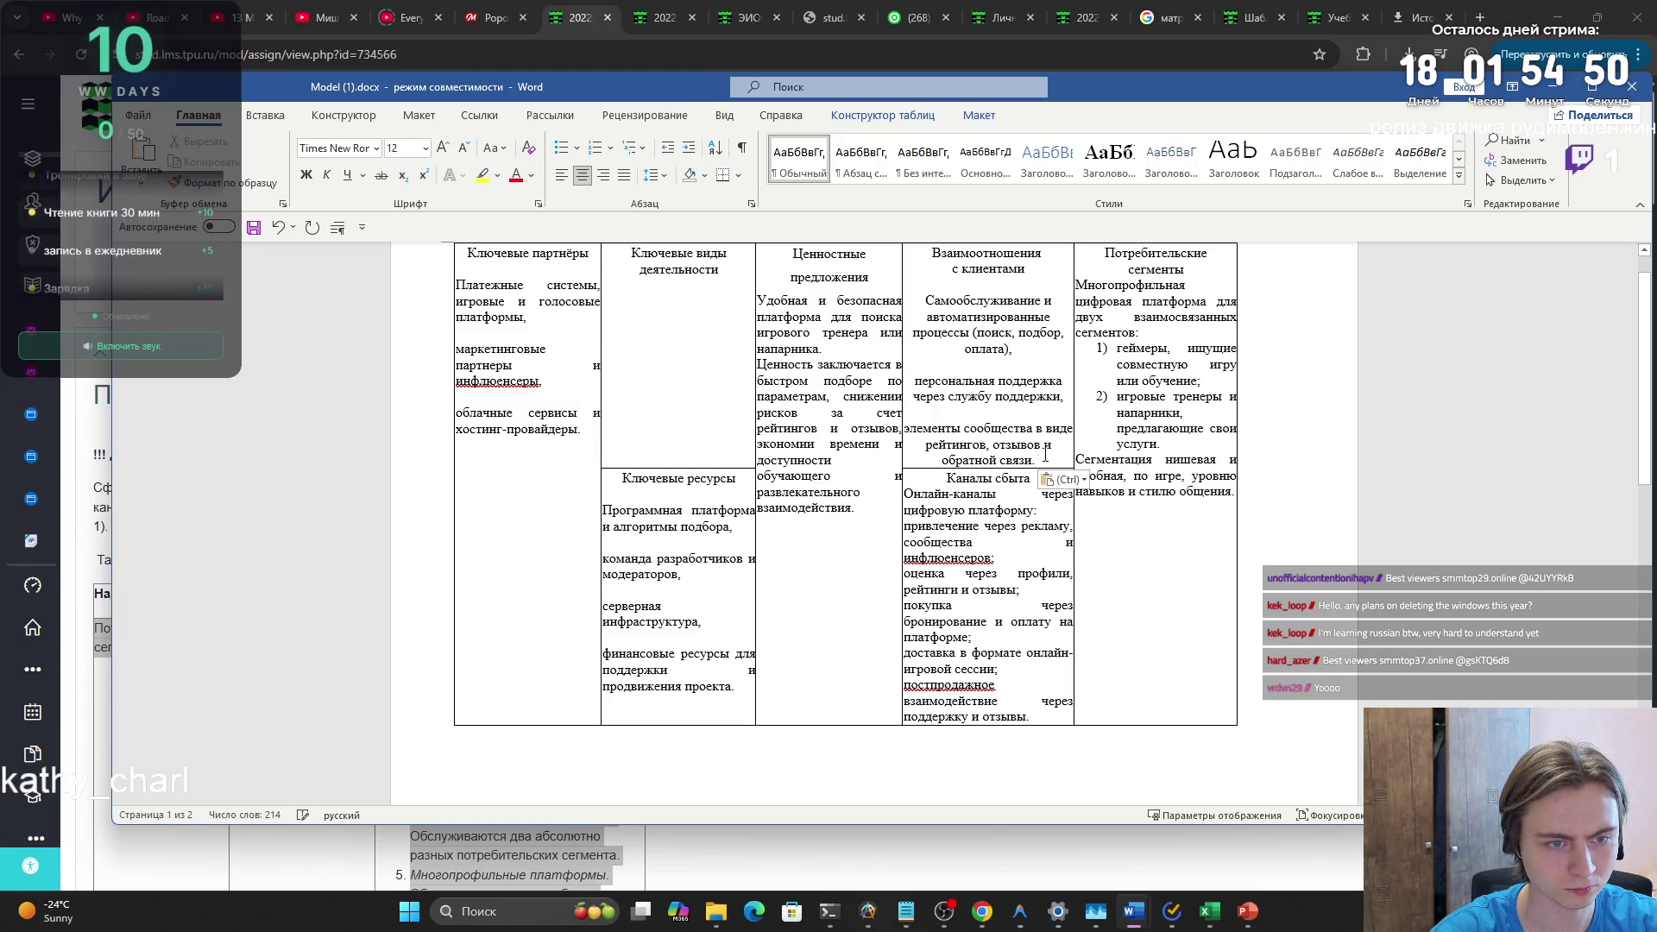
- Remove the extra spacing after each paragraph of the relationships text
drag(1044, 455, 906, 428)
click(1002, 349)
drag(1024, 351, 950, 300)
click(950, 300)
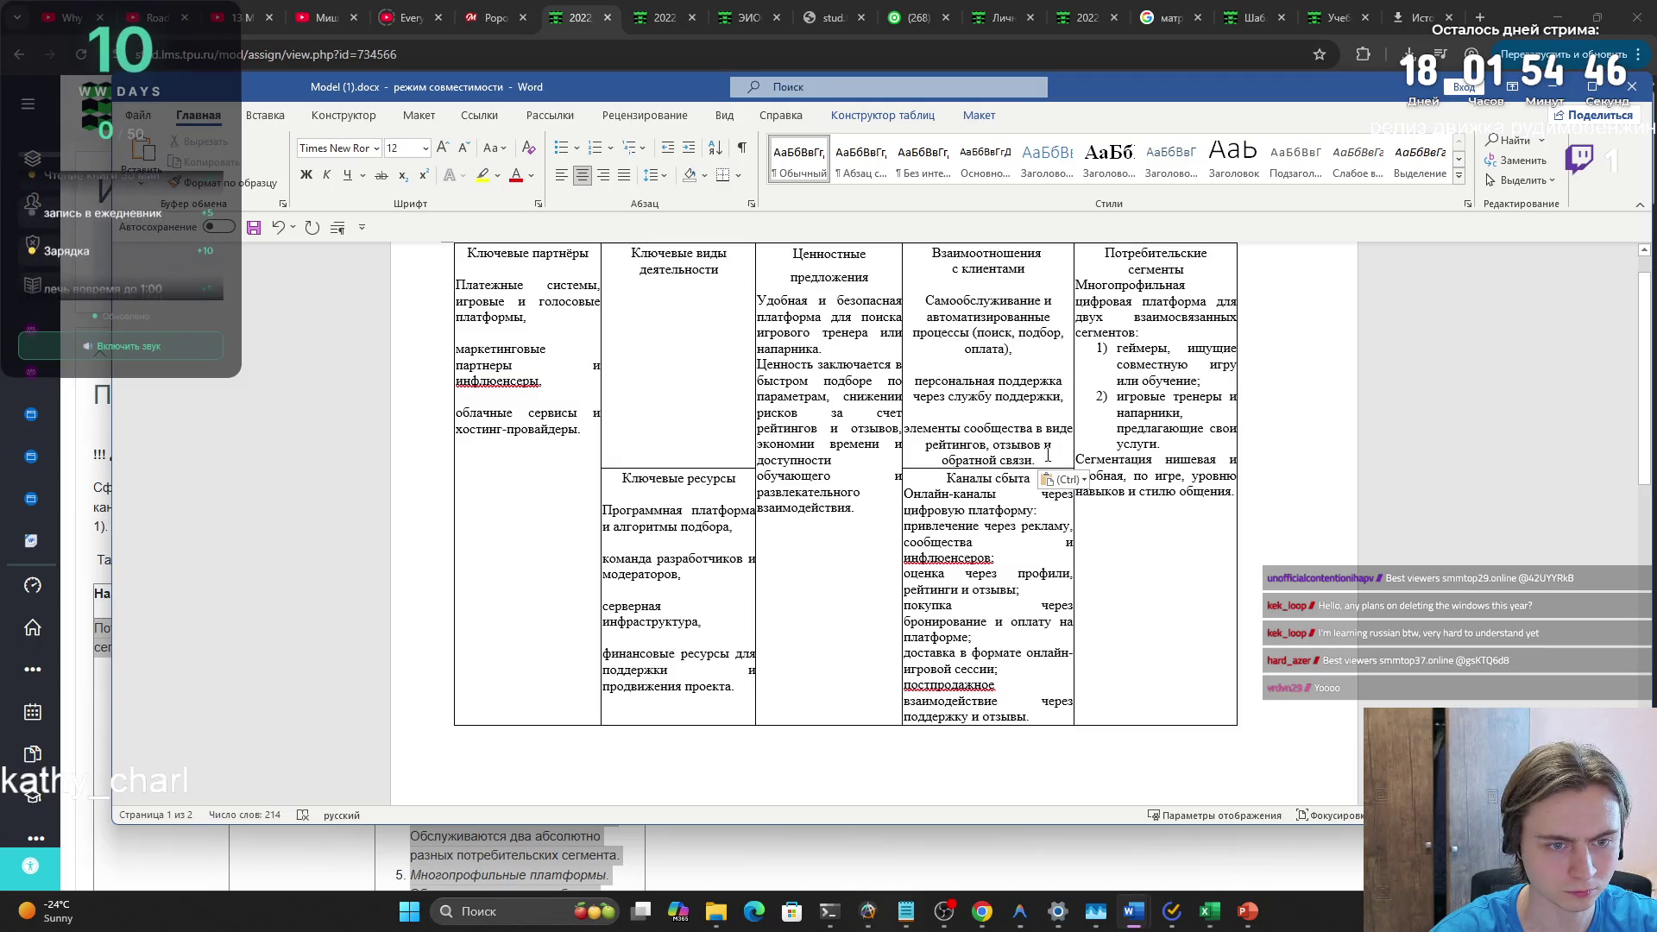
drag(1048, 455, 924, 298)
click(752, 205)
double_click(794, 485)
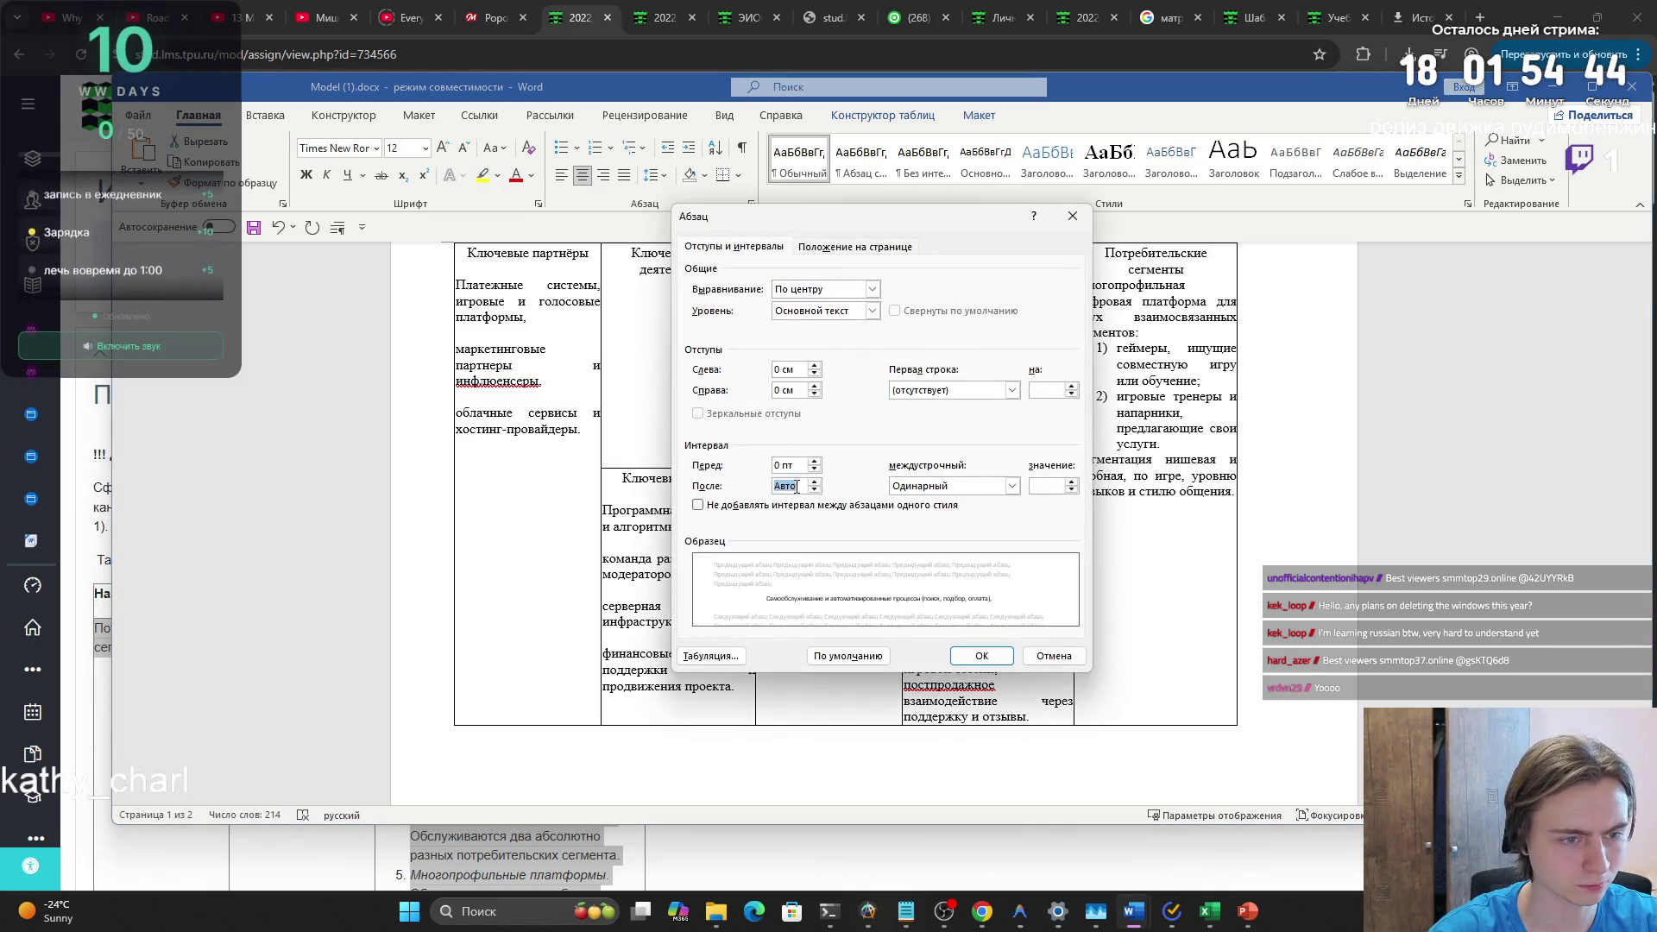
key(Return)
- Justify the text in the Взаимоотношения с клиентами cell
scroll(846, 475, down, 3)
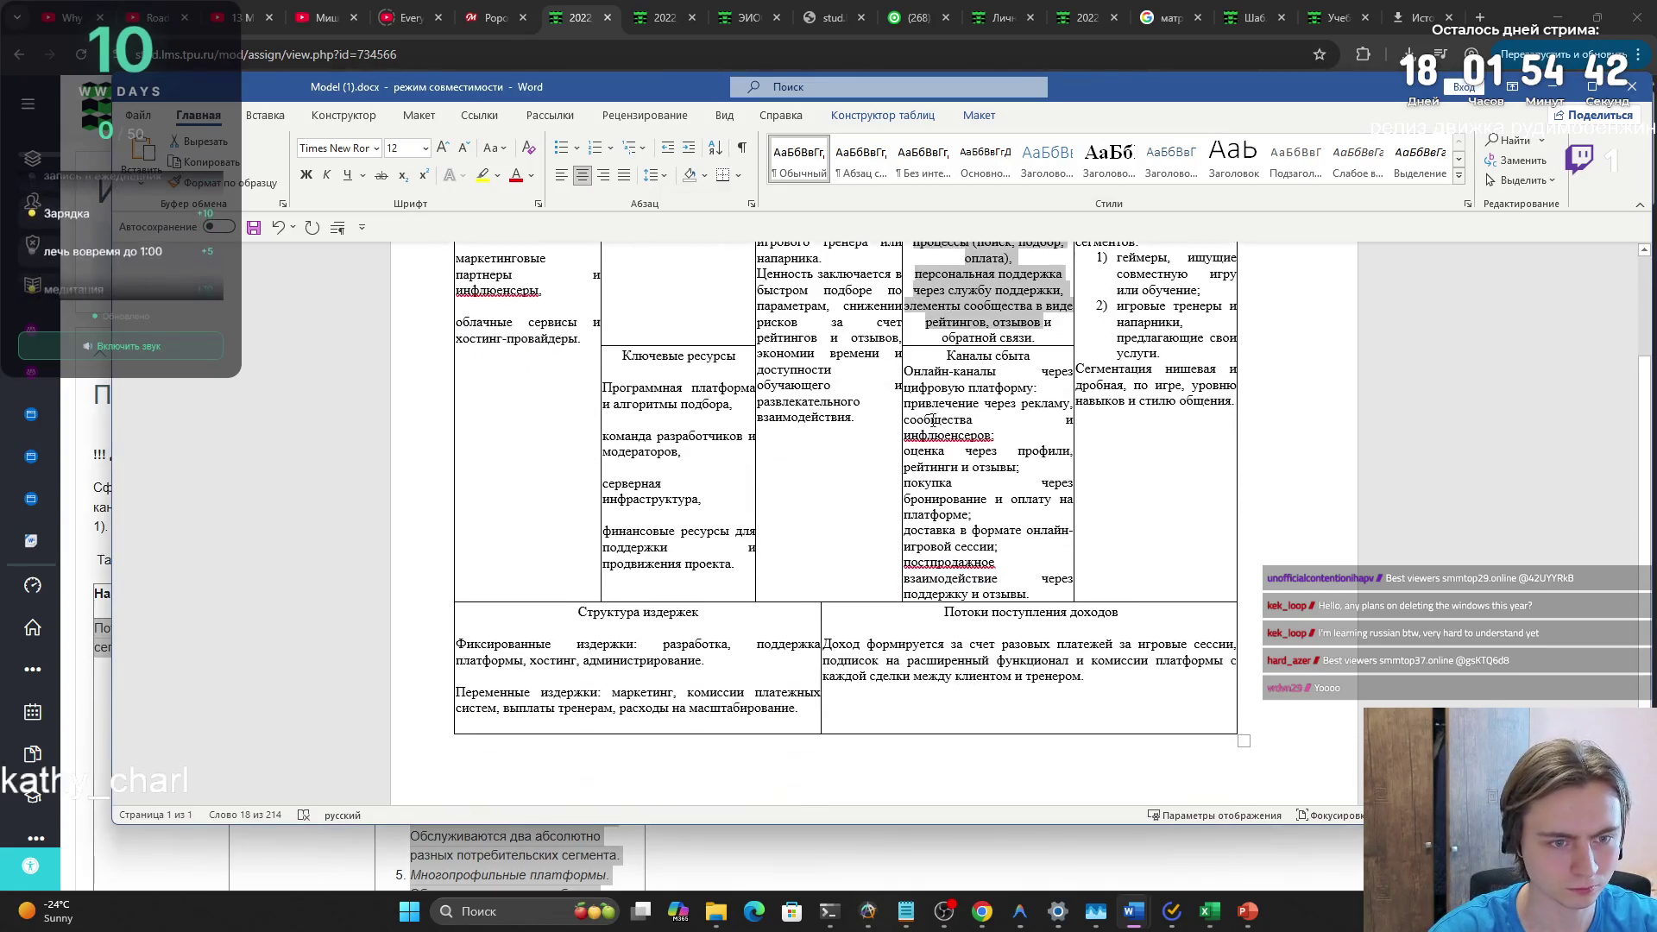
scroll(921, 420, up, 2)
mouse_move(1036, 402)
mouse_down()
mouse_move(966, 294)
mouse_move(924, 274)
mouse_up()
click(624, 176)
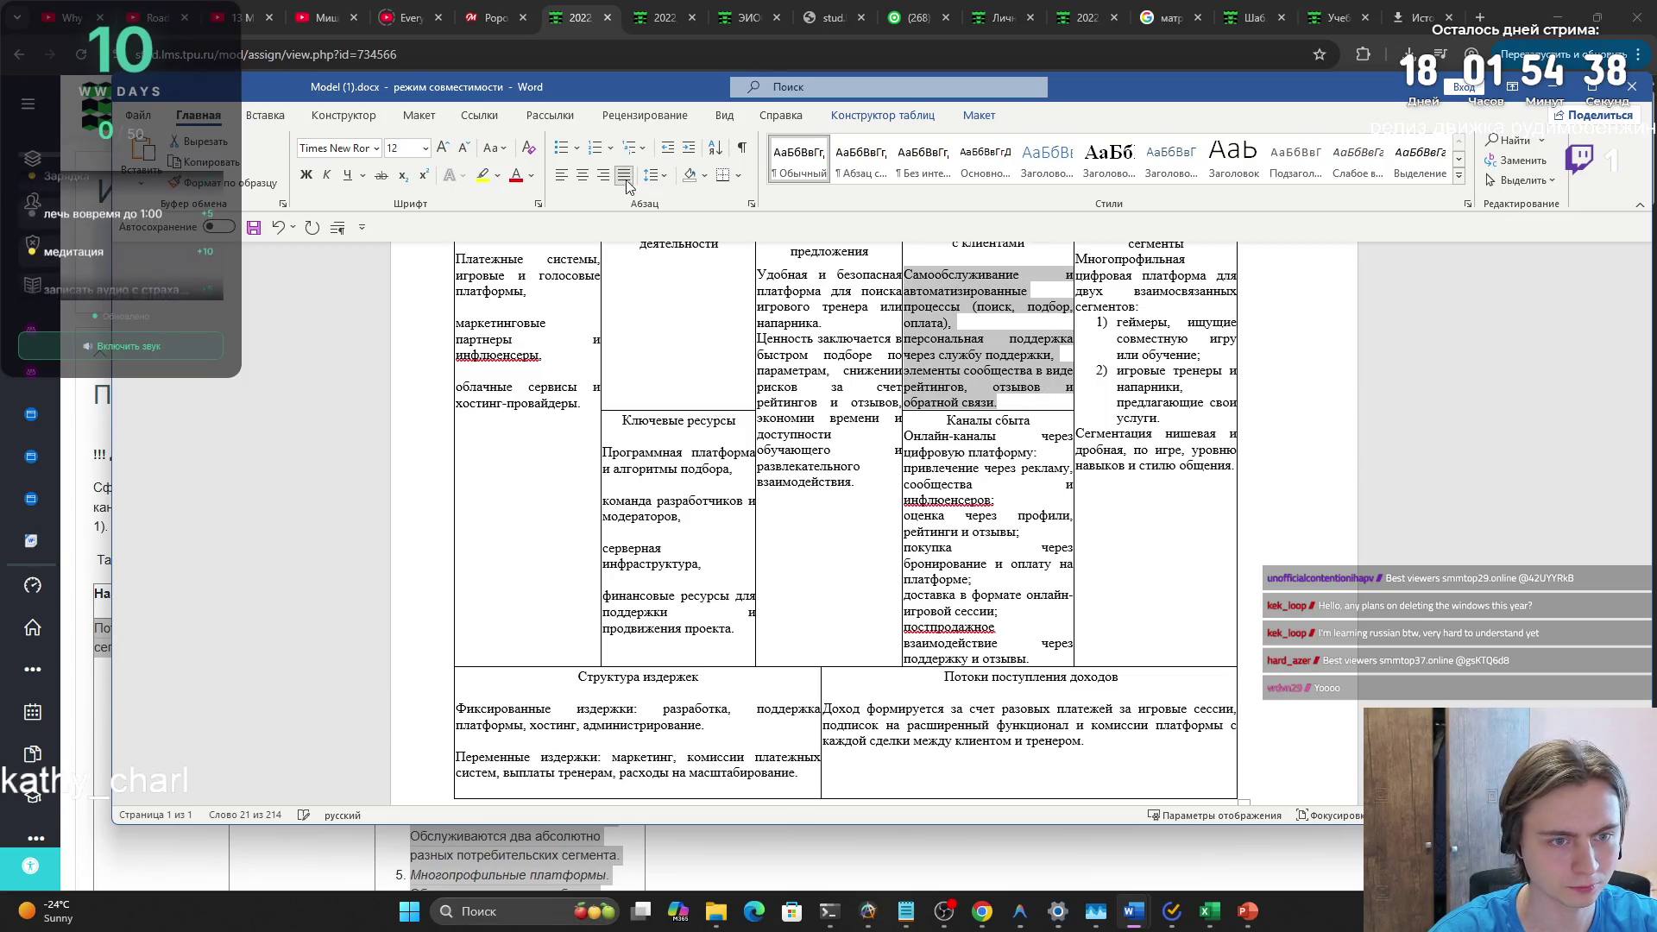
click(984, 302)
- Adjust the paragraph spacing after the Взаимоотношения с клиентами heading
scroll(1024, 283, up, 1)
triple_click(1024, 283)
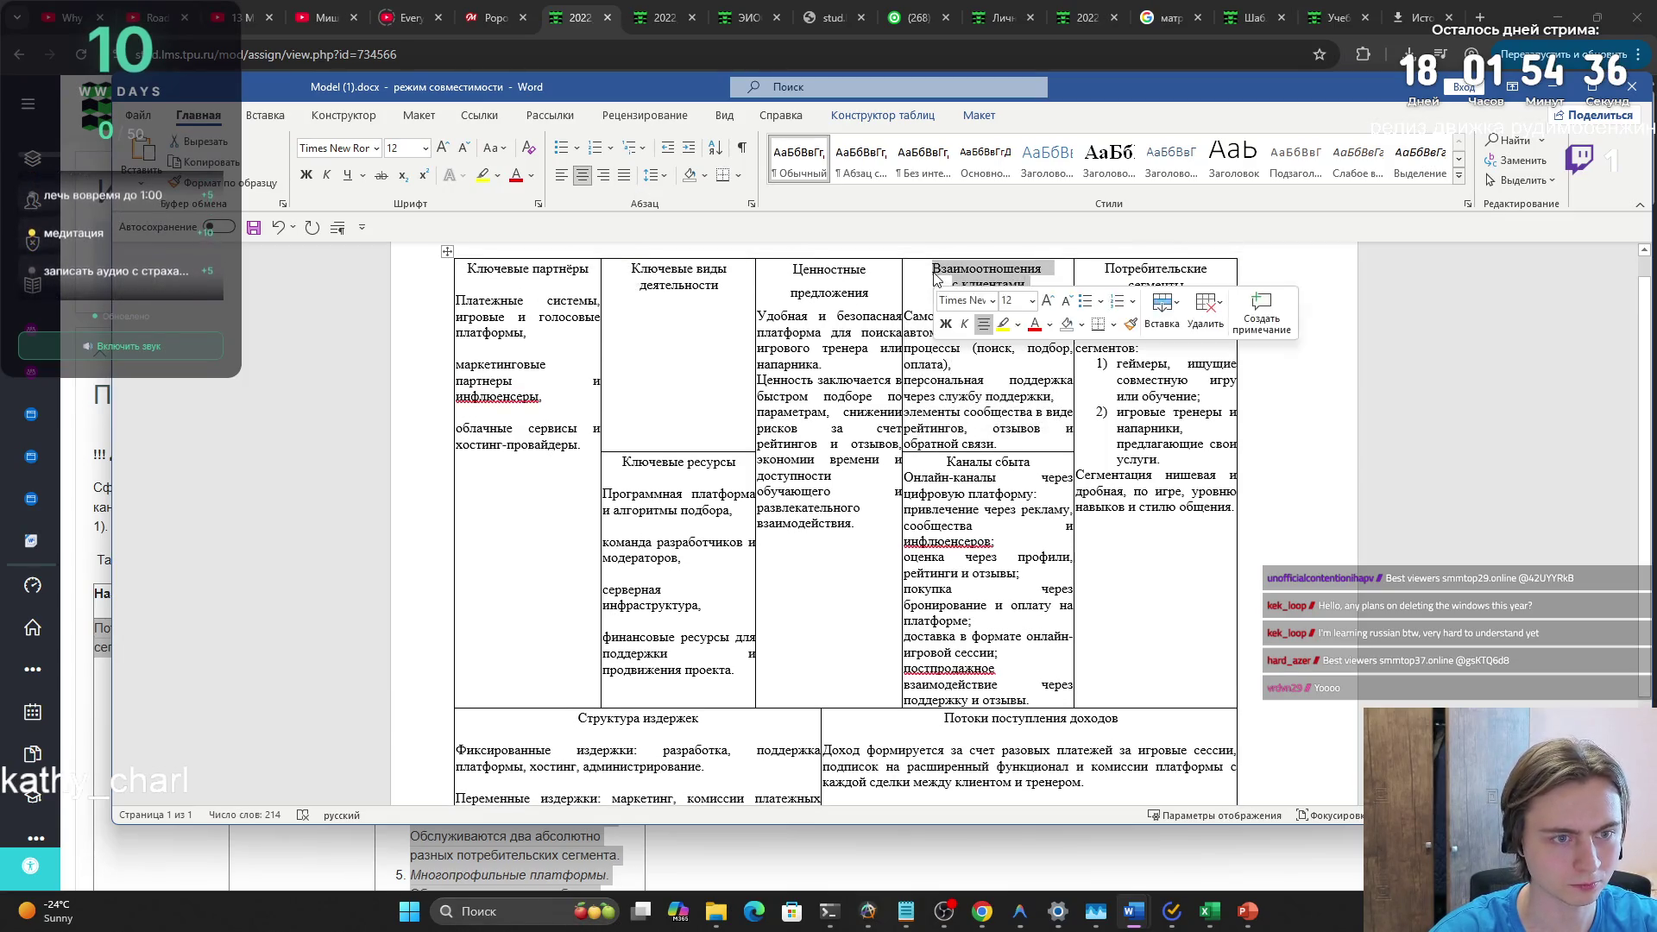
click(751, 204)
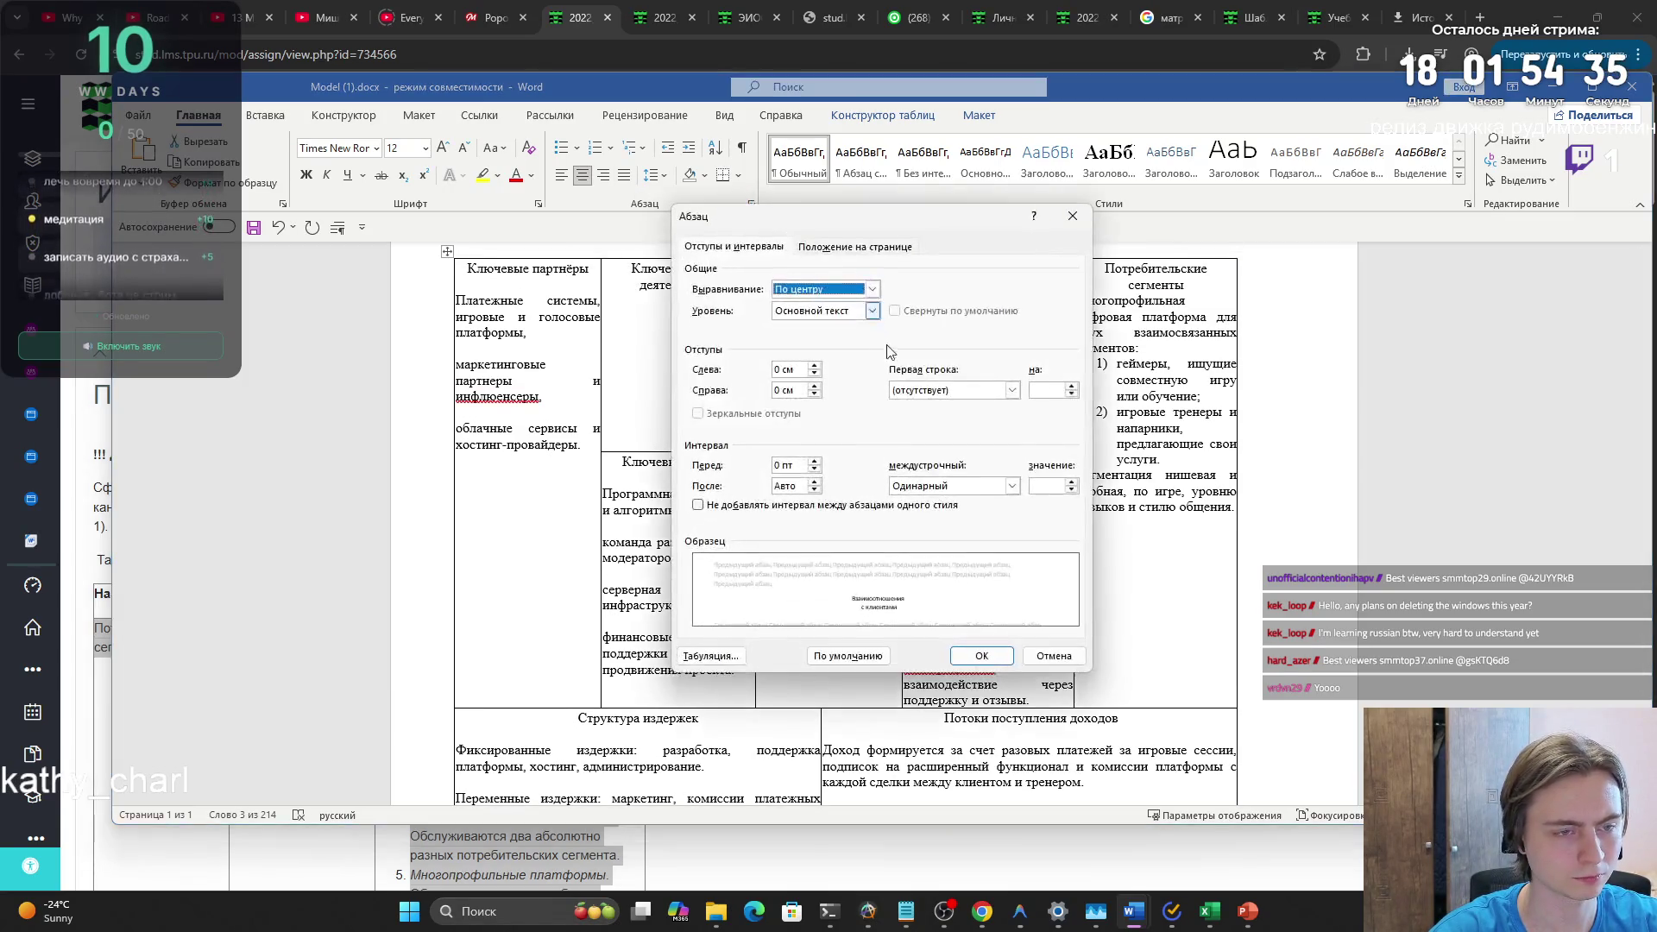
click(795, 485)
key(Return)
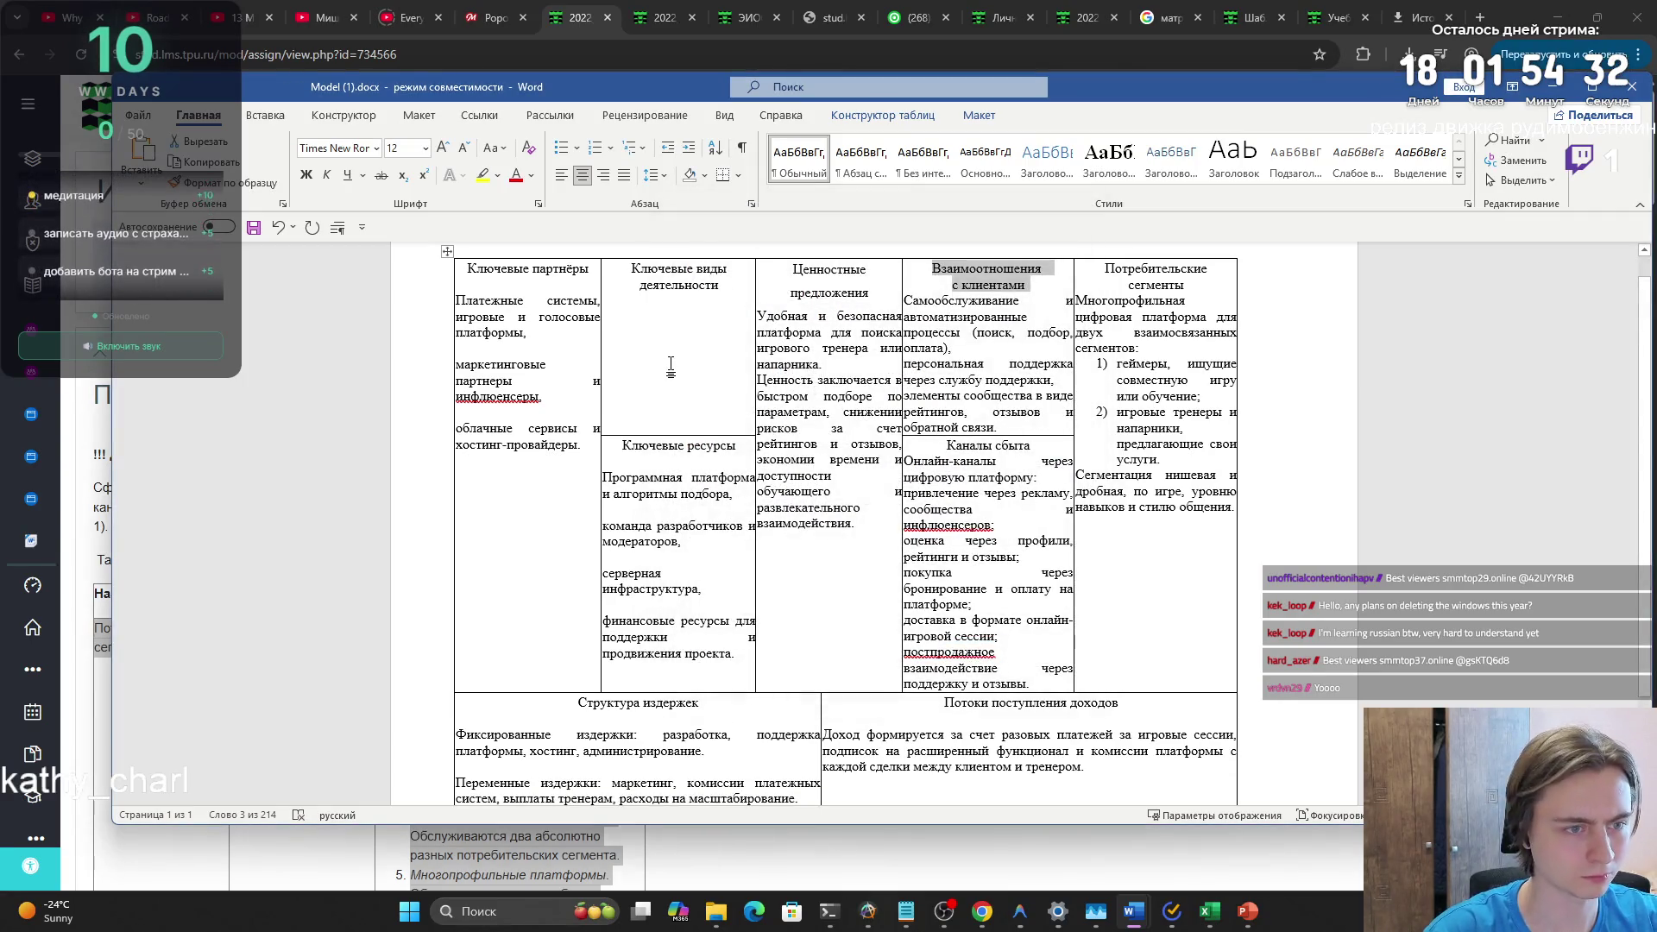
- Paste the key activities list on a new line in the Ключевые виды деятельности cell
click(672, 284)
key(Return)
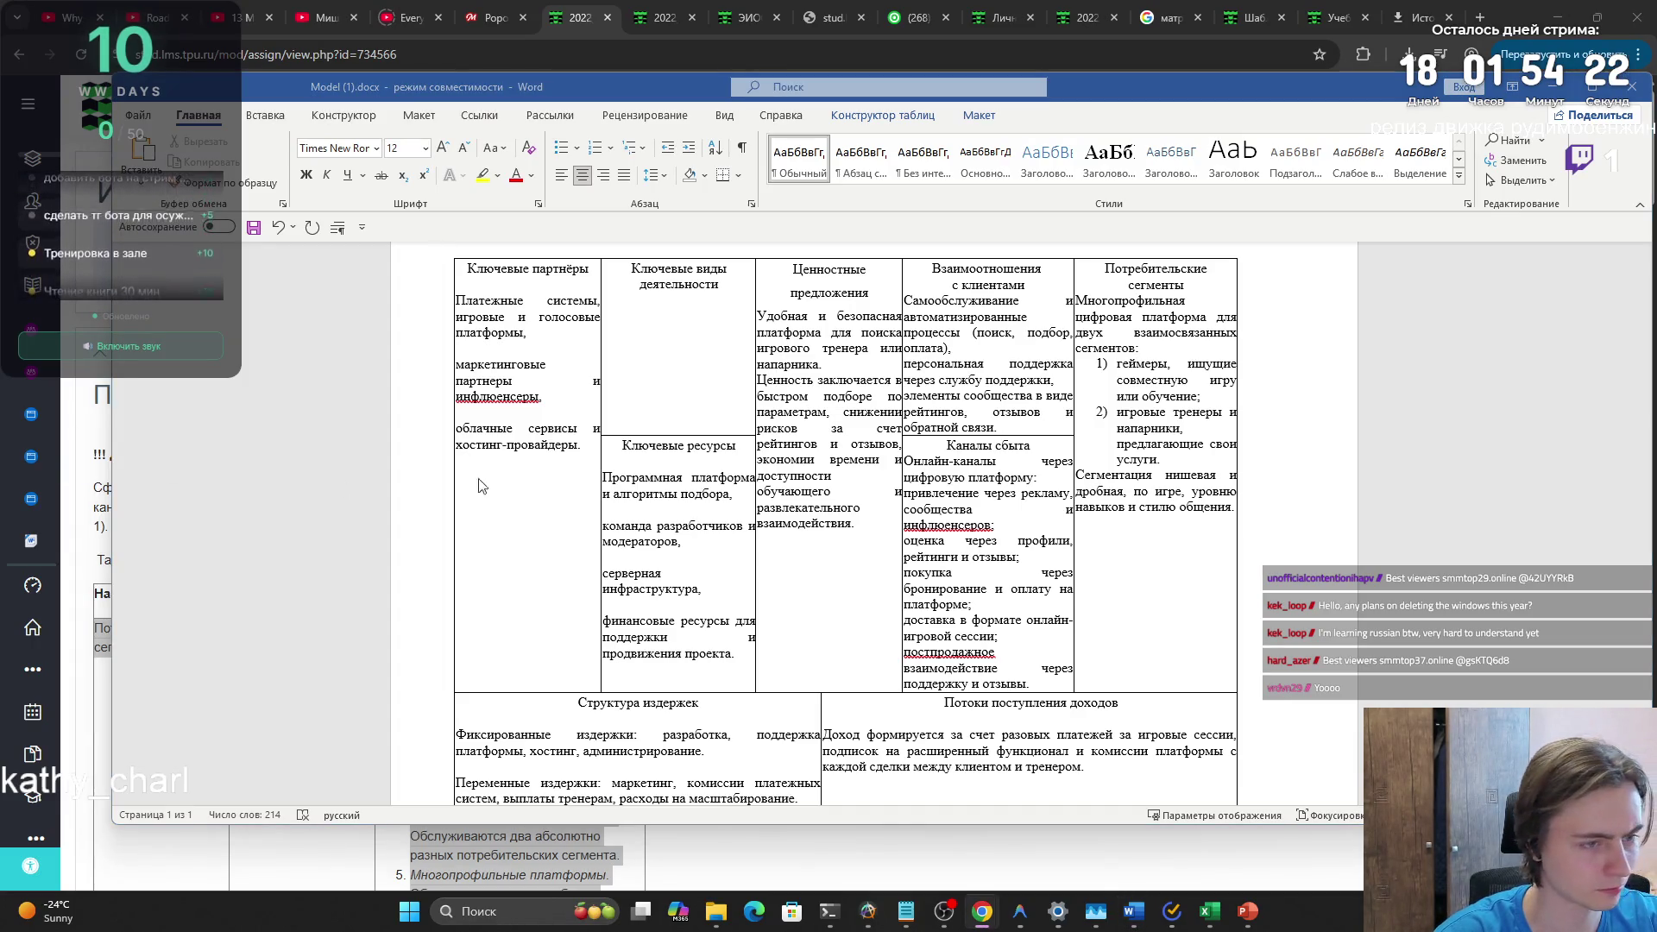
click(667, 346)
text(Разработка и поддержка платформы, привлечение и модерация тренеров, маркетинг и продвижение, обеспечение безопасности платежей и взаимодействий.)
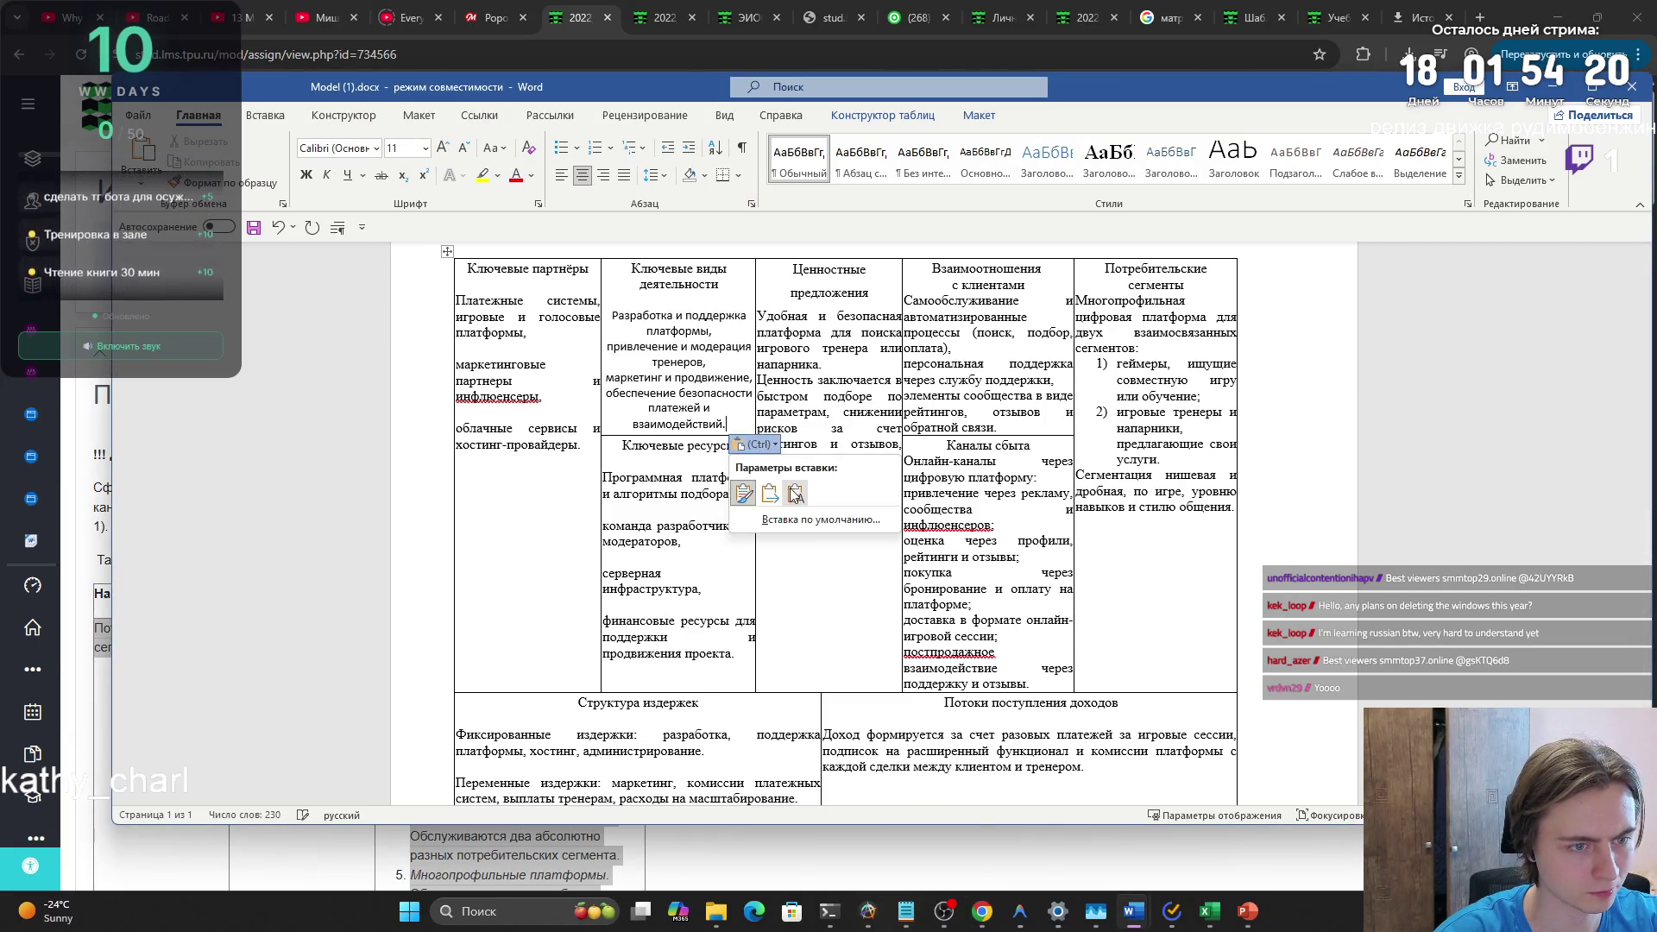
- Set spacing after to 0 pt for the key activities paragraphs
drag(737, 491, 607, 316)
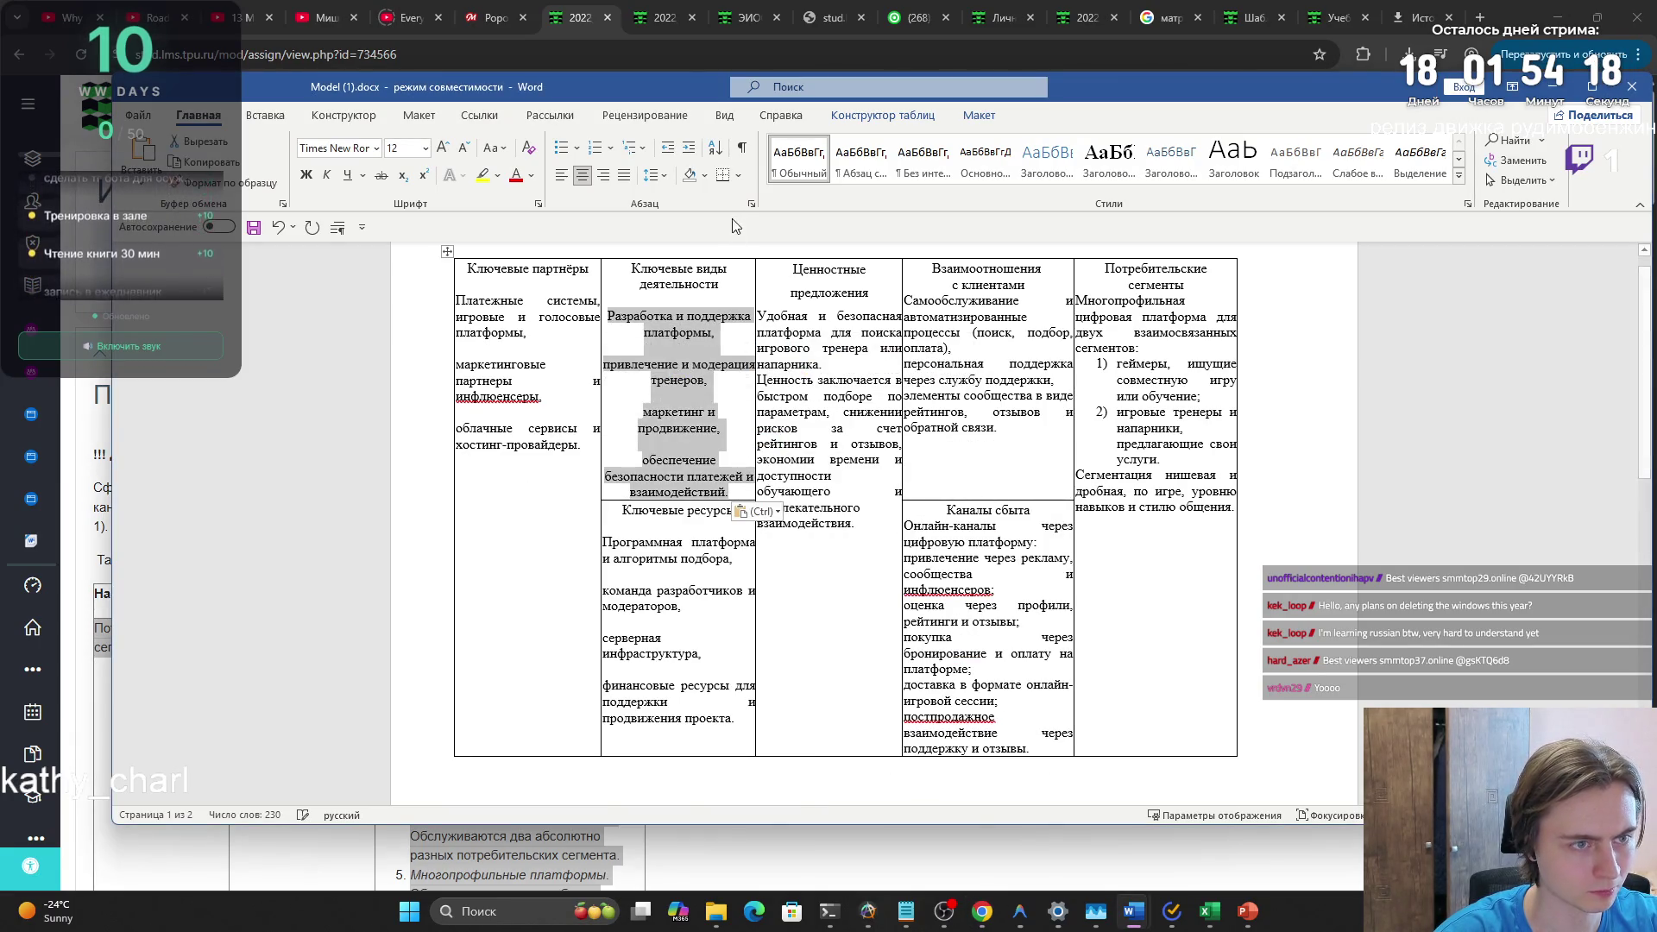
click(751, 204)
double_click(781, 485)
text(0)
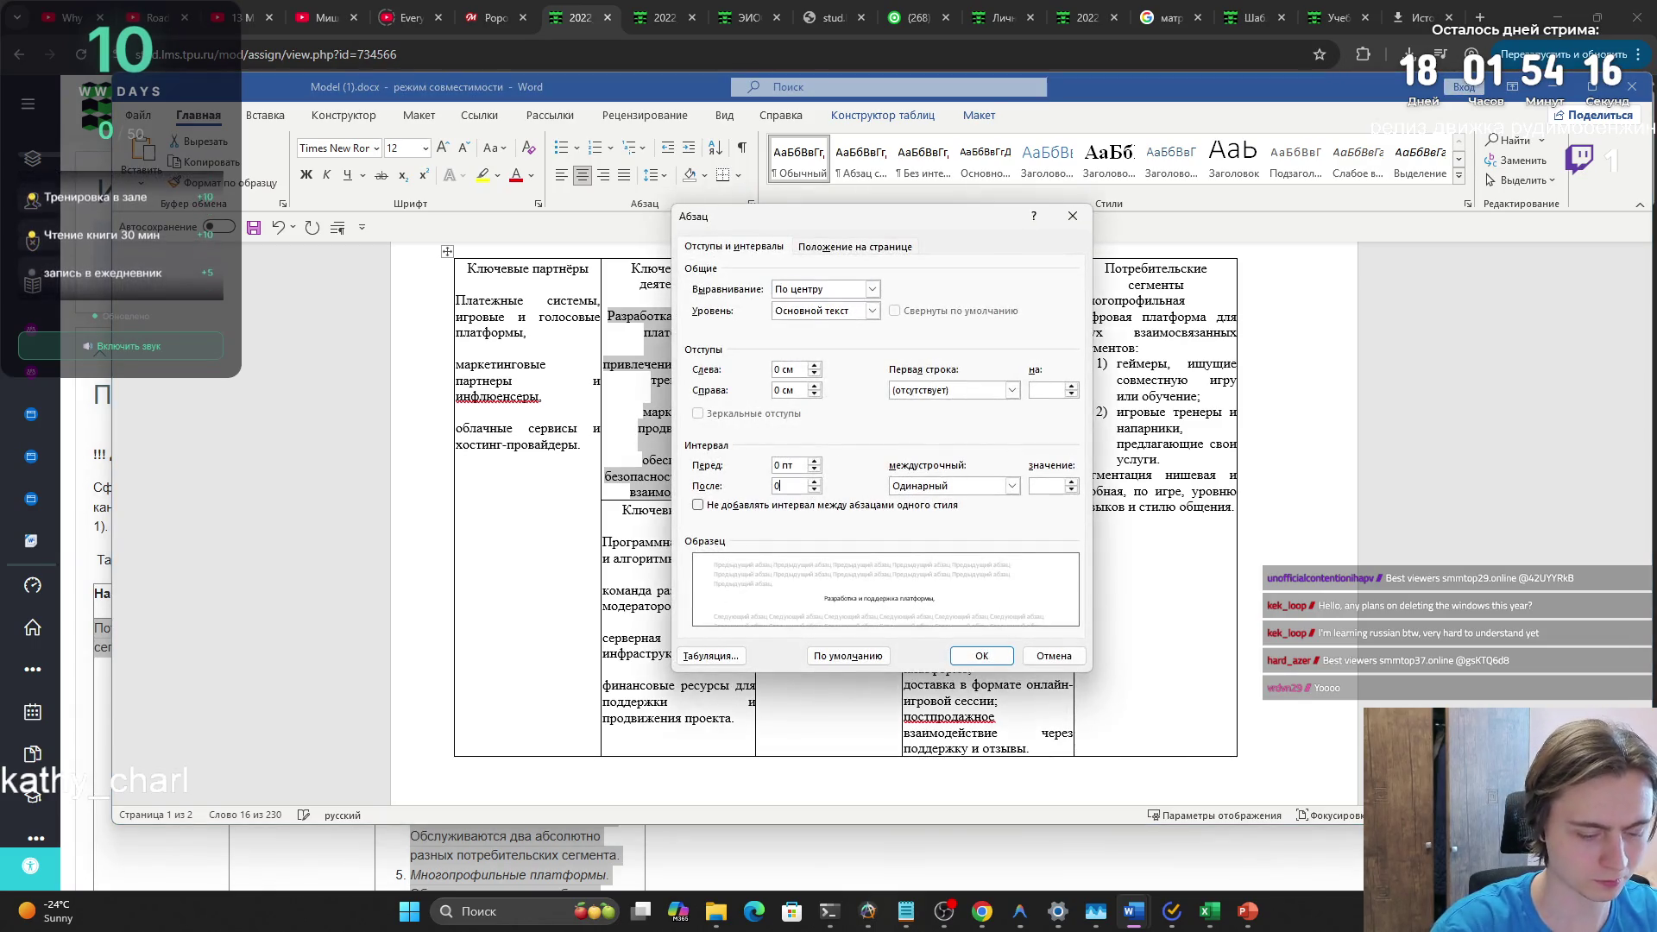
key(Return)
click(692, 328)
scroll(681, 345, down, 1)
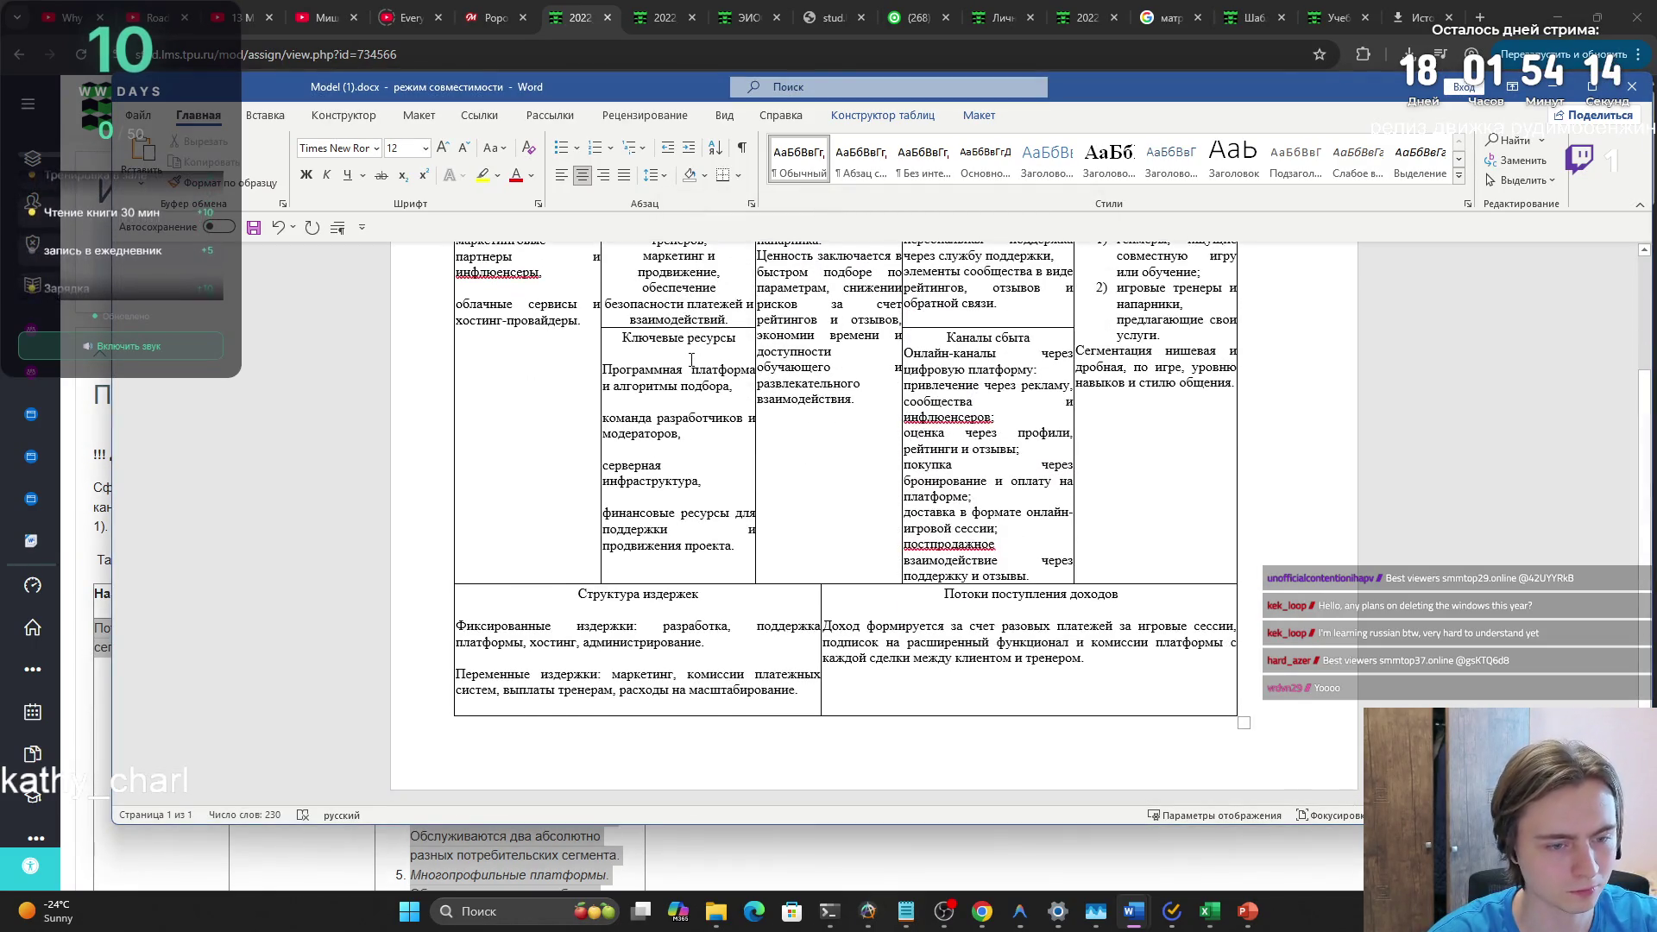
ctrl+scroll(639, 371, down, 1)
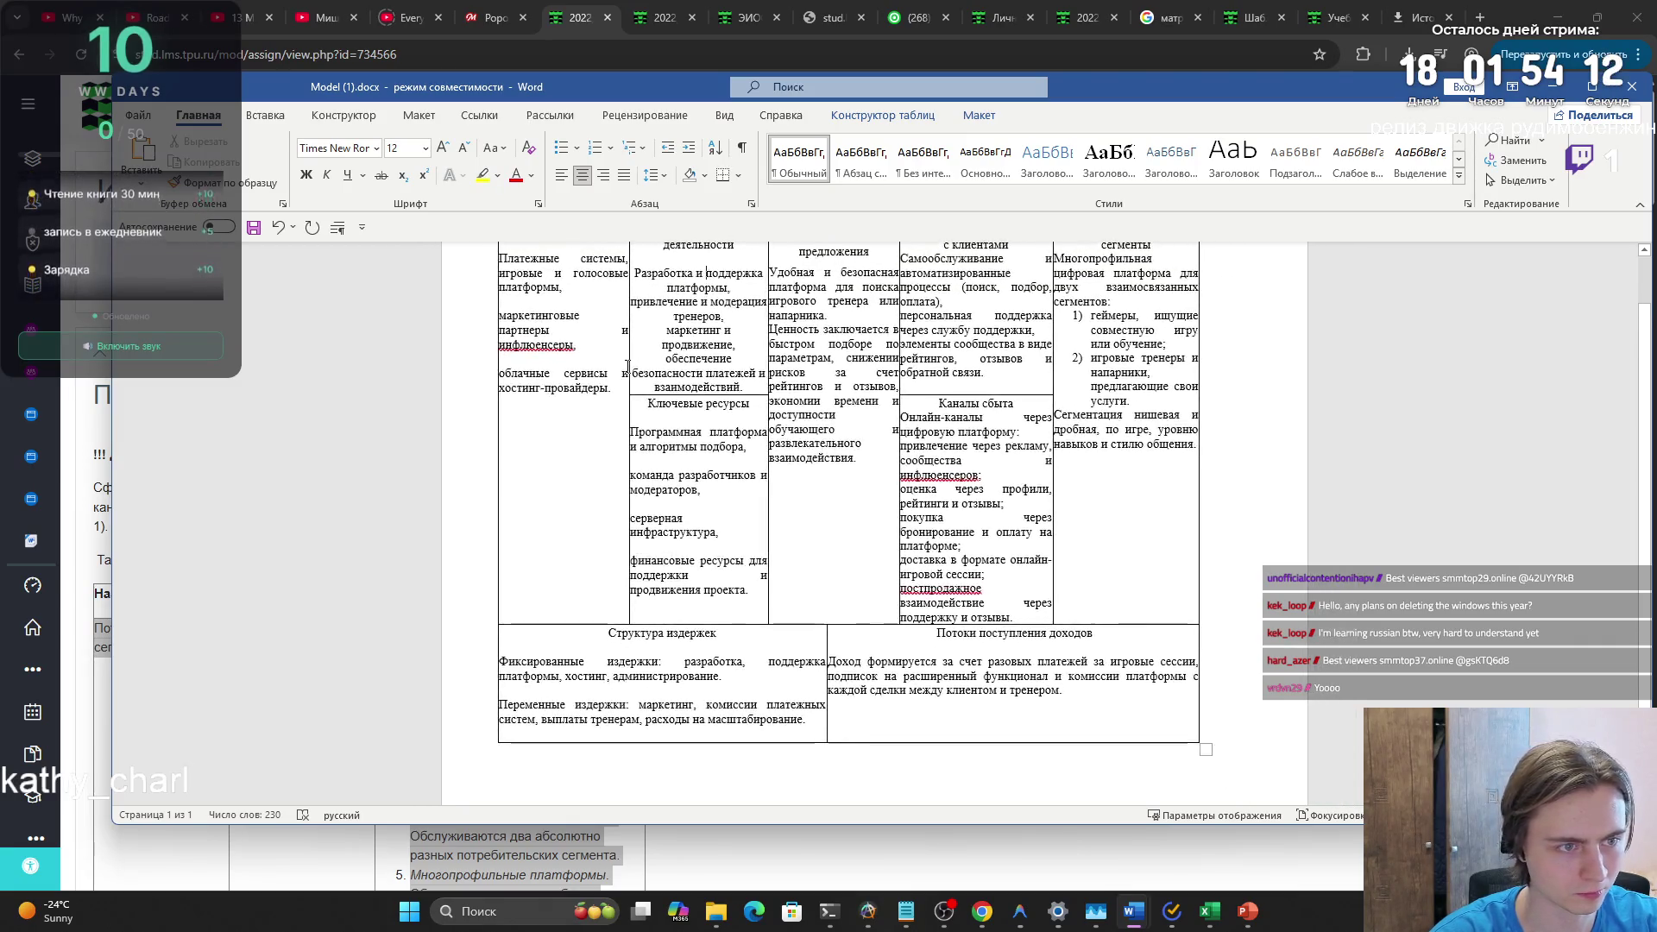
scroll(670, 378, up, 1)
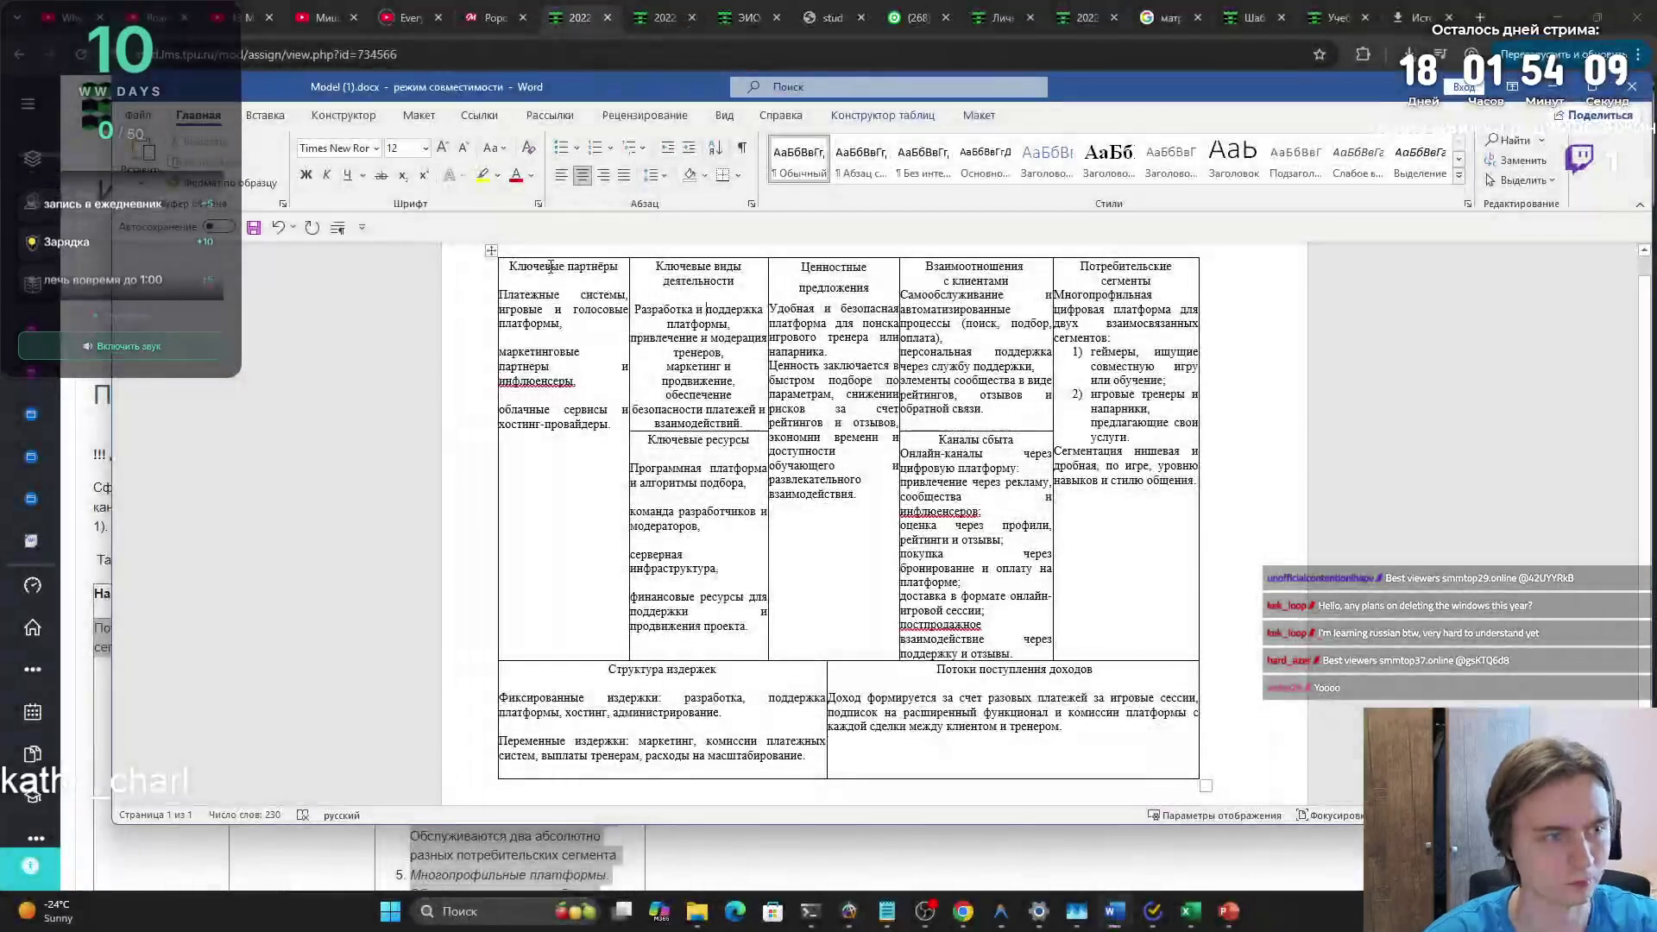
- Bold the Ключевые партнёры, Ключевые виды деятельности, Ценностные предложения and Взаимоотношения с клиентами headings
double_click(550, 269)
triple_click(550, 269)
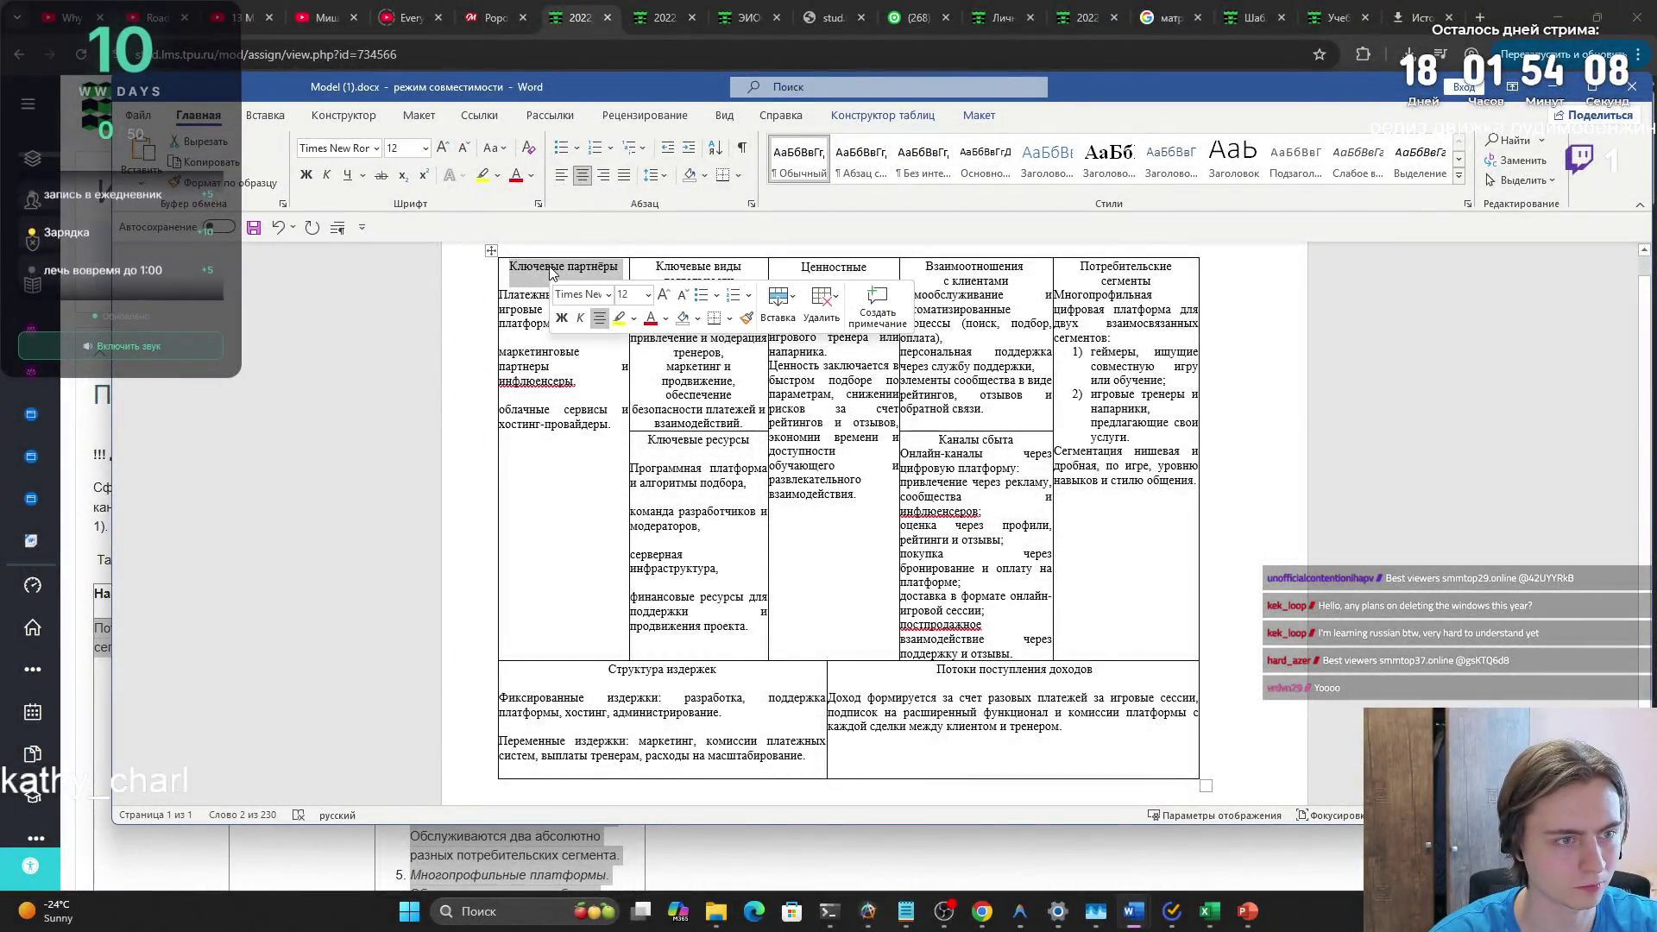
key(ctrl+b)
triple_click(678, 270)
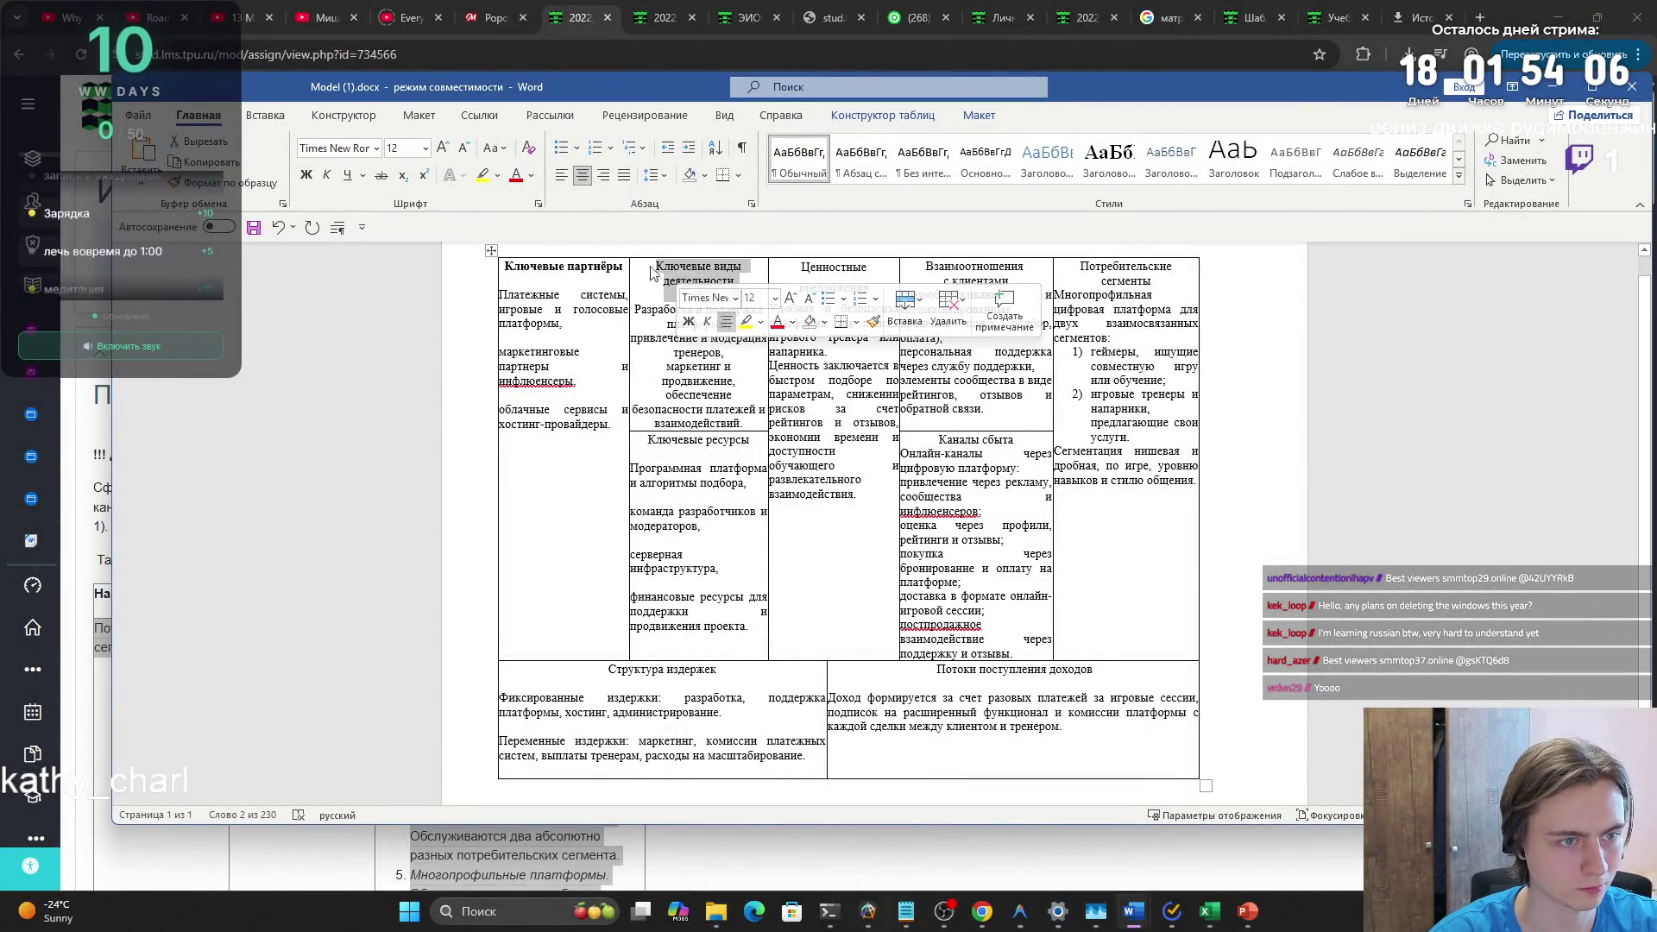
key(ctrl+b)
click(844, 276)
triple_click(844, 276)
key(ctrl+b)
double_click(972, 273)
triple_click(973, 273)
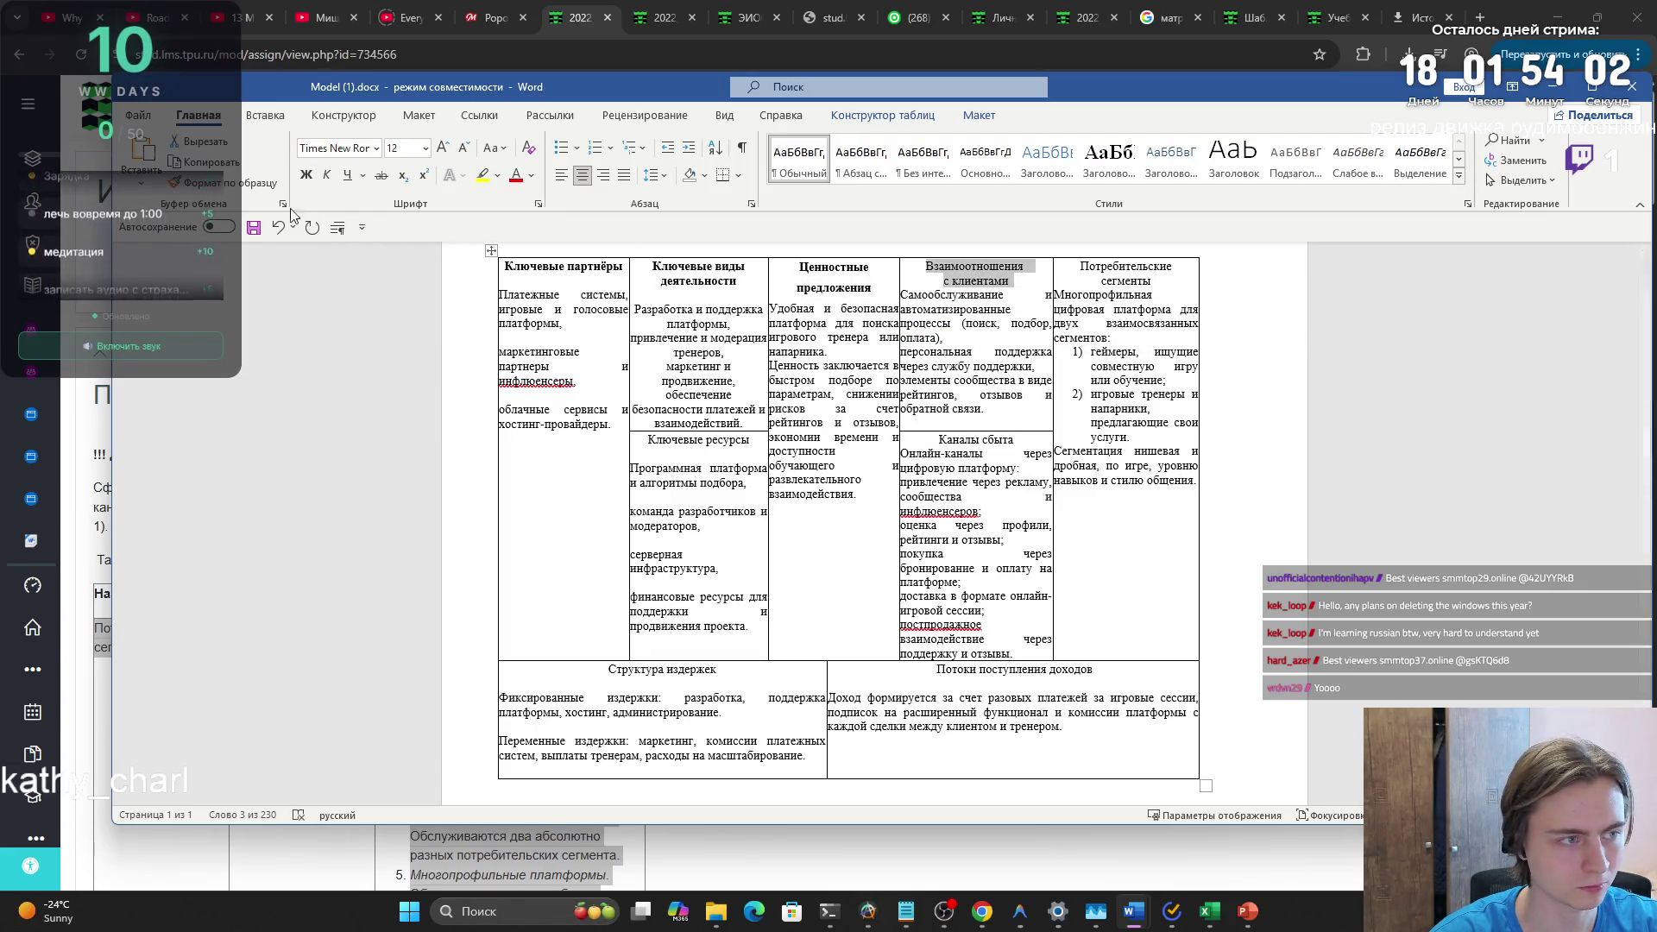
click(305, 174)
- Bold the Потребительские сегменты, Структура издержек and Потоки поступления доходов headings, then snip the whole table
double_click(1111, 271)
triple_click(1111, 272)
click(305, 174)
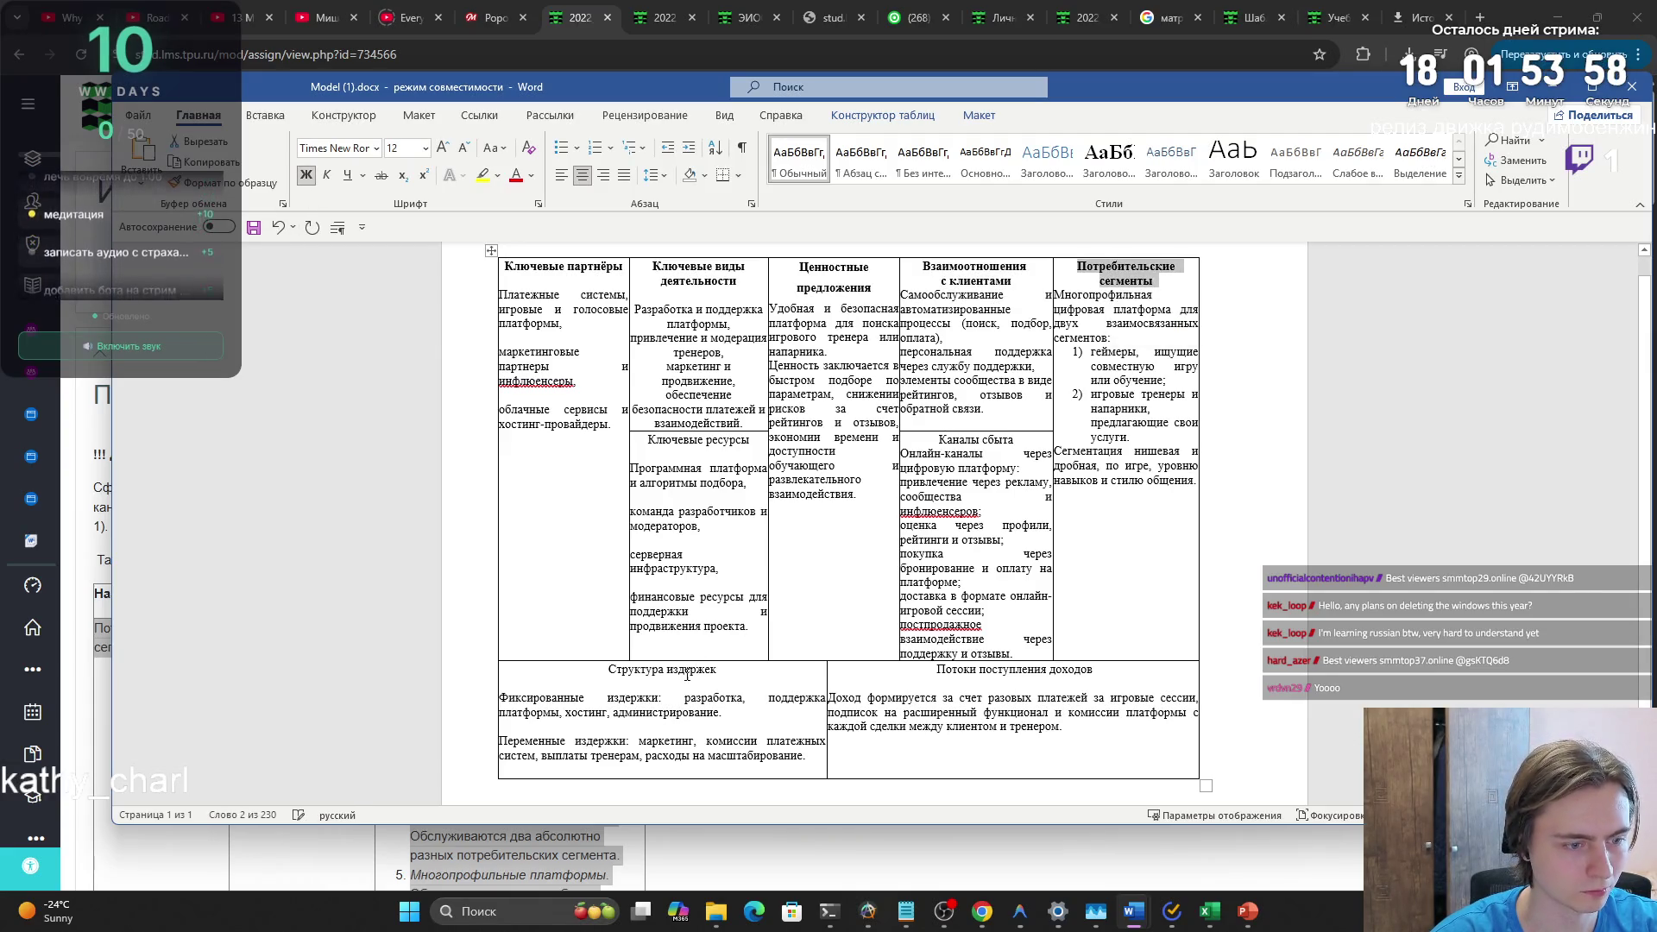
double_click(688, 671)
triple_click(688, 672)
click(305, 174)
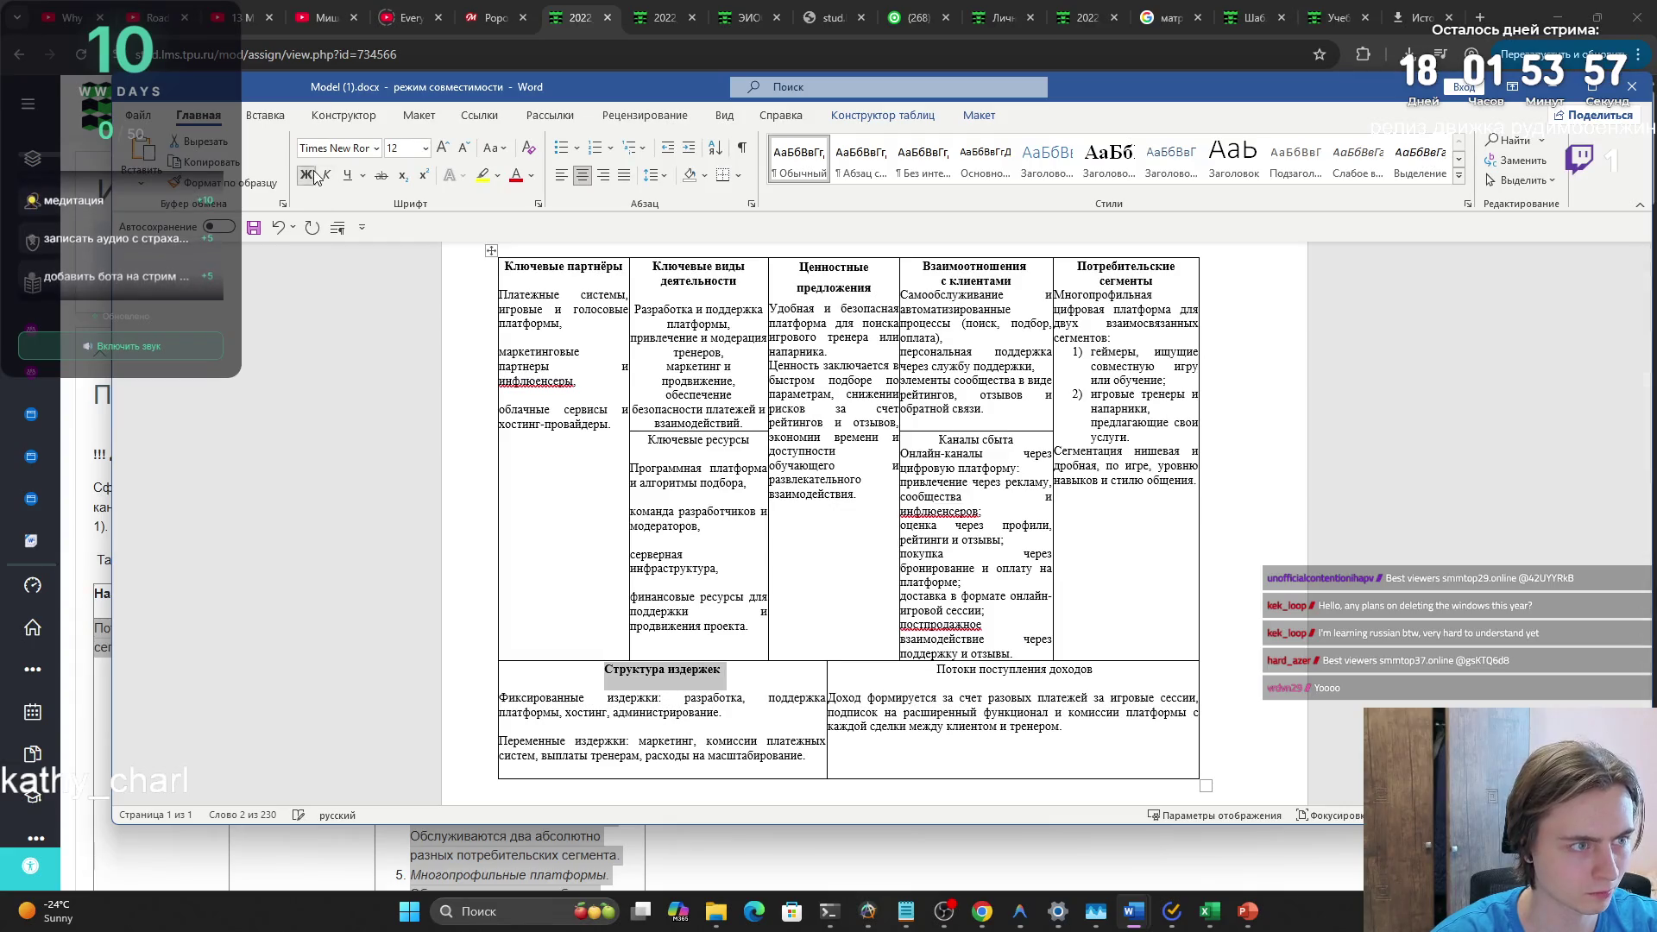
click(984, 675)
triple_click(984, 676)
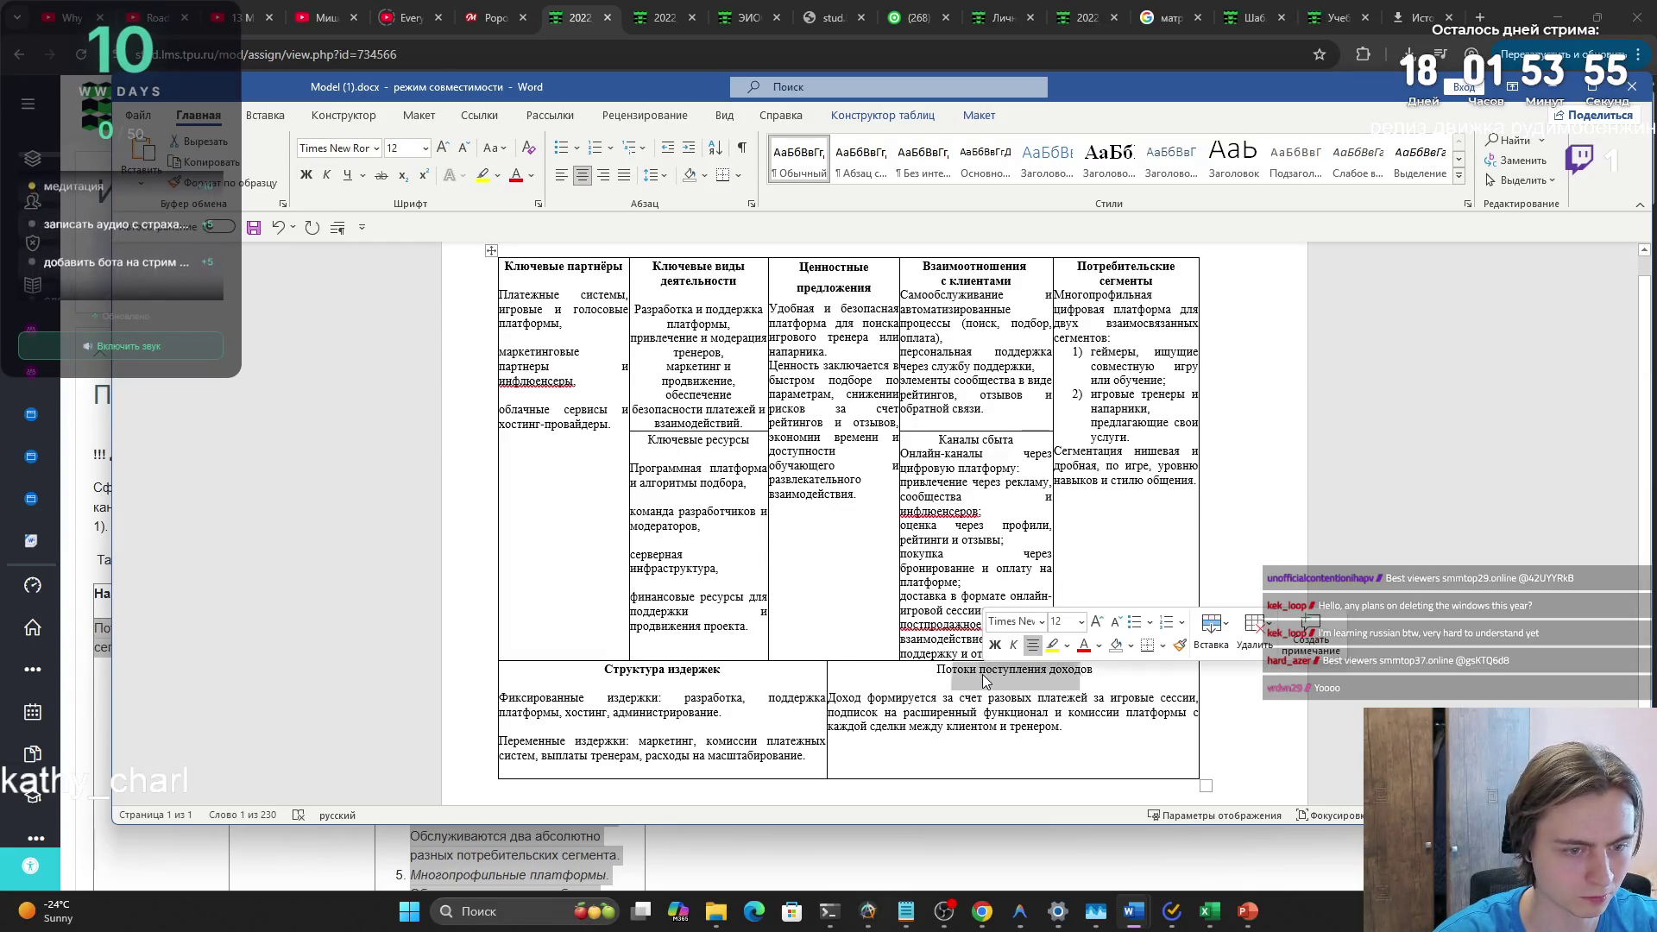
click(305, 174)
key(super+shift+s)
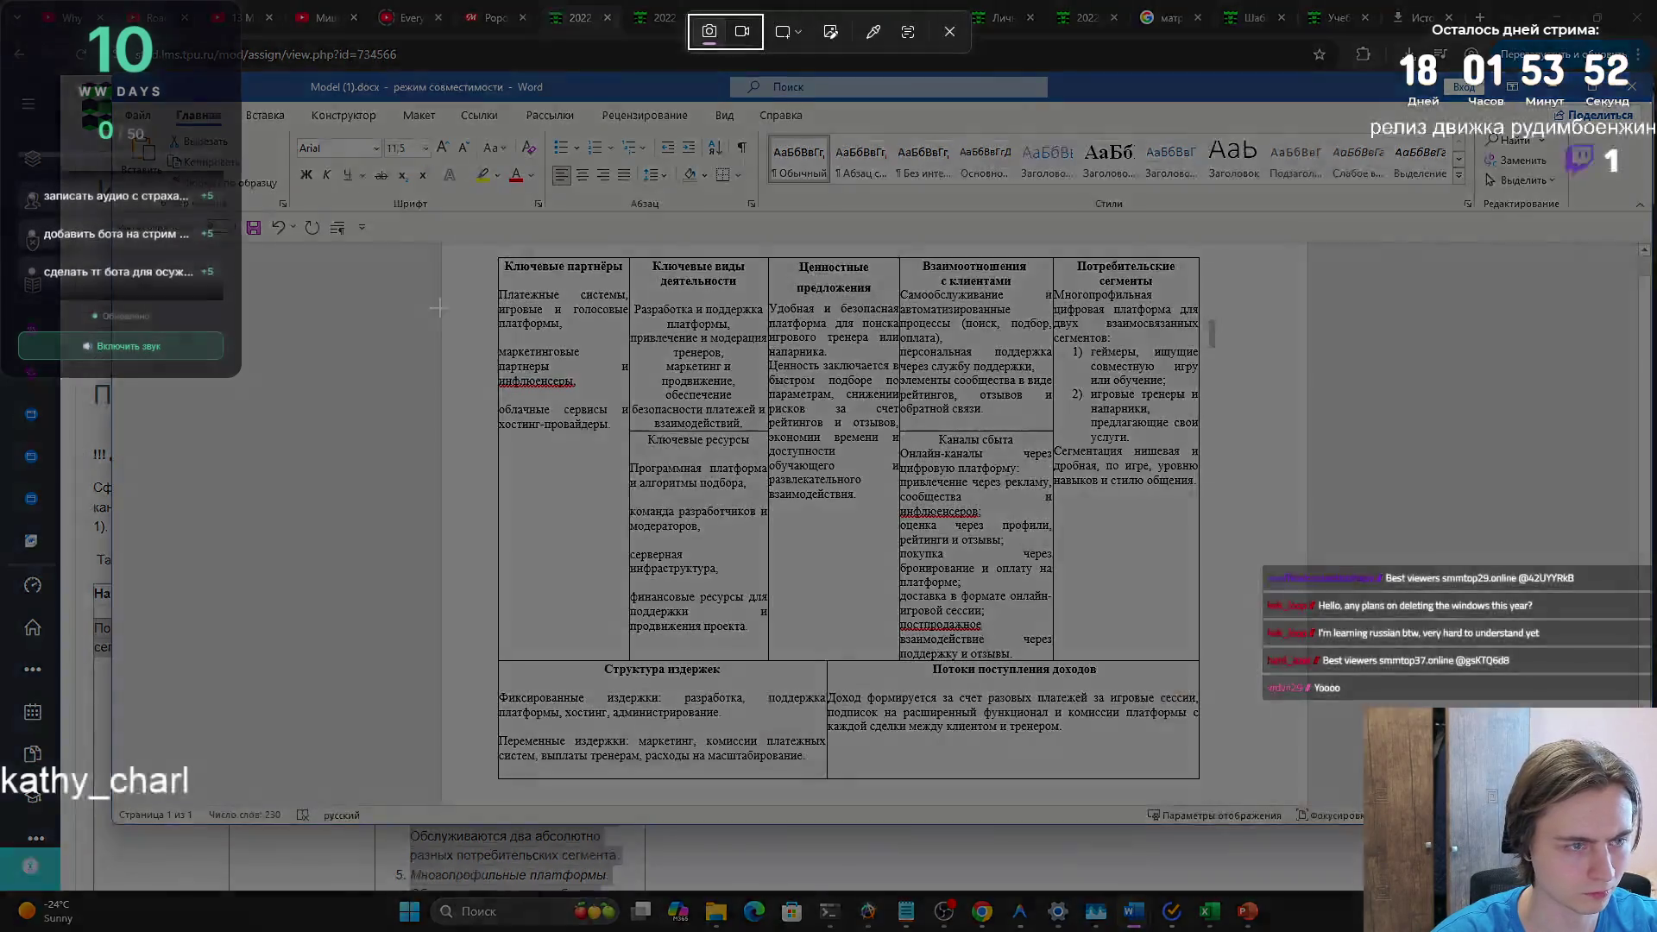
mouse_move(491, 255)
mouse_down()
mouse_move(553, 327)
mouse_move(1204, 784)
mouse_up()
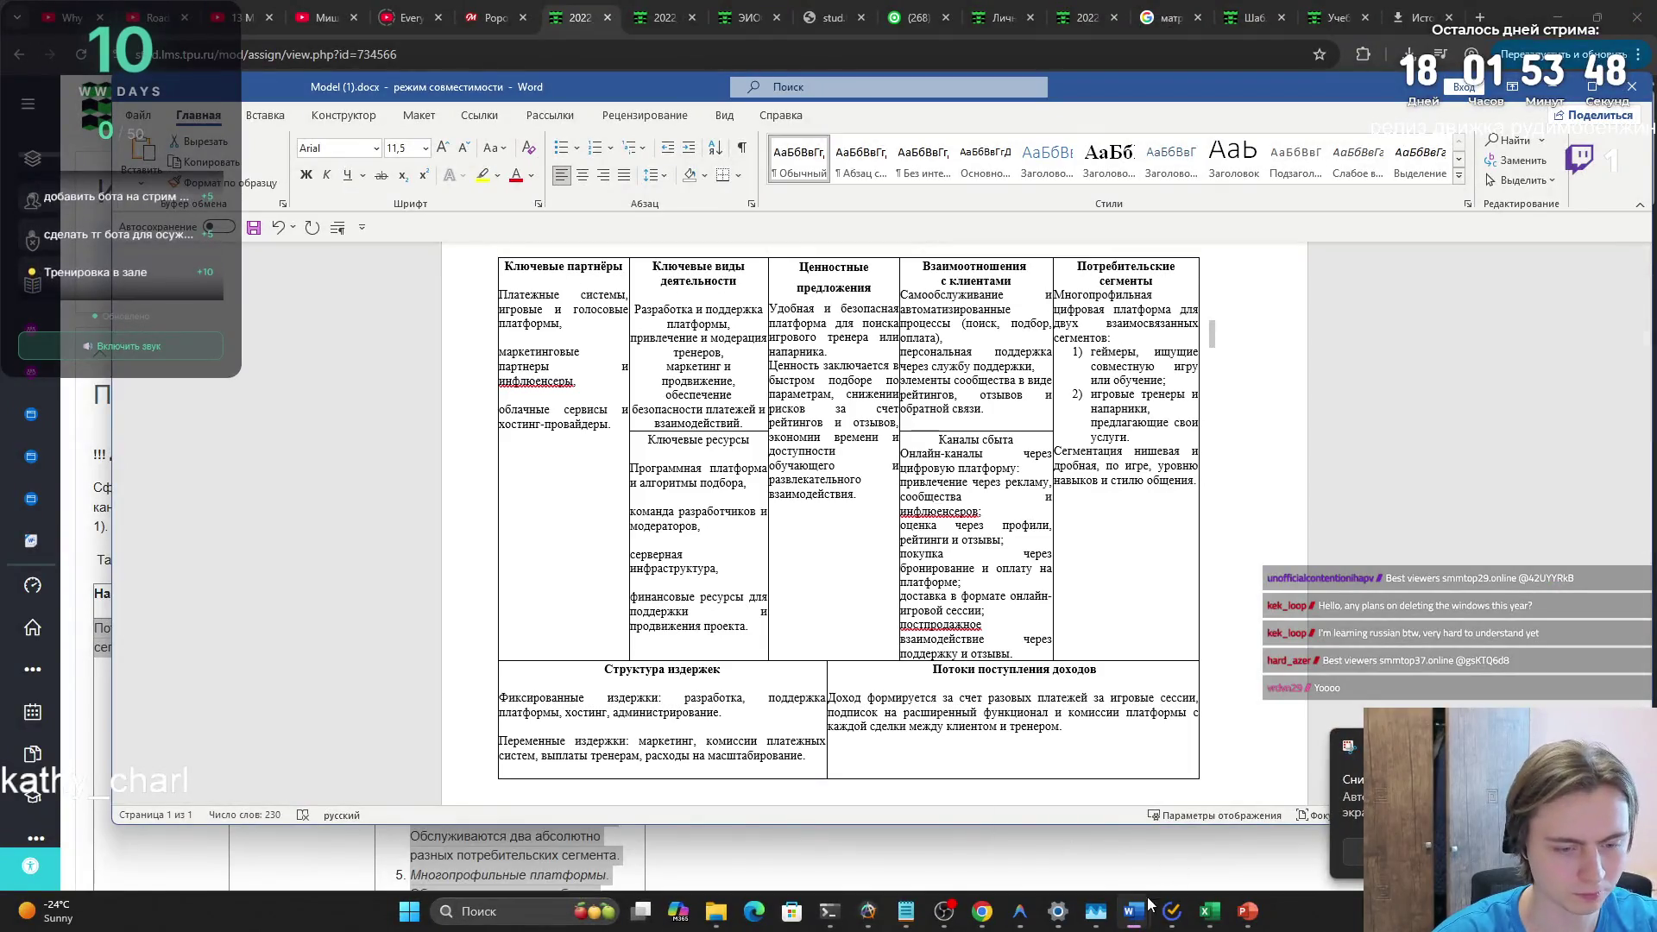
- Paste the table screenshot onto slide 8 of SHABLON_ISHITR.pptx and move it below the title
mouse_move(1258, 920)
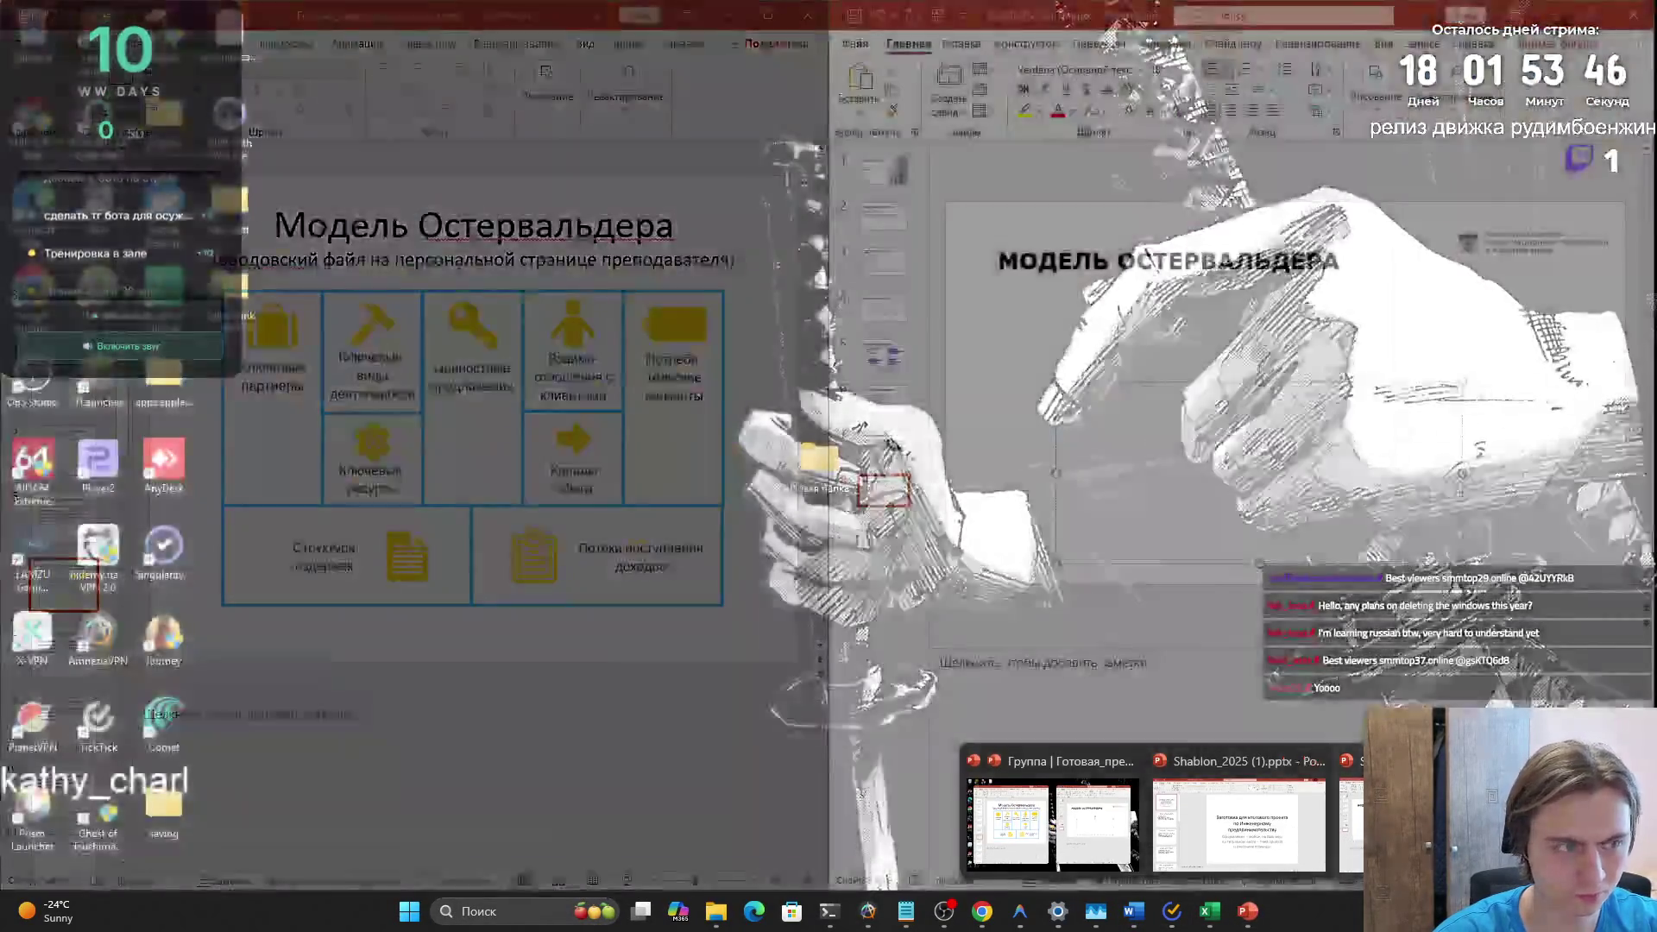
click(1350, 841)
click(1058, 326)
key(ctrl+v)
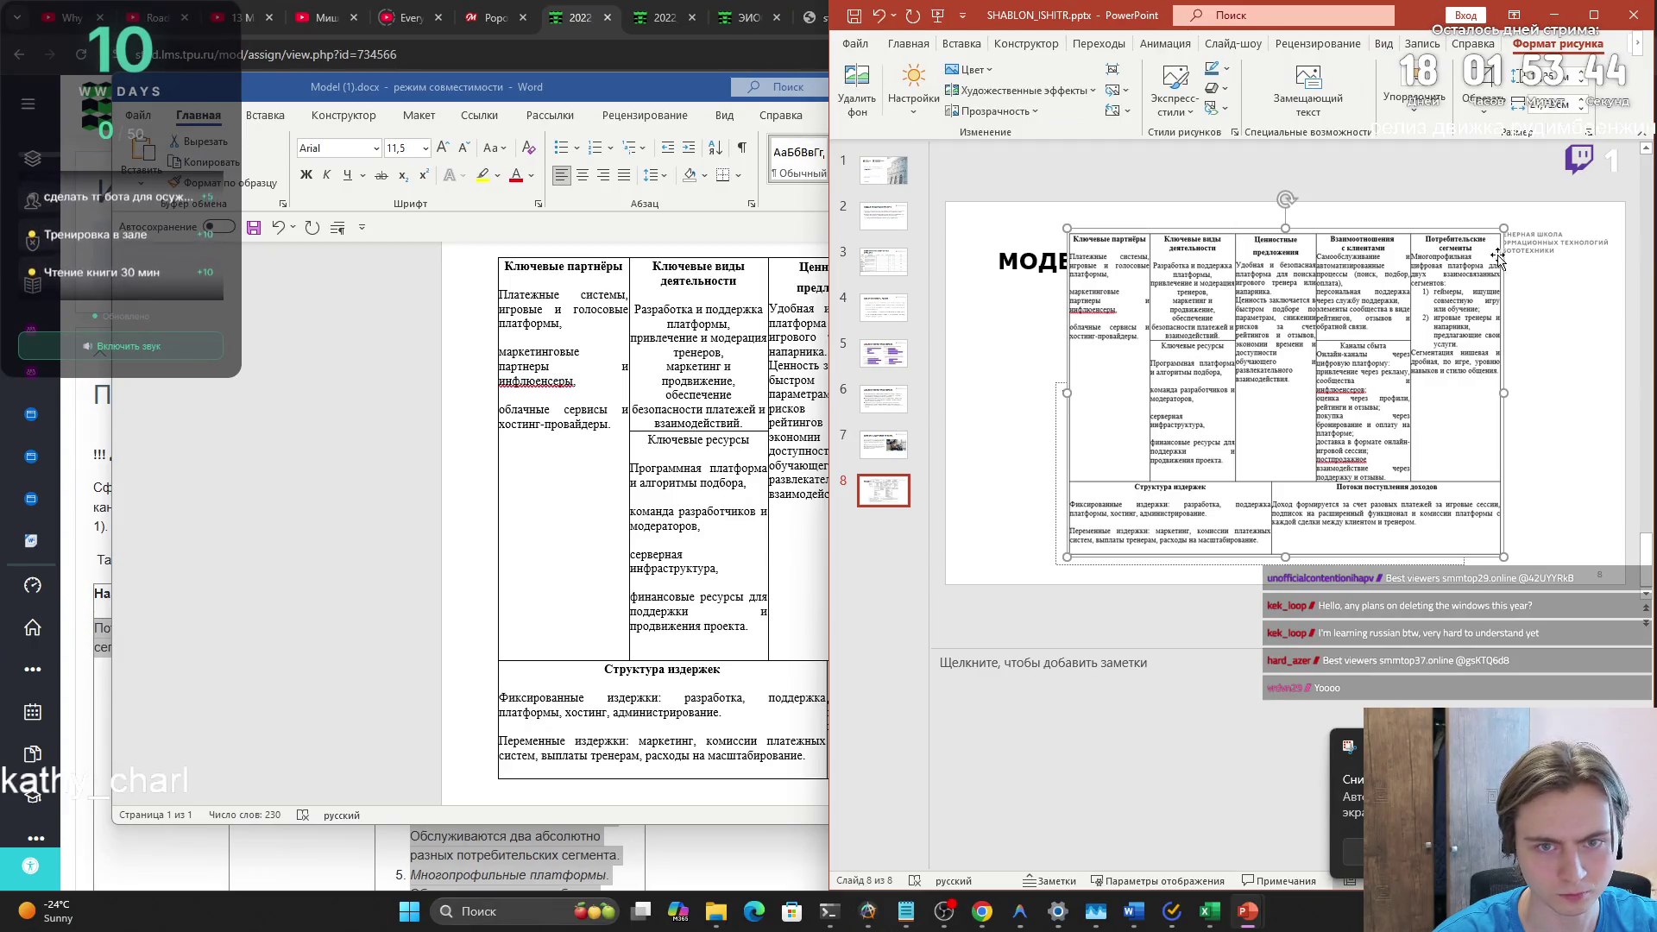
click(1079, 271)
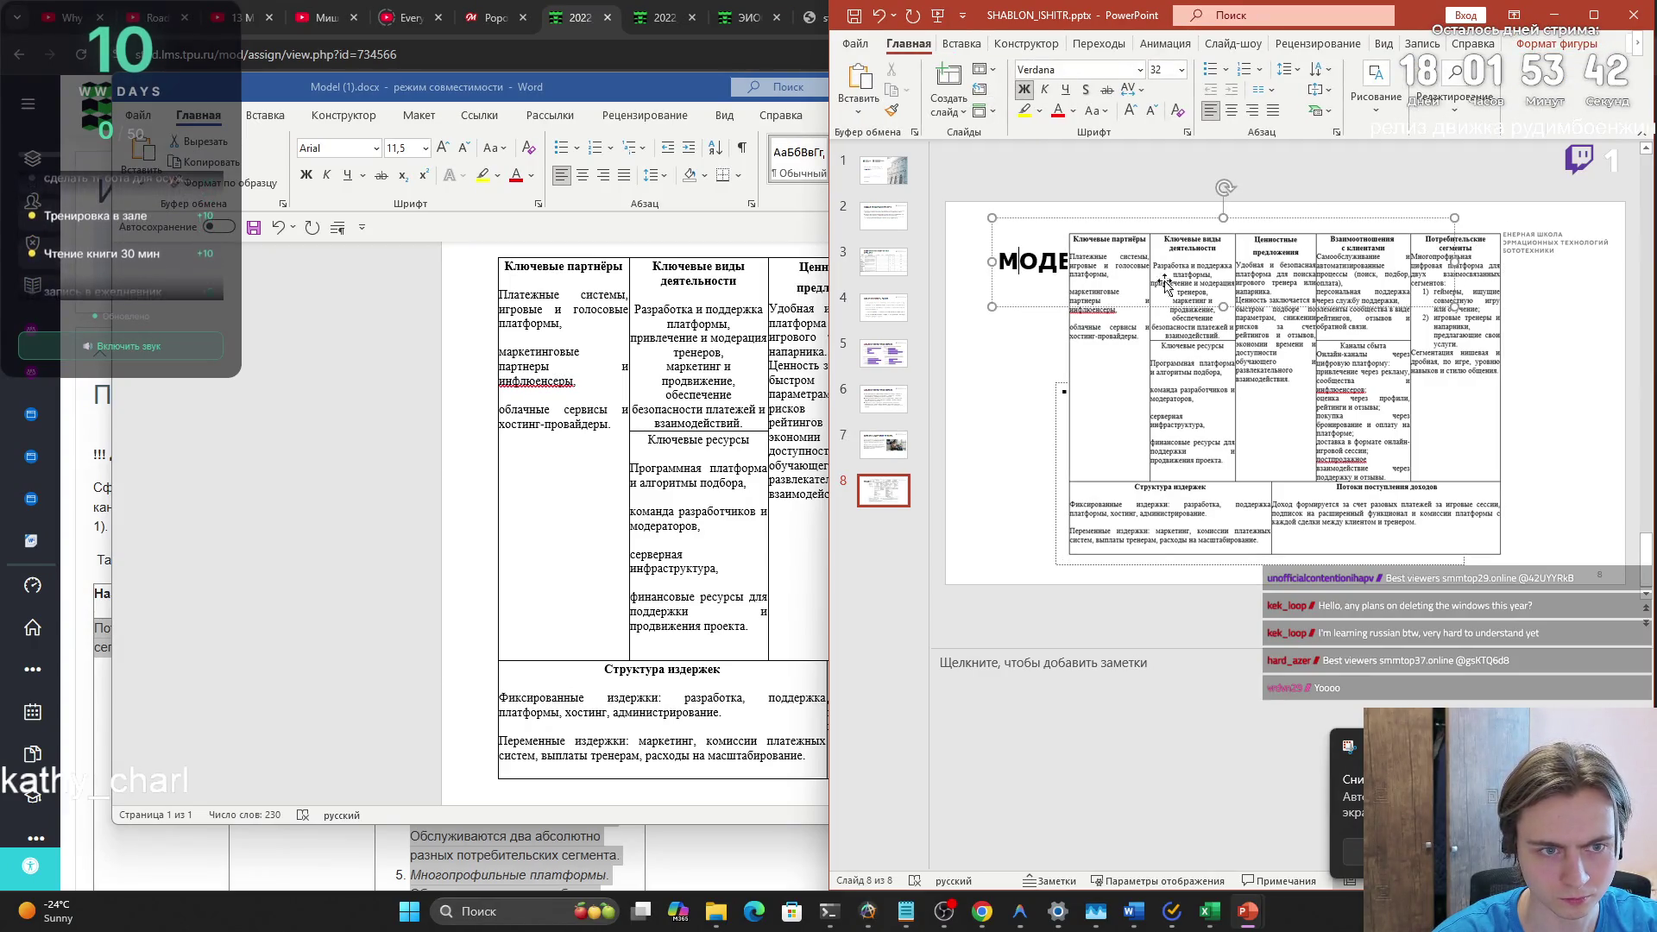
drag(1156, 276, 1145, 308)
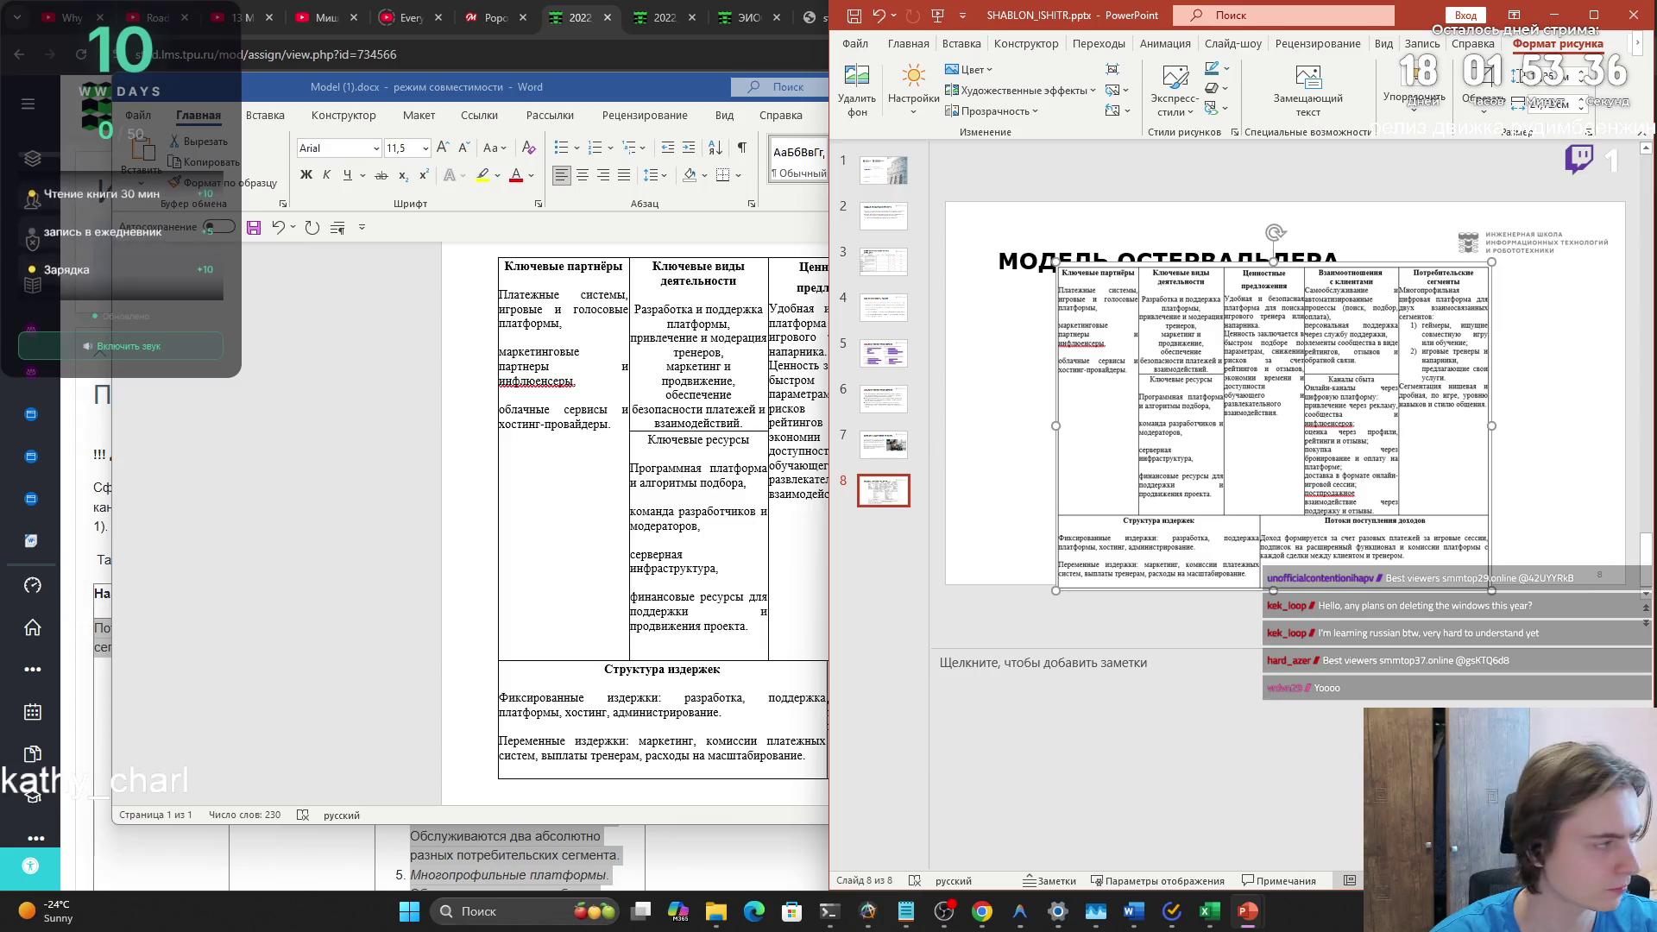
- Resize and widen the table picture to fill the slide beneath the МОДЕЛЬ ОСТЕРВАЛЬДЕРА title
drag(1245, 414, 1245, 415)
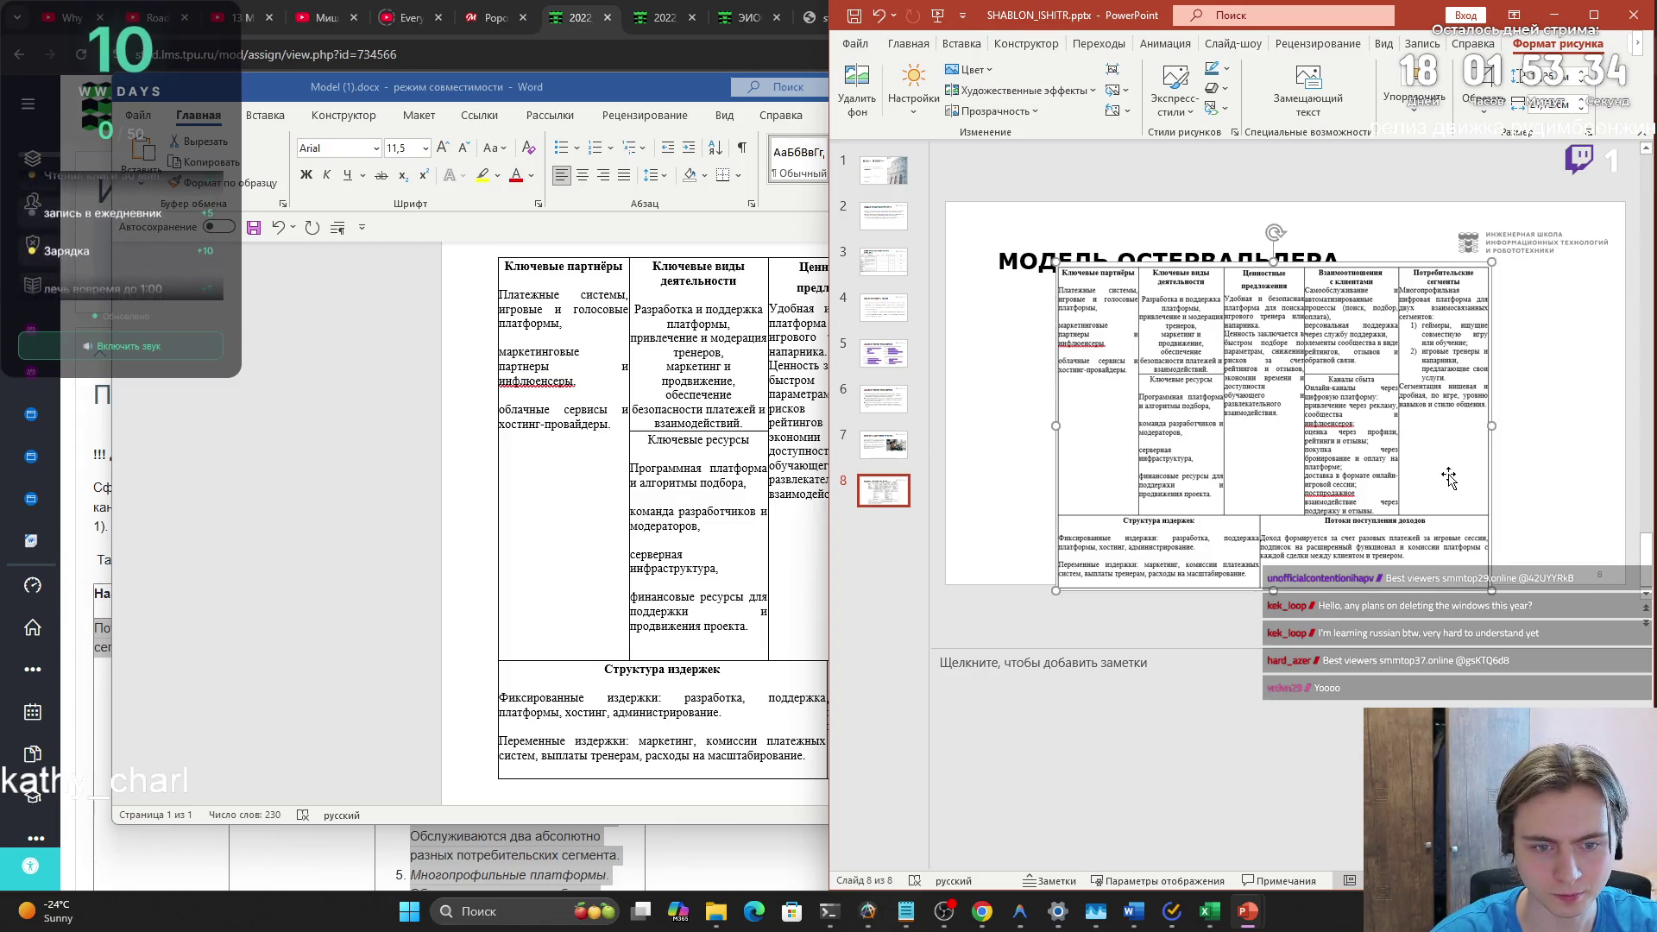
mouse_move(1486, 587)
mouse_down()
mouse_move(1549, 604)
mouse_move(1502, 540)
mouse_move(1476, 547)
mouse_move(1485, 584)
mouse_up()
mouse_move(1253, 588)
mouse_down()
mouse_move(1261, 600)
mouse_move(1270, 574)
mouse_up()
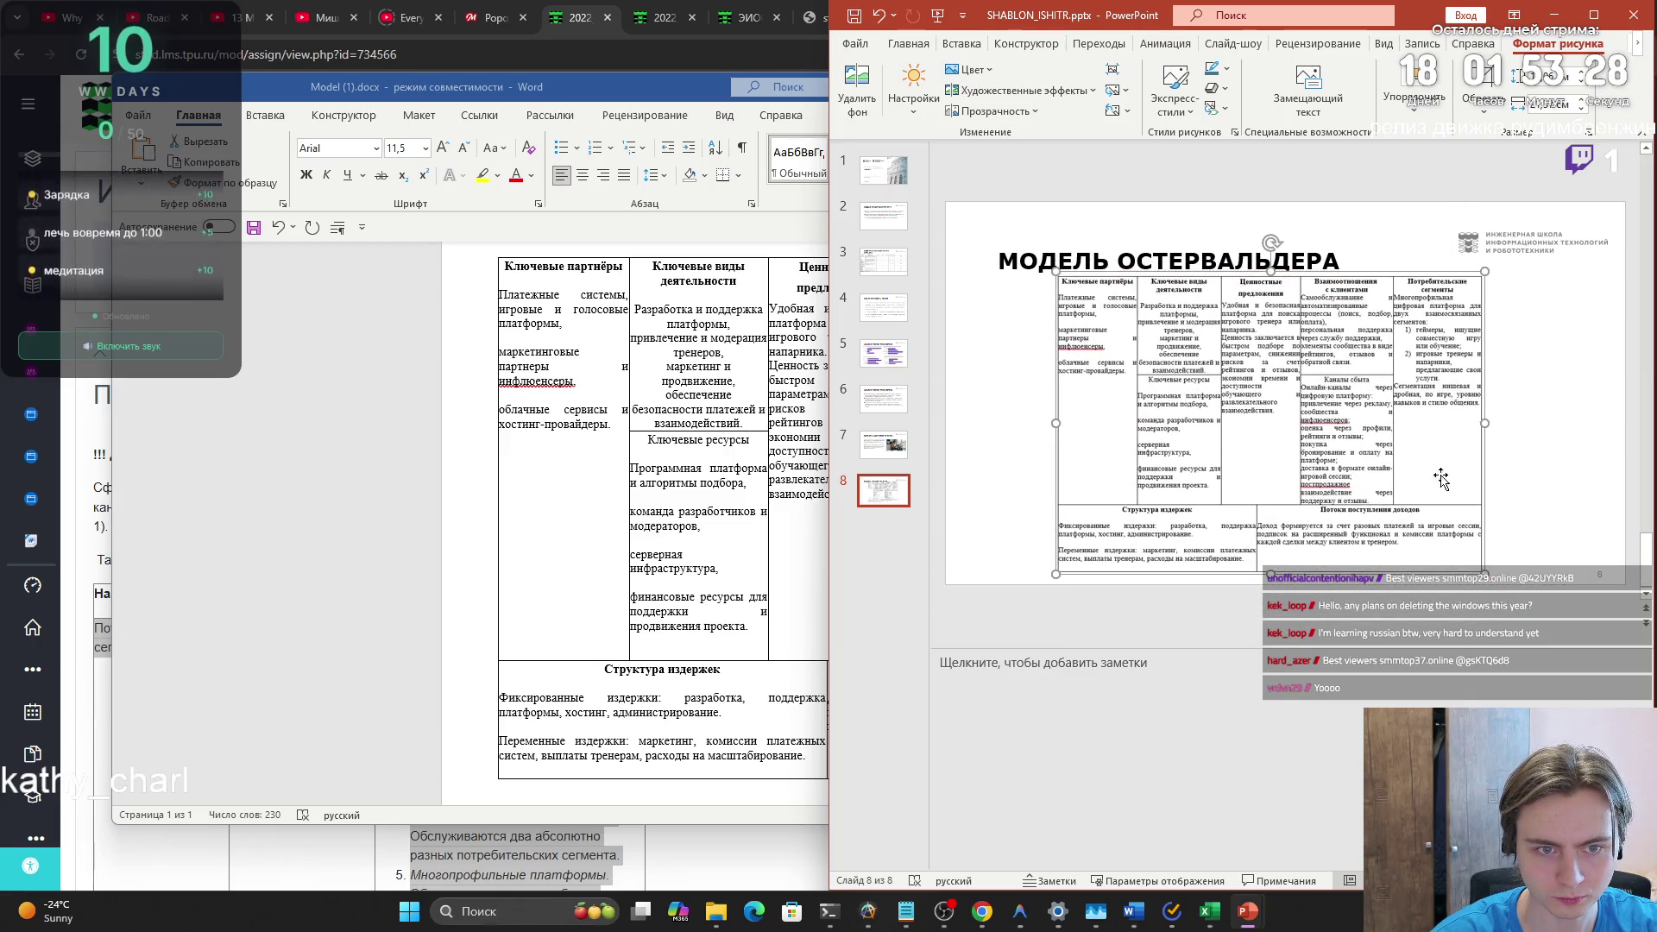
drag(1479, 429, 1500, 422)
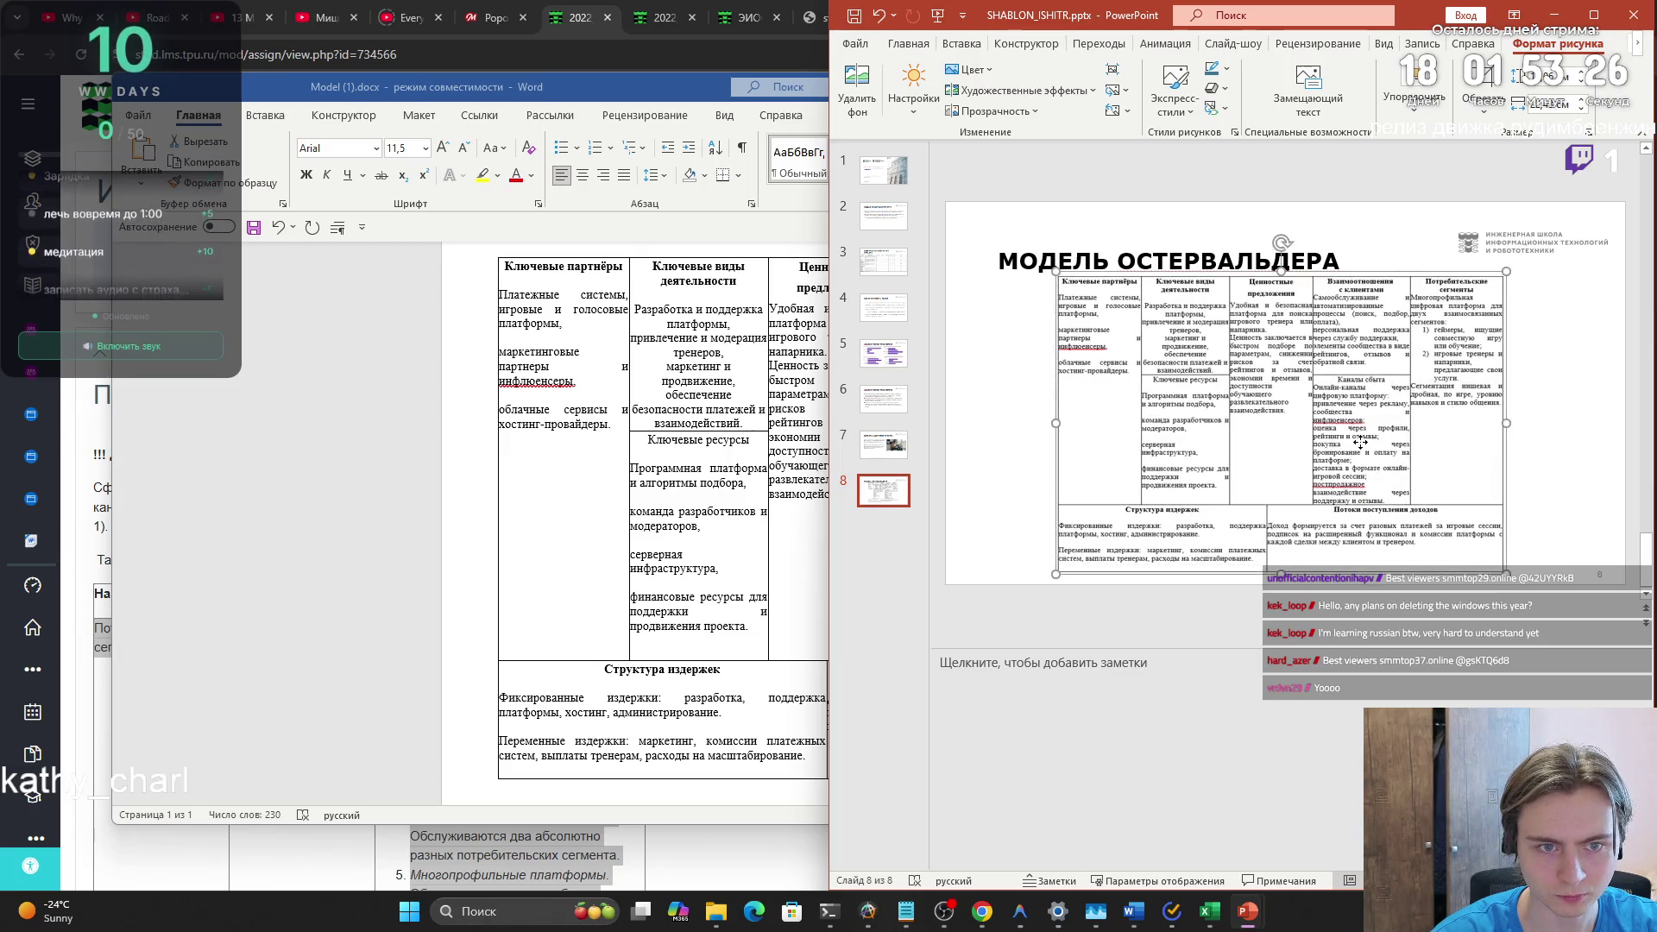
click(911, 458)
key(Down)
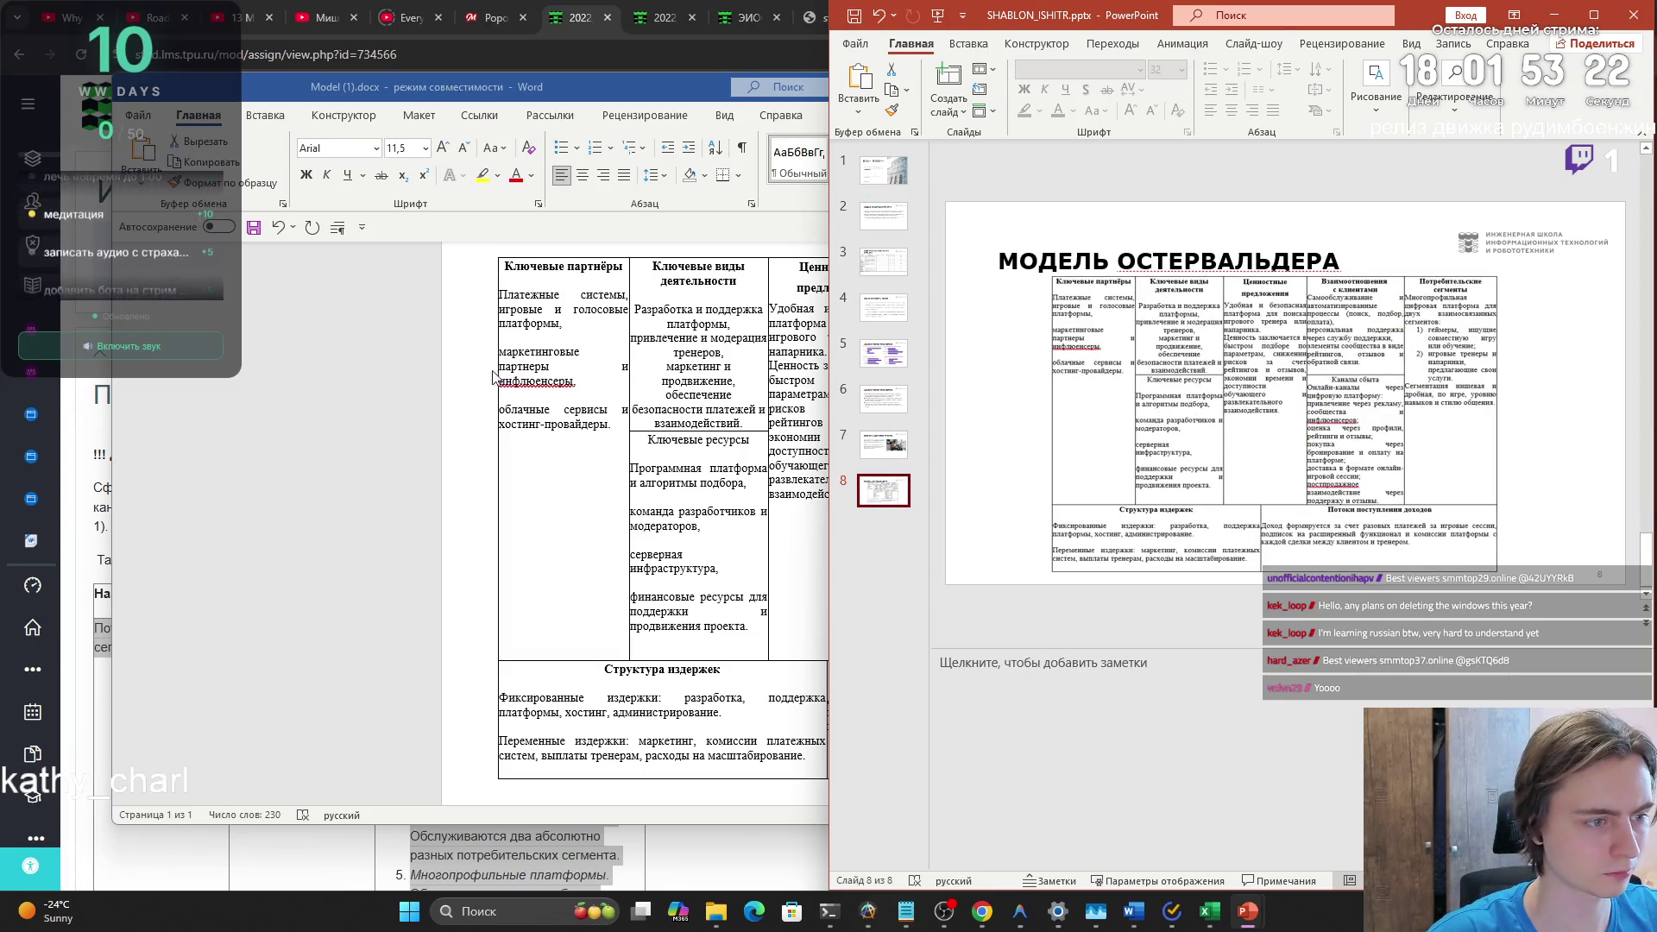
click(399, 458)
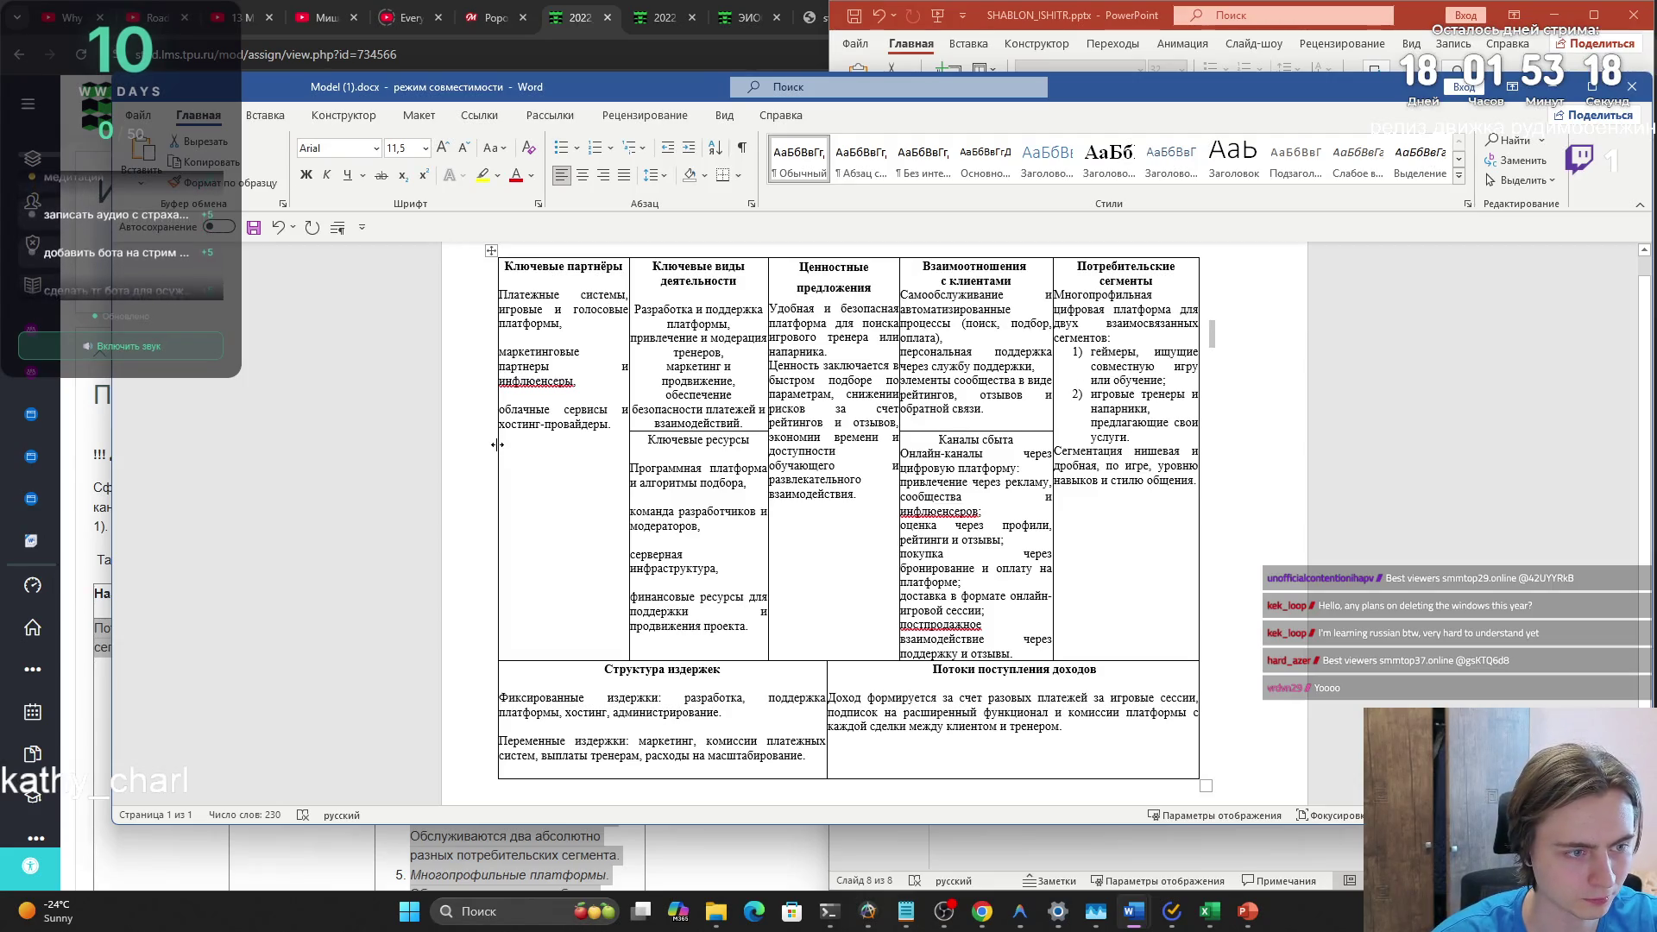
- Widen the Word table and rebalance its column borders for more room per block
drag(496, 444, 455, 445)
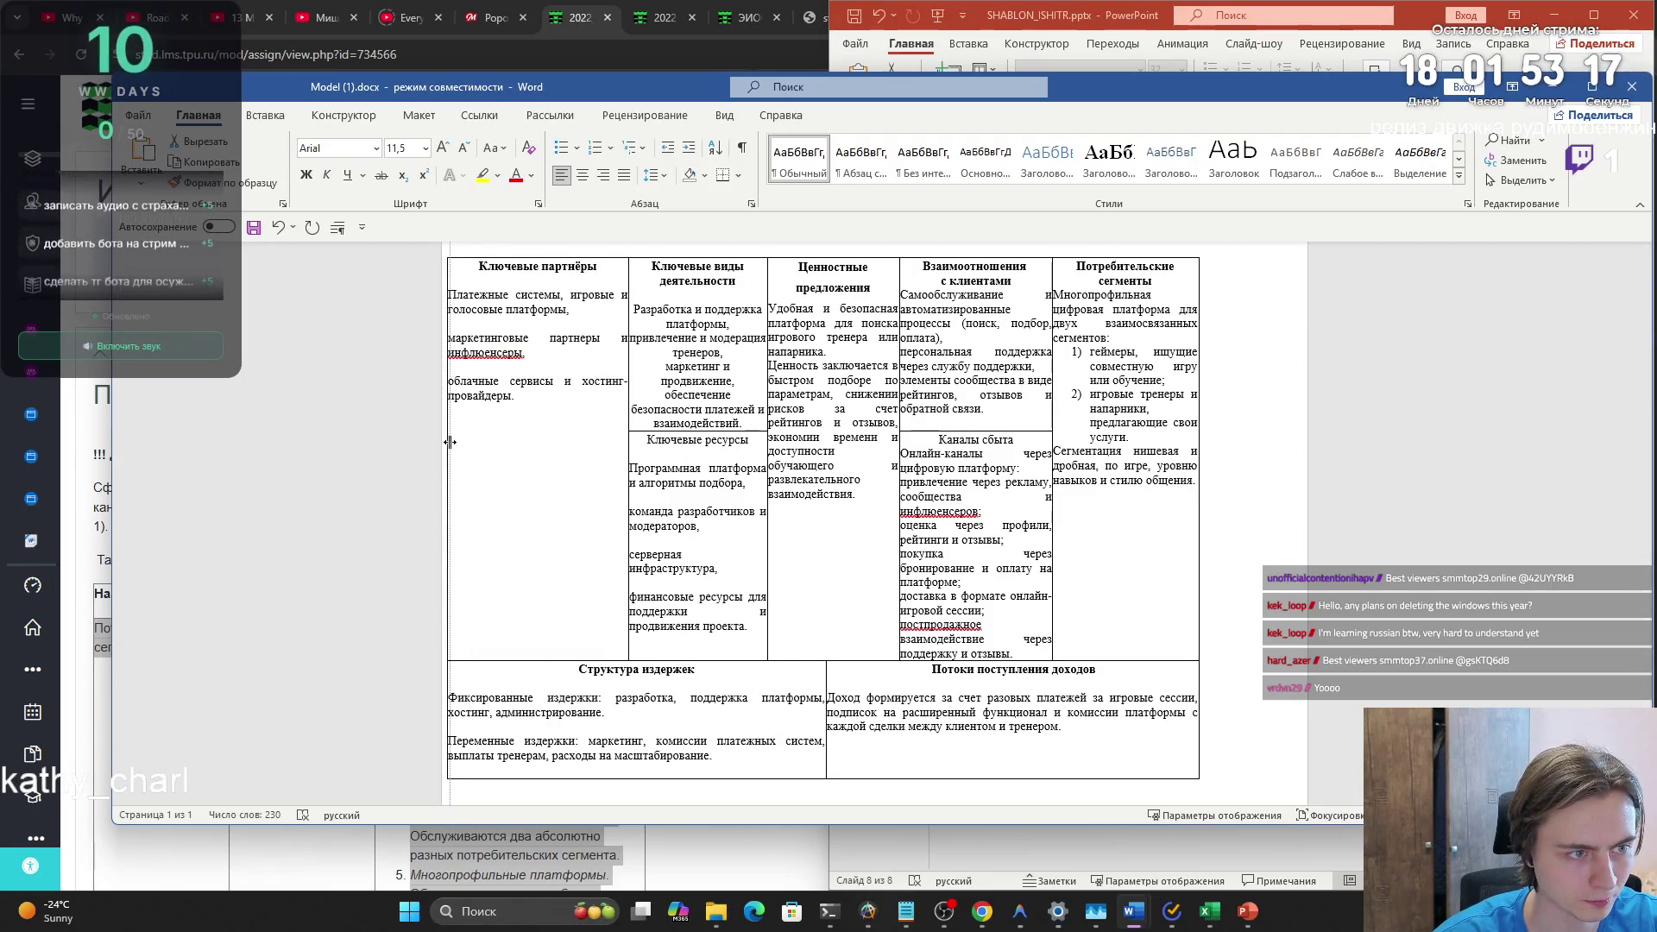
click(628, 431)
click(632, 421)
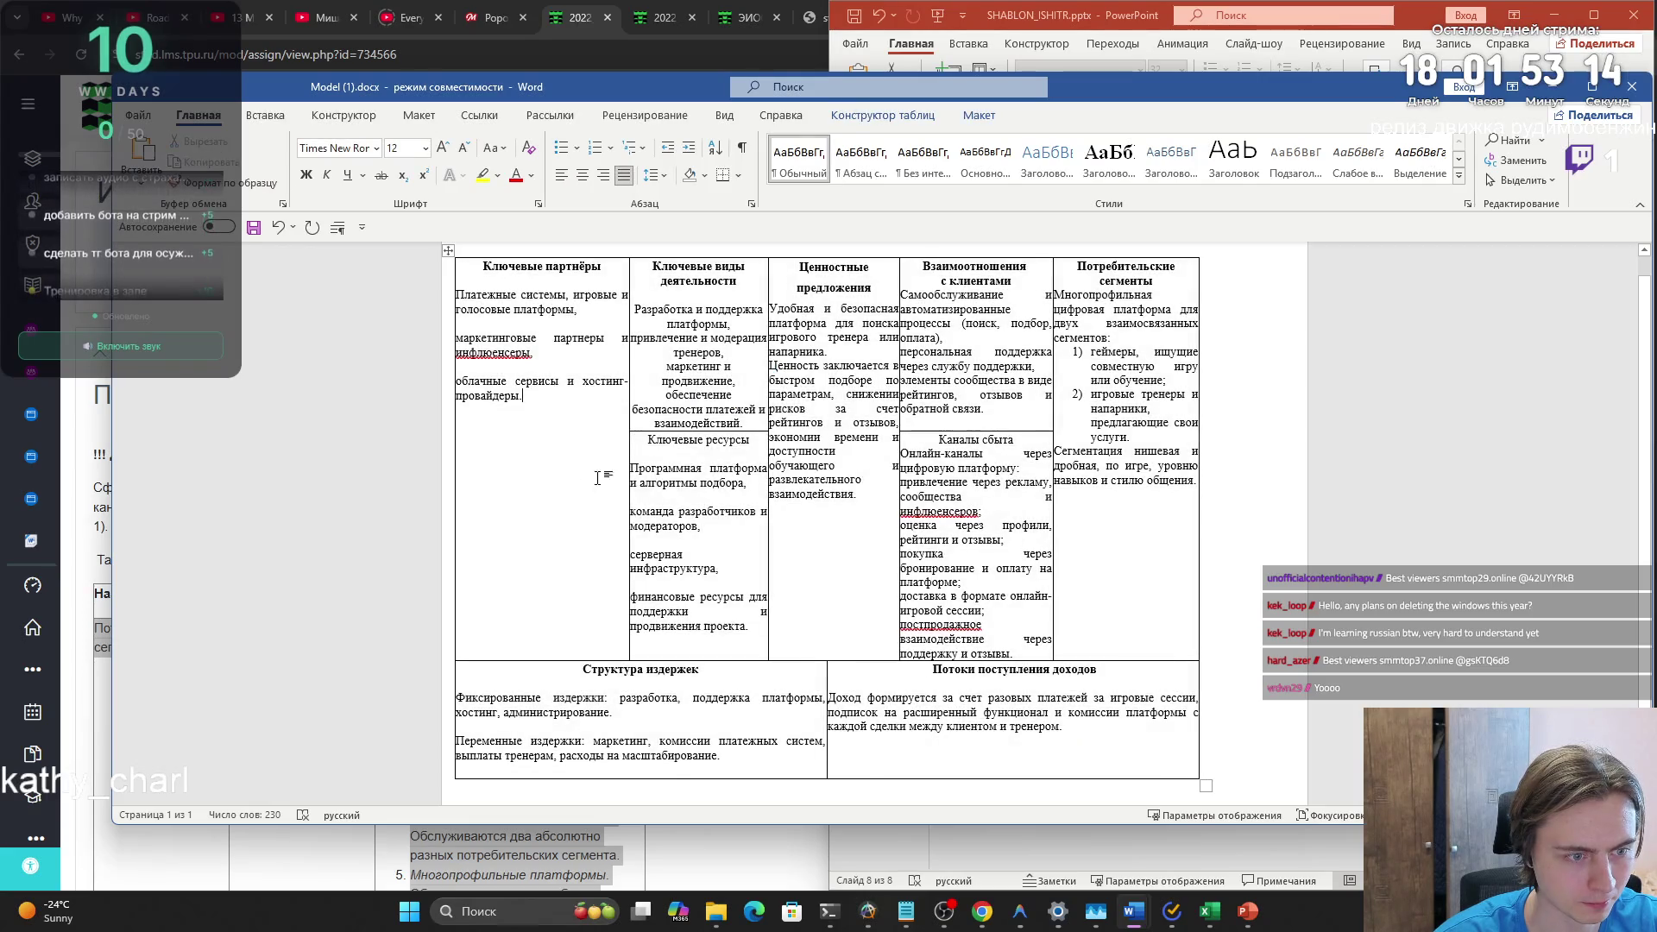
drag(631, 421, 616, 422)
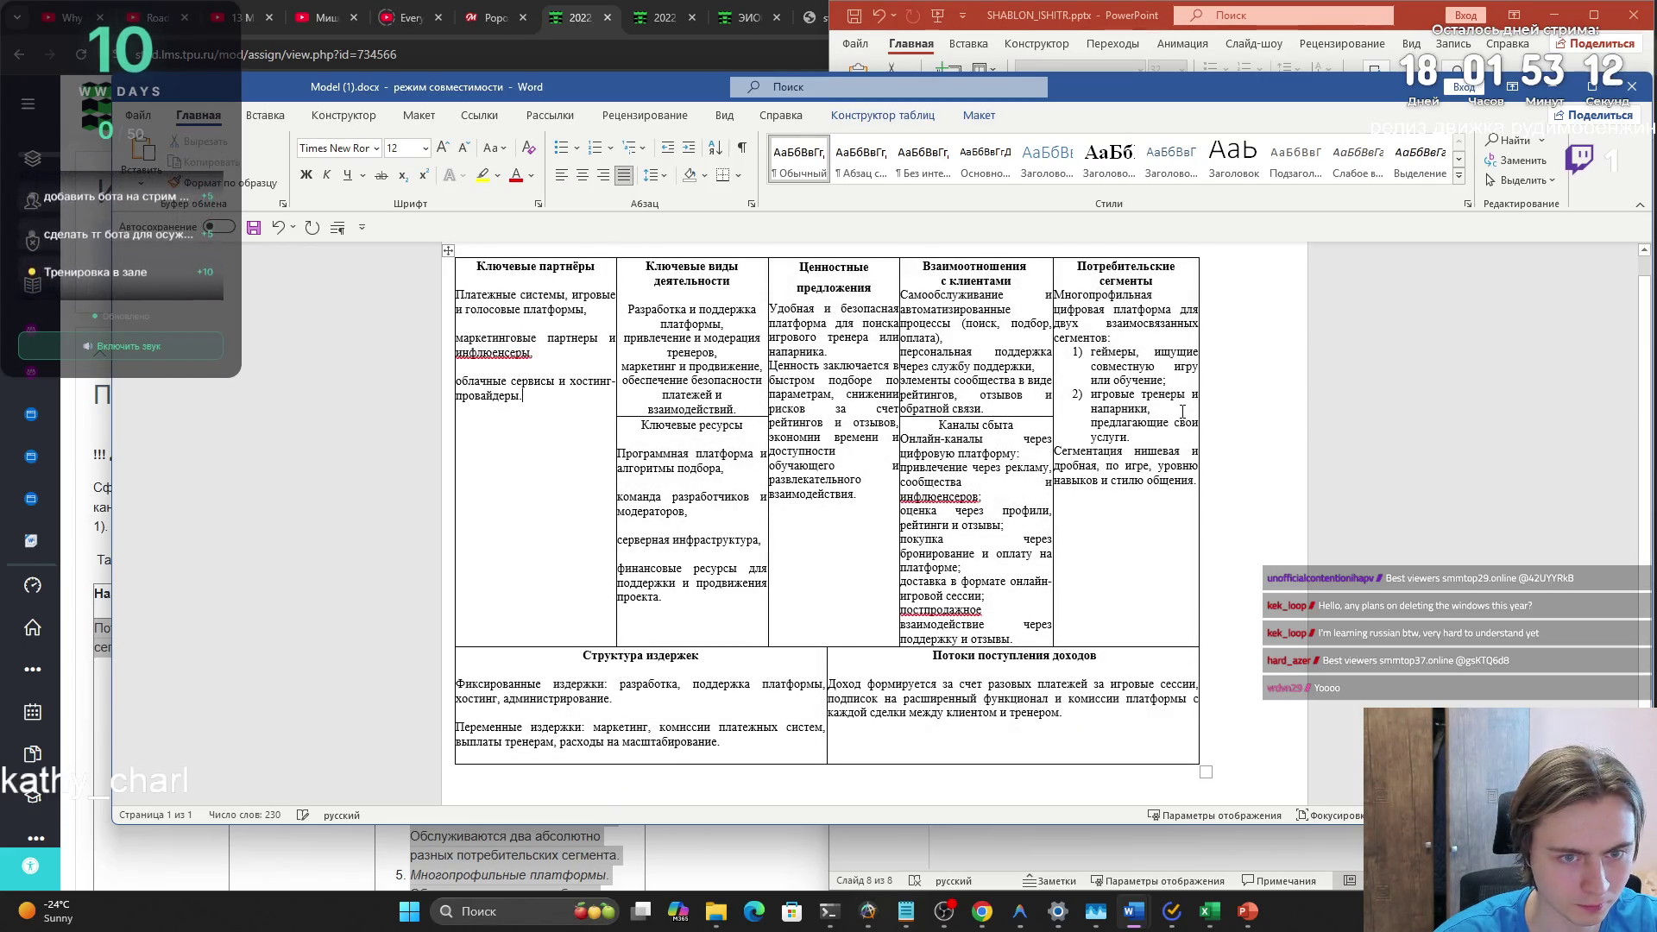
drag(1197, 406, 1296, 405)
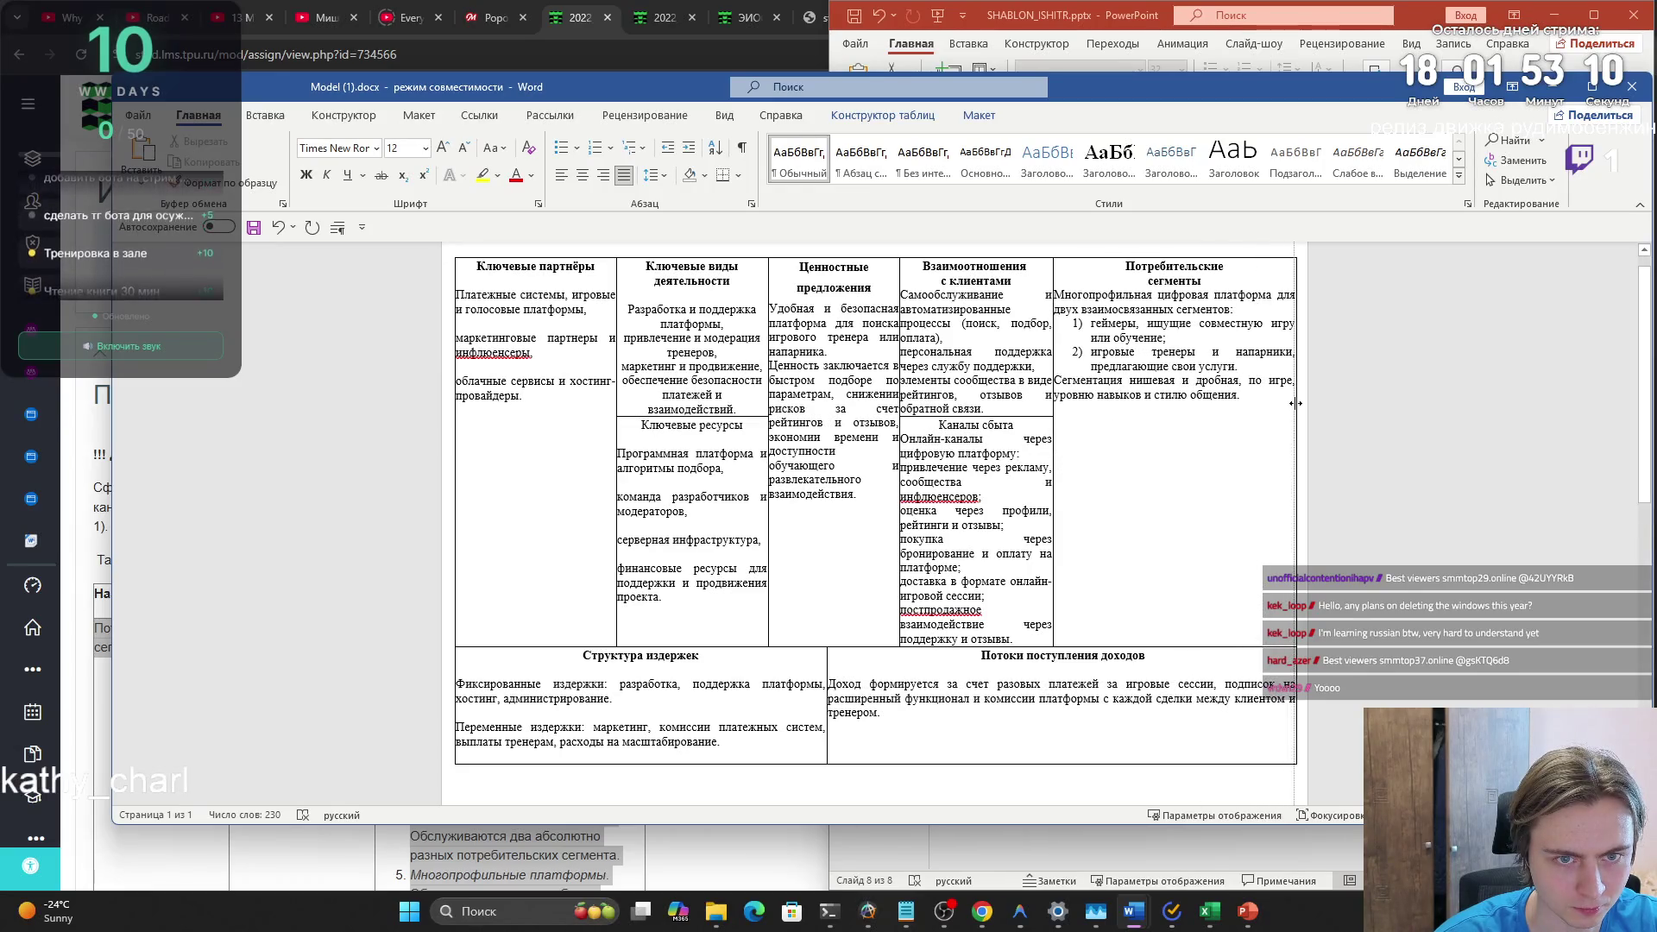
drag(1051, 421, 1103, 420)
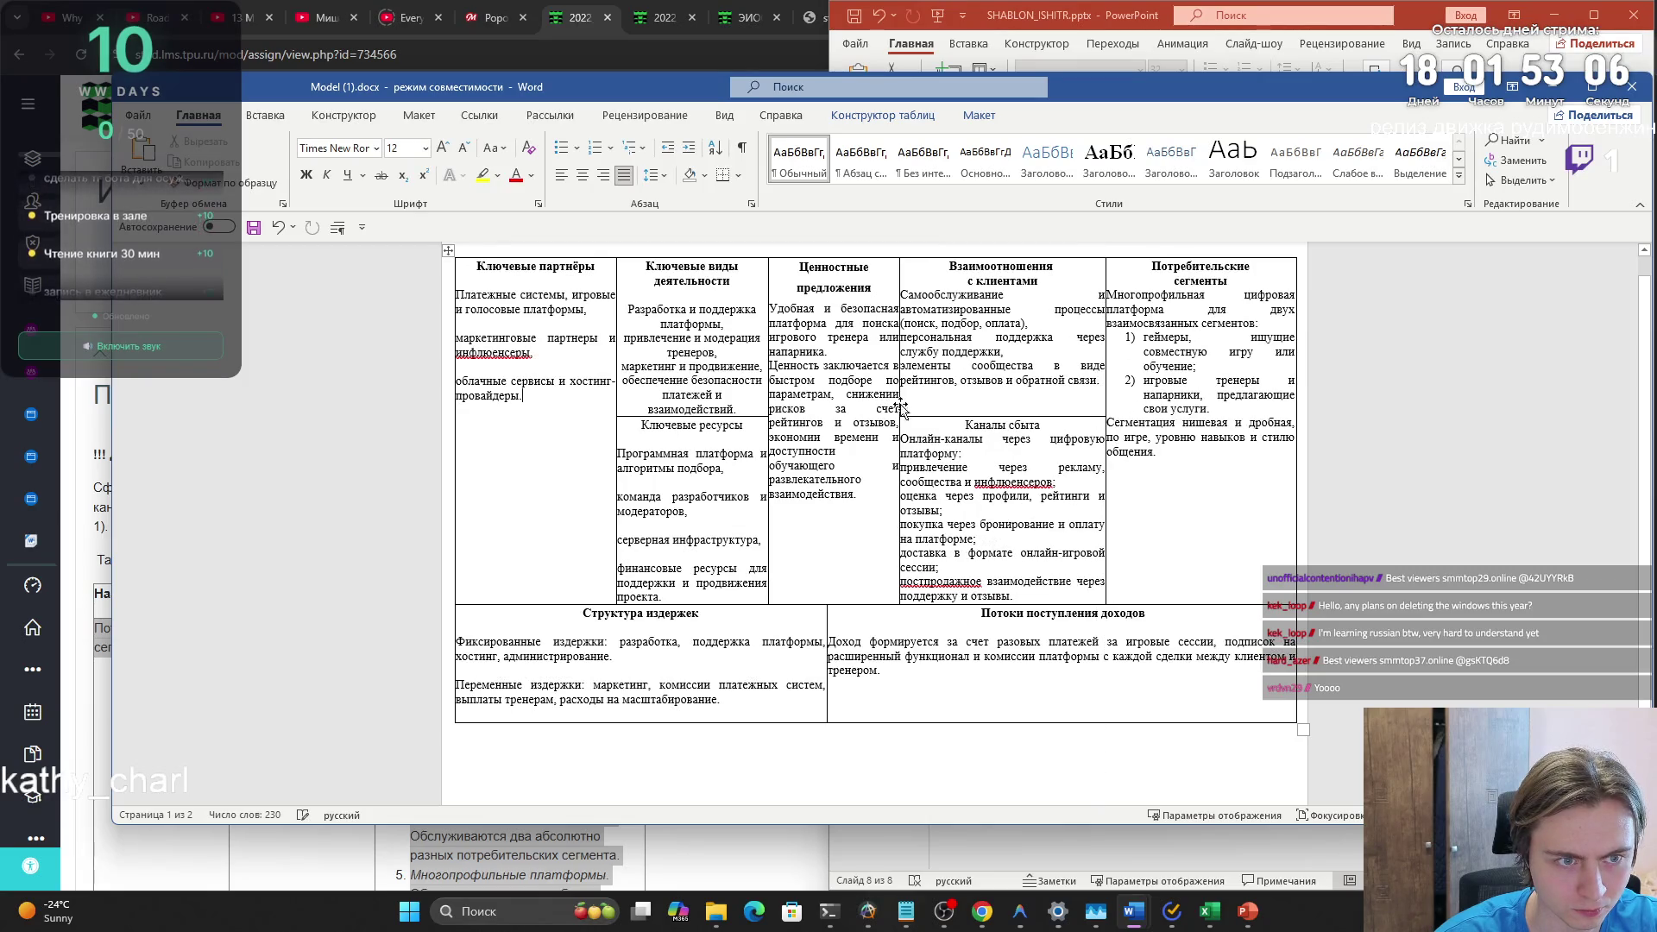
drag(900, 404, 929, 406)
- Replace slide 8's old table picture with the updated table and place it below the title
click(971, 747)
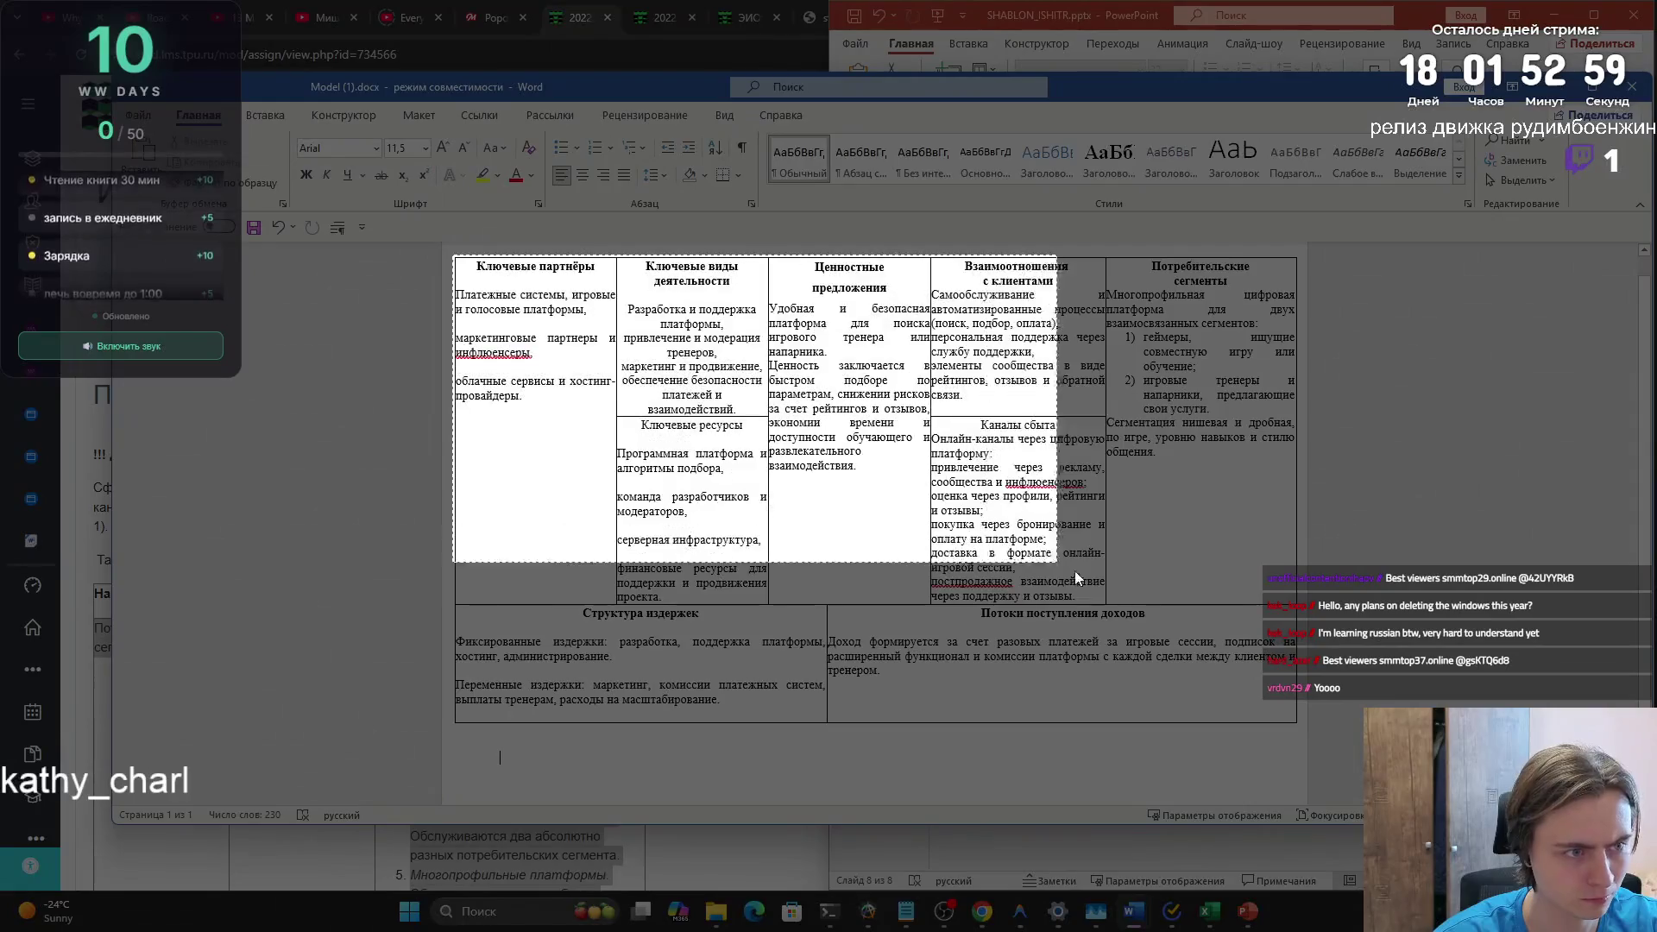
drag(1302, 730, 1301, 732)
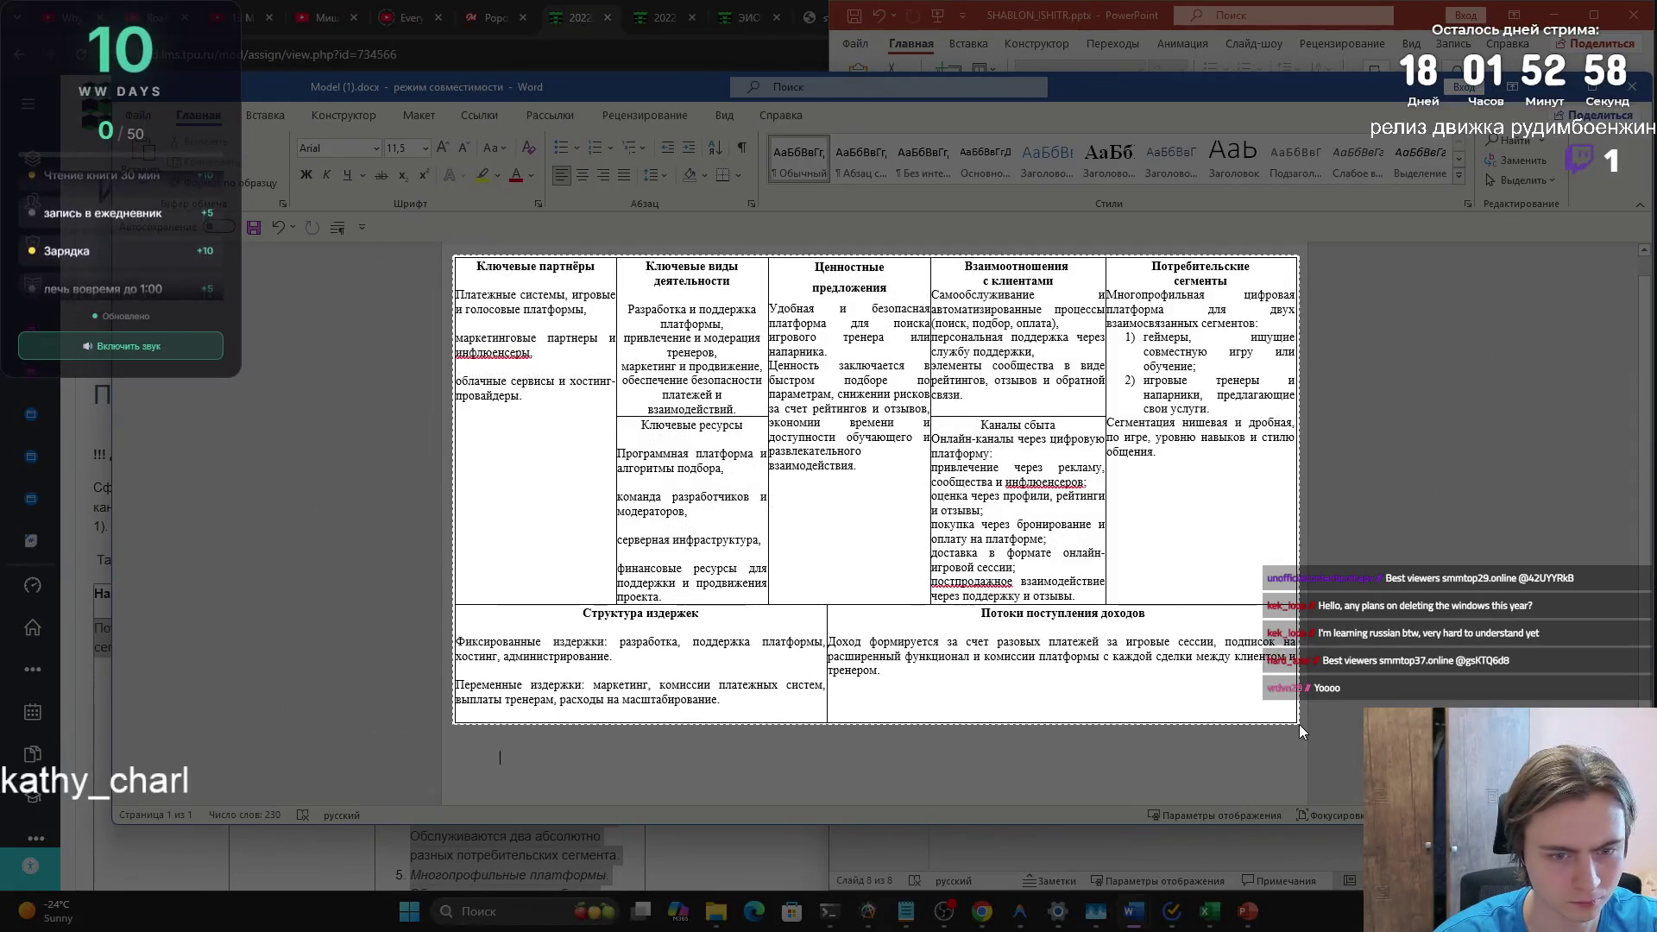
key(alt+Tab)
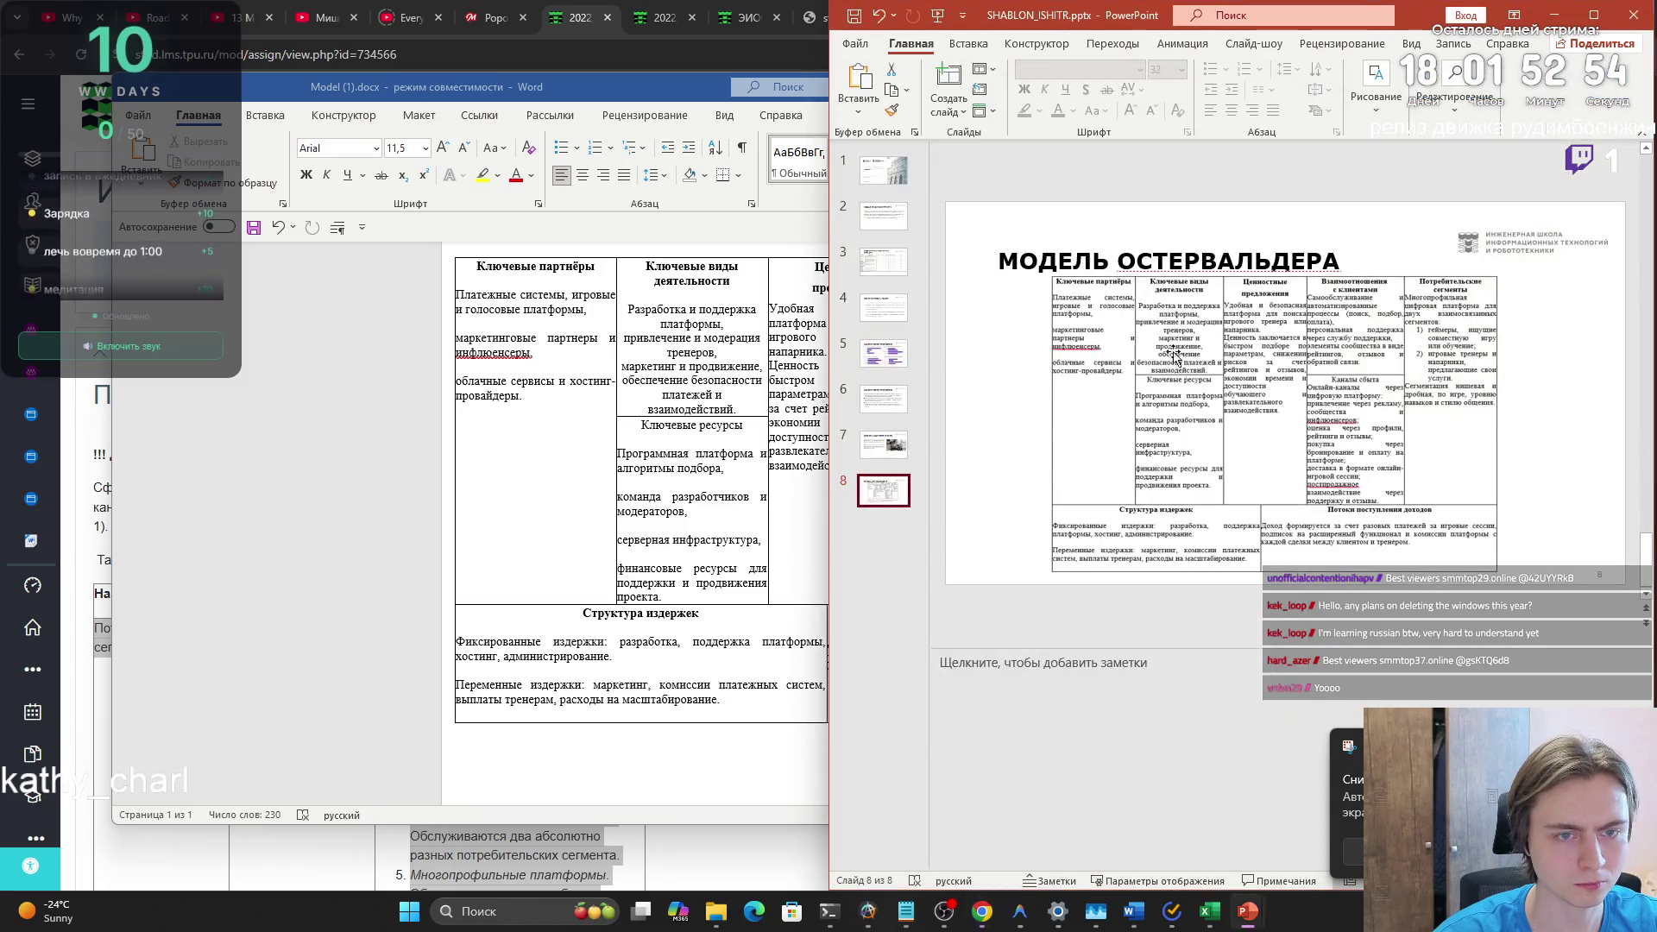
click(1174, 337)
key(Delete)
key(ctrl+v)
drag(1188, 367, 1178, 405)
click(1276, 612)
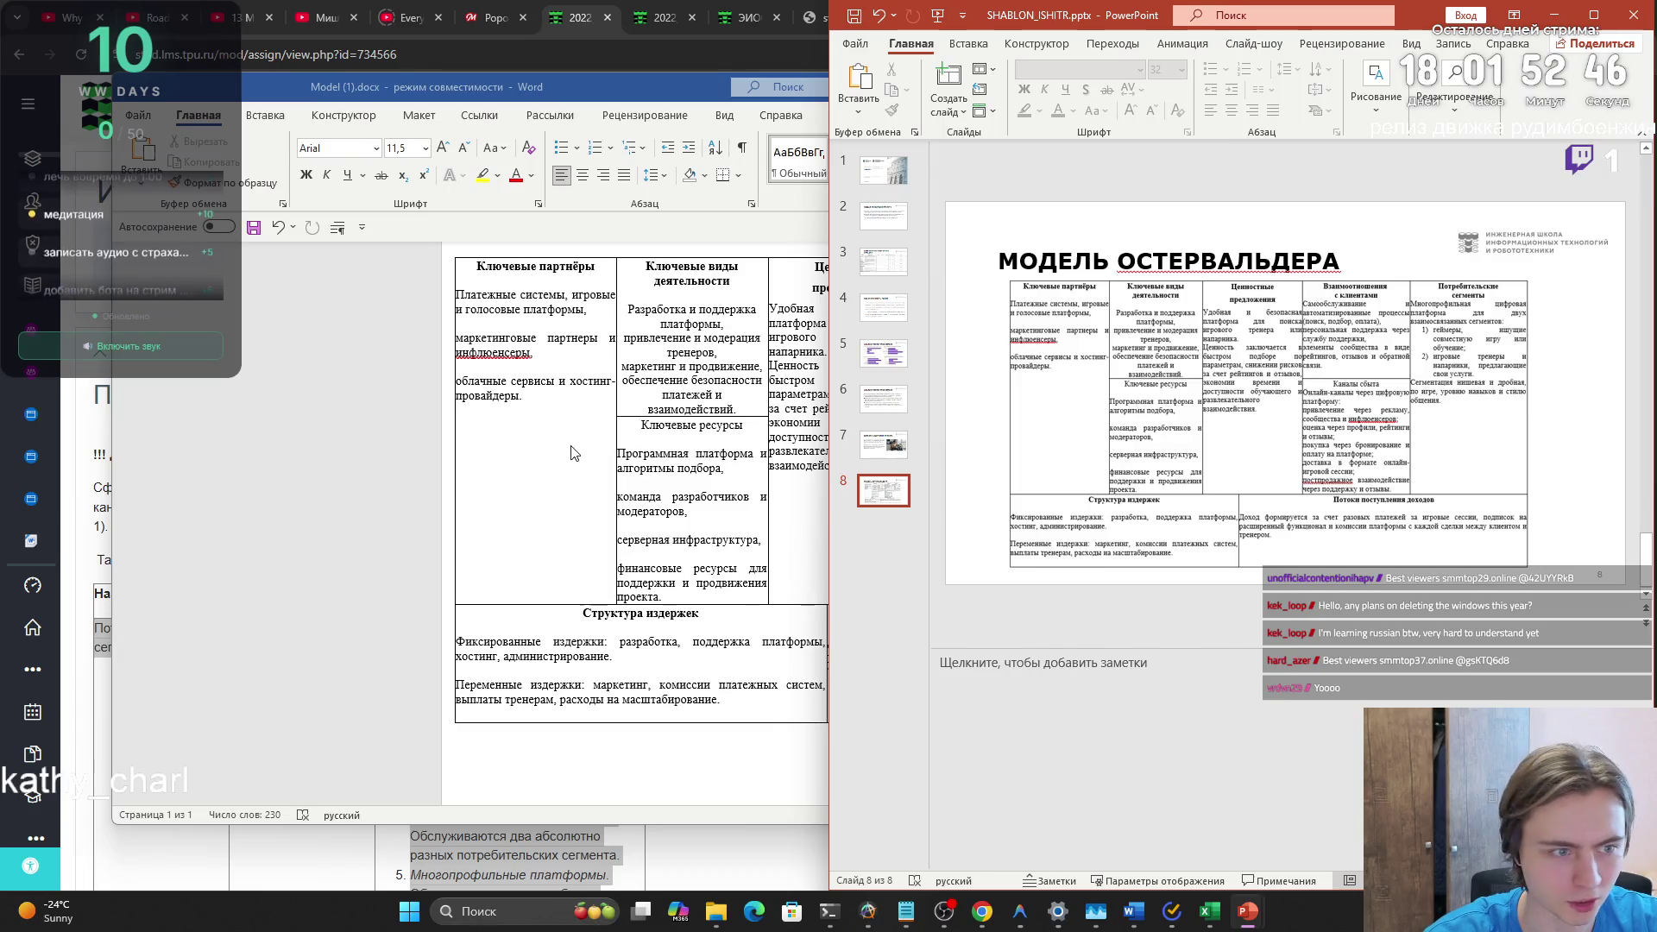
- Skip the spelling flags on инфлюенсеры, инфлюенсеров and постпродажное in the table
click(488, 356)
right_click(487, 356)
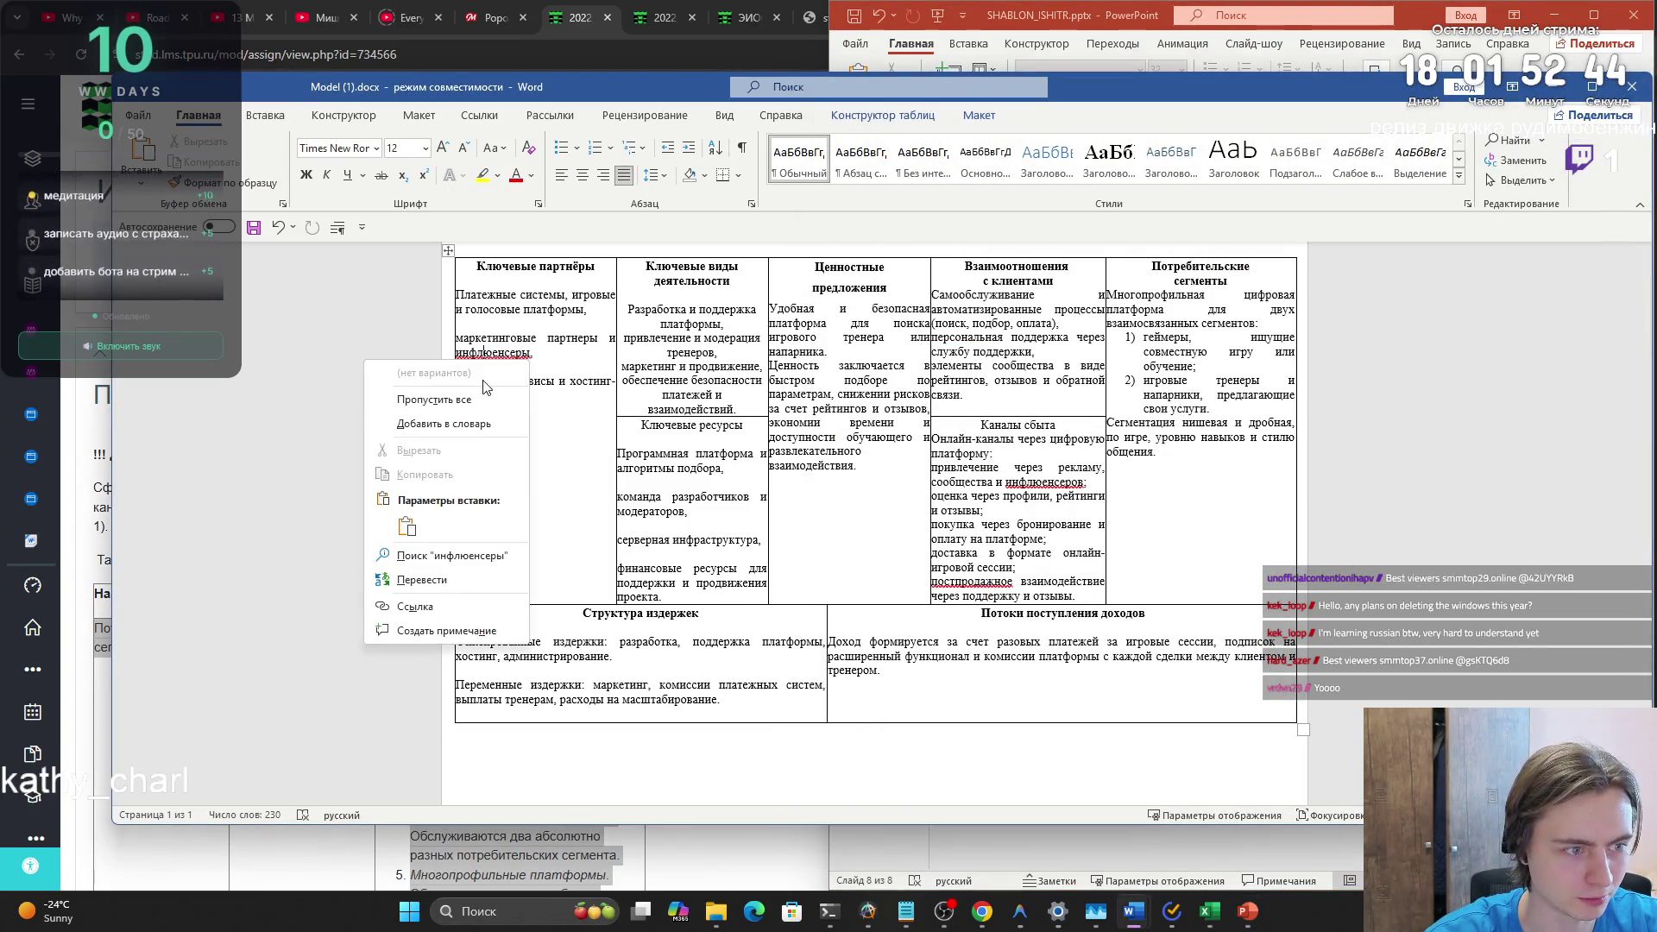
click(460, 399)
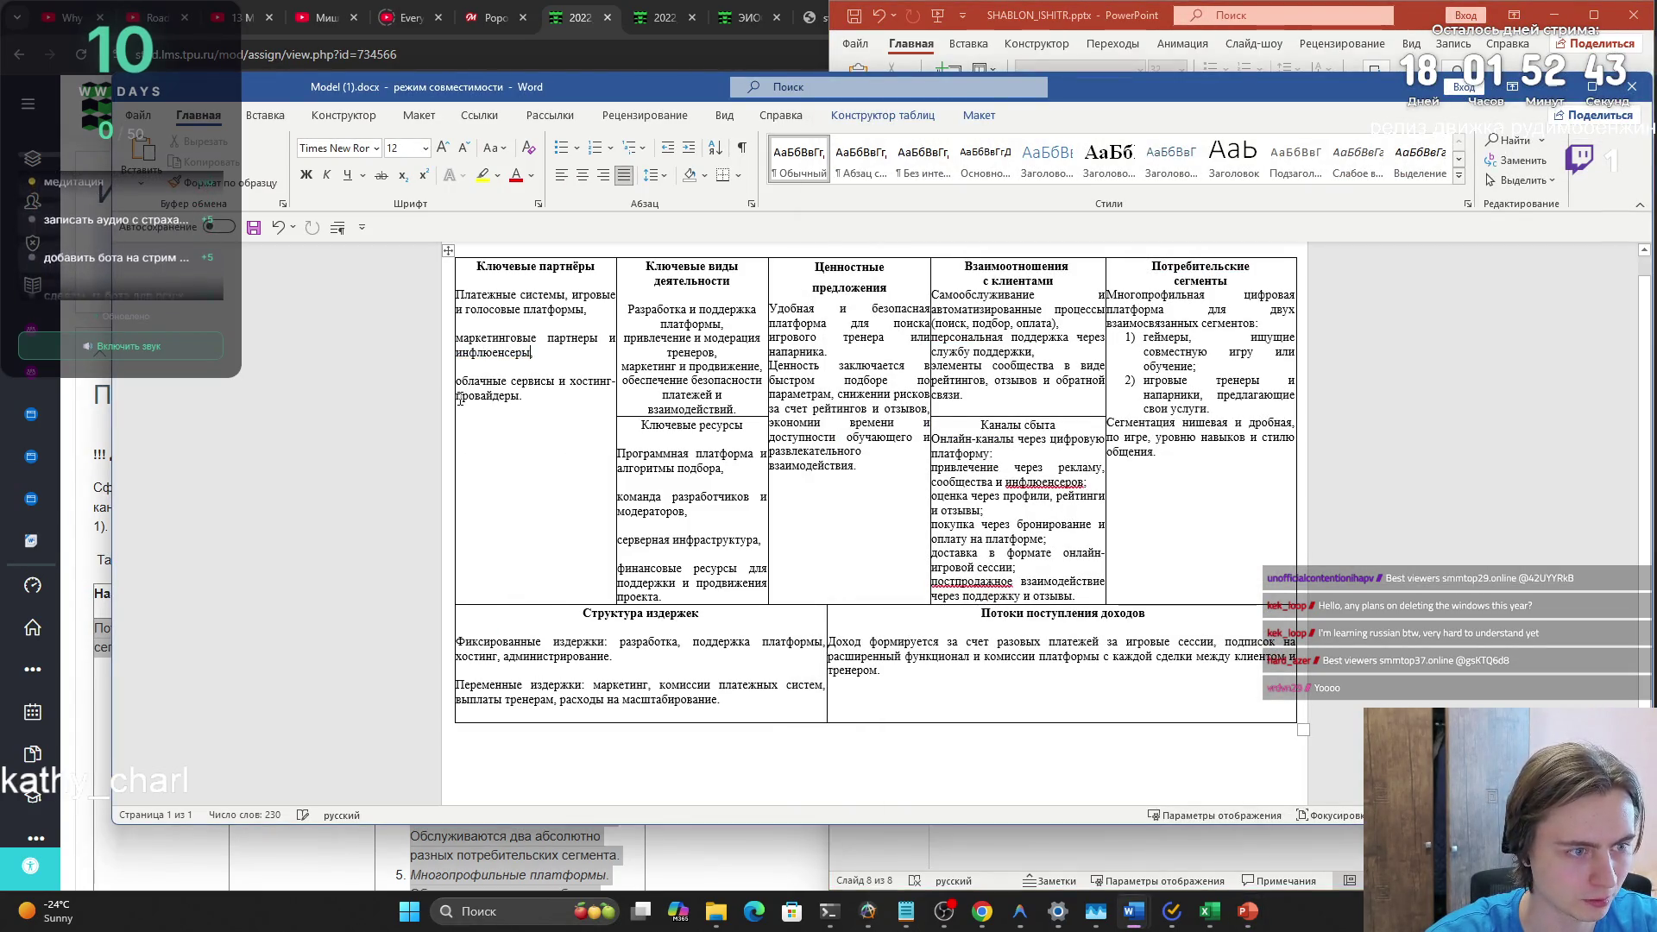
right_click(1036, 481)
click(1004, 538)
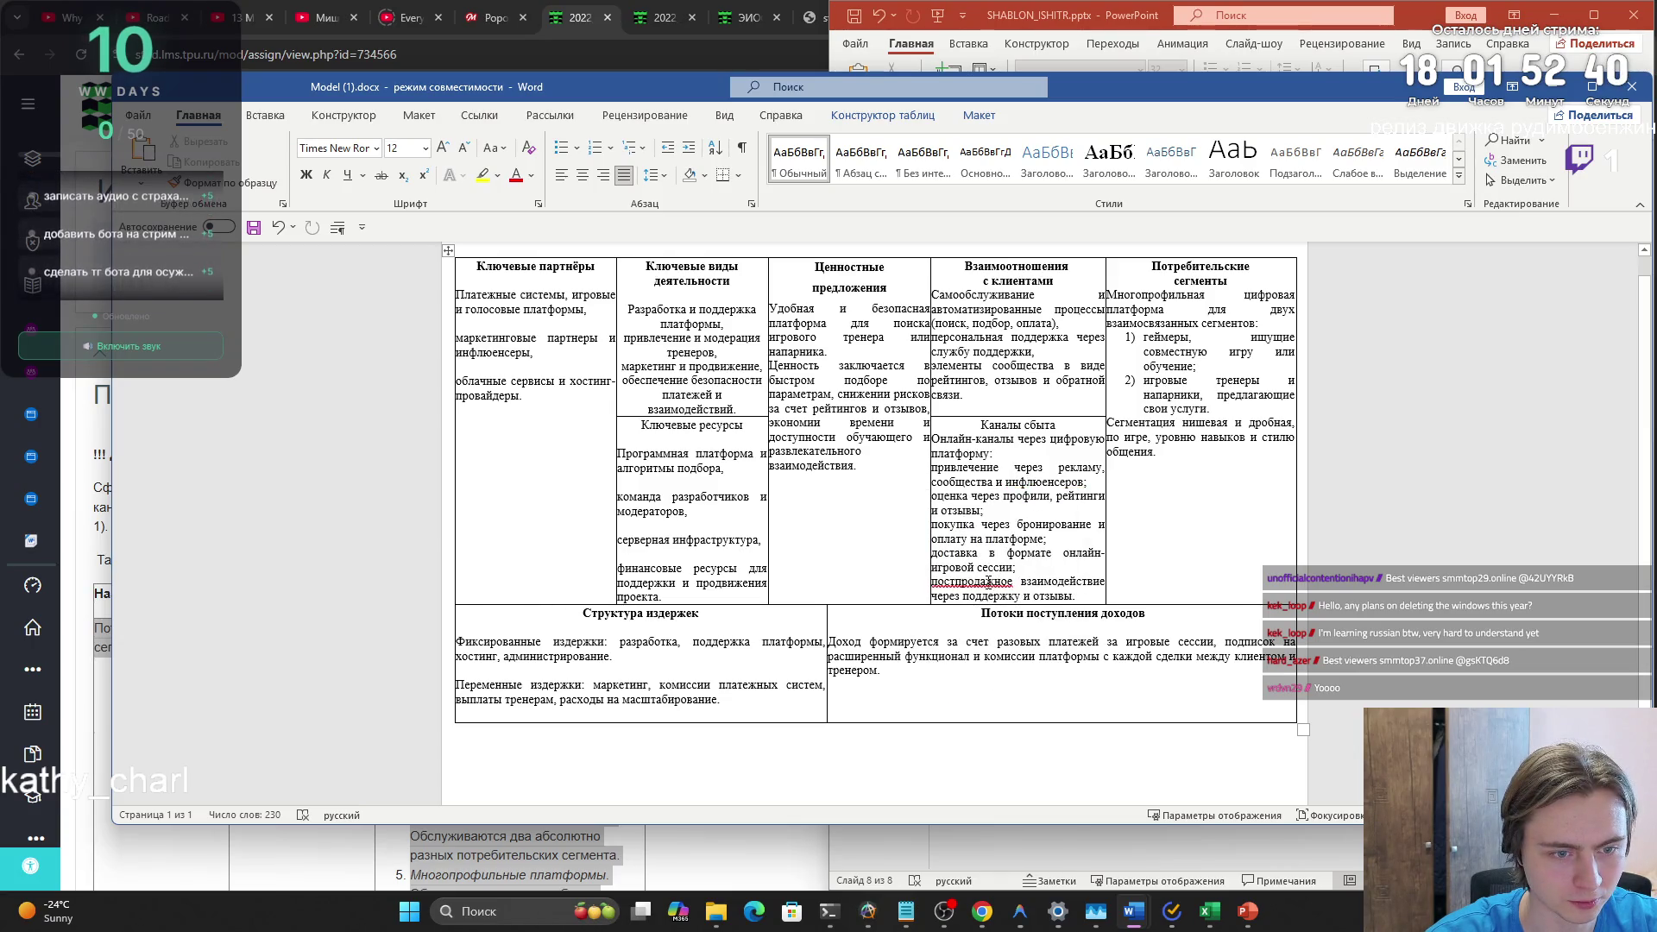
right_click(988, 581)
click(915, 302)
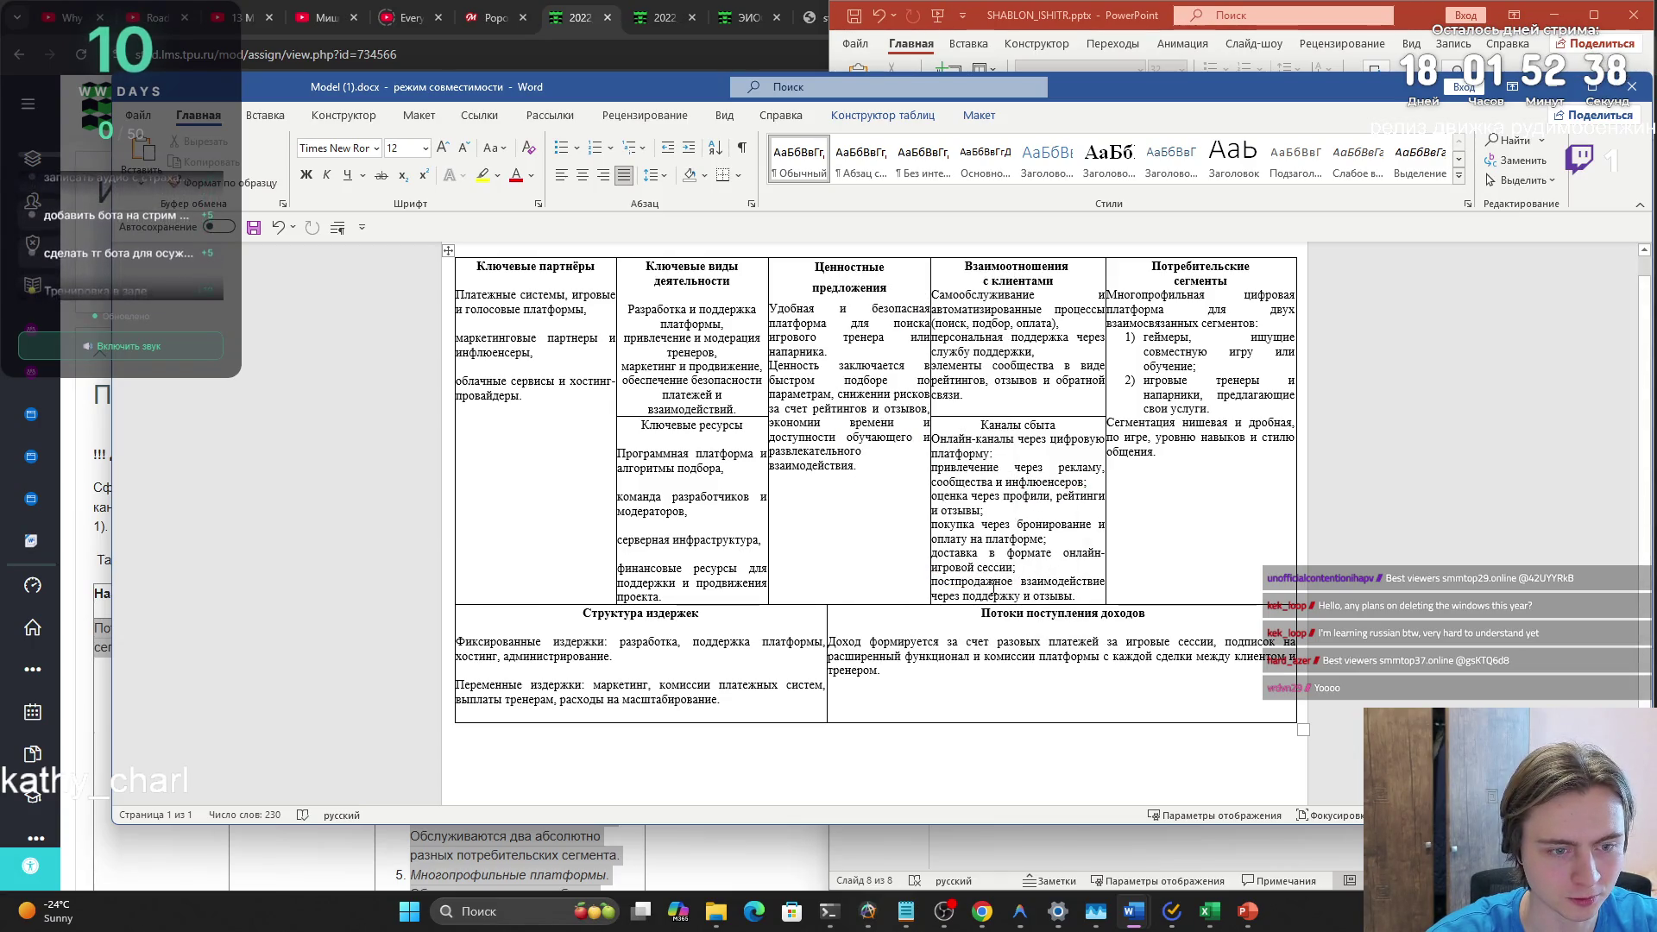
- Snip the whole table and paste it onto slide 8 beneath the title
key(super+shift+s)
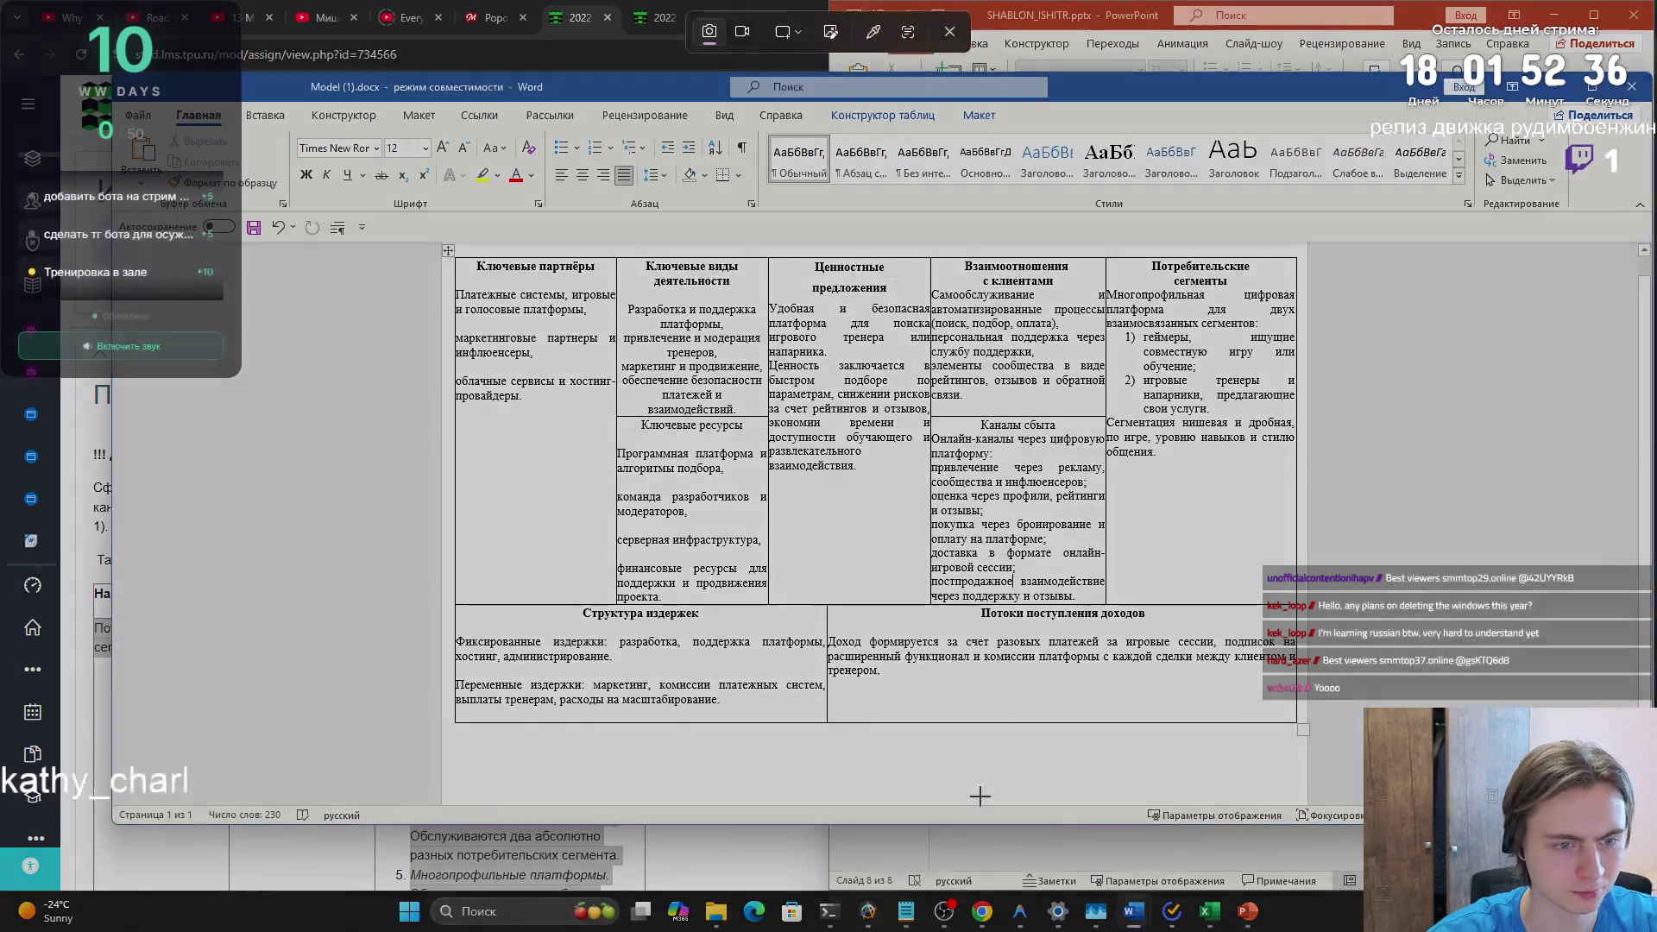
key(Escape)
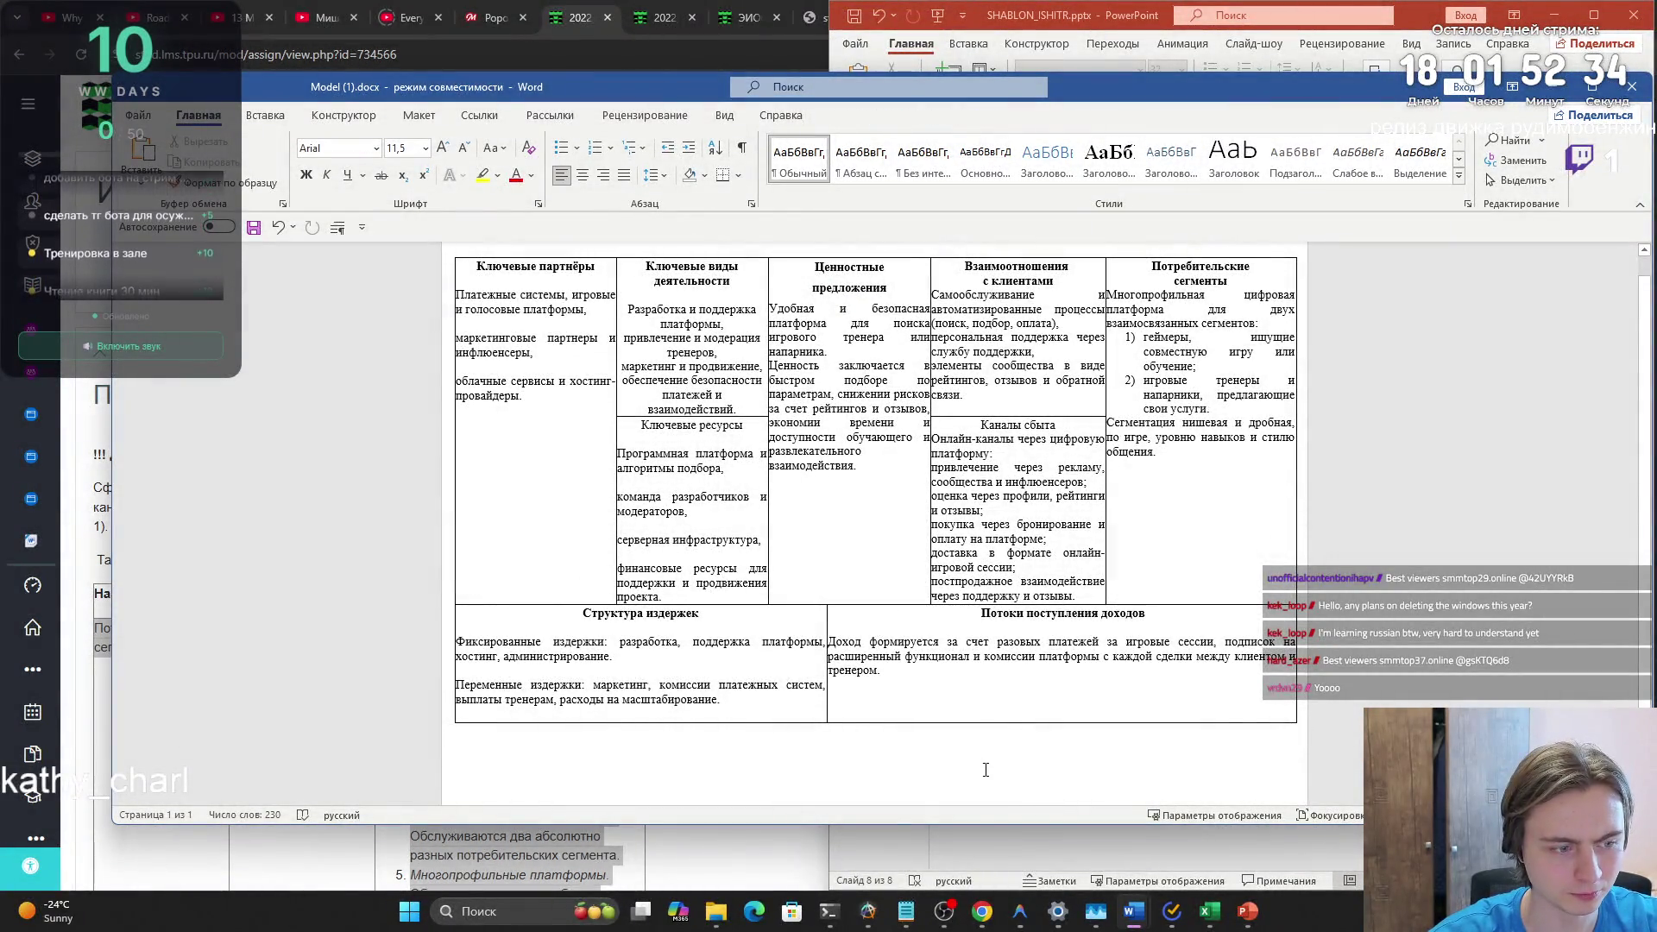
key(super+shift+s)
mouse_move(451, 253)
mouse_down()
mouse_move(1224, 661)
mouse_move(1298, 725)
mouse_up()
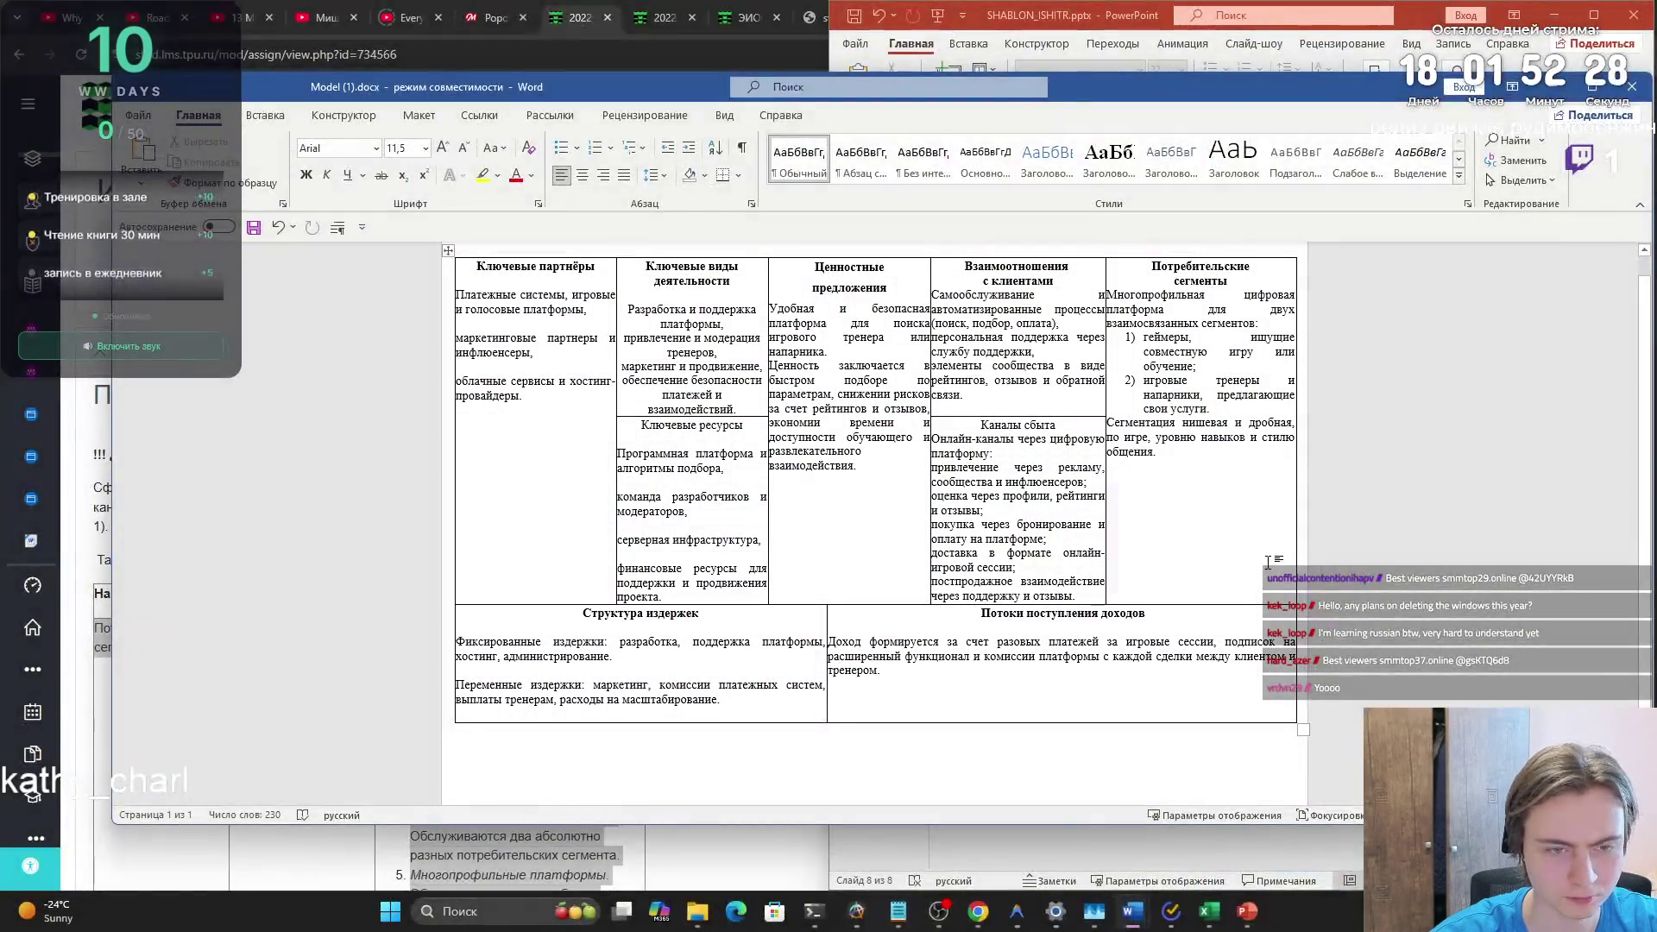
key(alt+Tab)
key(ctrl+v)
drag(1266, 491, 1267, 522)
click(1265, 598)
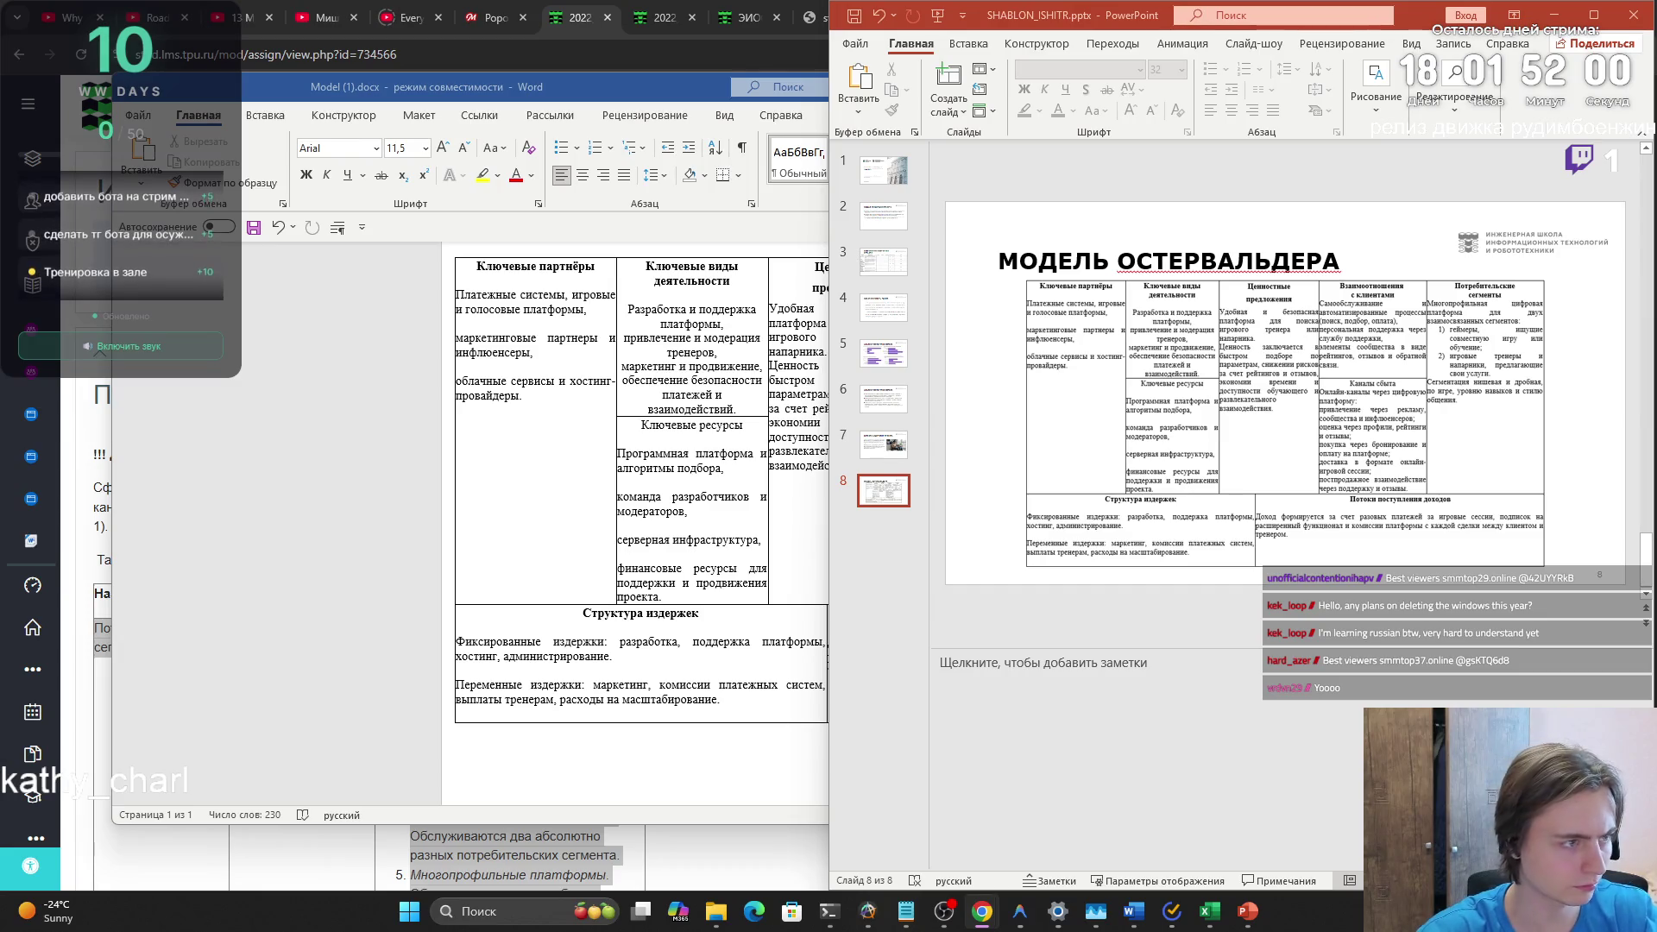
- Bring up the reference presentation and scroll to its Модель Остервальдера example slide
mouse_move(1236, 911)
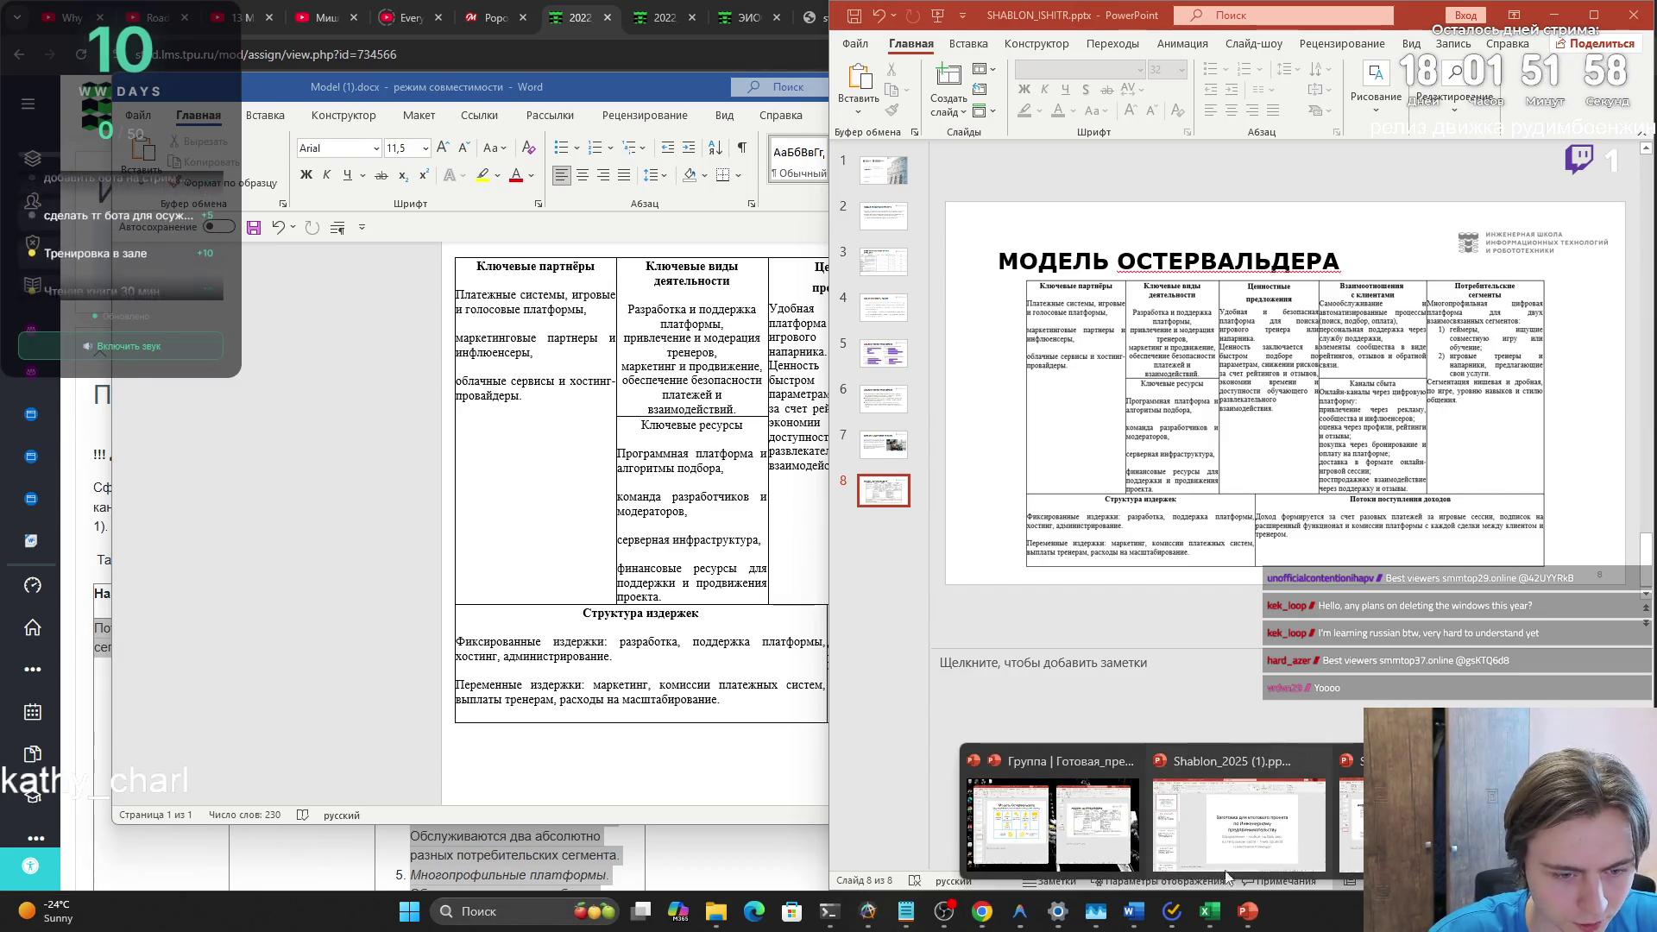
click(1194, 816)
mouse_move(249, 397)
mouse_down()
mouse_move(253, 806)
mouse_move(257, 678)
mouse_move(272, 825)
mouse_up()
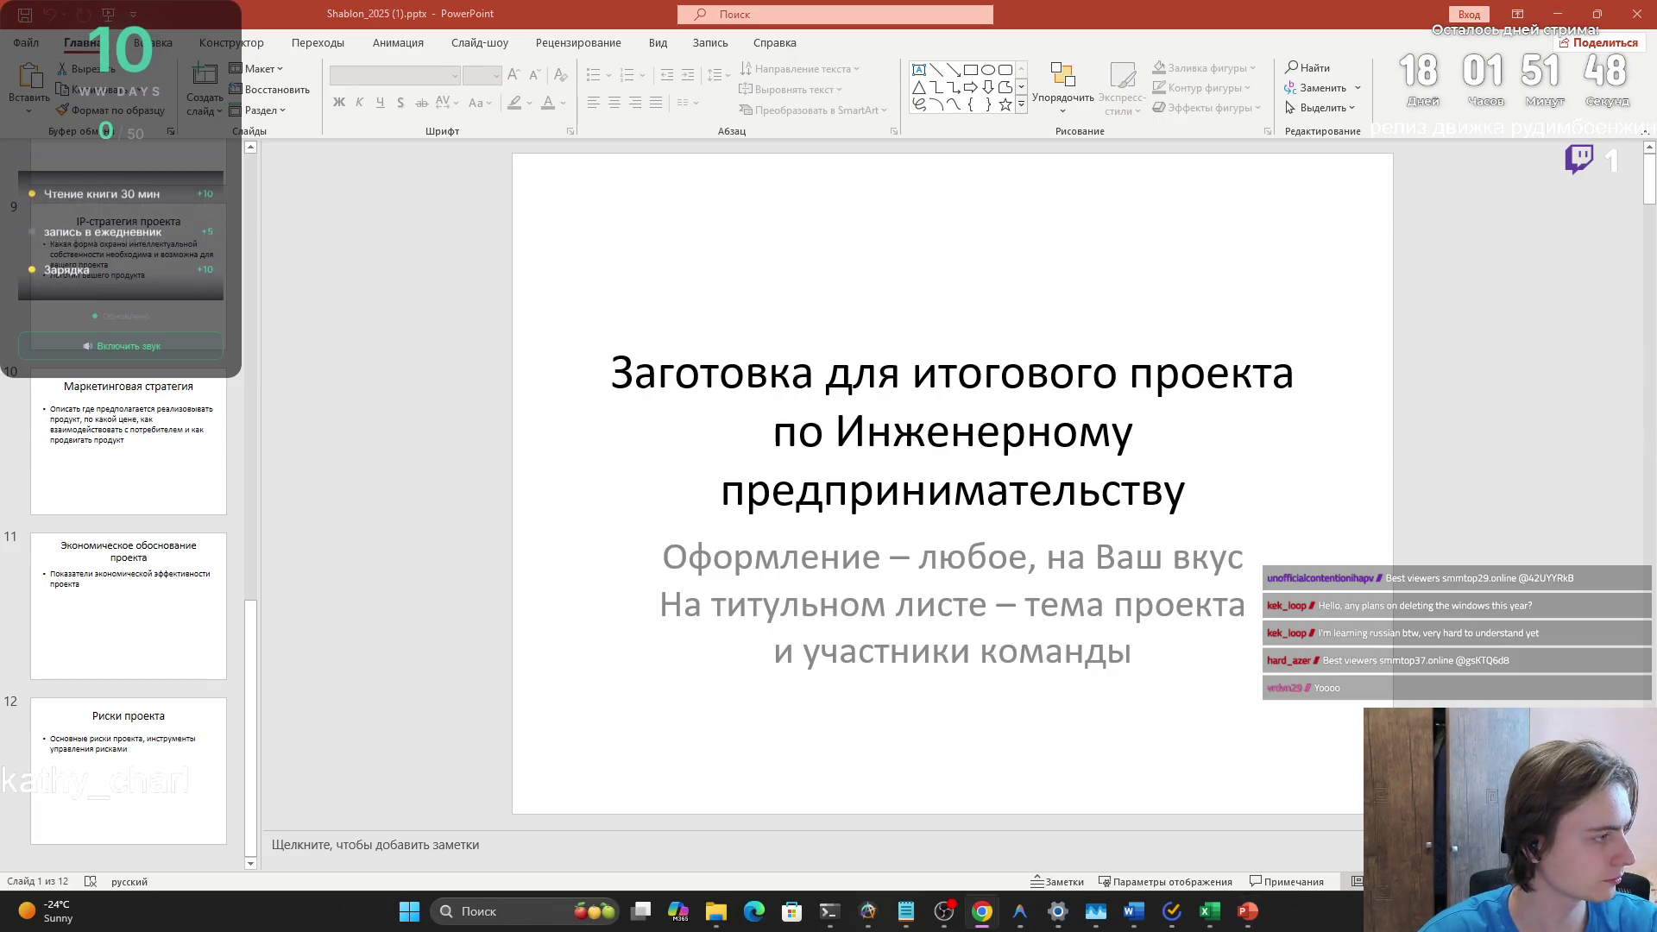
- Paste the gamer-platform description into slide 8's speaker notes
mouse_move(1247, 910)
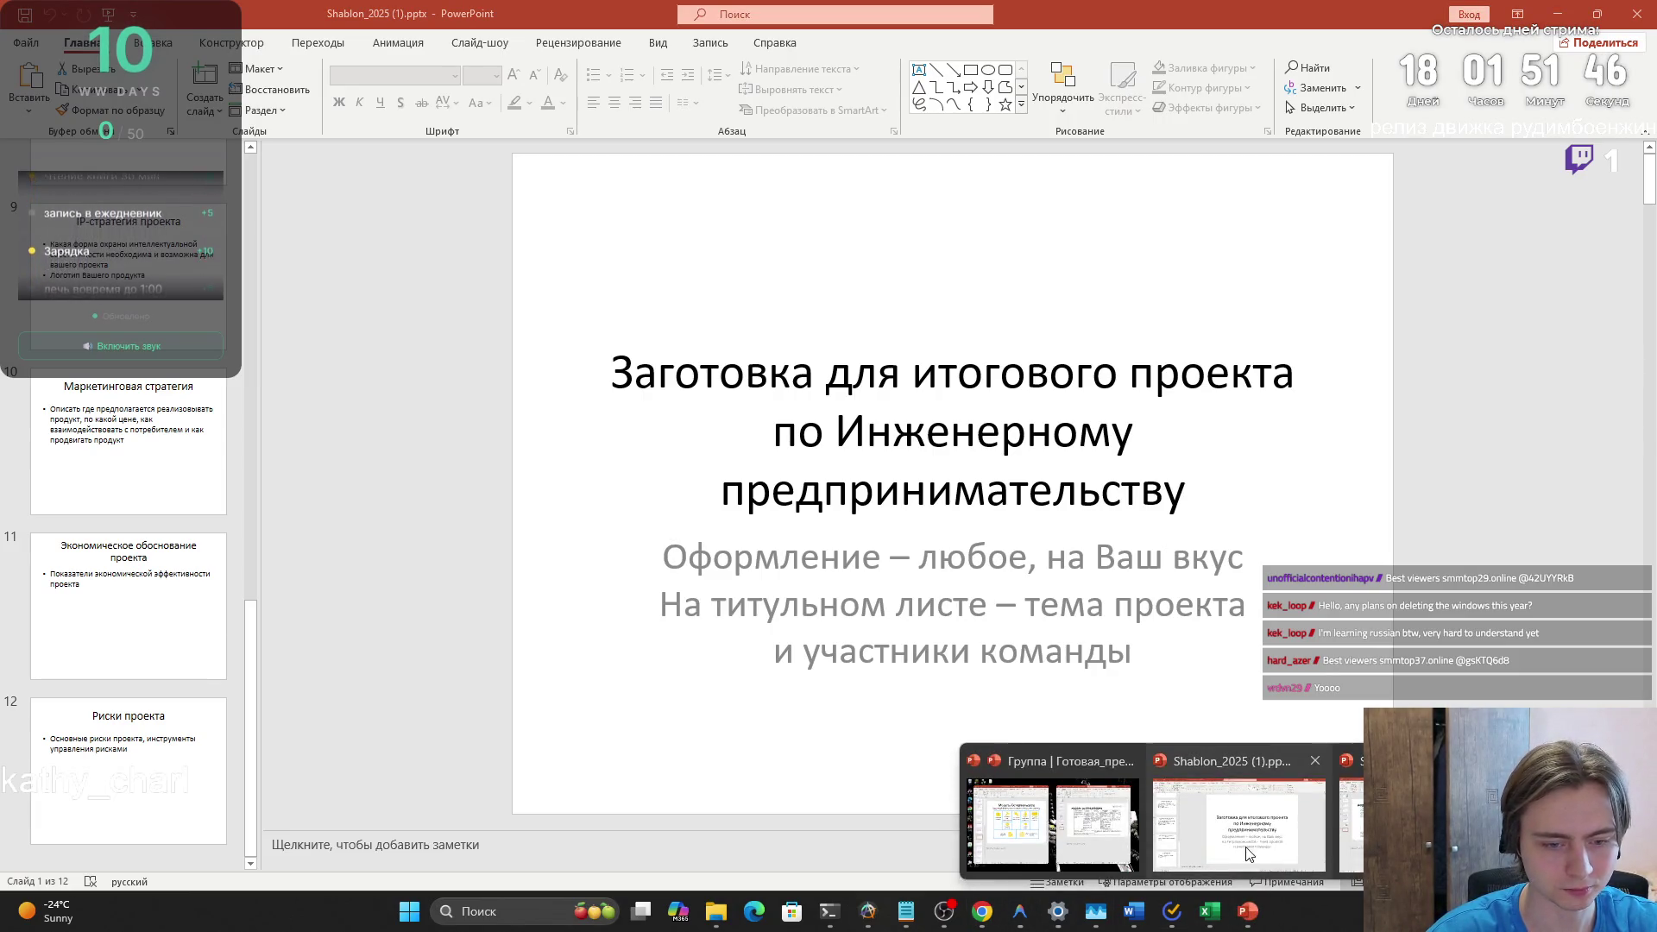
click(1099, 831)
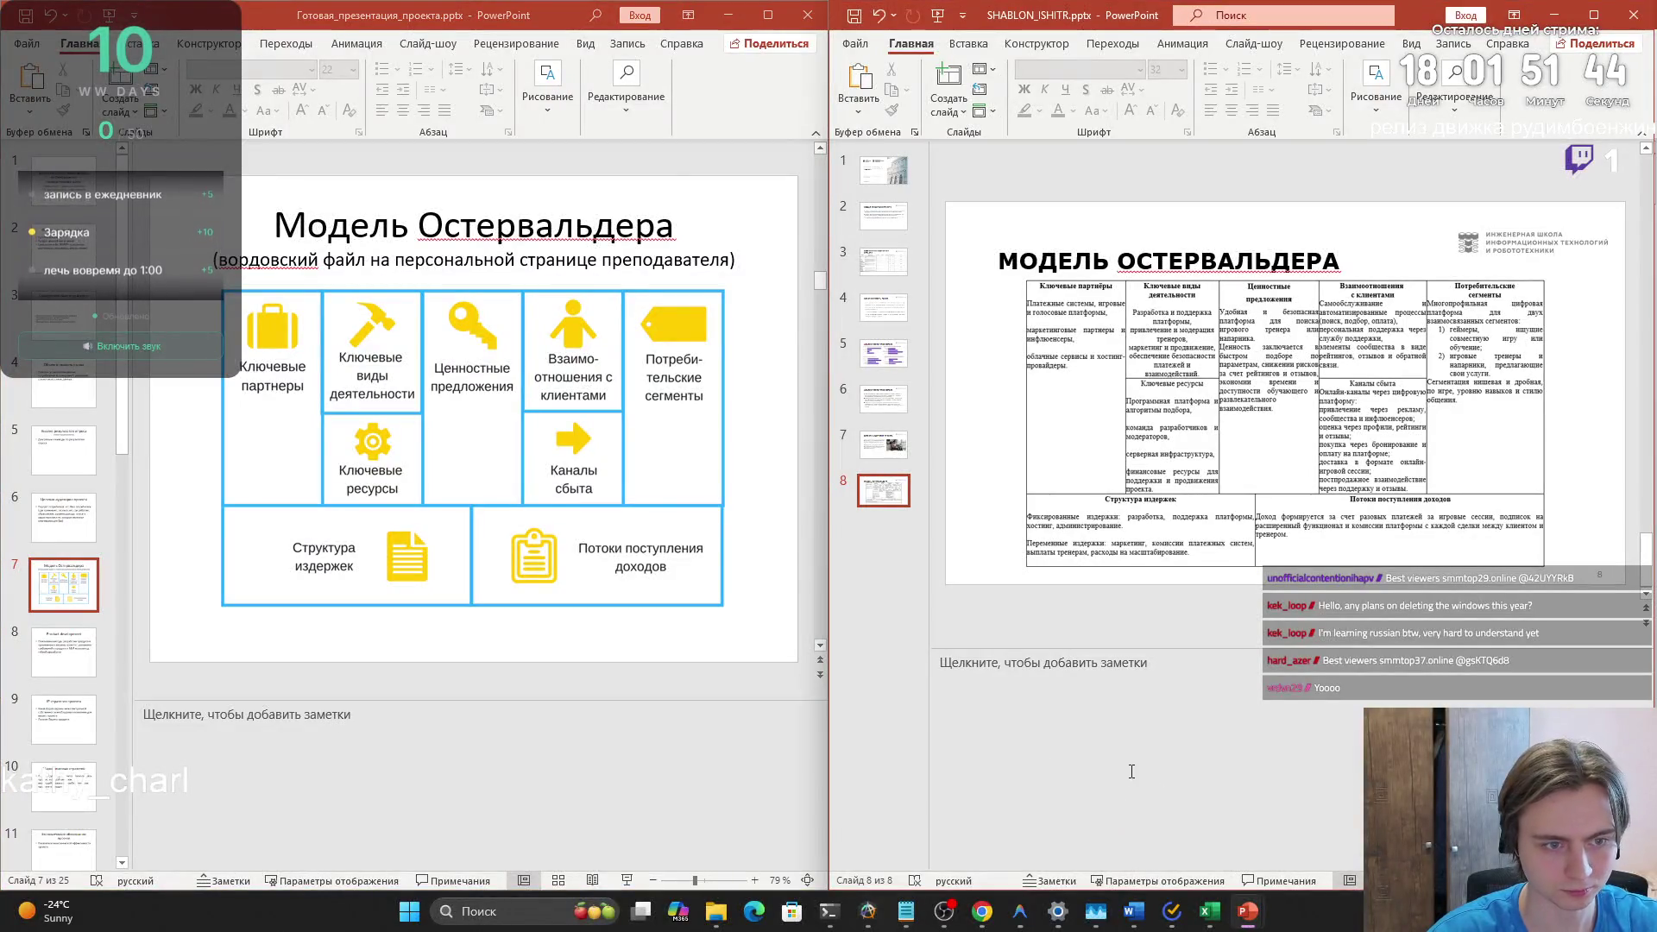
click(1104, 719)
key(ctrl+v)
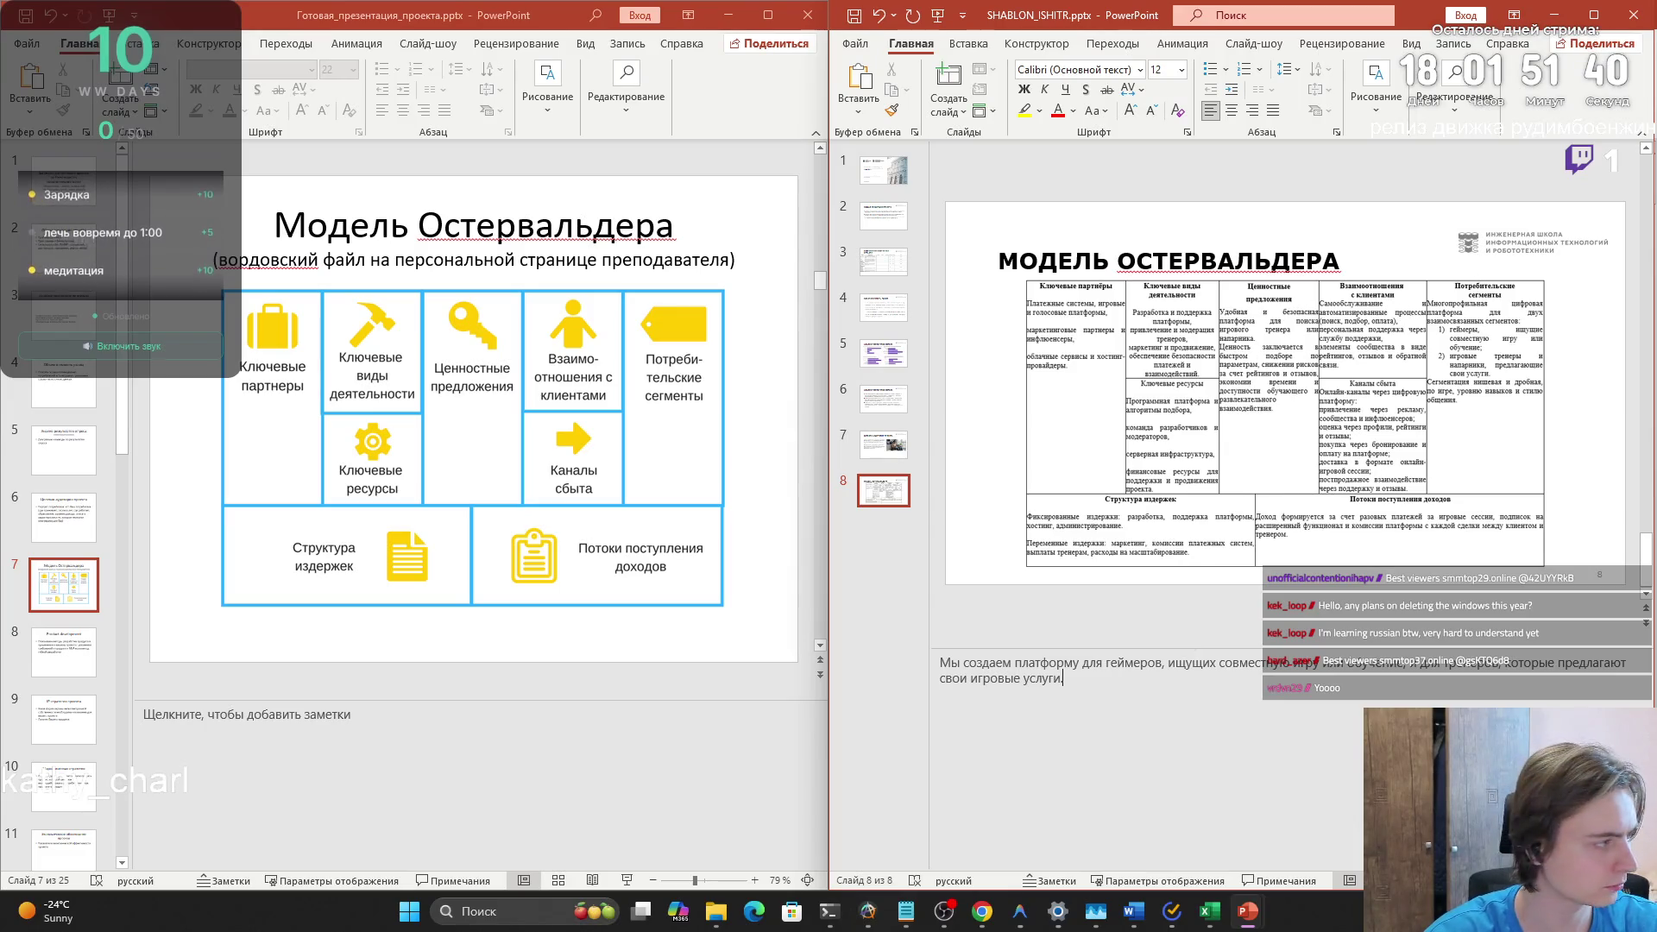
- Label the notes Потребительские сегменты and add the Ценностное предложение heading and description, correcting упрощаем
click(941, 665)
text(Потребительские сегменты)
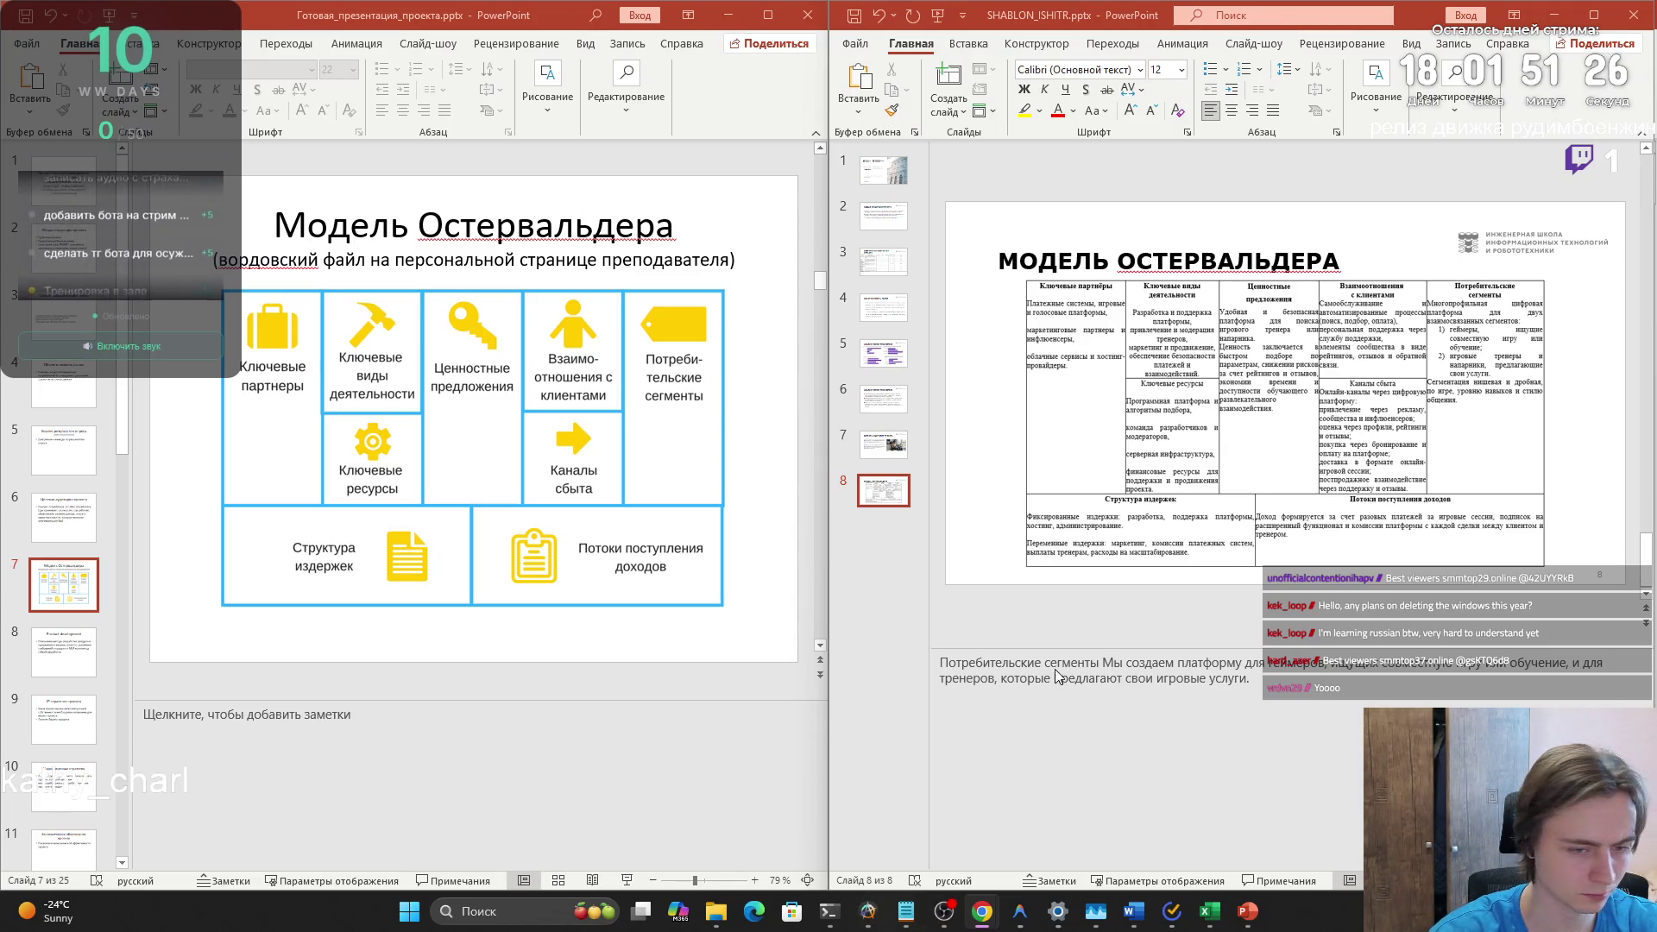
key(Return)
text(Ценностное предложение)
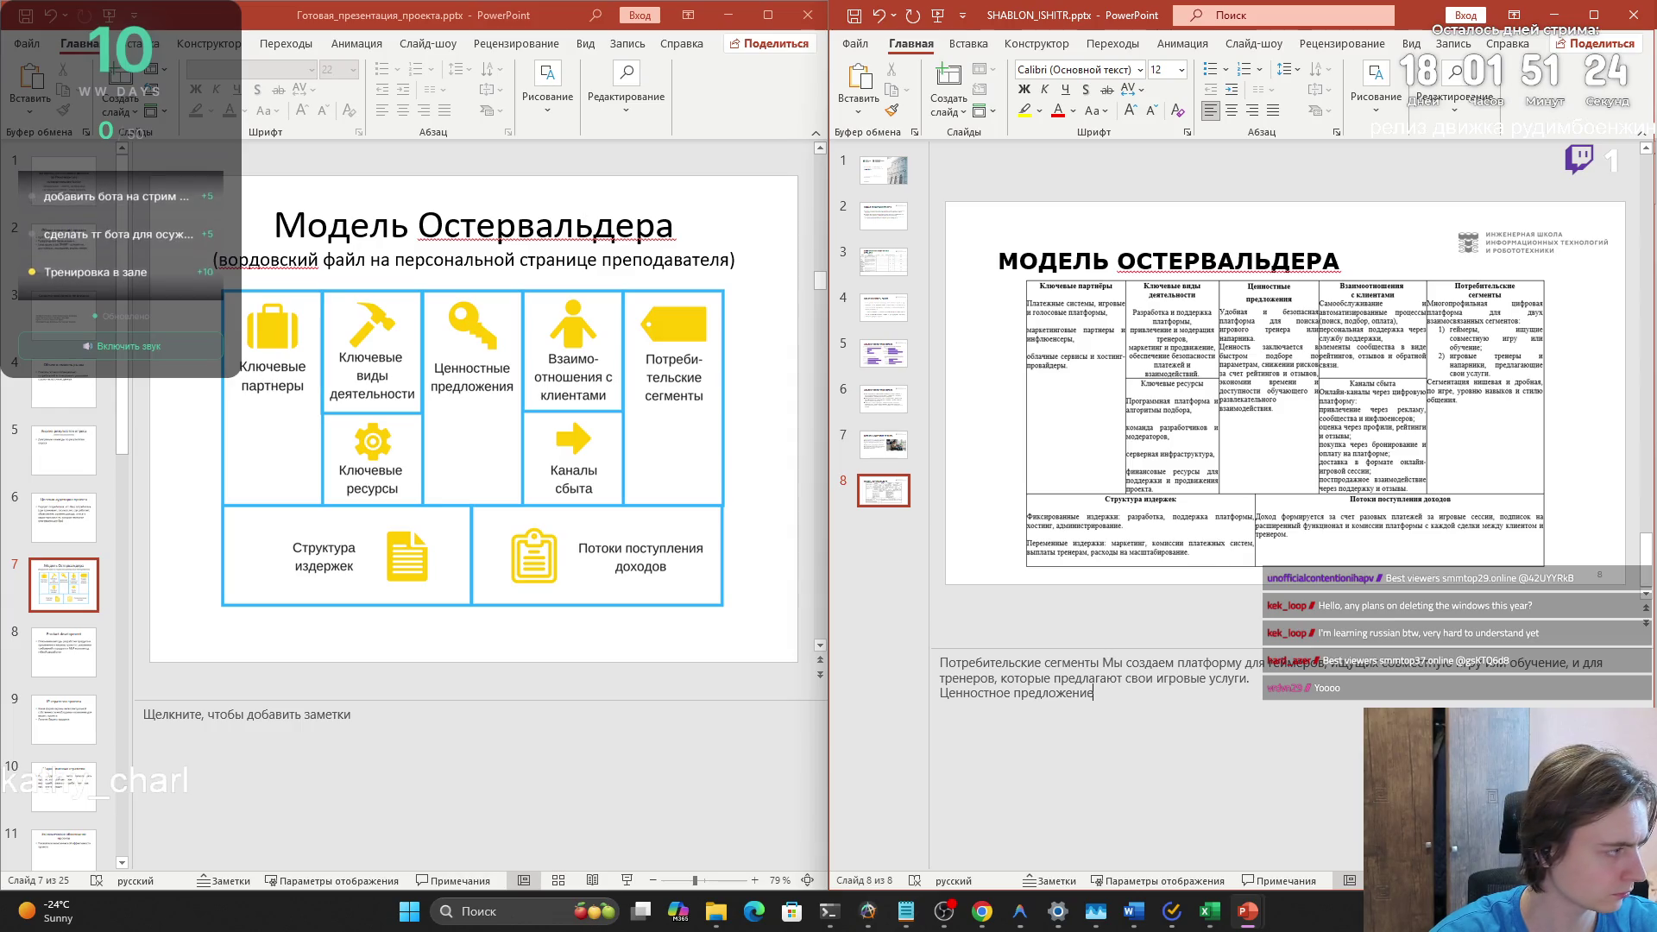
click(1251, 795)
text(упрощаем поиск надежного игрового тренера или напарника, обеспечивая быстрый подбор, безопасность и экономию времени.)
click(1099, 692)
text(в)
key(BackSpace)
key(BackSpace)
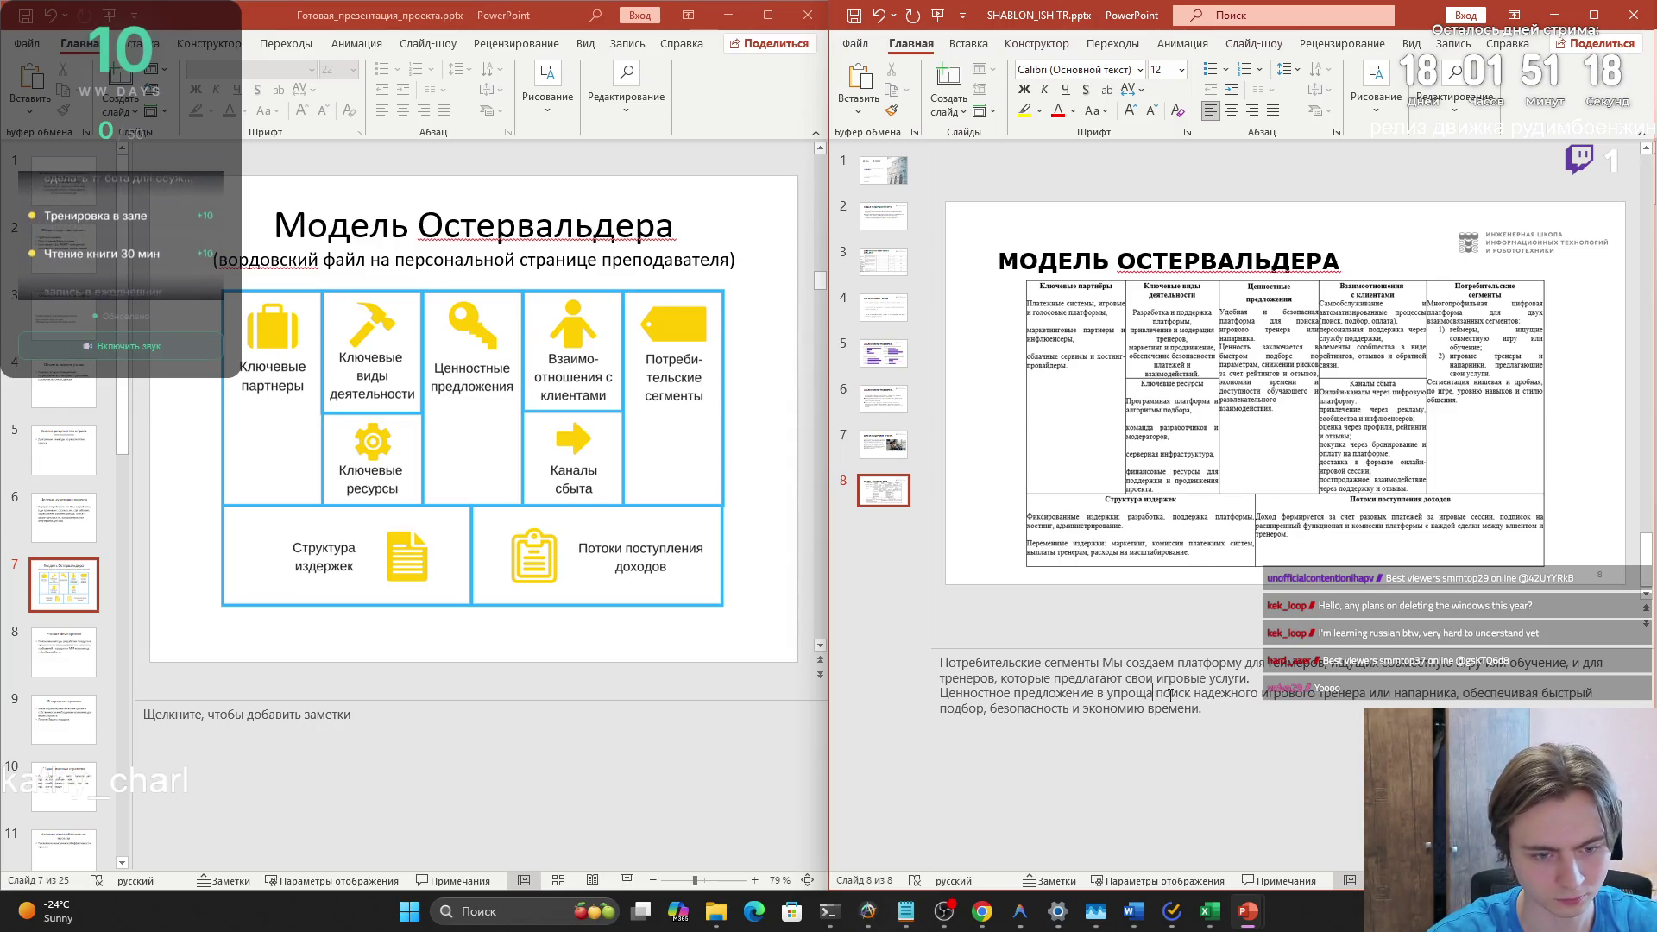
text(нии)
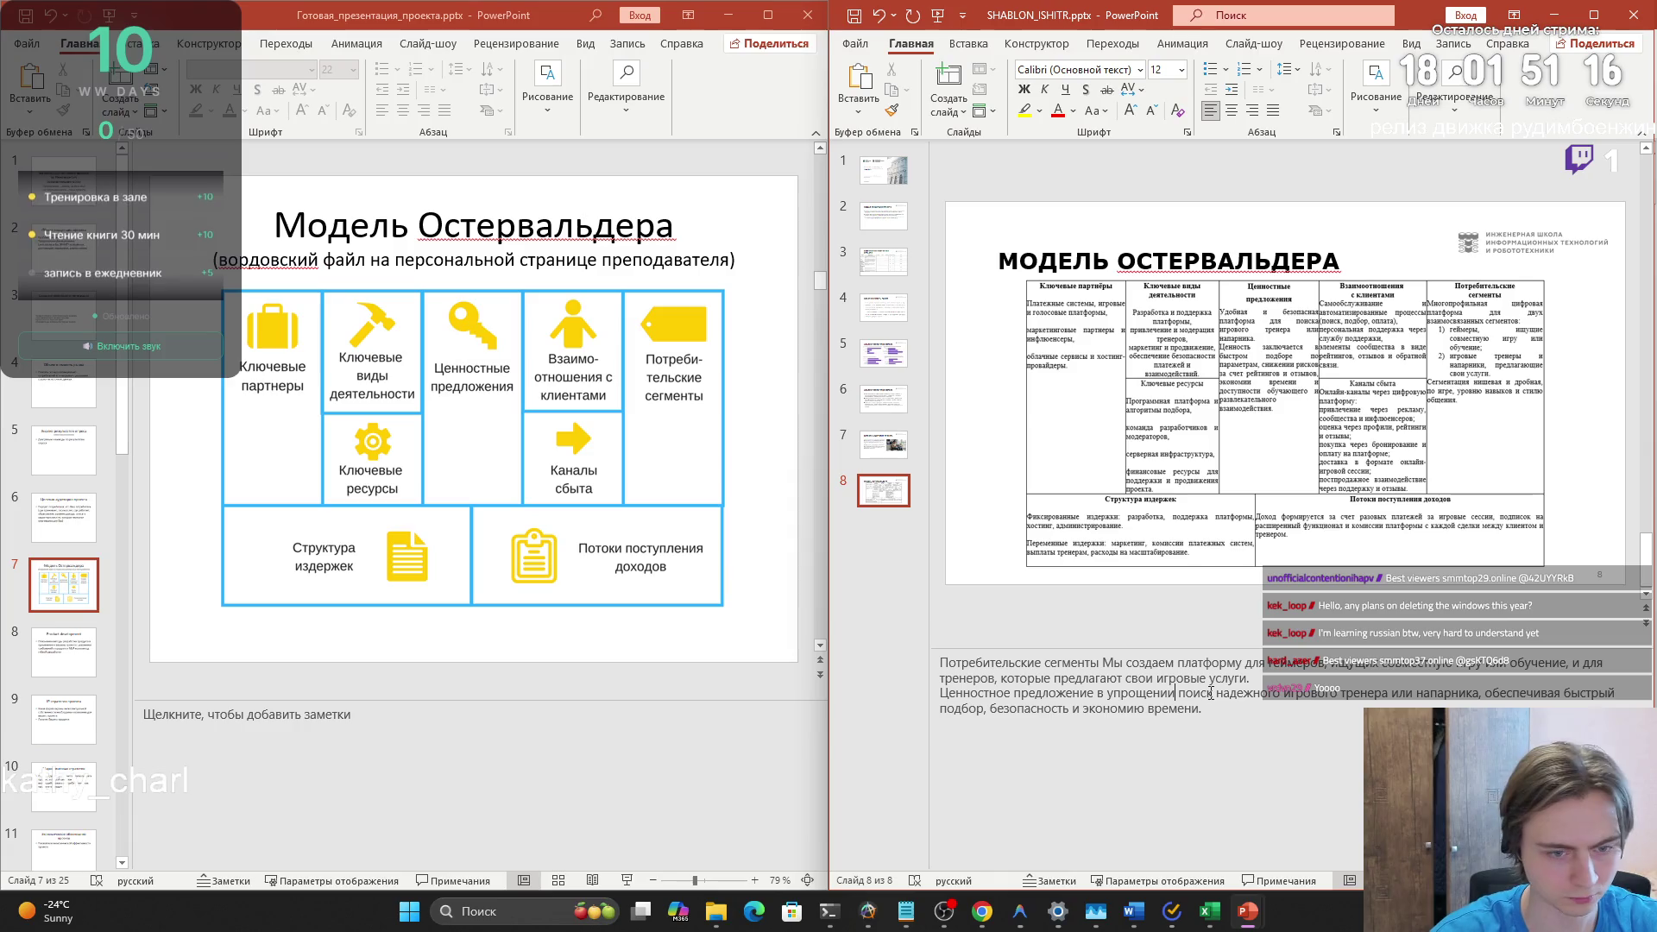
text(а)
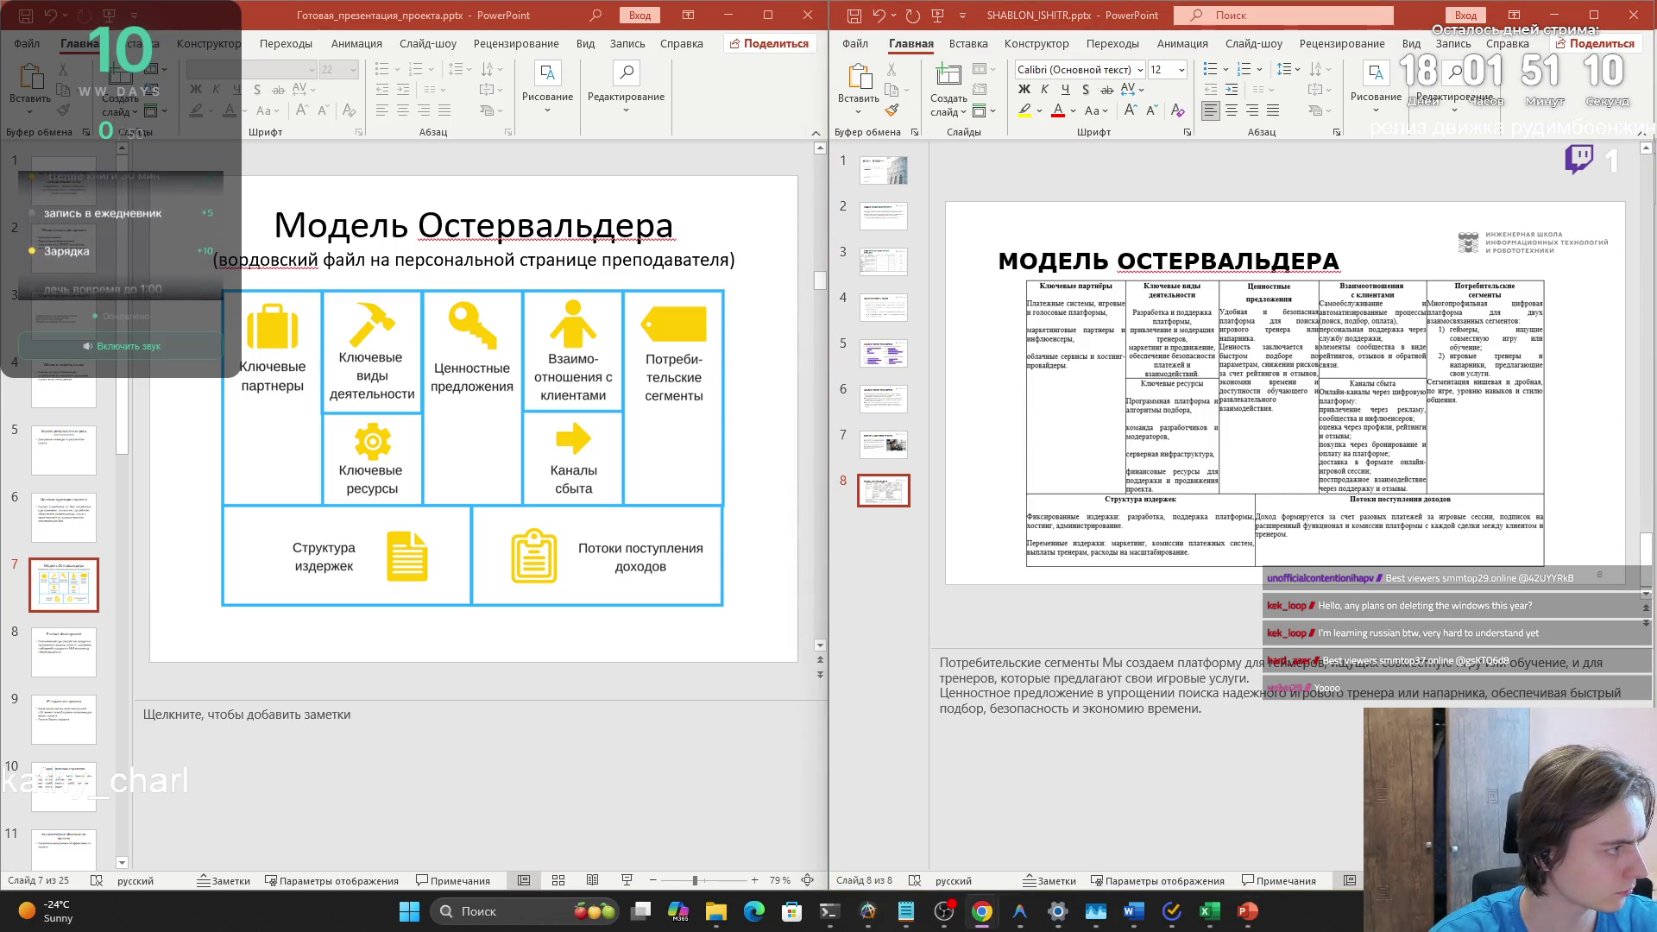
- Add Каналы сбыта, Взаимоотношения с клиентами and Потоки поступления доходов headings with descriptions copied from Chrome
key(Return)
key(Return)
text(Каналы сбыта)
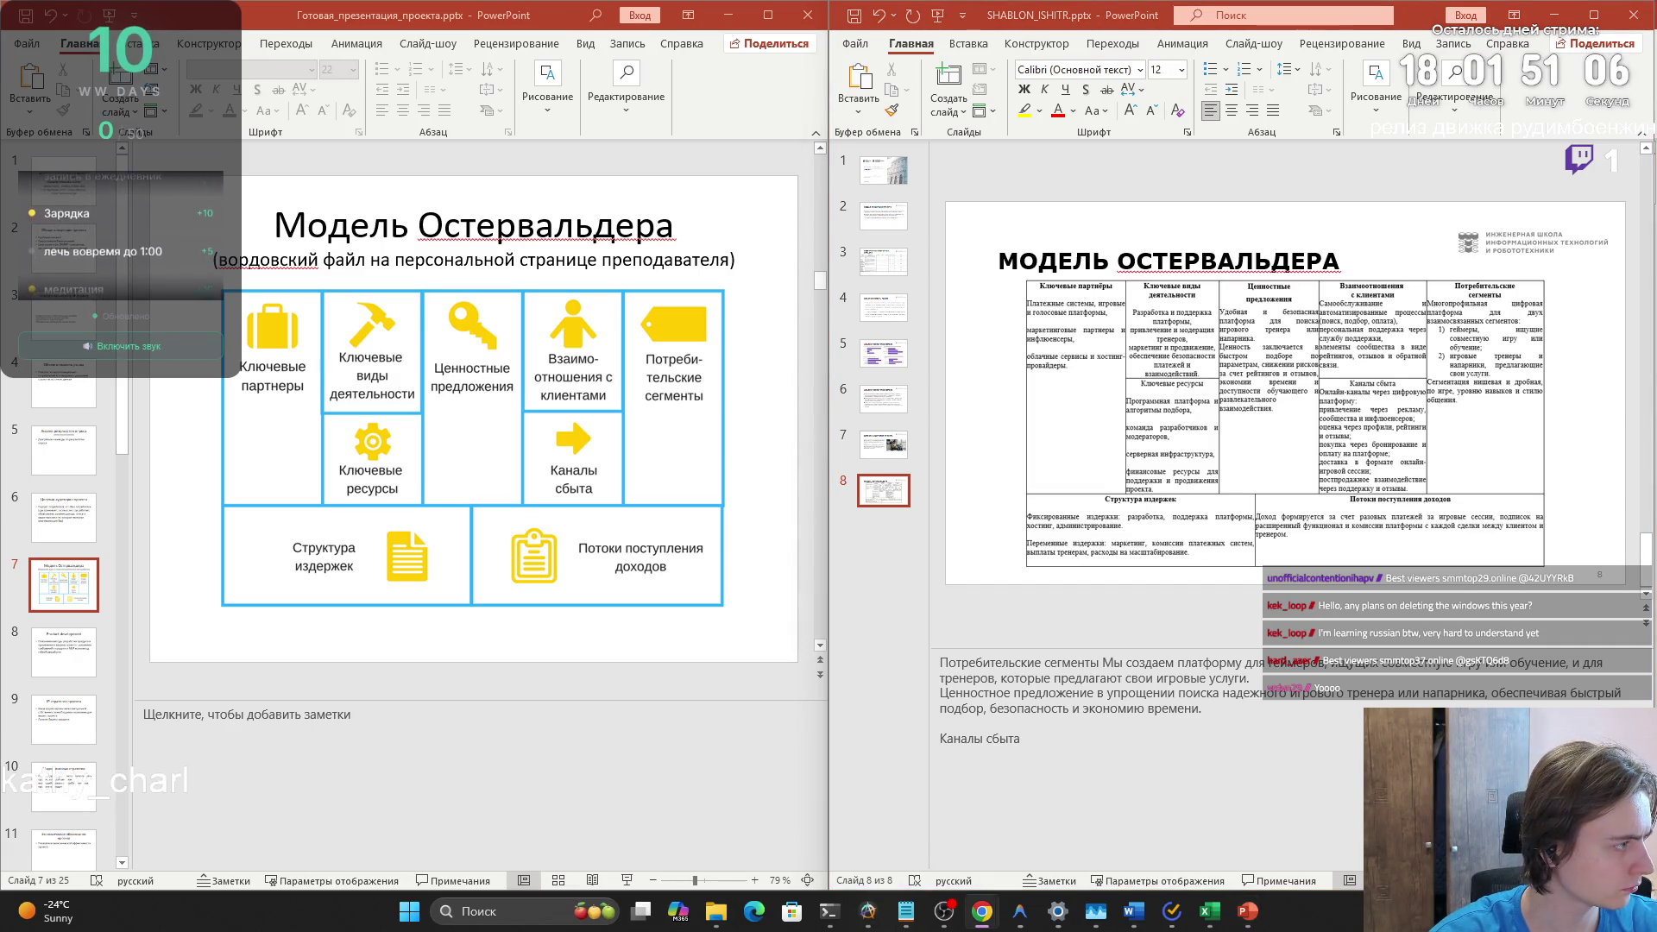
key(ctrl+v)
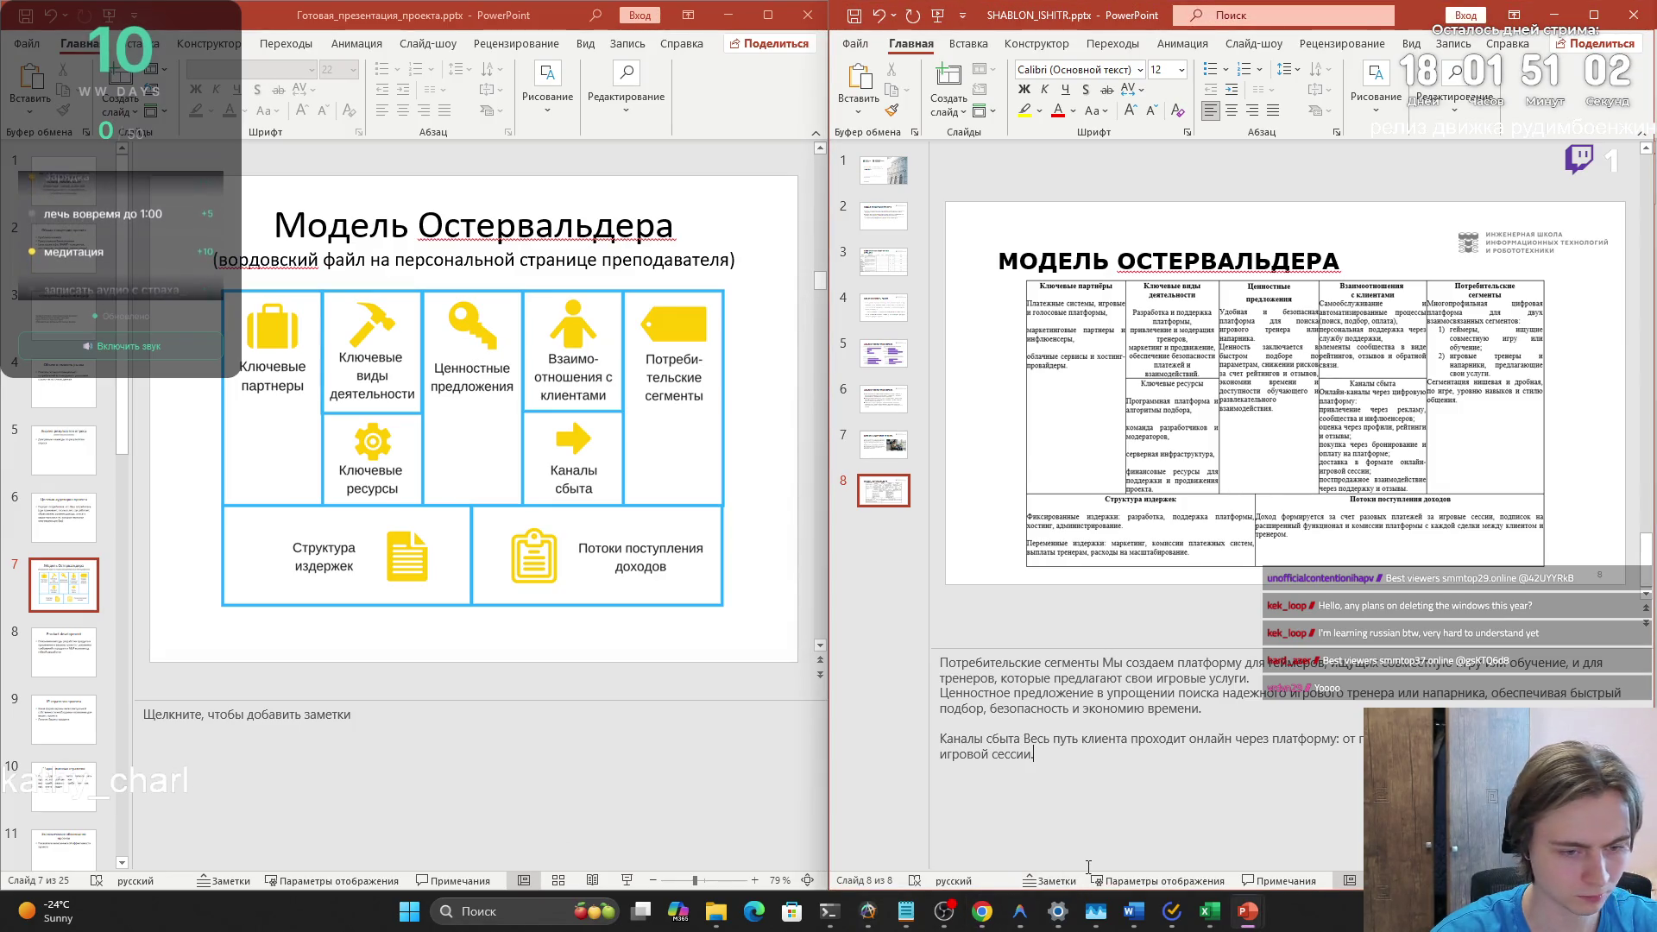
text(Взаимоотношения с клиентами)
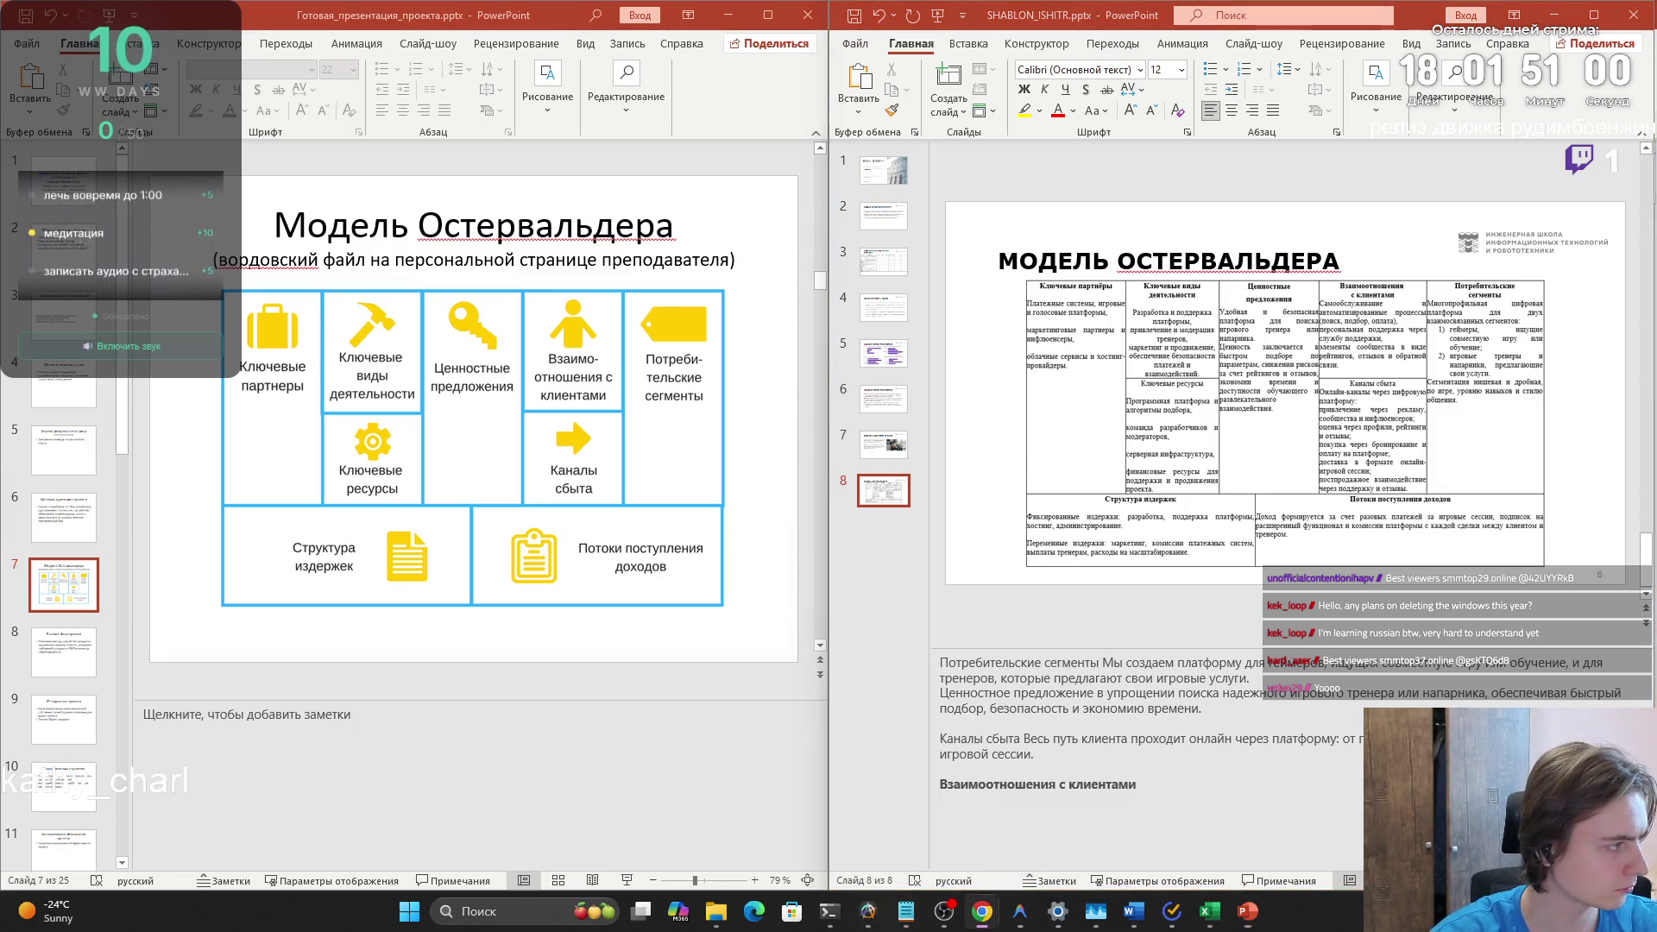
key(alt+Tab)
key(ctrl+v)
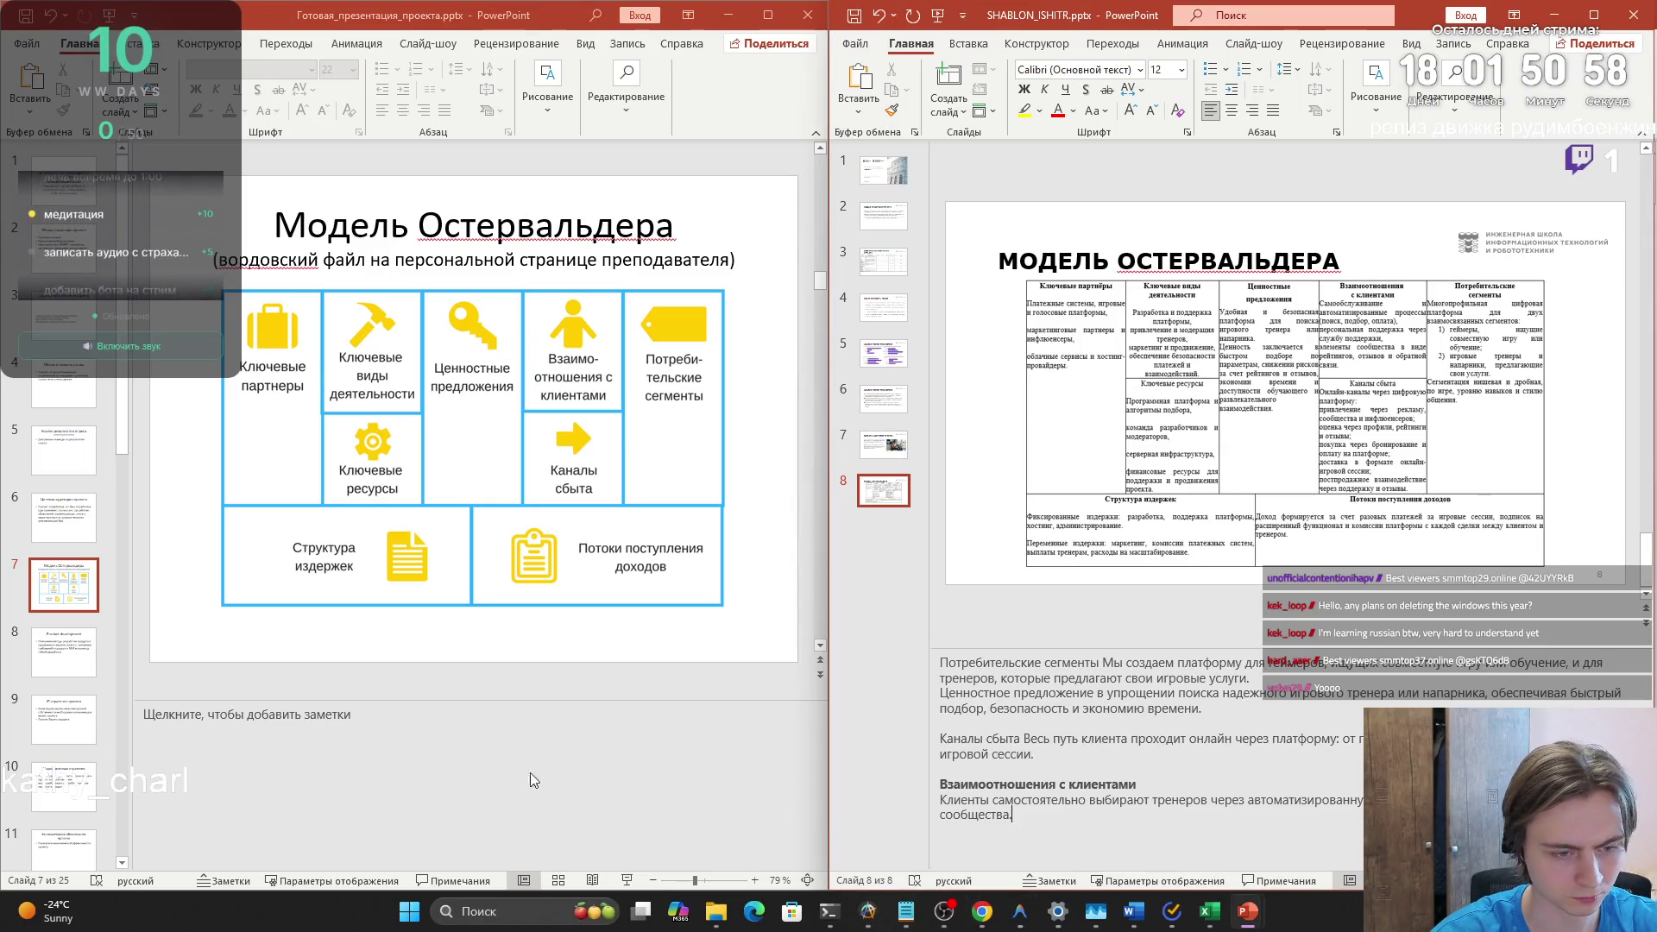
key(alt+Tab)
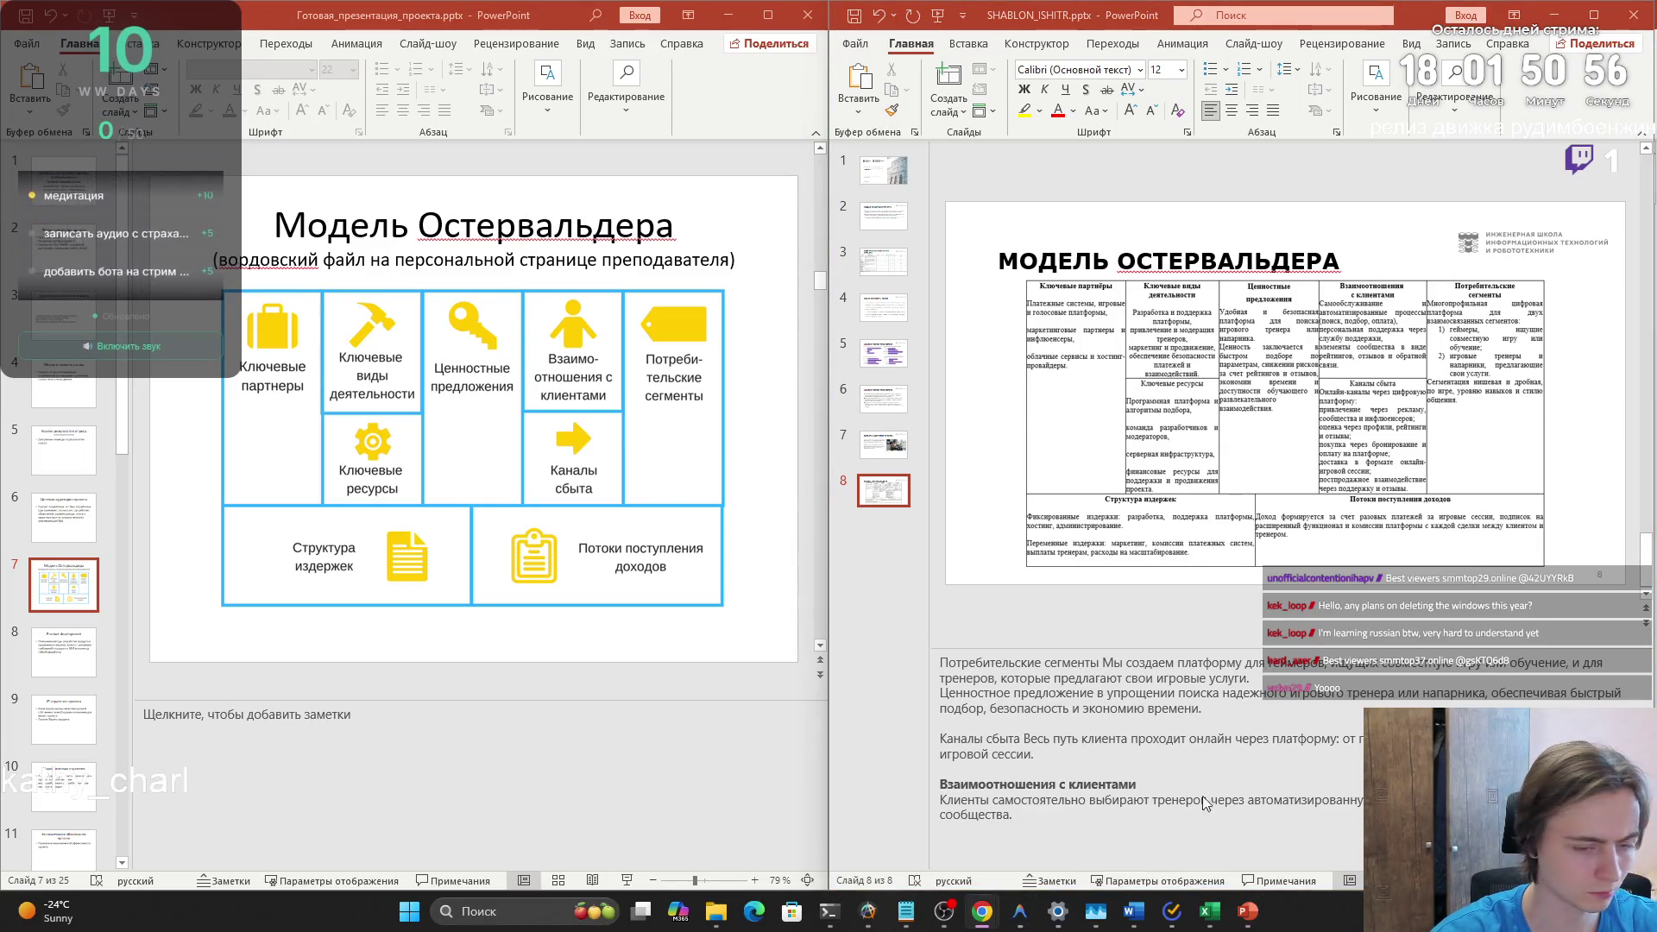
key(alt+Tab)
text(Потоки поступления доходов)
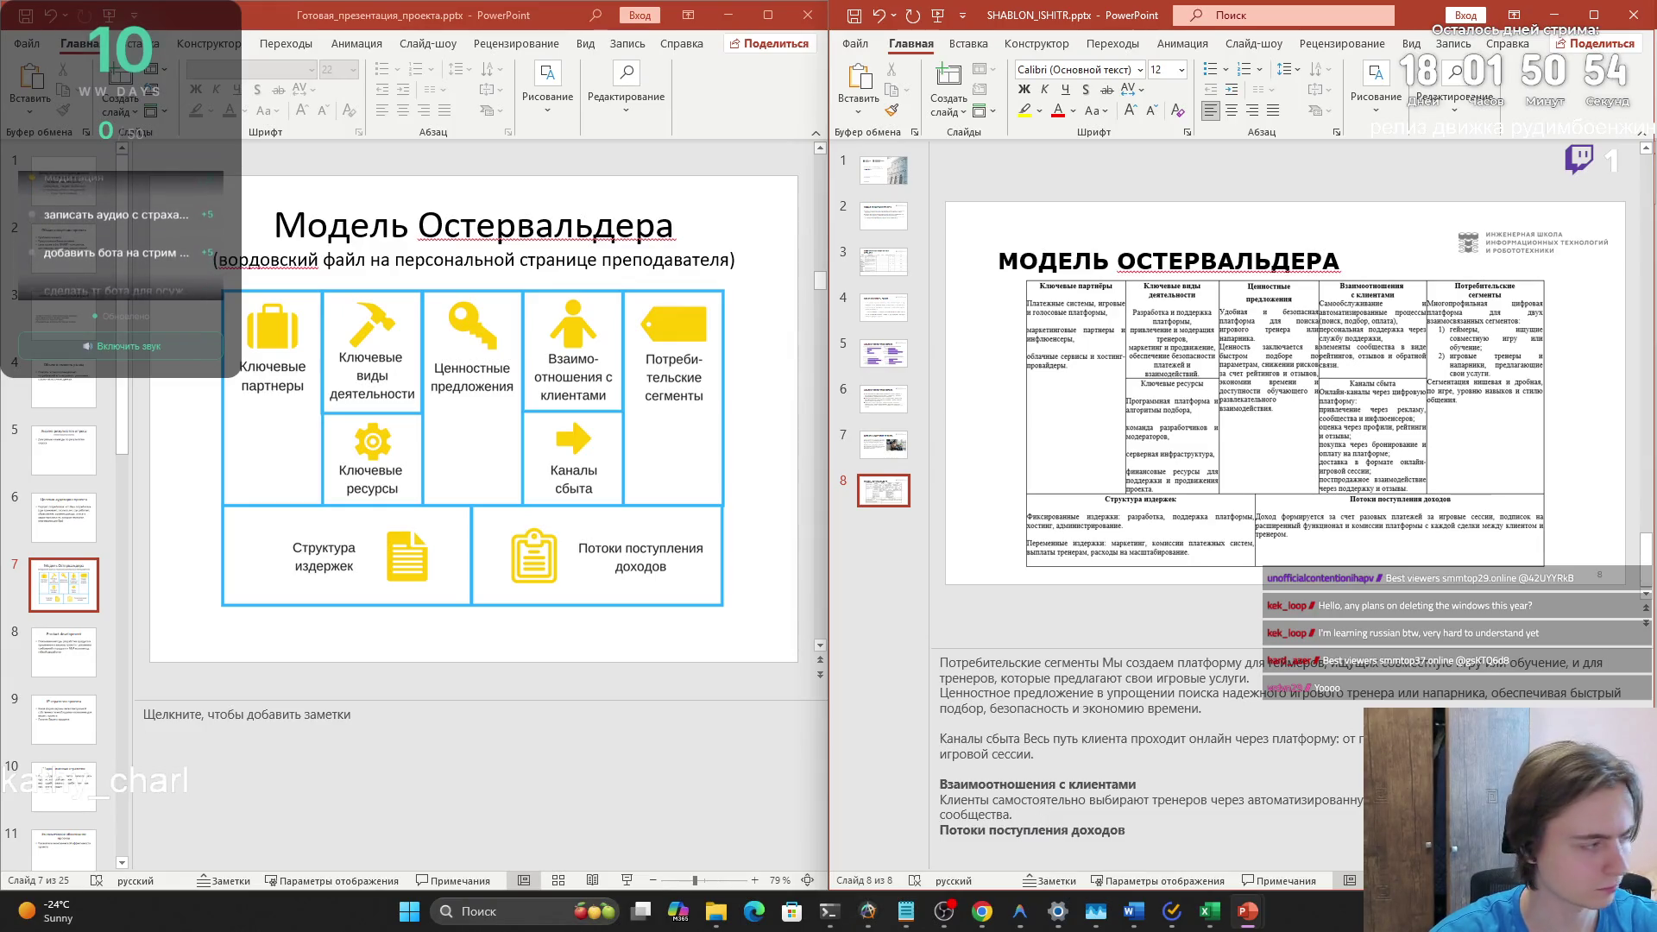
key(alt+Tab)
key(alt+Tab)
key(ctrl+v)
key(alt+Tab)
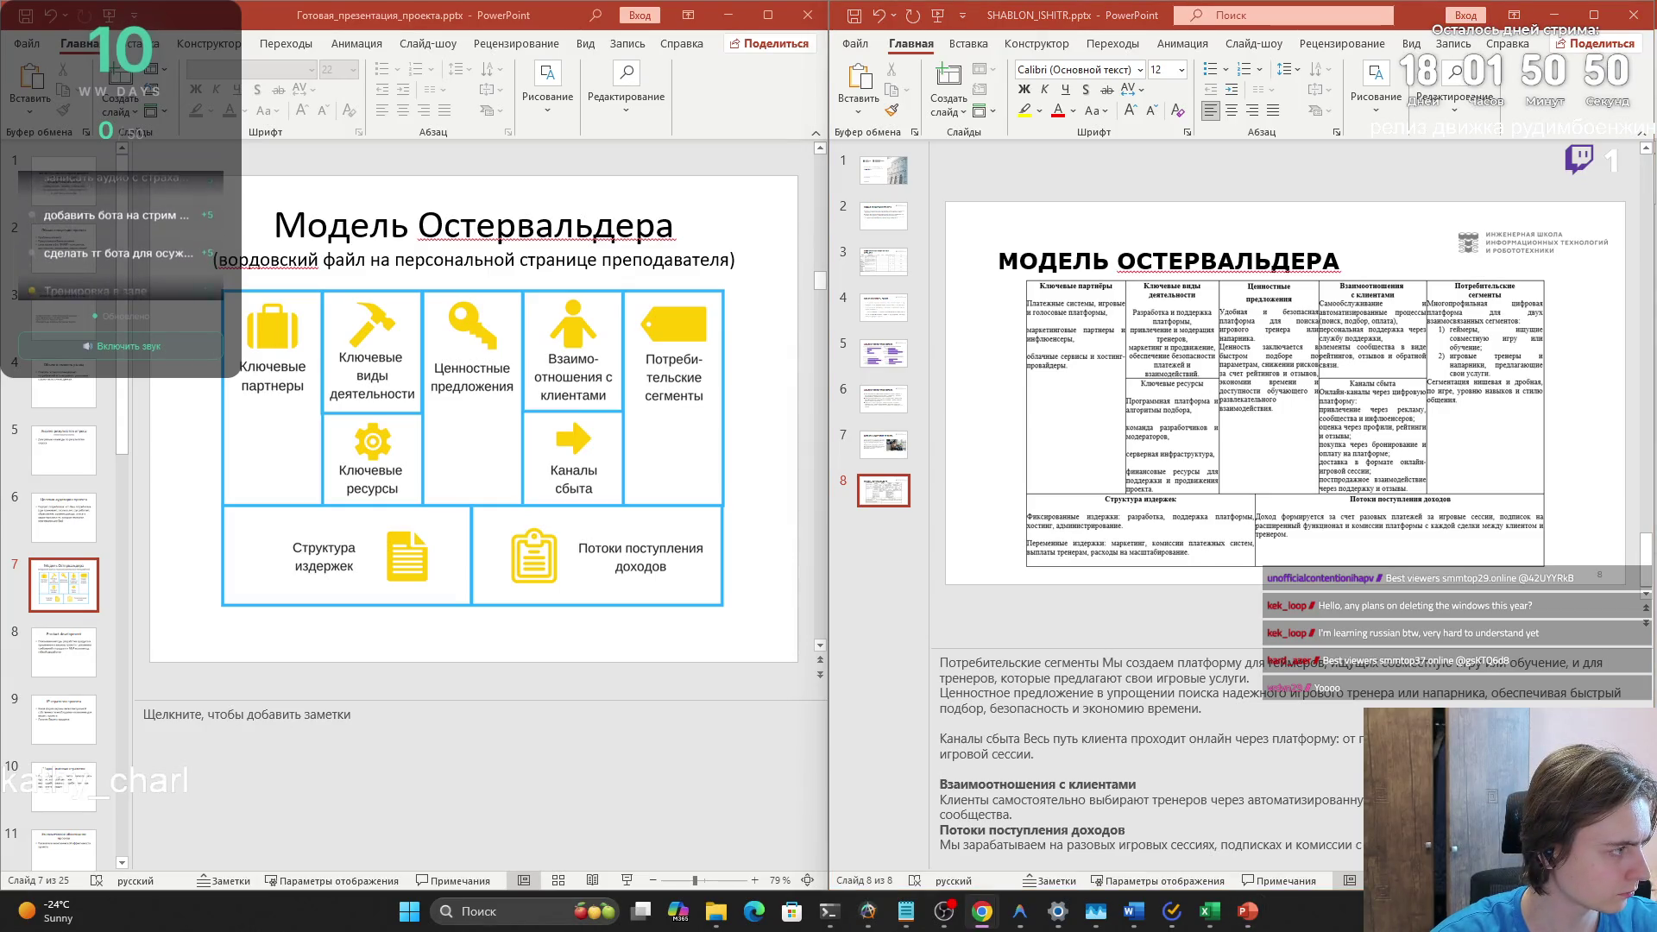
click(1122, 854)
- Paste the Ключевые ресурсы heading and its description into the slide 8 notes
text(Ключевые ресурсы)
key(alt+Tab)
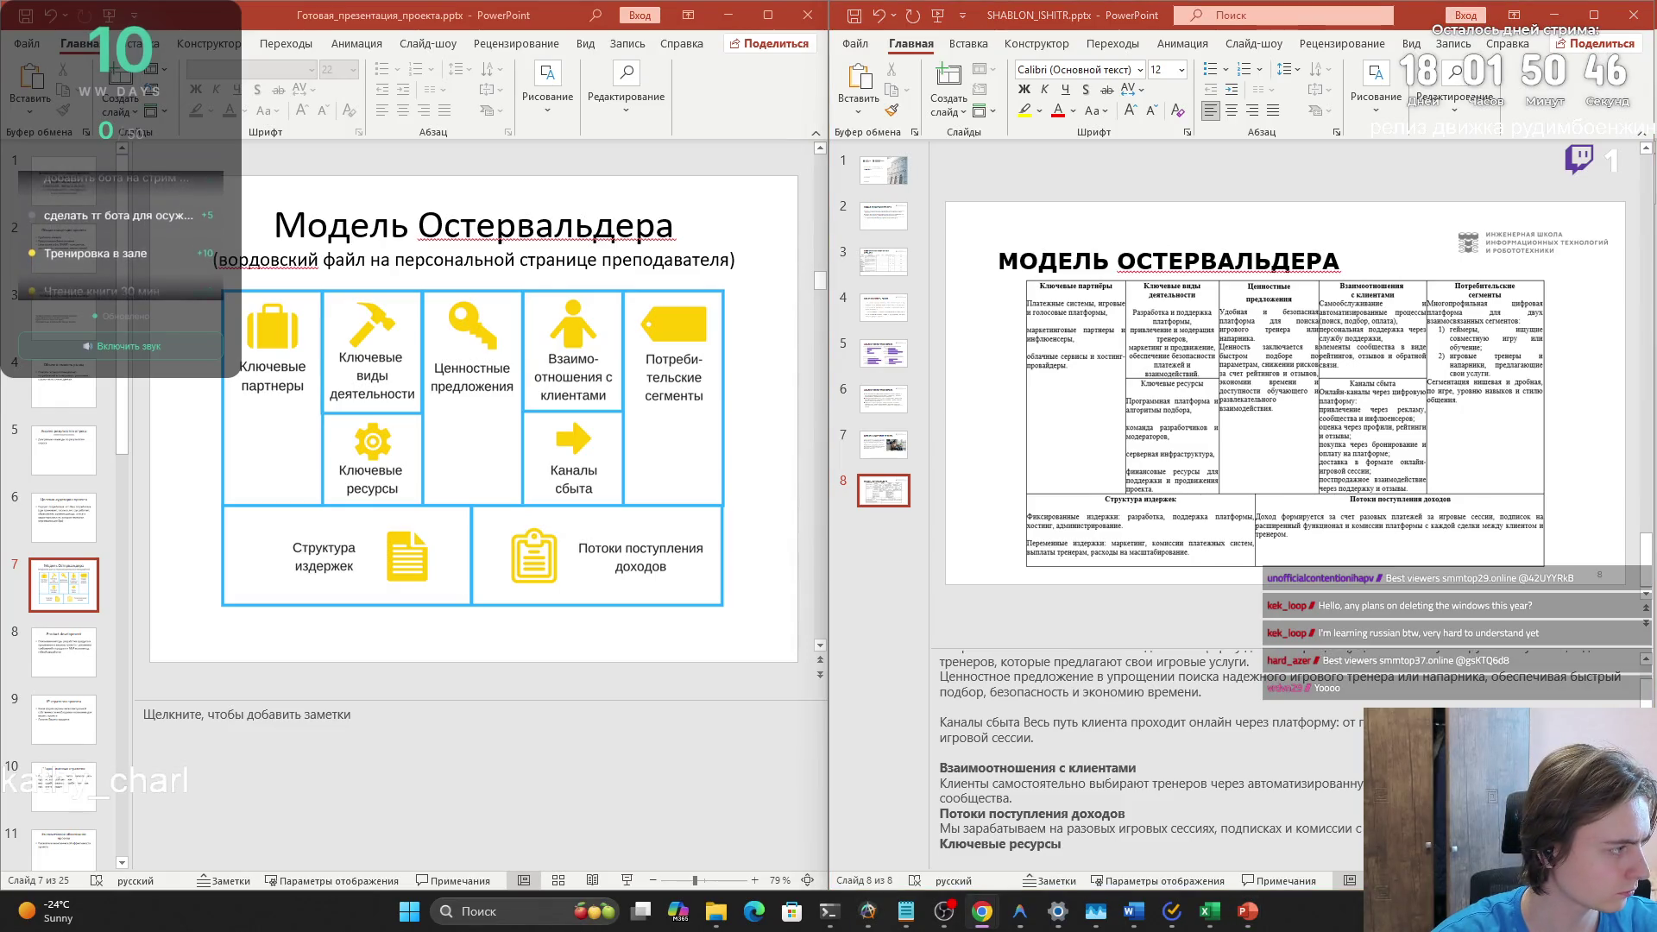
key(alt+Tab)
key(ctrl+v)
key(alt+Tab)
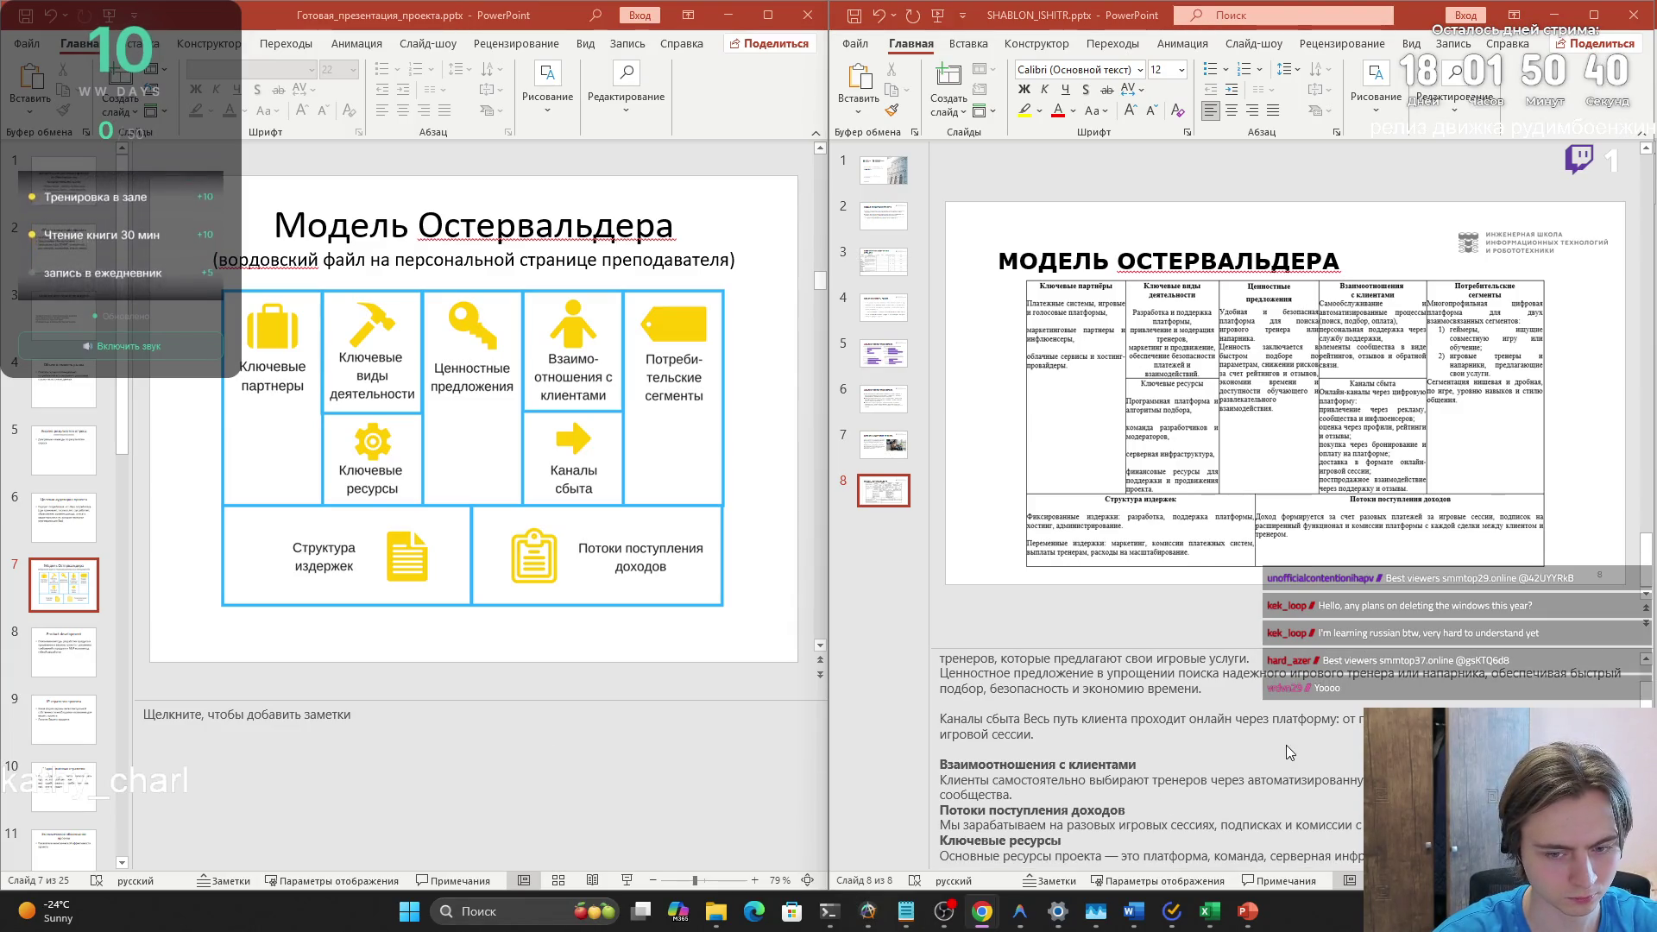
click(1159, 658)
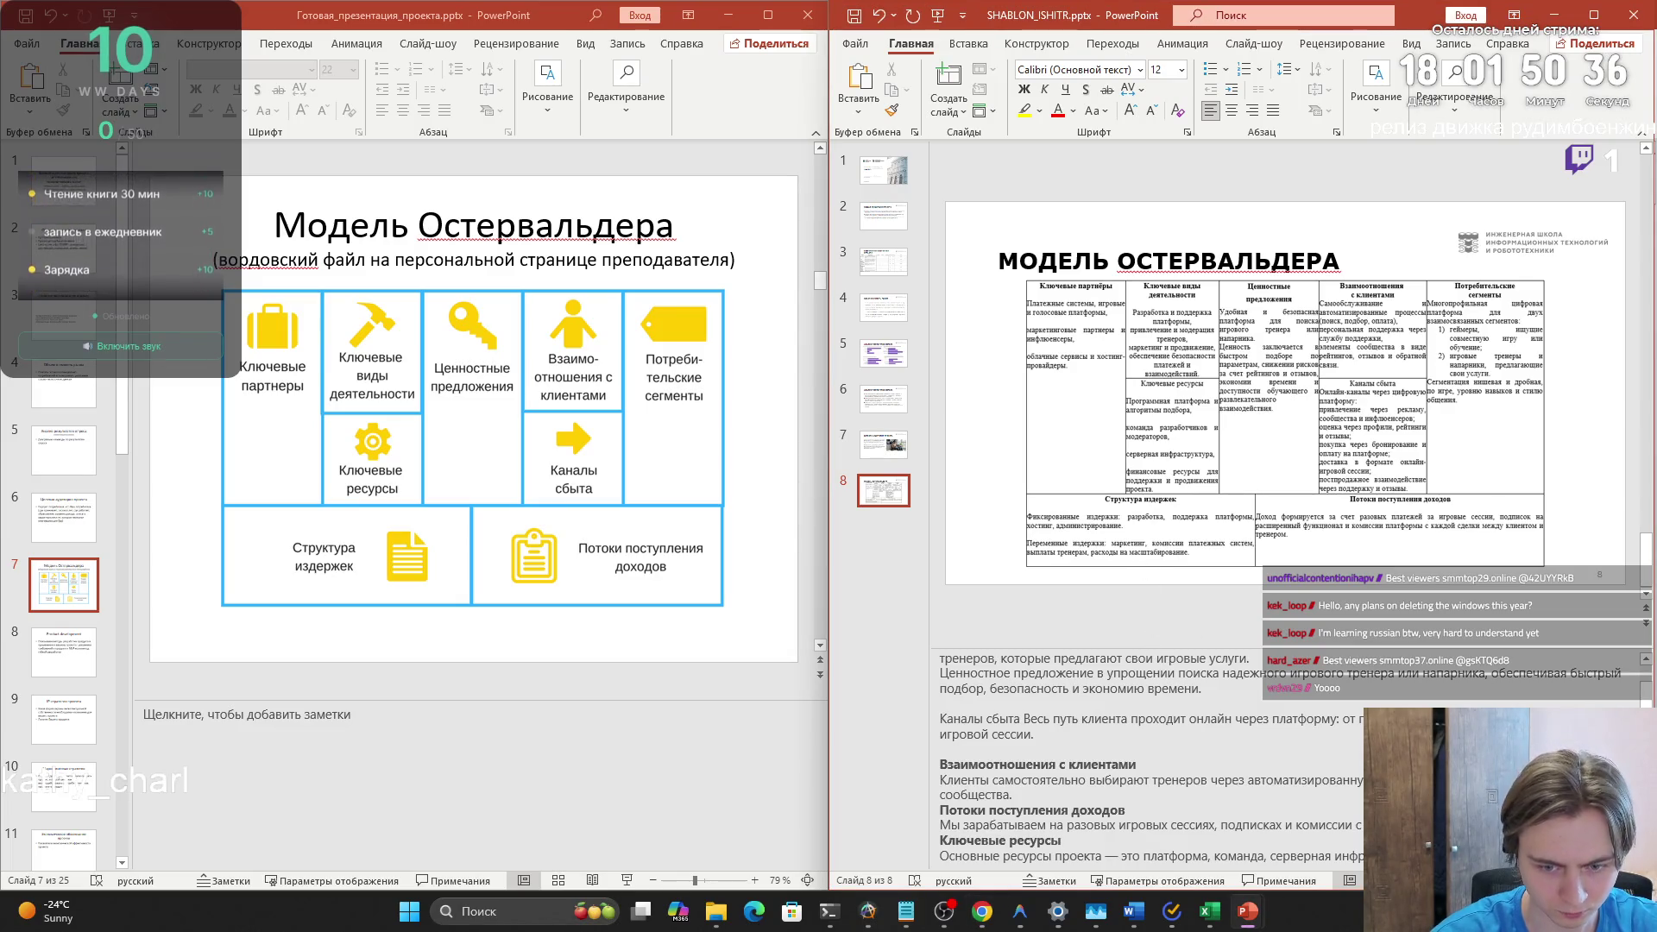
key(ctrl+End)
- Add Ключевые виды деятельности and Ключевые партнеры headings with descriptions, then show the finished deck's slide 9
text(Ключевые виды деятельности)
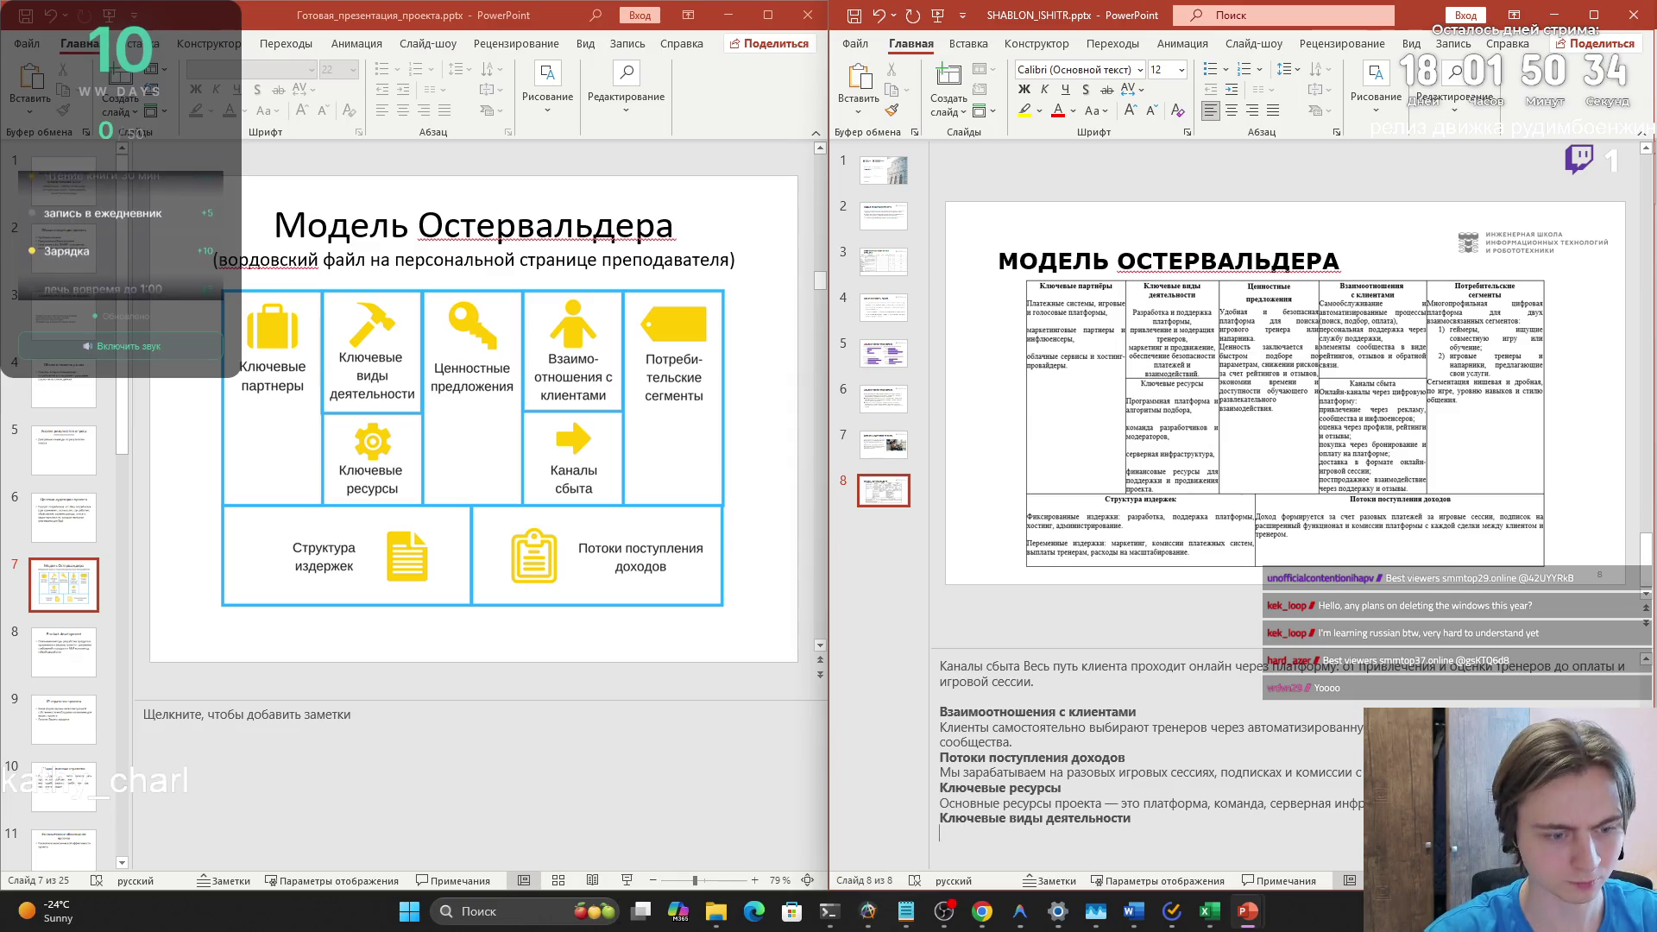
key(alt+Tab)
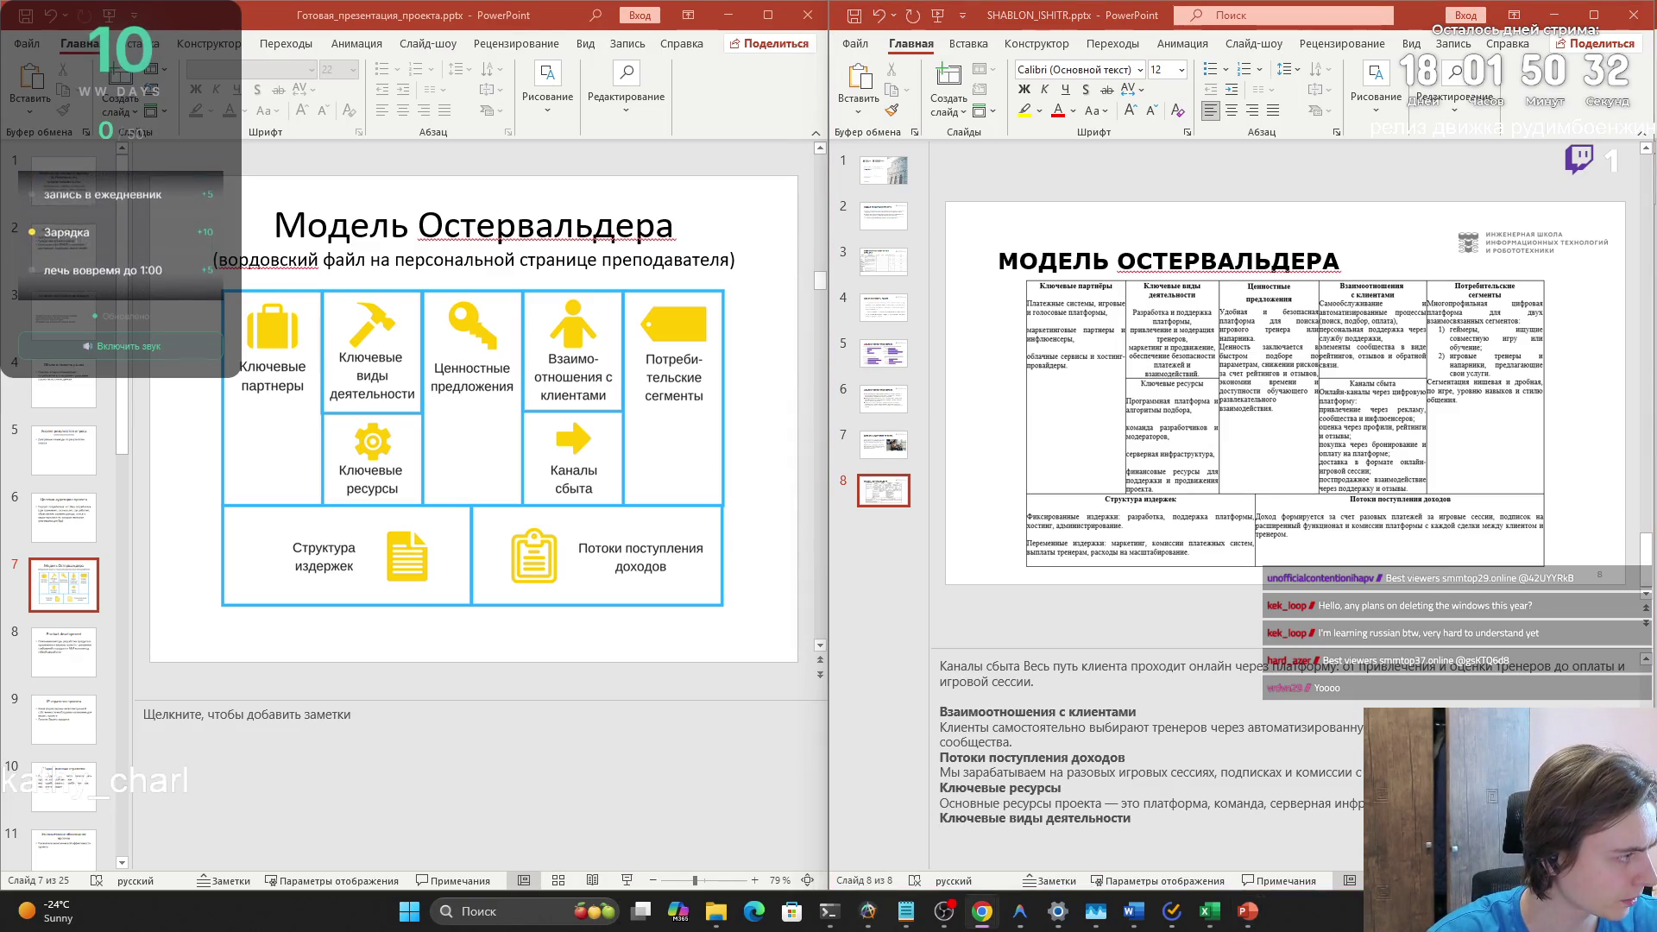
key(alt+Tab)
key(ctrl+v)
key(alt+Tab)
key(alt+Tab)
key(ctrl+v)
key(alt+Tab)
key(alt+Tab)
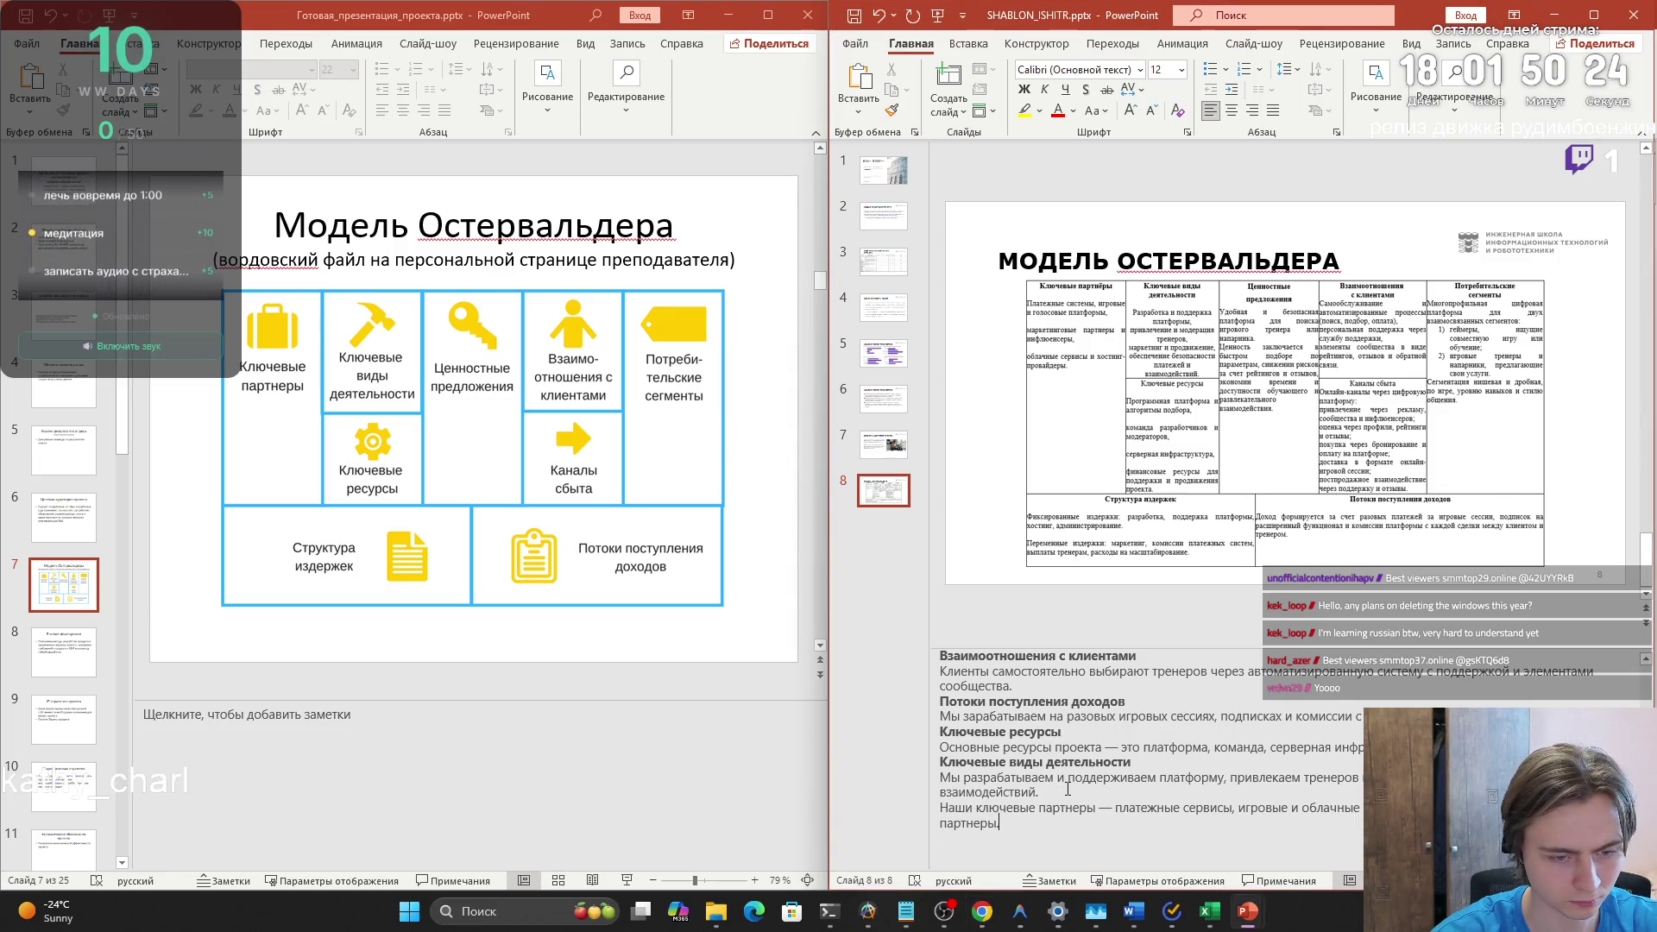
key(Home)
text(Ключевые партнеры)
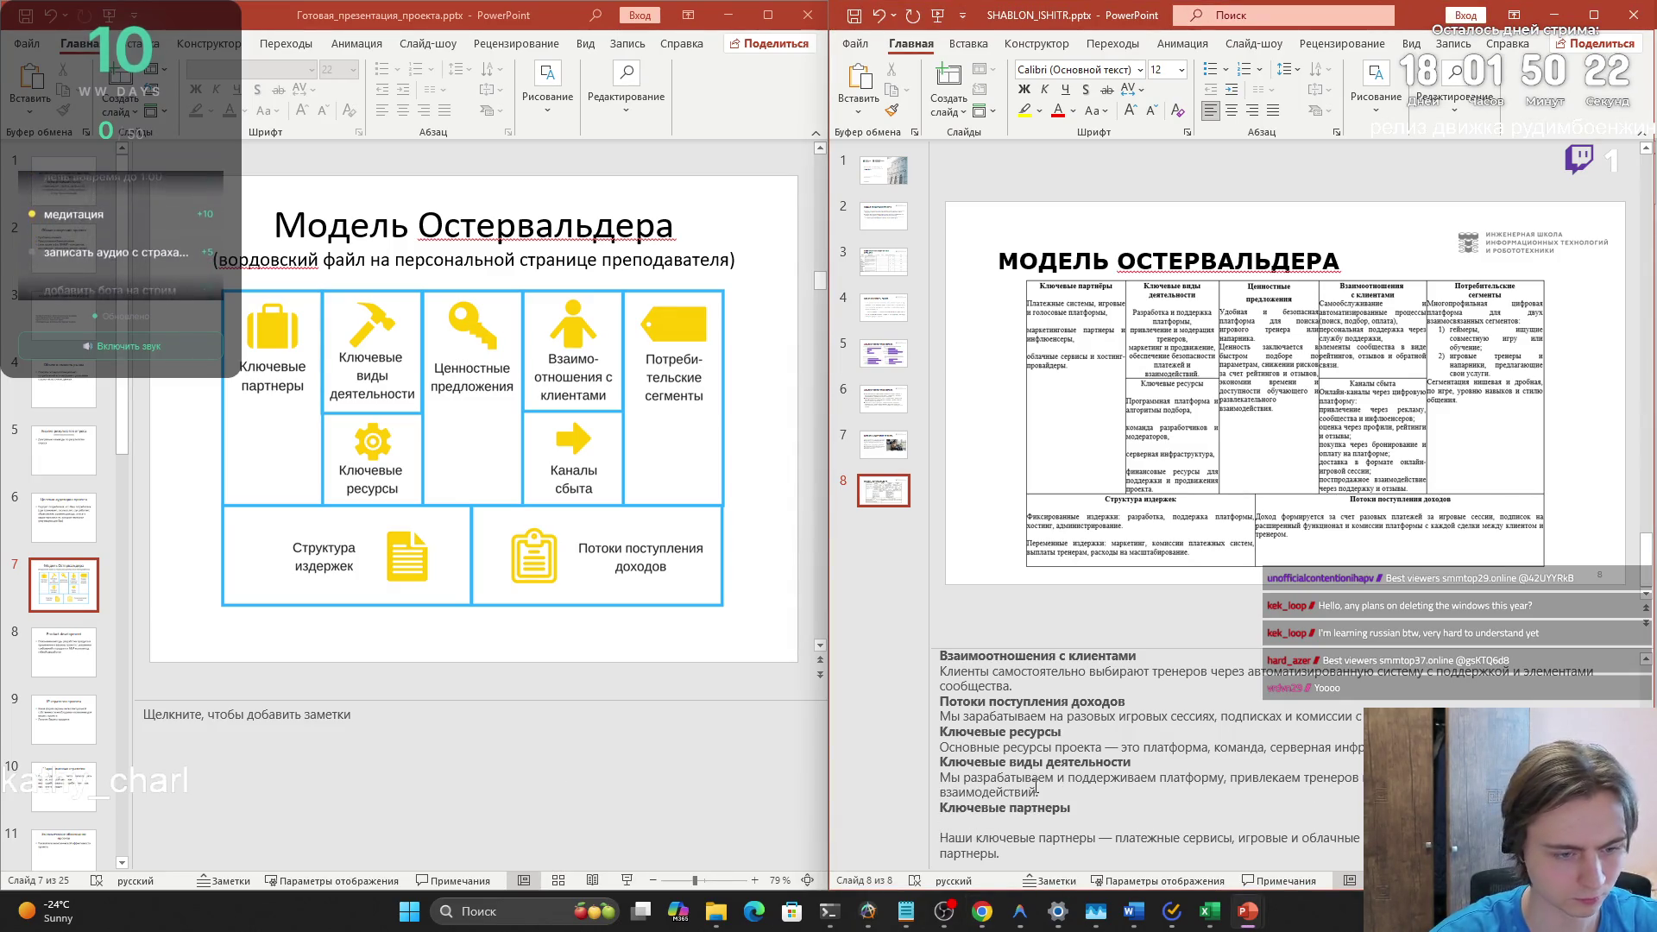
key(BackSpace)
key(alt+Tab)
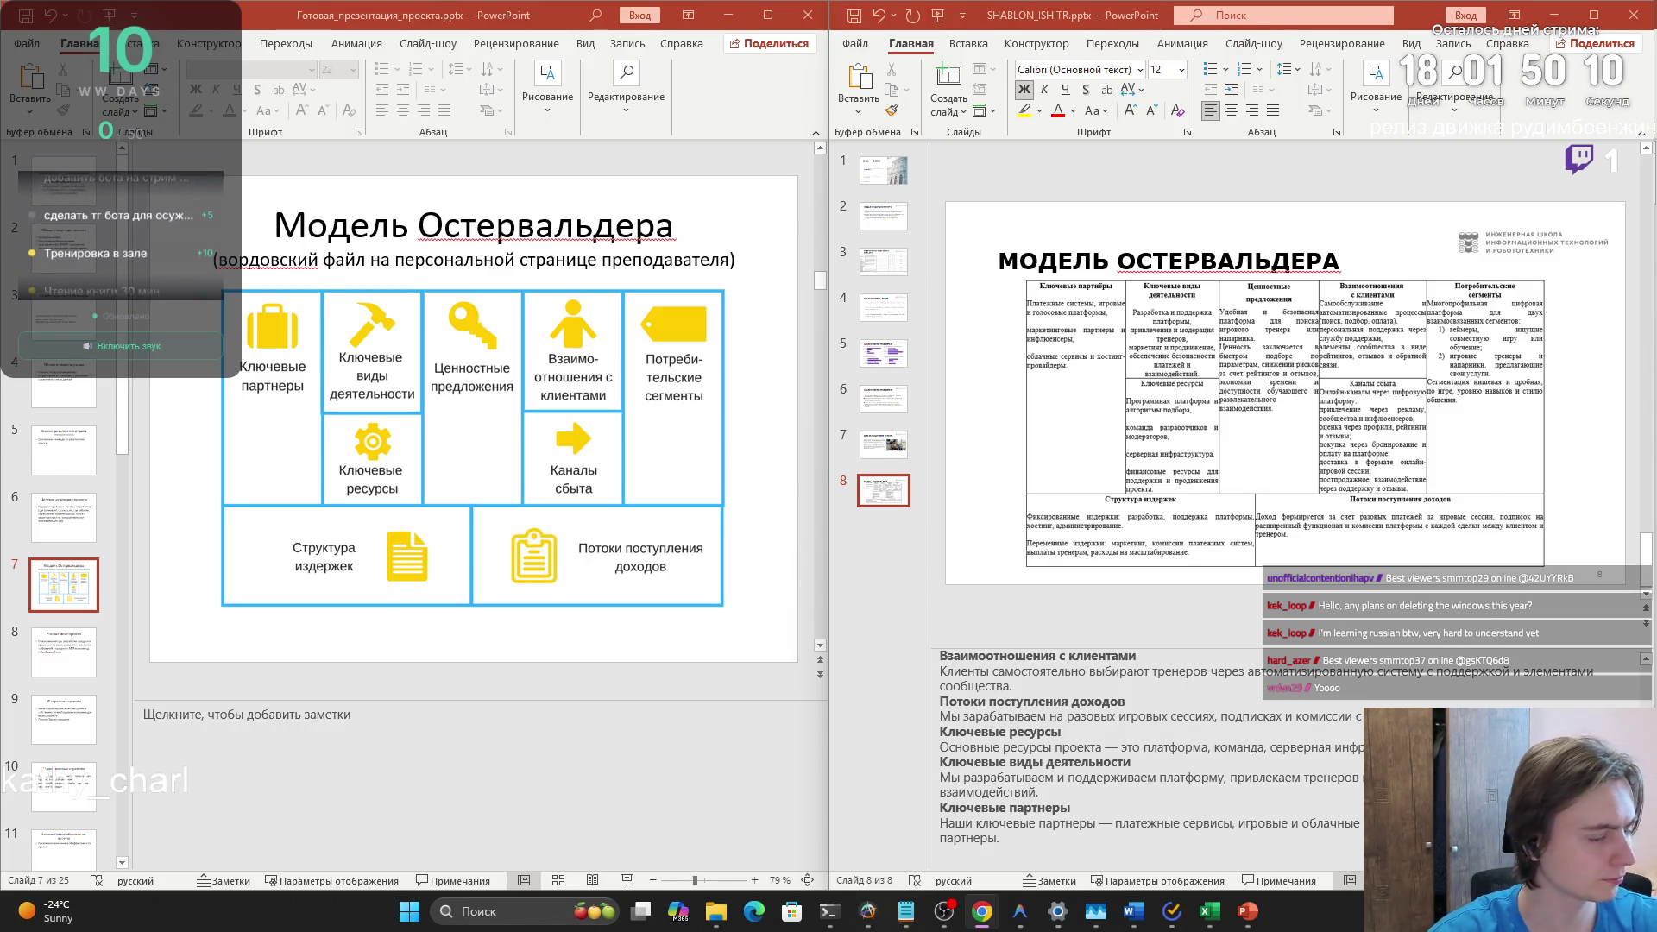
click(66, 716)
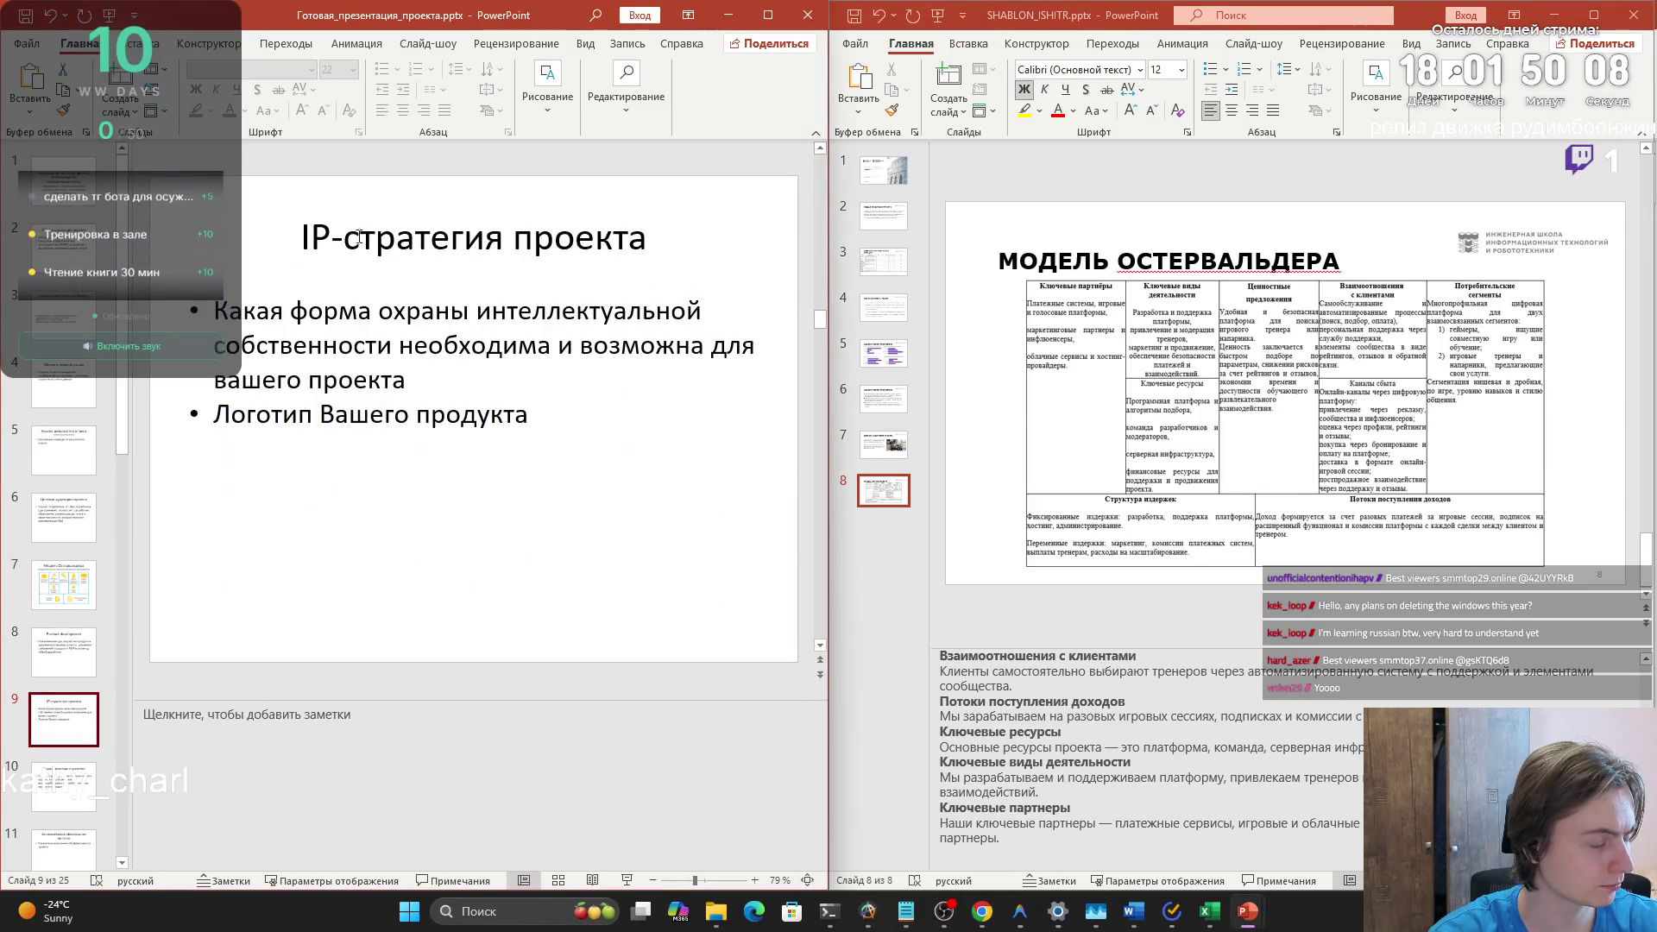
- Copy the IP-стратегия проекта title from the finished deck onto a new slide 9 in the template
drag(308, 242, 638, 265)
key(ctrl+c)
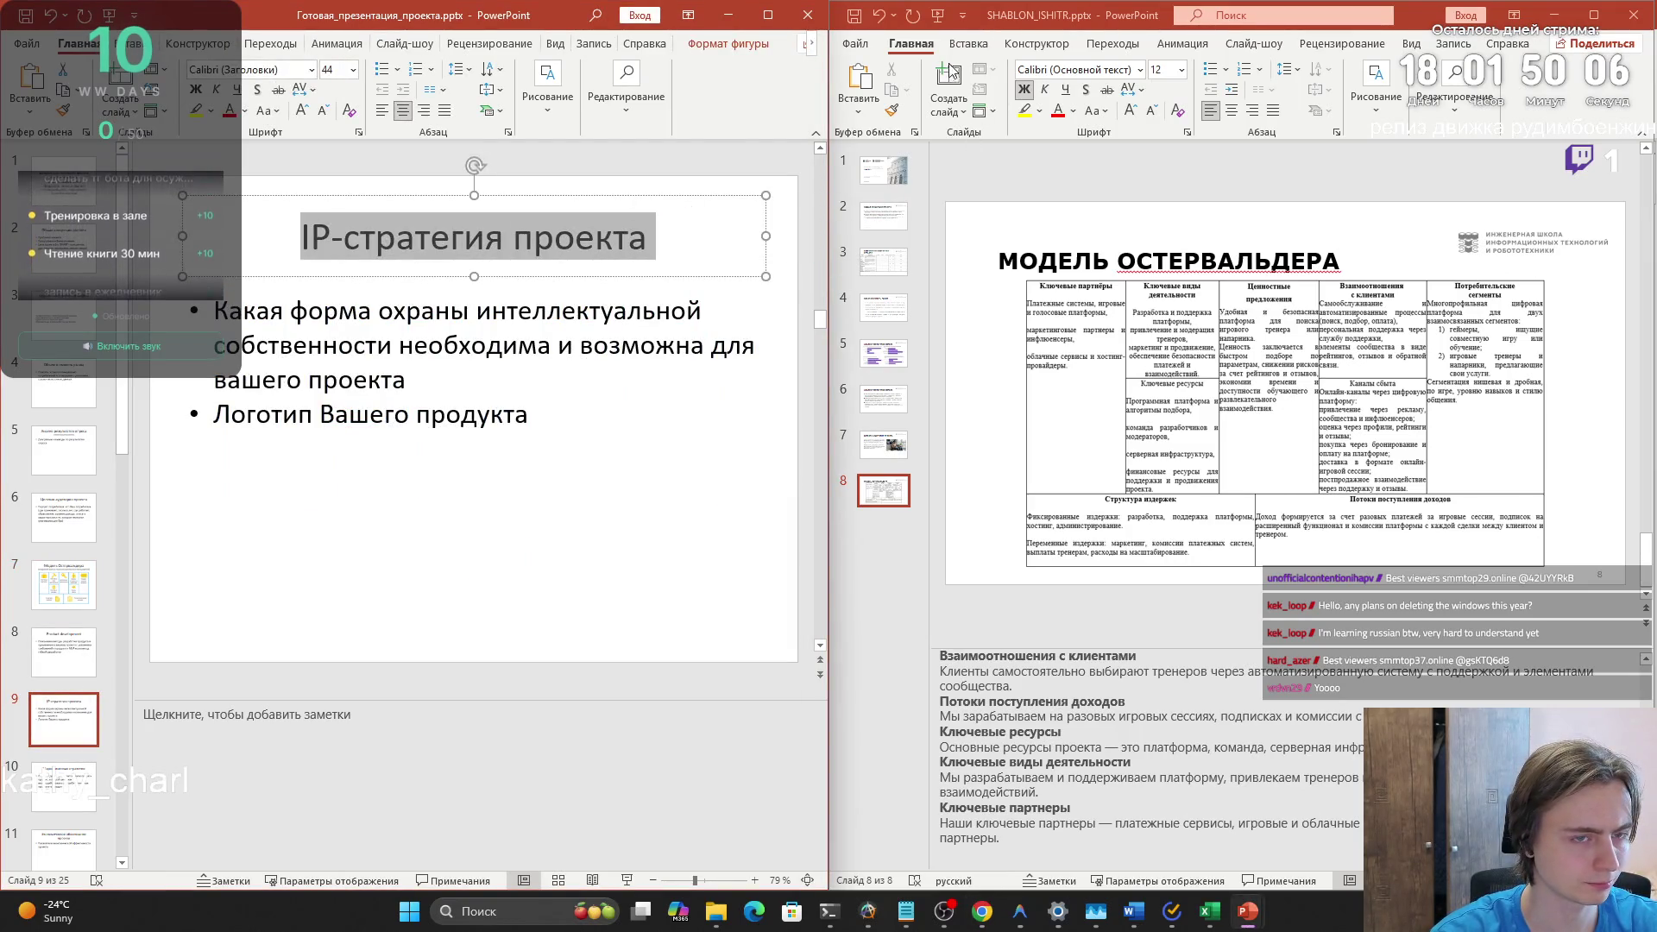
click(949, 86)
click(1061, 251)
key(ctrl+v)
click(1137, 389)
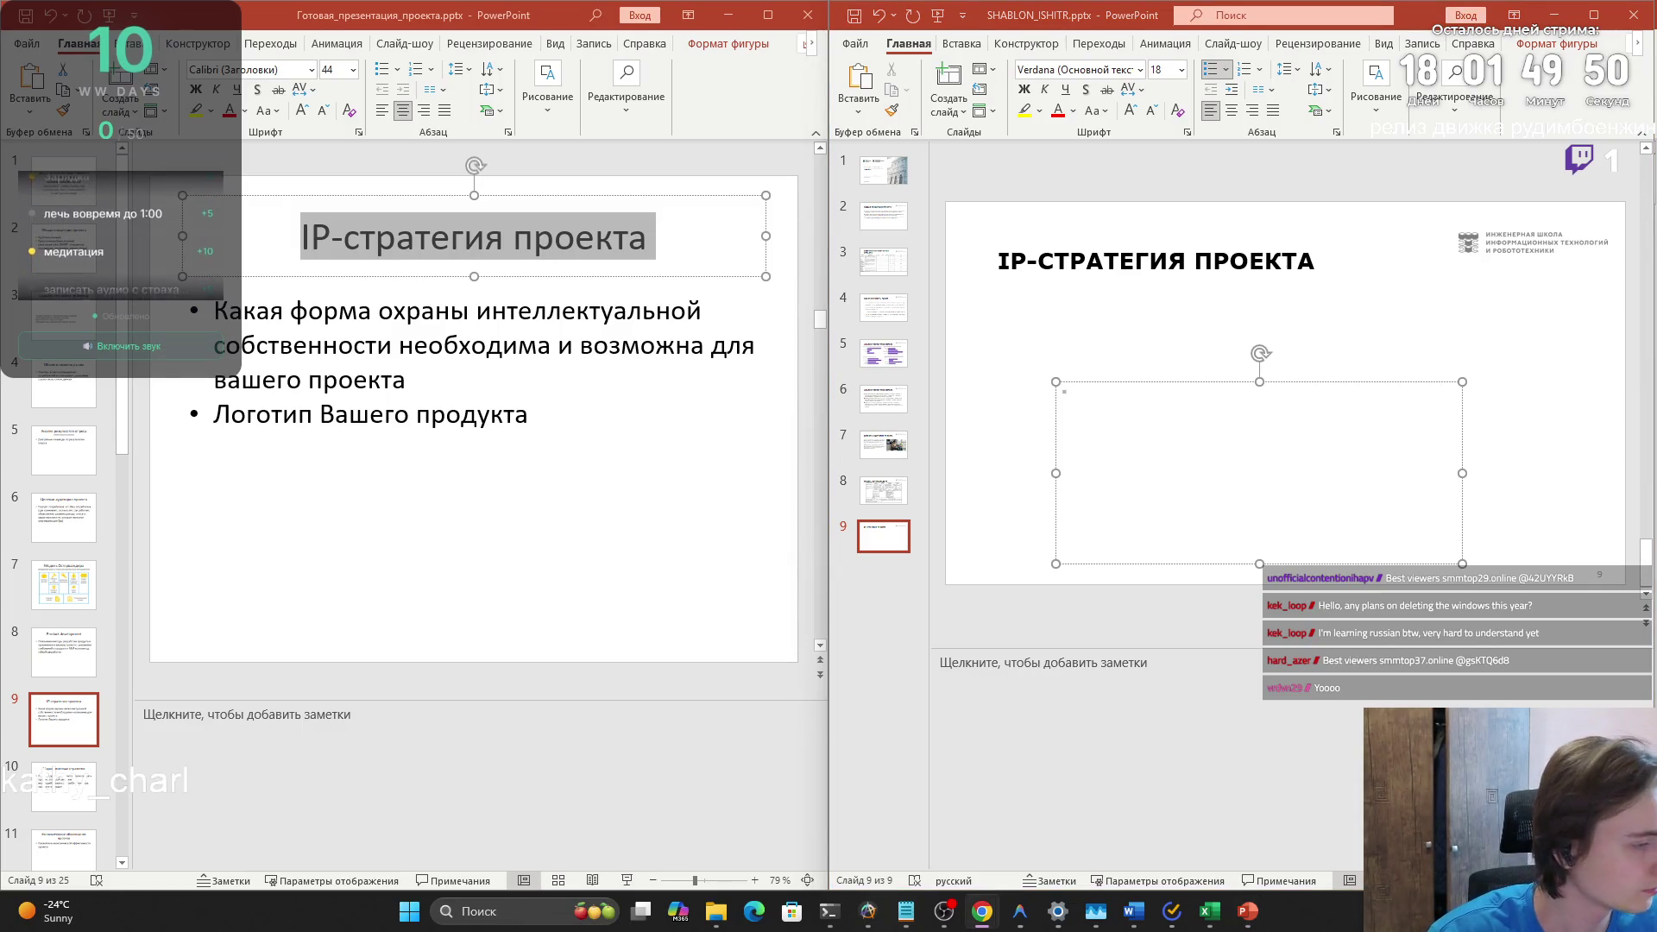
- Compare the finished deck's slides 8 and 9, then return to the template's Osterwalder model slide
click(70, 649)
key(Up)
key(Down)
key(Down)
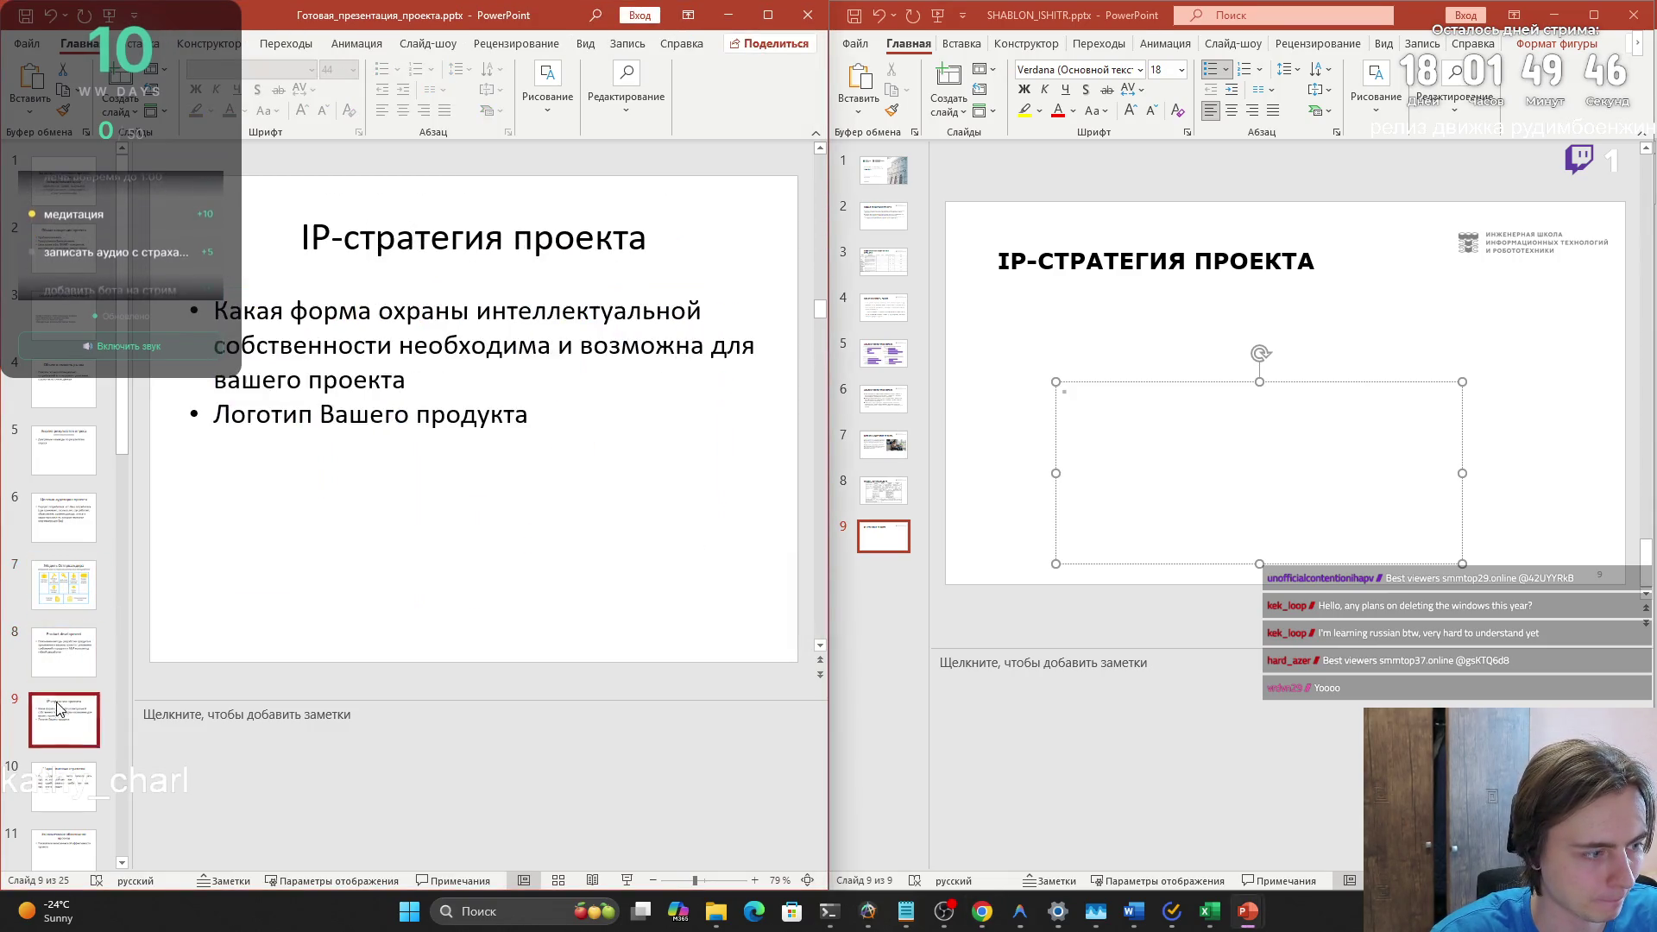
click(883, 488)
- Replace the slide 8 notes from Каналы сбыта onward with the revised pasted text, then return to slide 9
scroll(972, 723, down, 3)
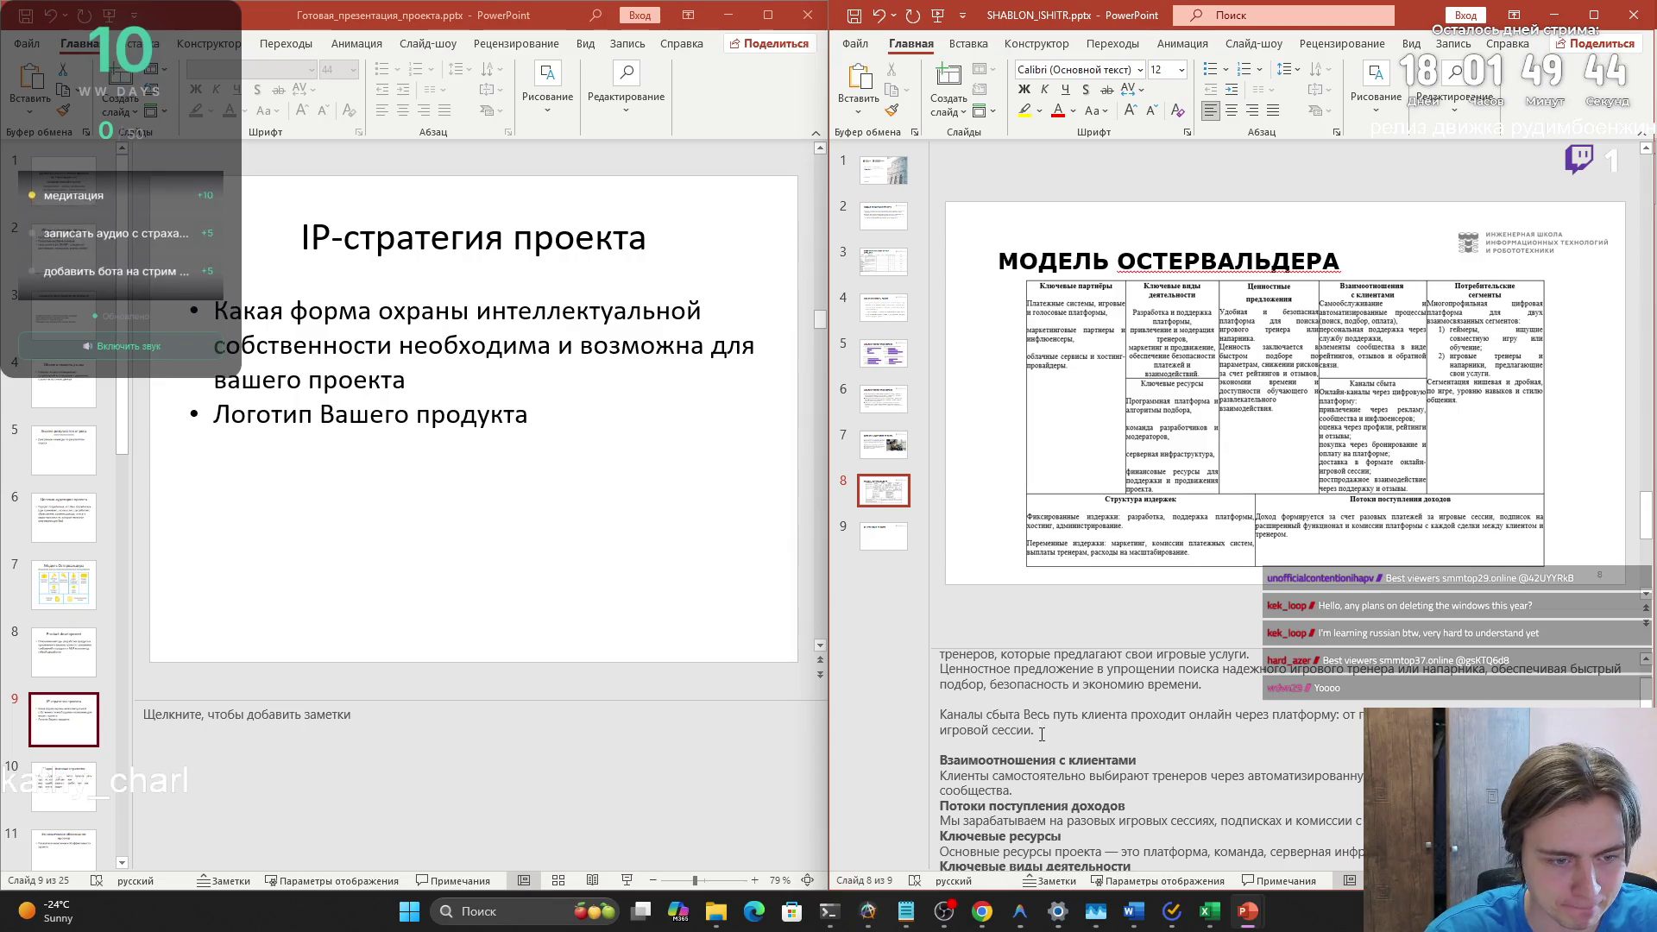
triple_click(972, 721)
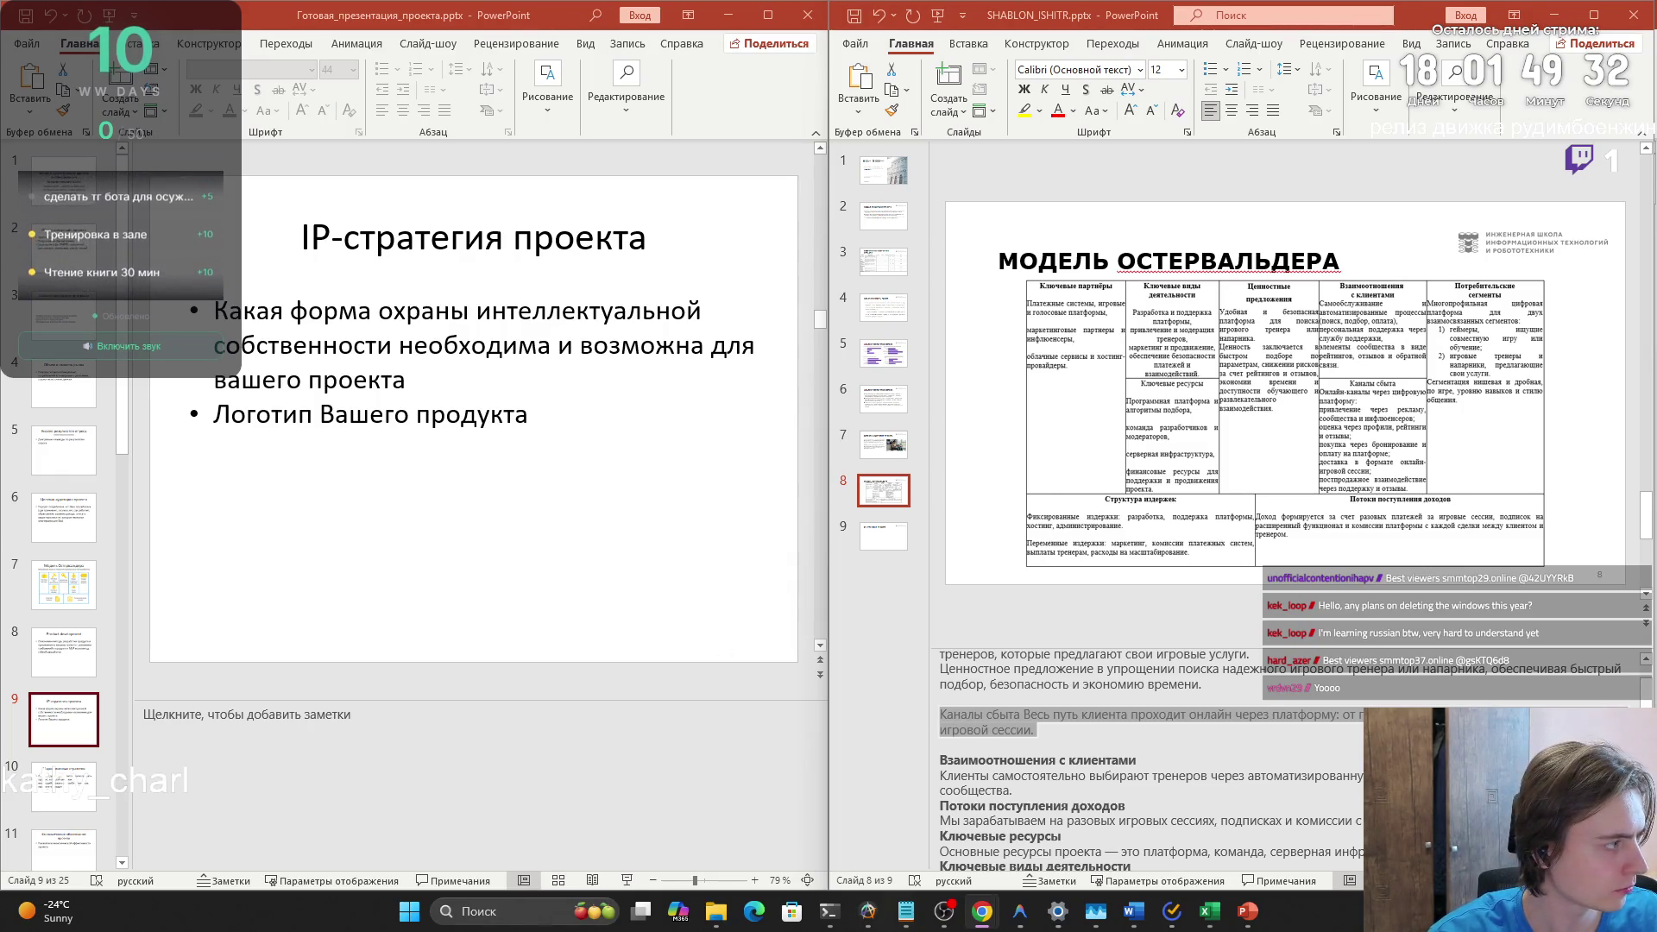
key(ctrl+a)
key(ctrl+v)
scroll(1045, 716, down, 5)
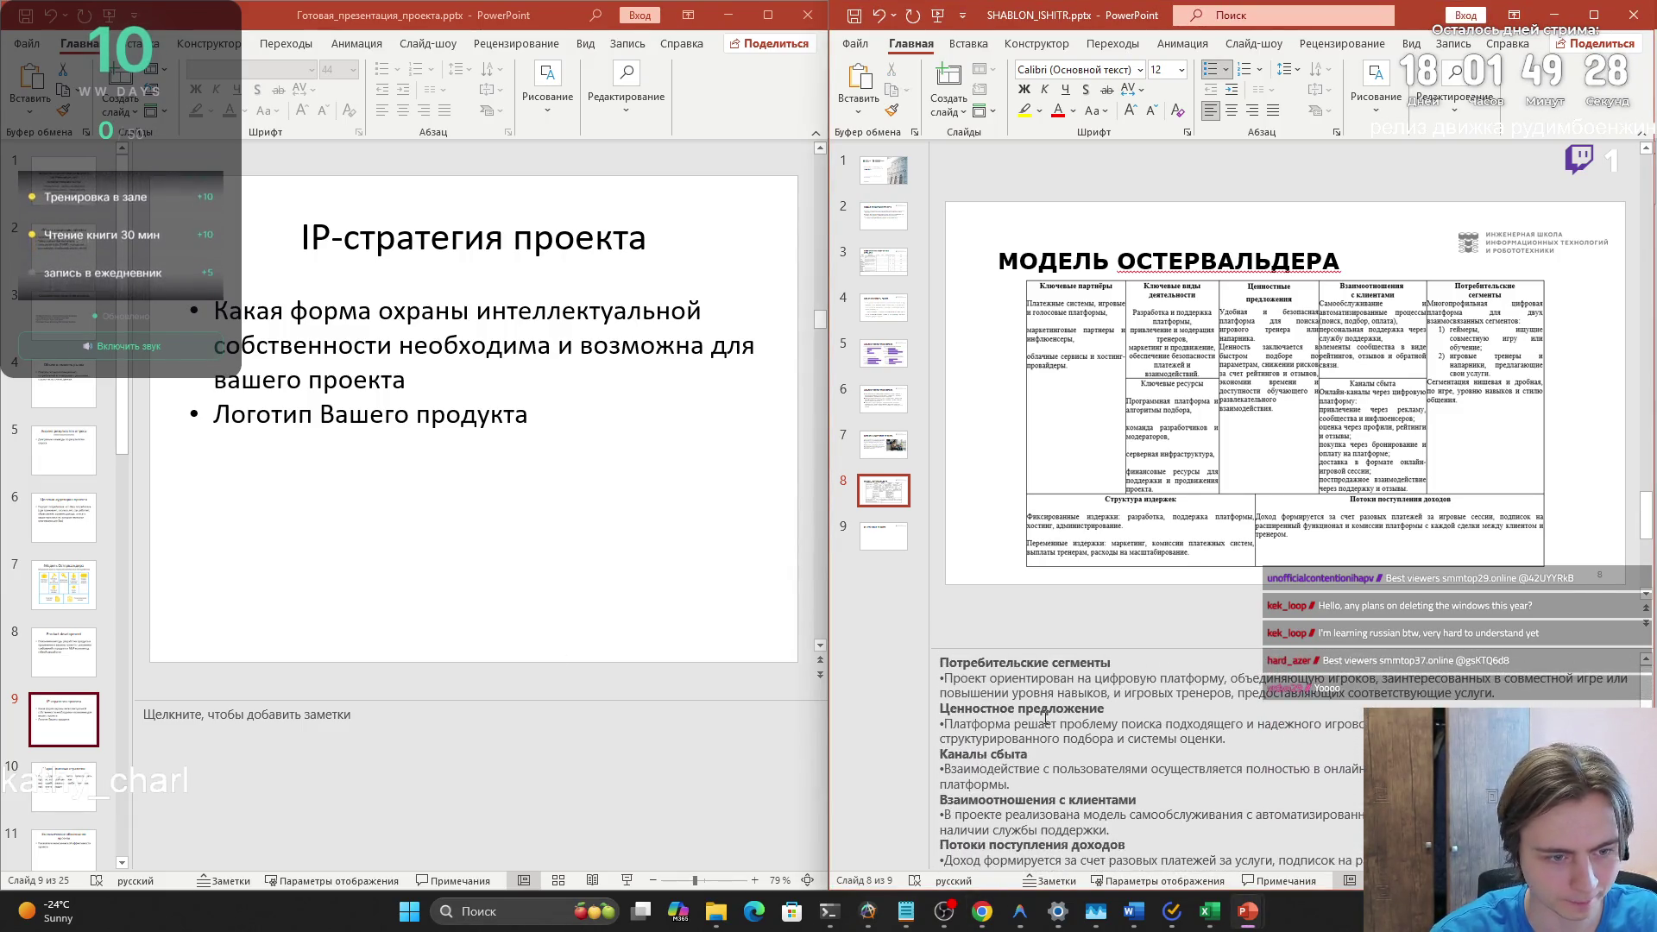
click(885, 538)
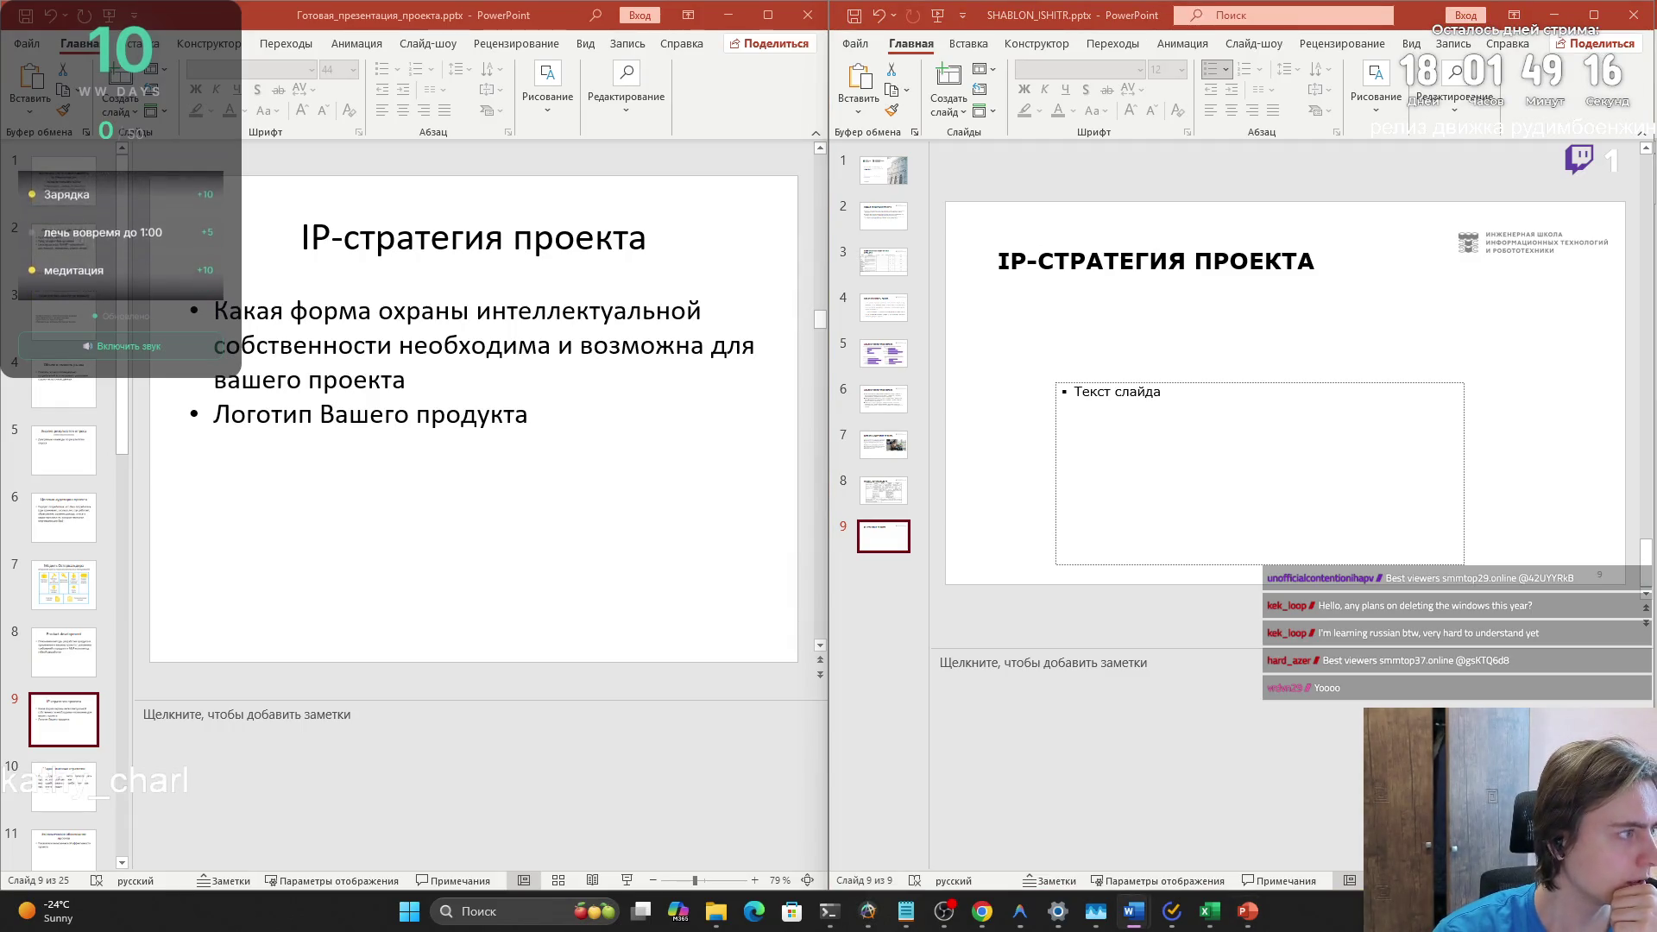
click(1133, 911)
- Ignore all flags on Постпродажный, after trying and undoing the split Пост продажный suggestion
right_click(1014, 457)
click(1009, 480)
right_click(1011, 488)
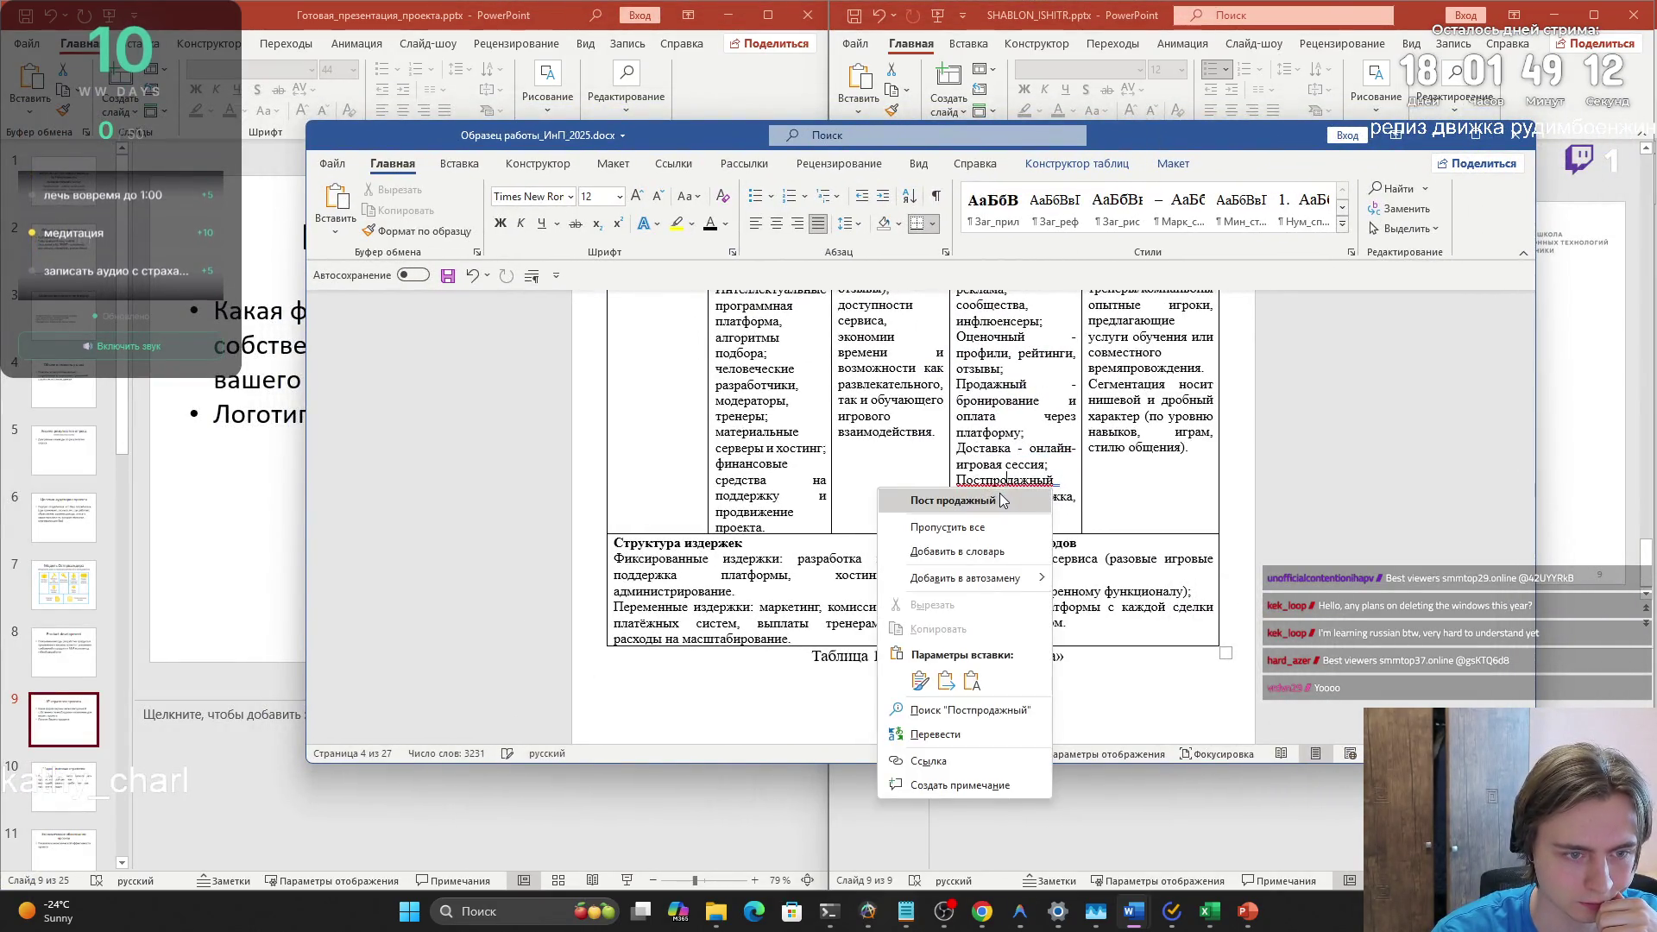
click(1001, 501)
right_click(1006, 486)
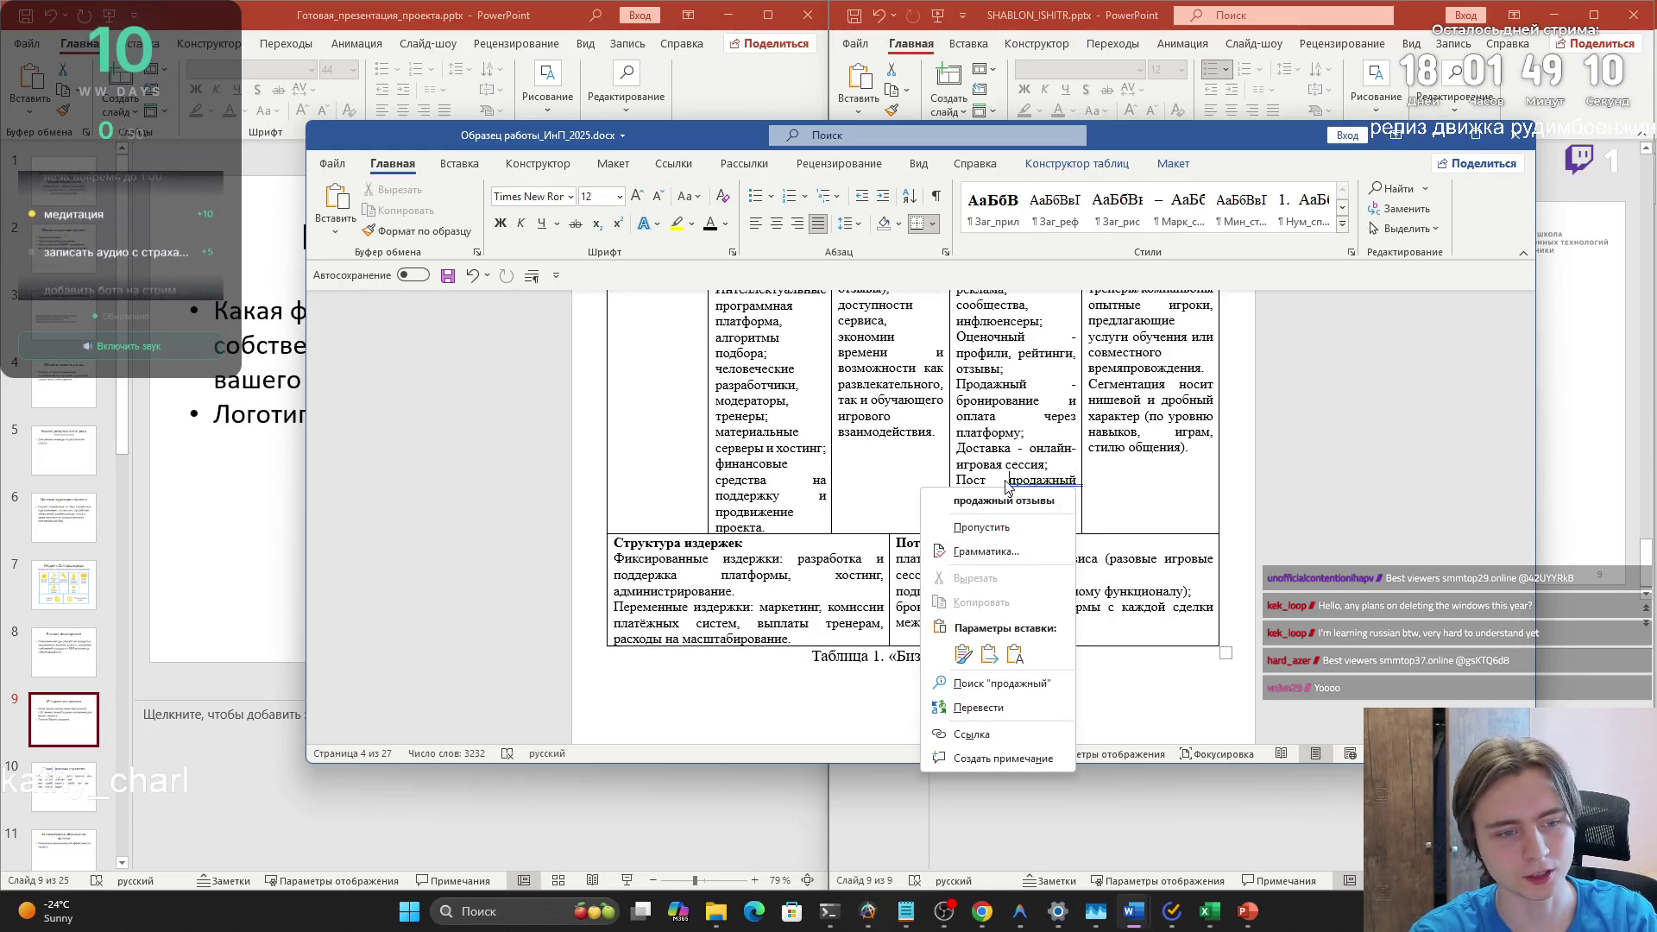
key(ctrl+z)
right_click(992, 485)
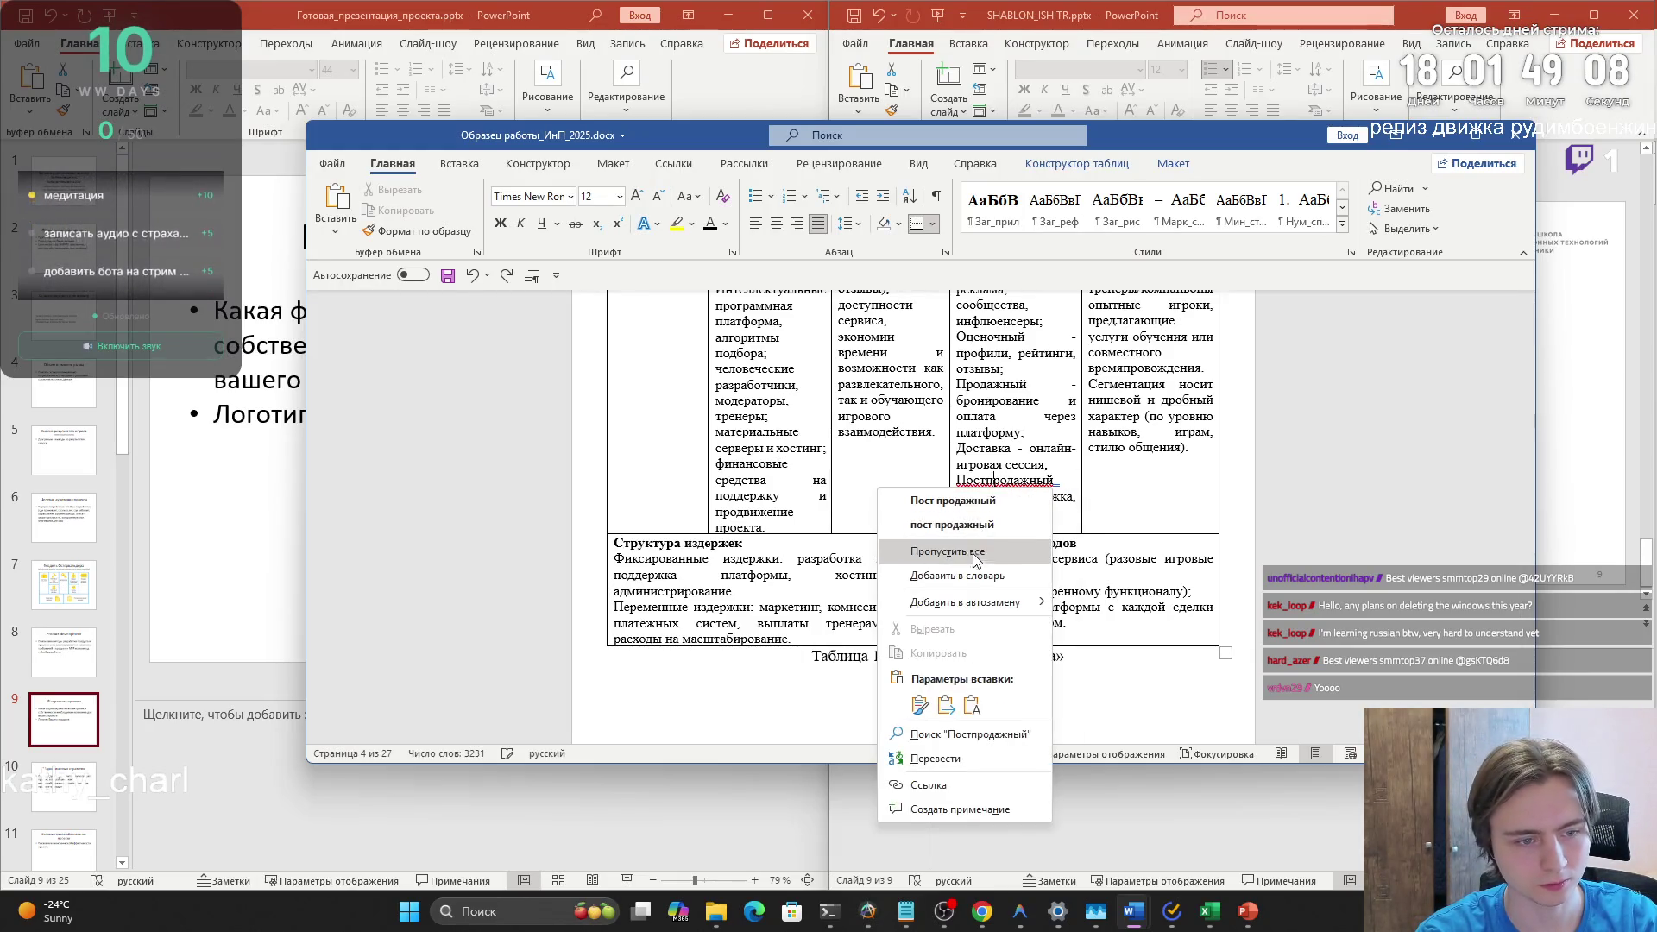
click(977, 552)
right_click(981, 522)
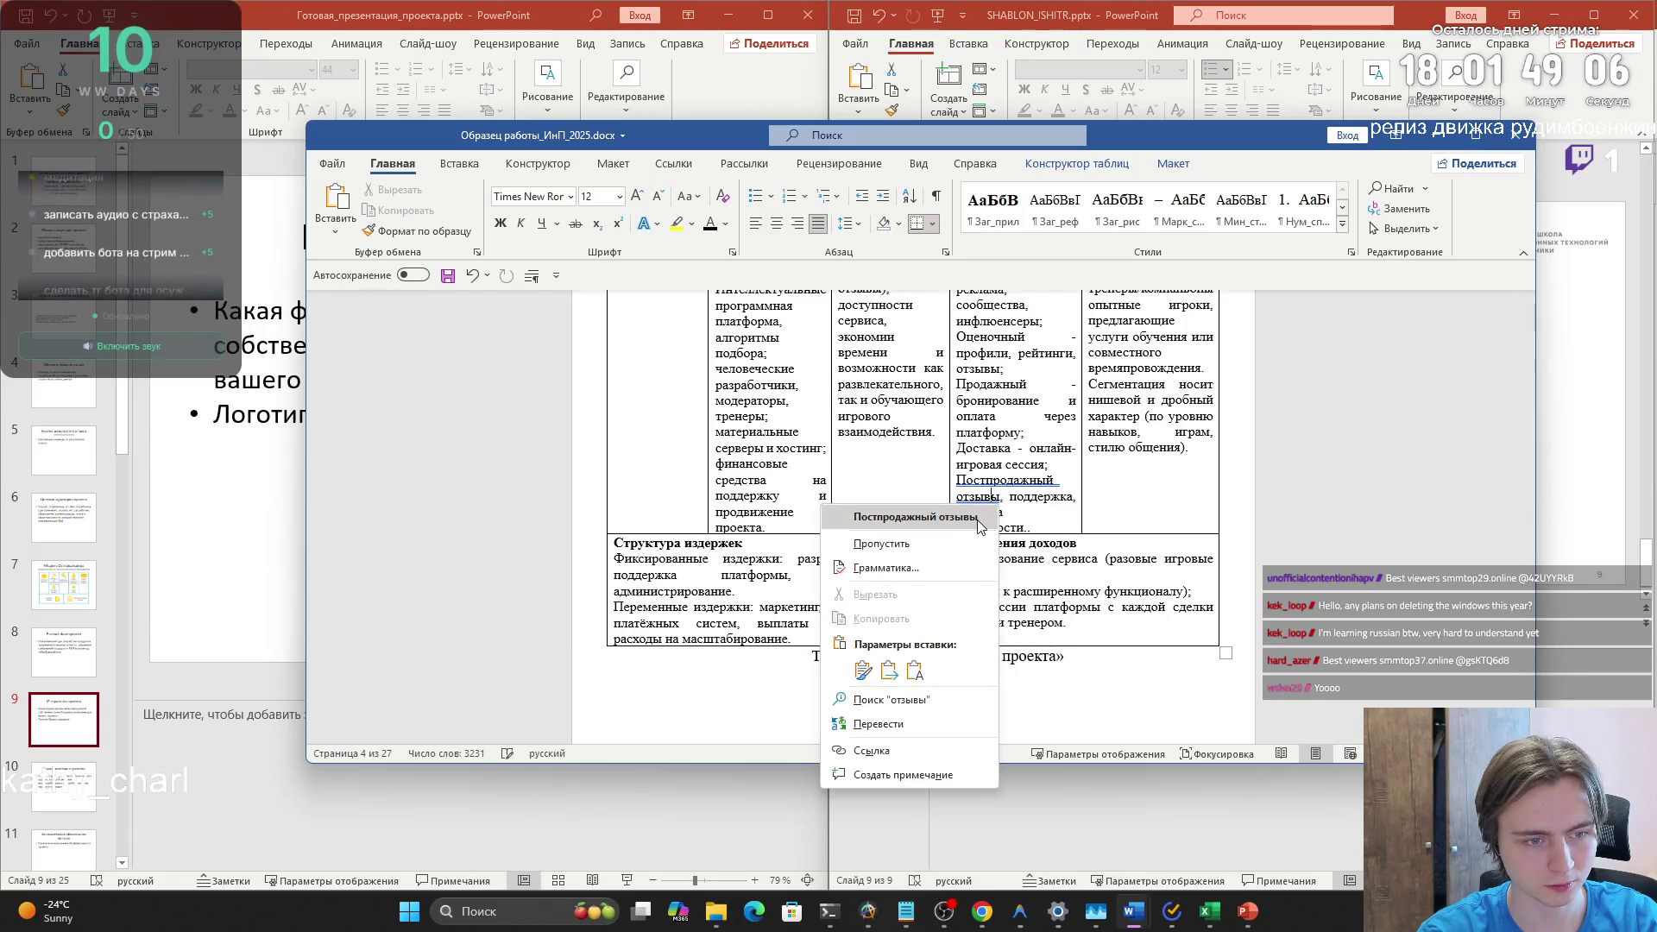
click(1067, 545)
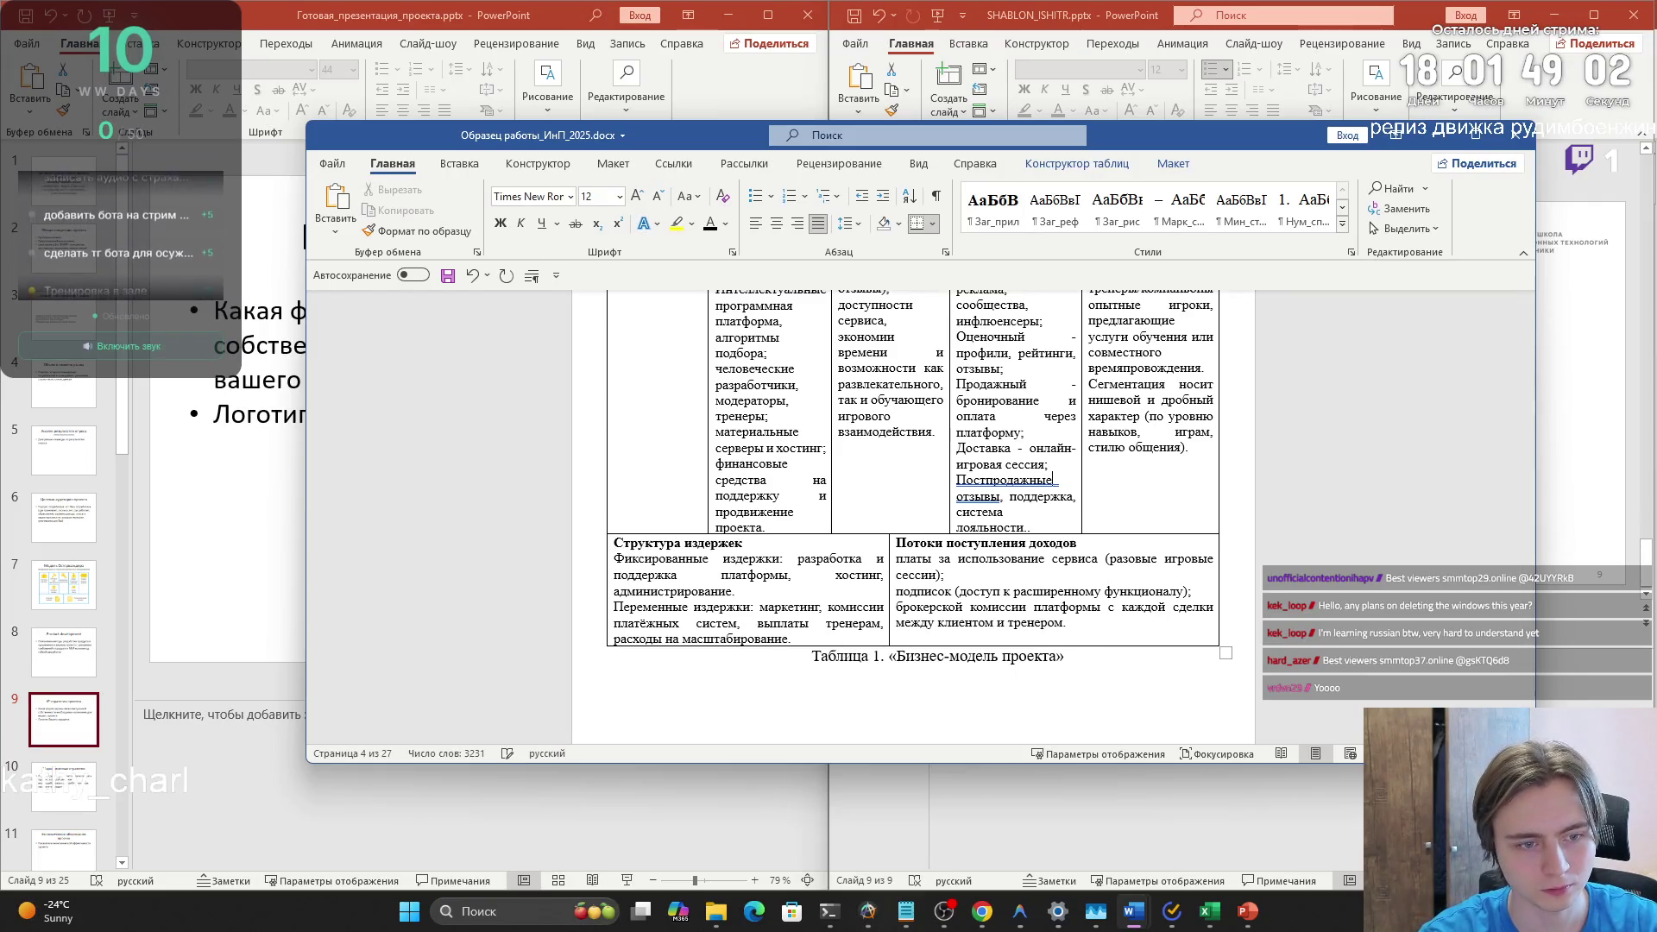
- Ignore the spelling flag on Постпродажные as well
scroll(1020, 557, up, 2)
right_click(1005, 565)
key(Escape)
right_click(1001, 569)
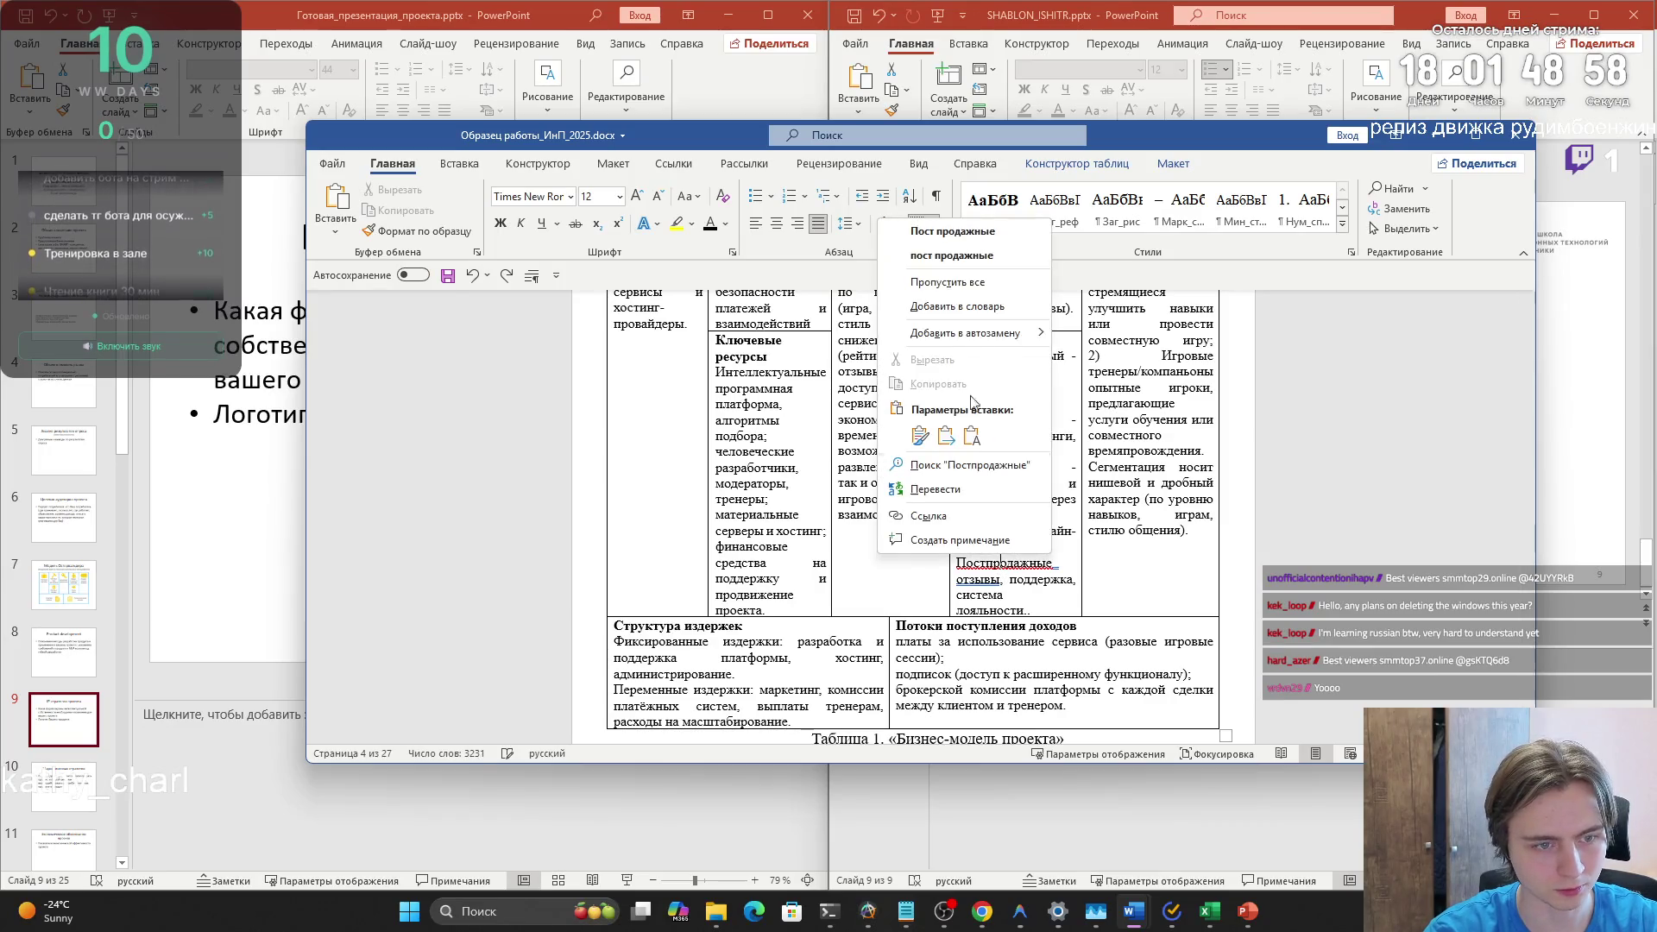
click(947, 287)
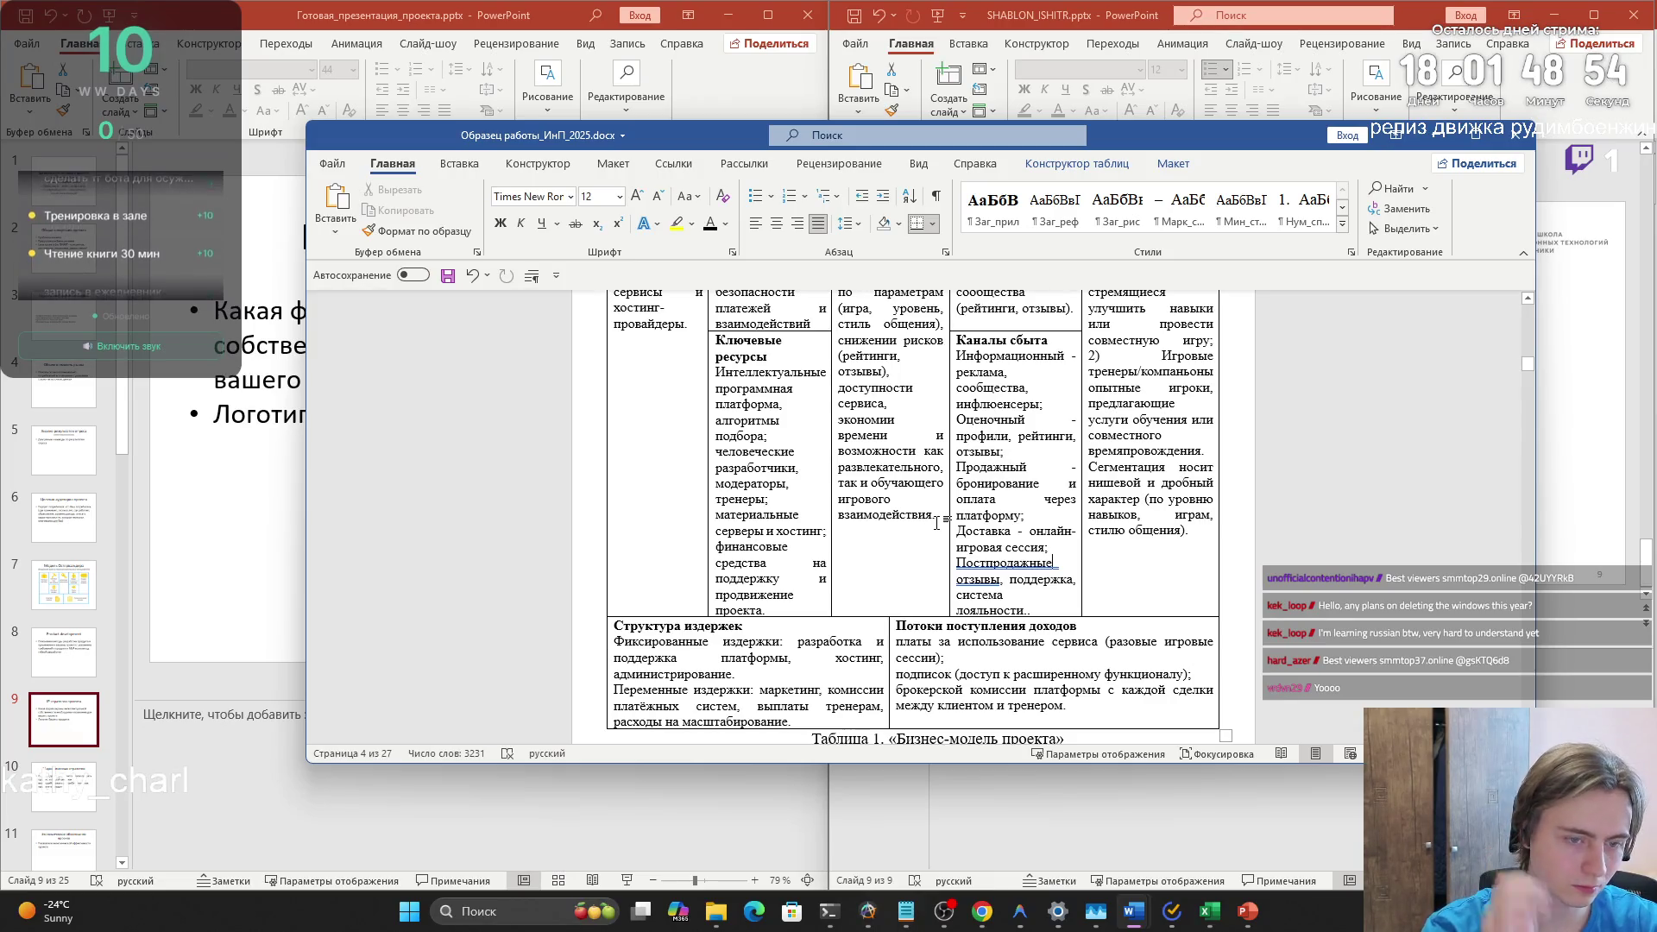
- Accept the fix for the double space in the Рисунок 9 caption
scroll(936, 523, up, 5)
scroll(920, 564, down, 10)
scroll(920, 564, up, 10)
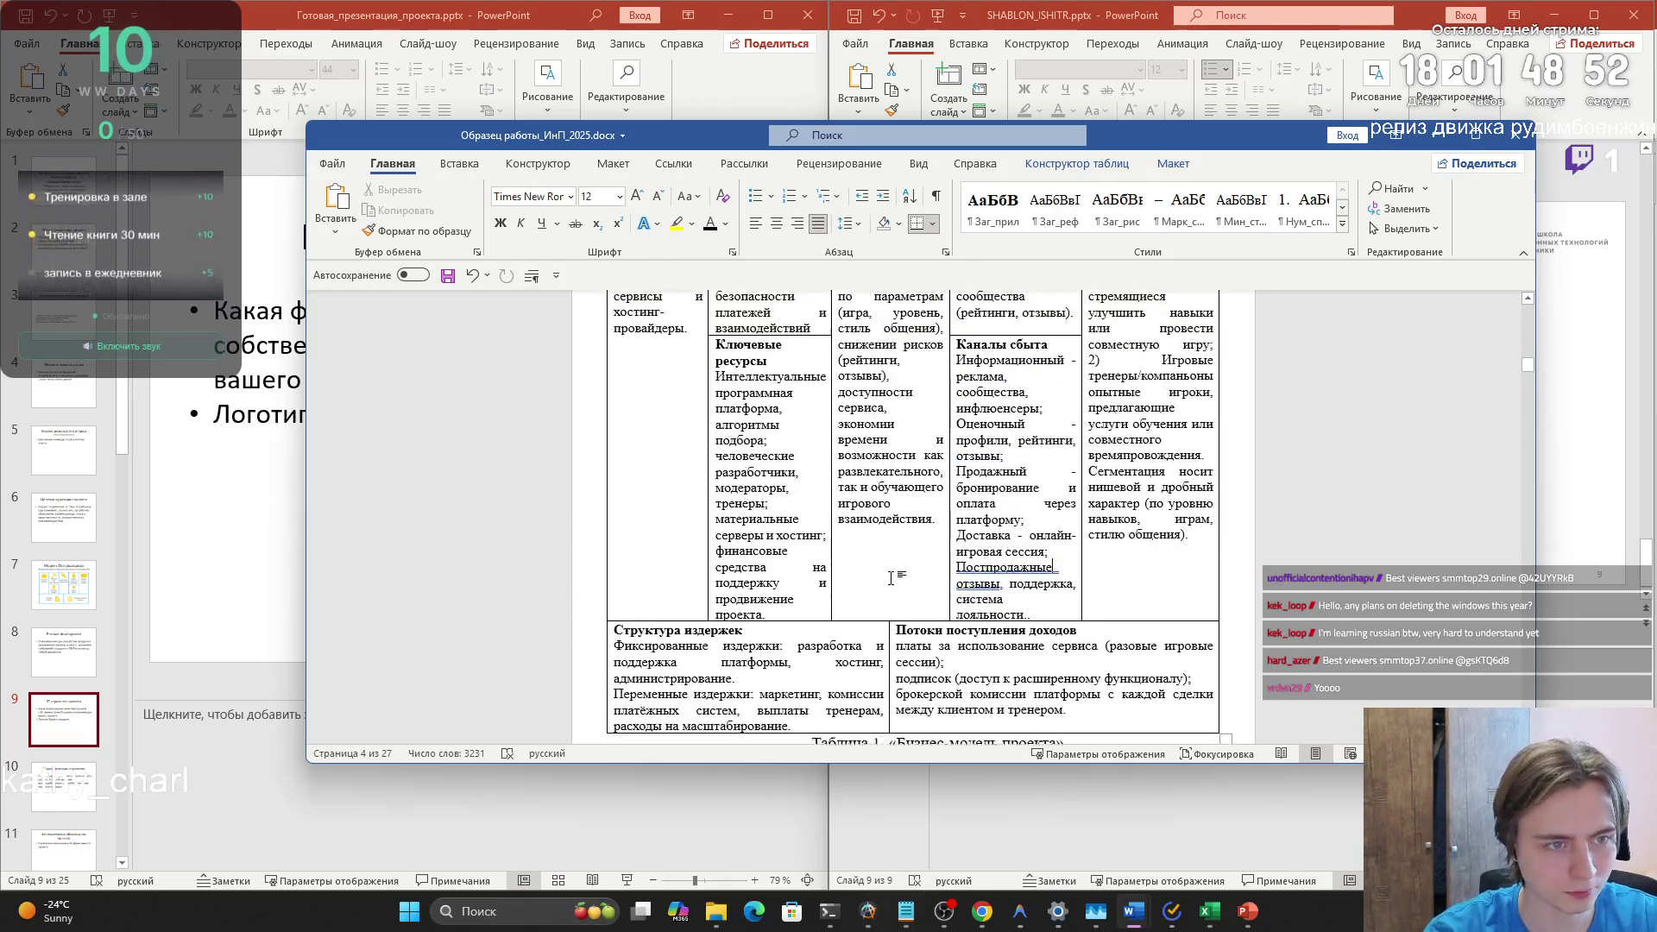
scroll(828, 583, down, 4)
scroll(828, 583, down, 15)
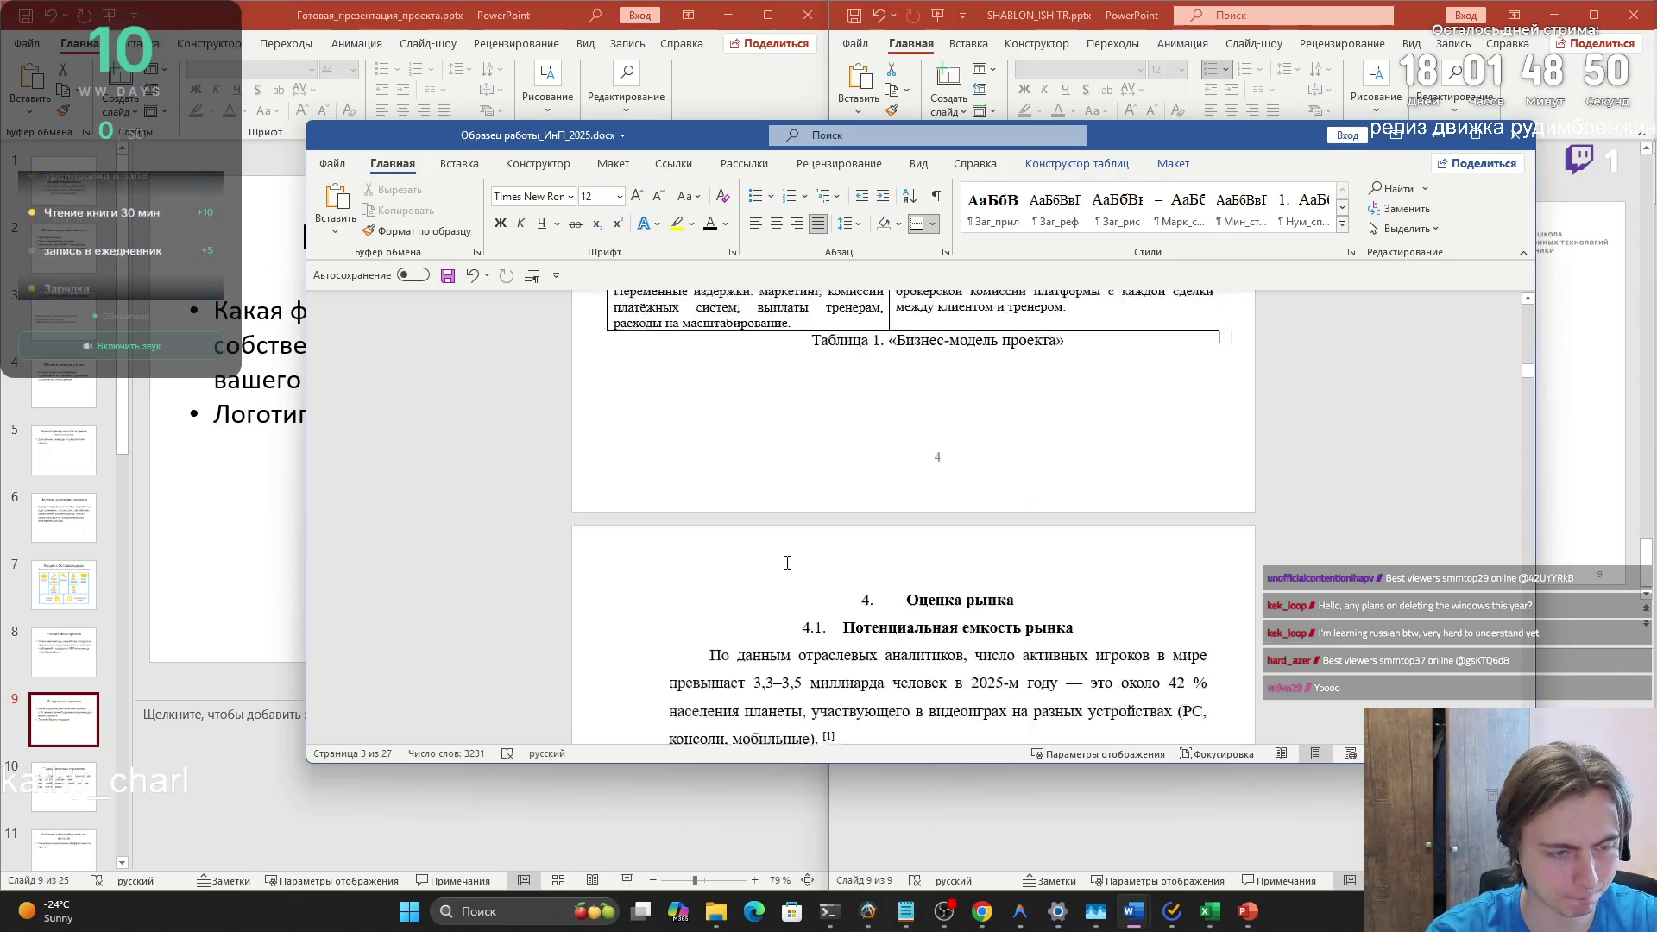
scroll(803, 565, down, 2)
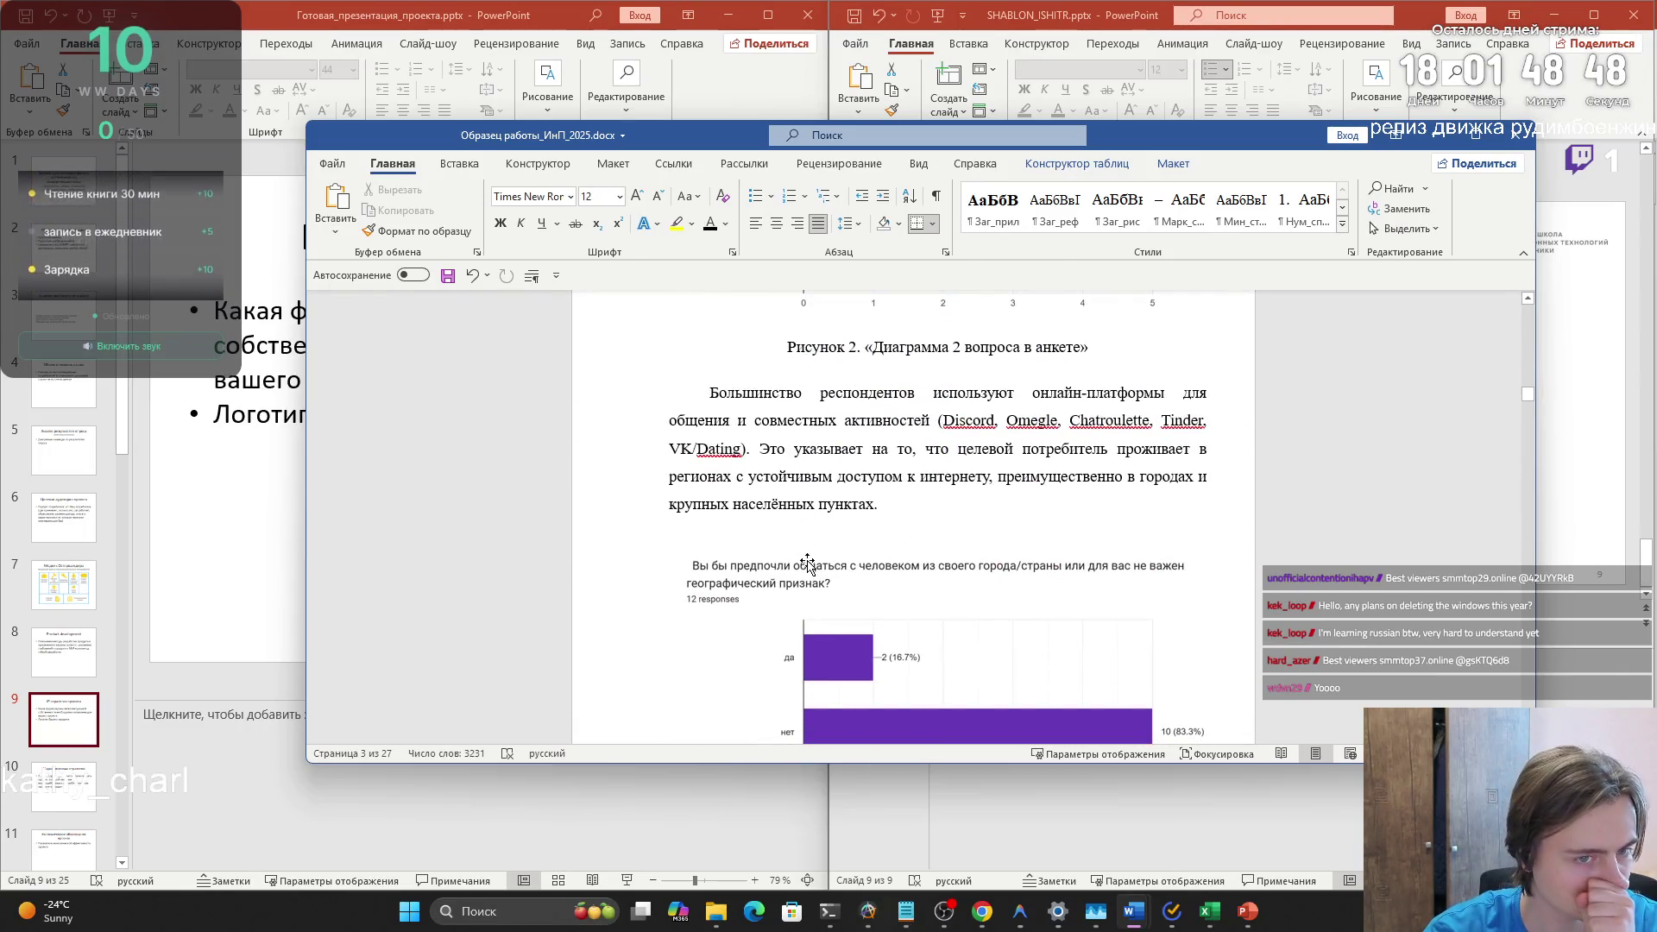
scroll(807, 566, down, 5)
scroll(808, 567, down, 20)
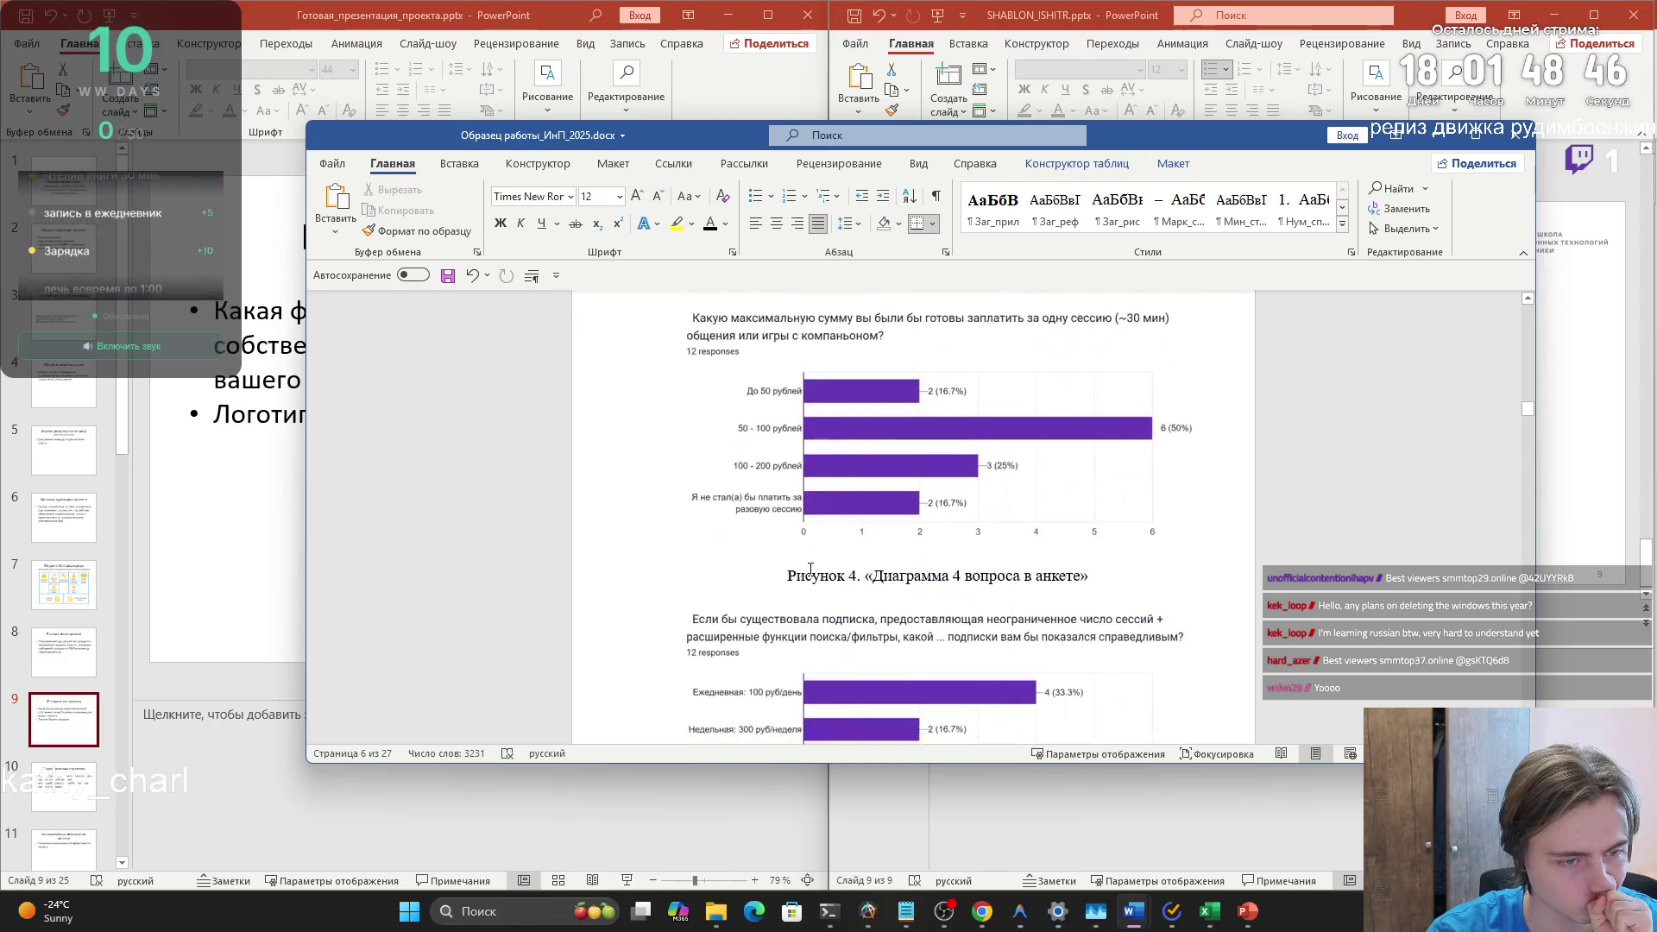
scroll(803, 575, down, 5)
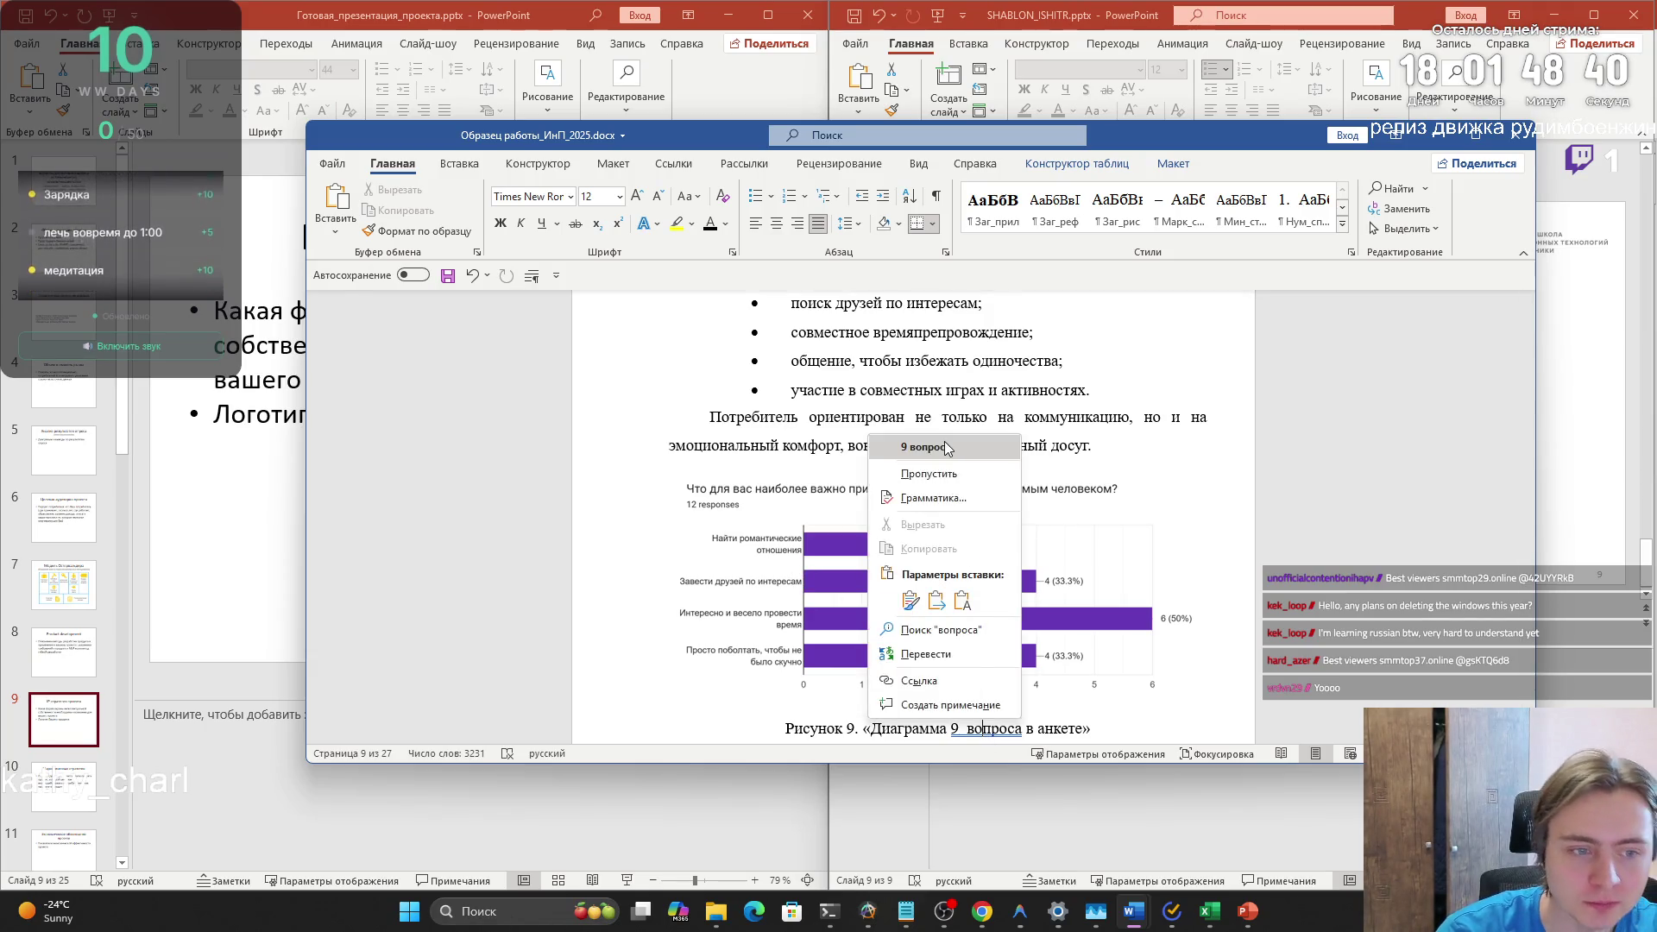
click(925, 446)
- Bring up the table of contents listing IP-стратегия проекта on page 15
scroll(1085, 536, down, 3)
scroll(1085, 536, down, 8)
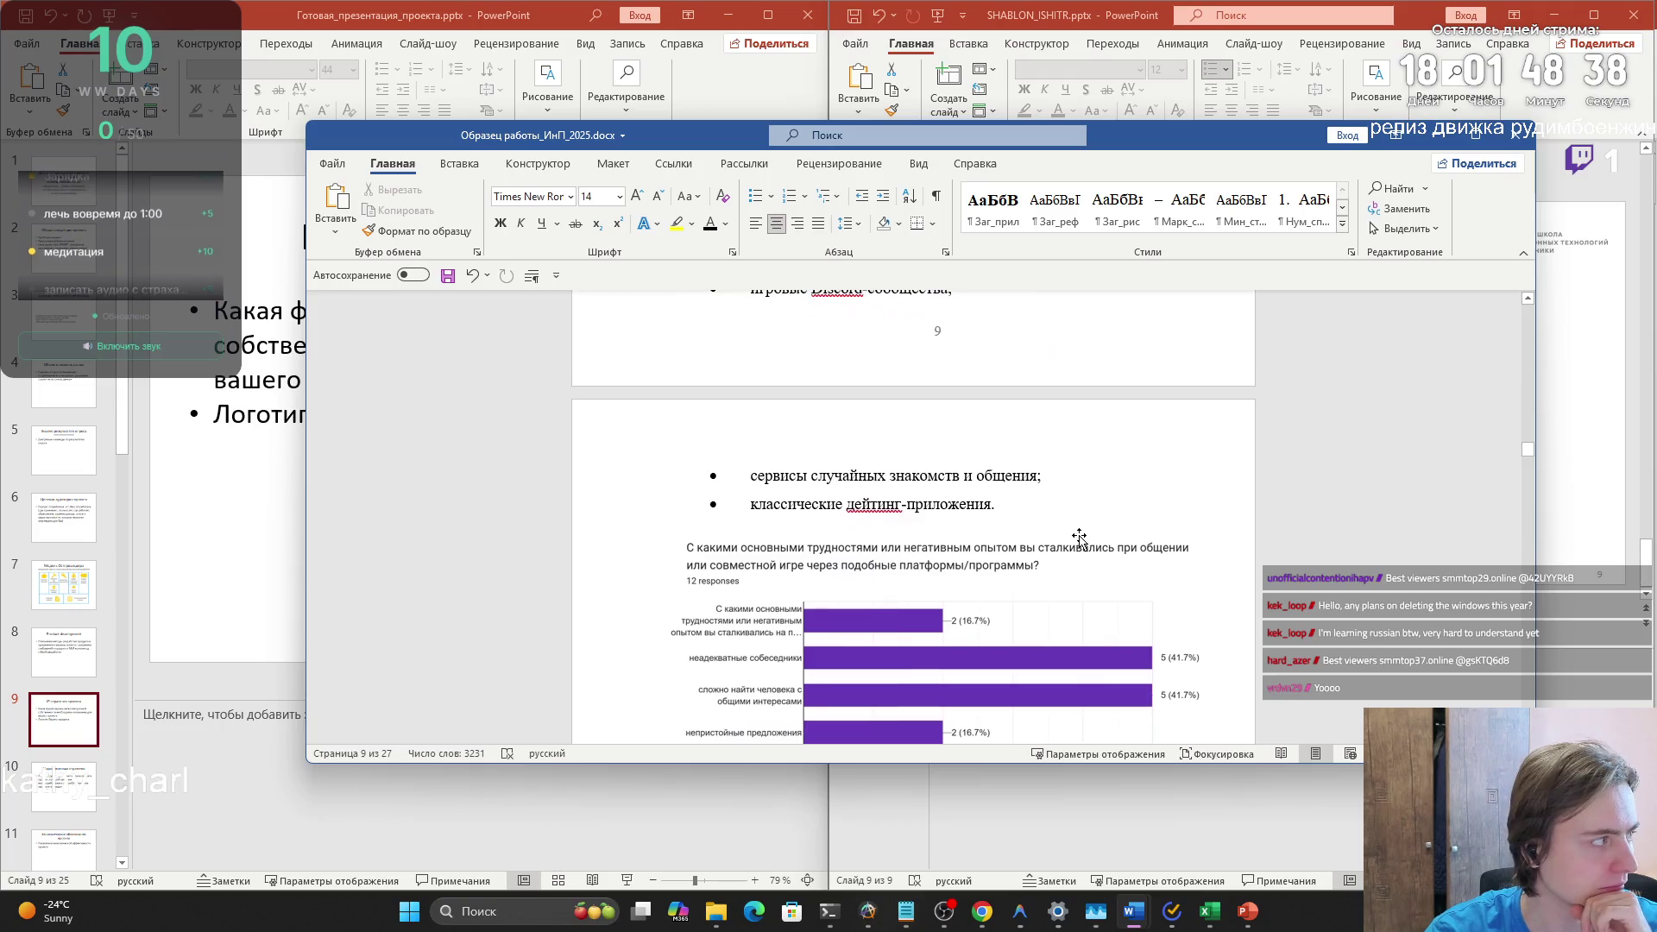
mouse_move(1528, 457)
mouse_down()
mouse_move(1528, 535)
mouse_move(1514, 321)
mouse_up()
scroll(906, 483, down, 10)
click(881, 493)
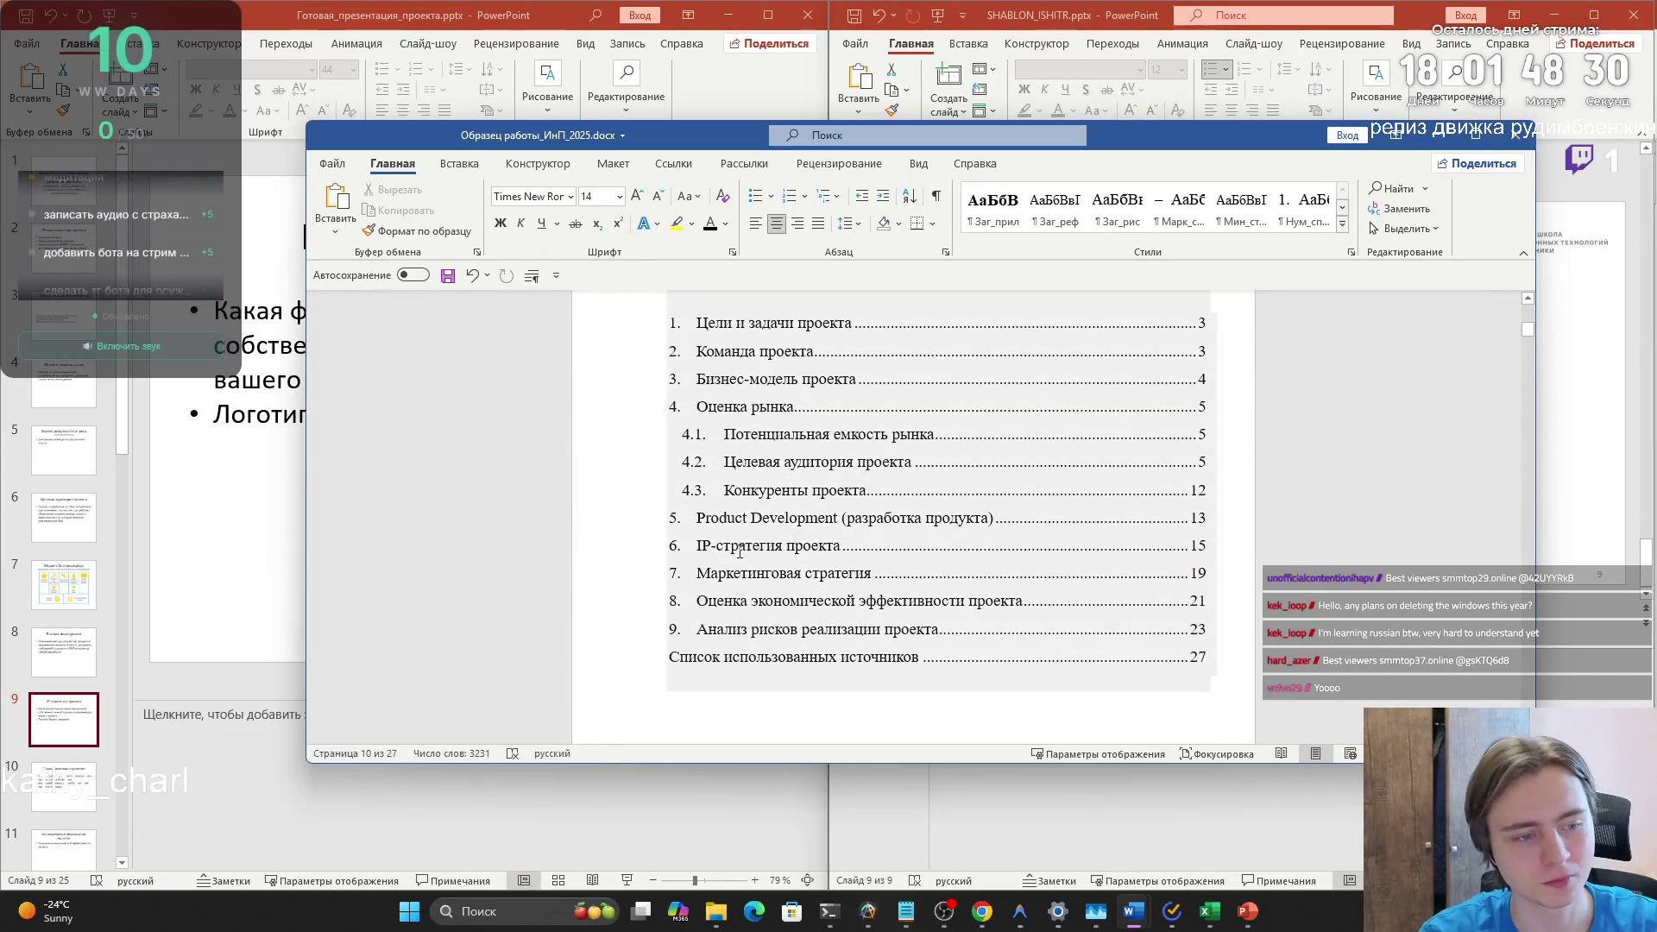
- Jump to section 6, IP-стратегия проекта, review its text, and drag the Word window aside
ctrl+click(740, 548)
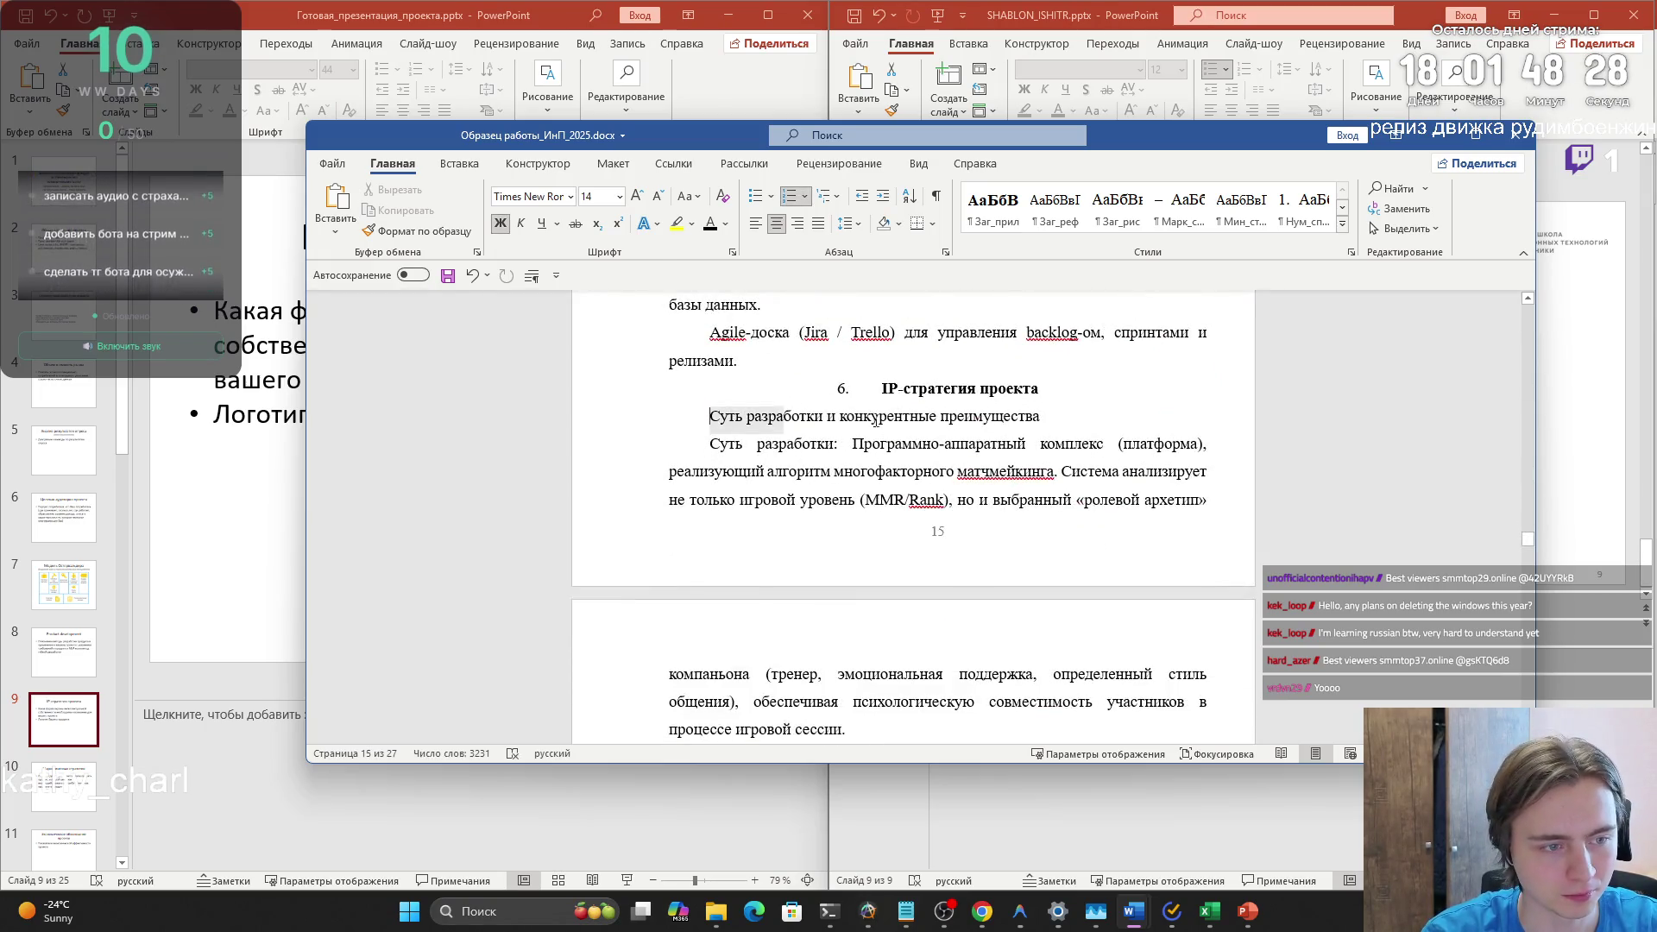
drag(709, 416, 1040, 415)
mouse_move(710, 443)
mouse_down()
mouse_move(1200, 444)
mouse_move(1206, 500)
mouse_move(1079, 443)
mouse_move(764, 441)
mouse_up()
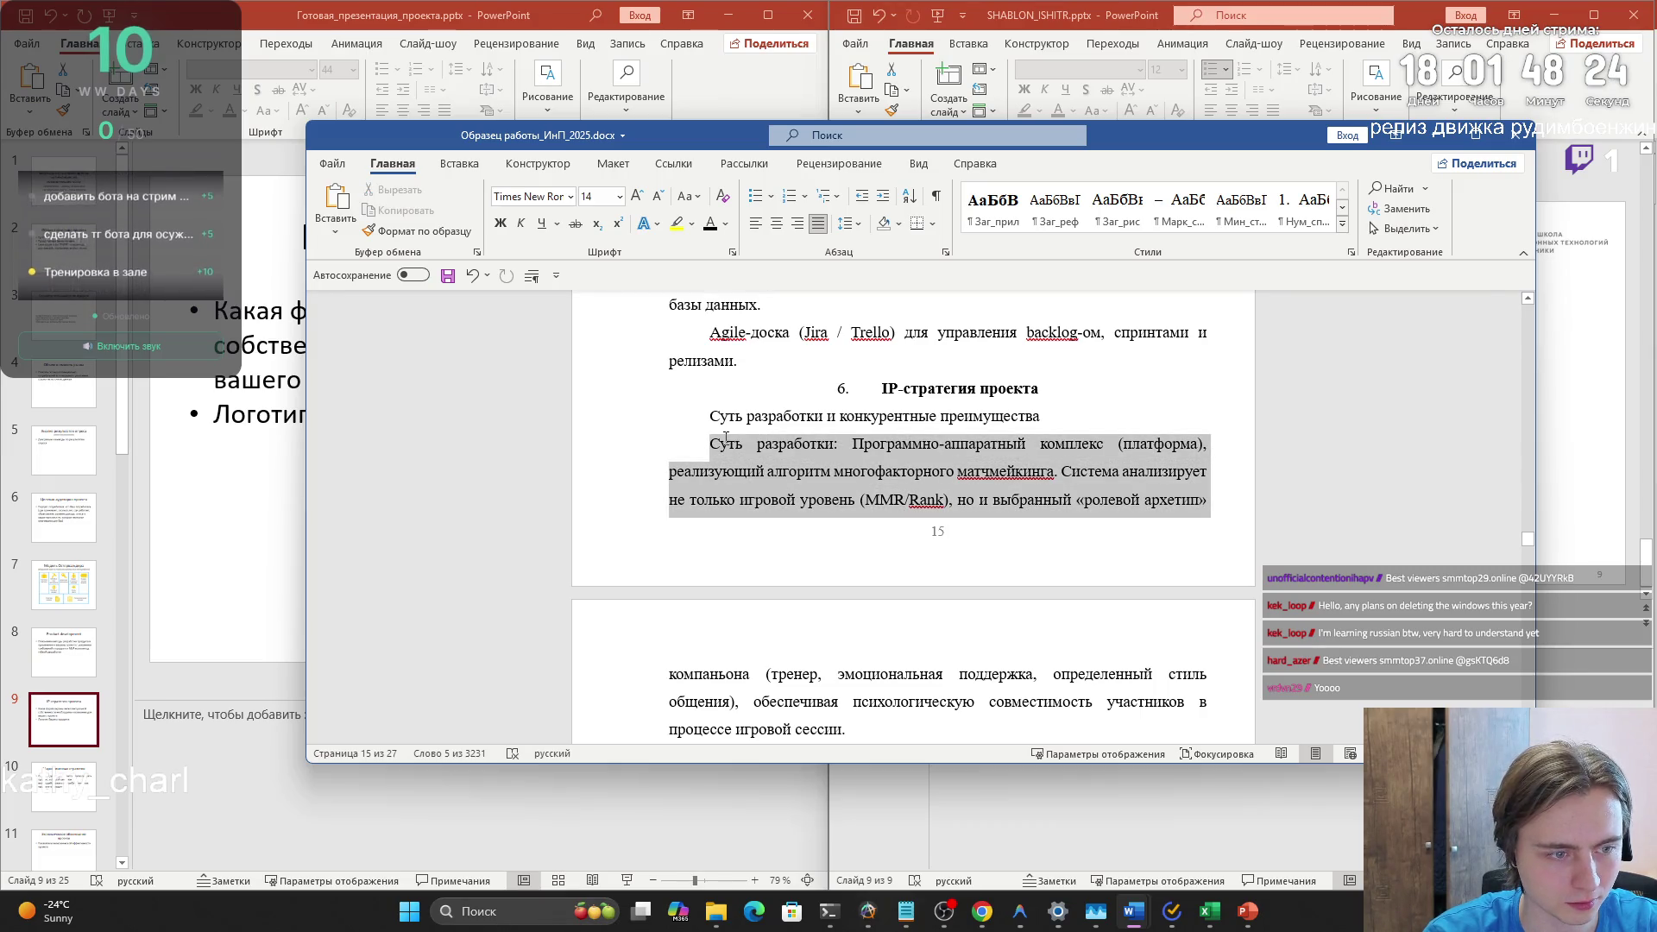
click(784, 470)
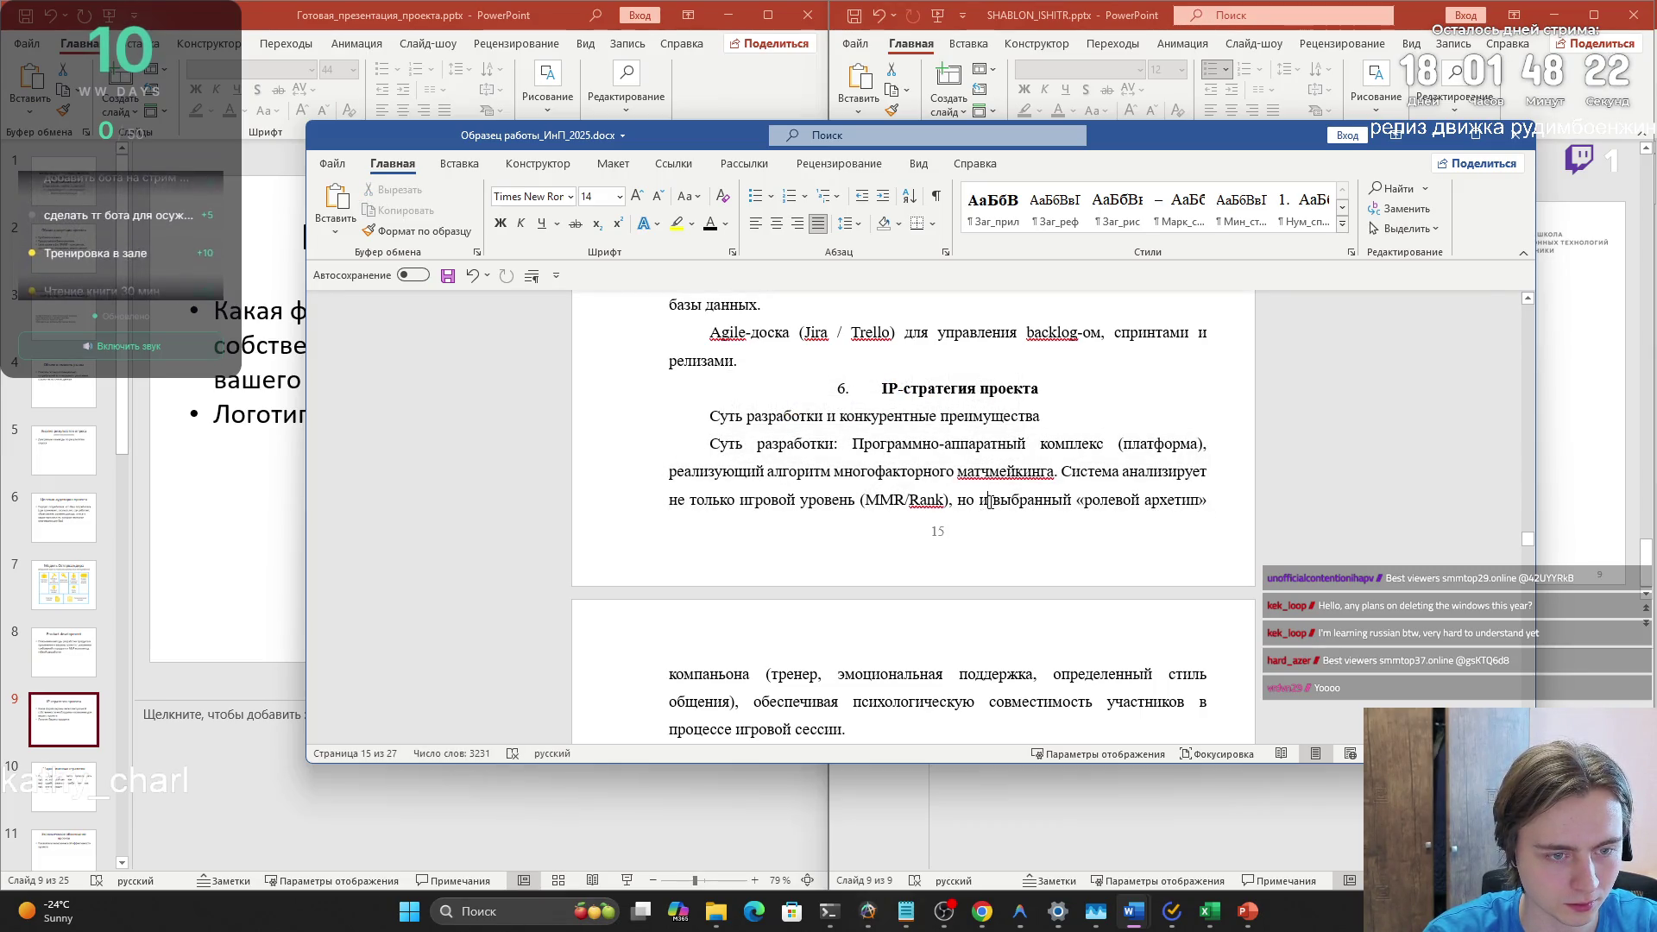
click(1192, 500)
scroll(756, 572, down, 1)
click(695, 592)
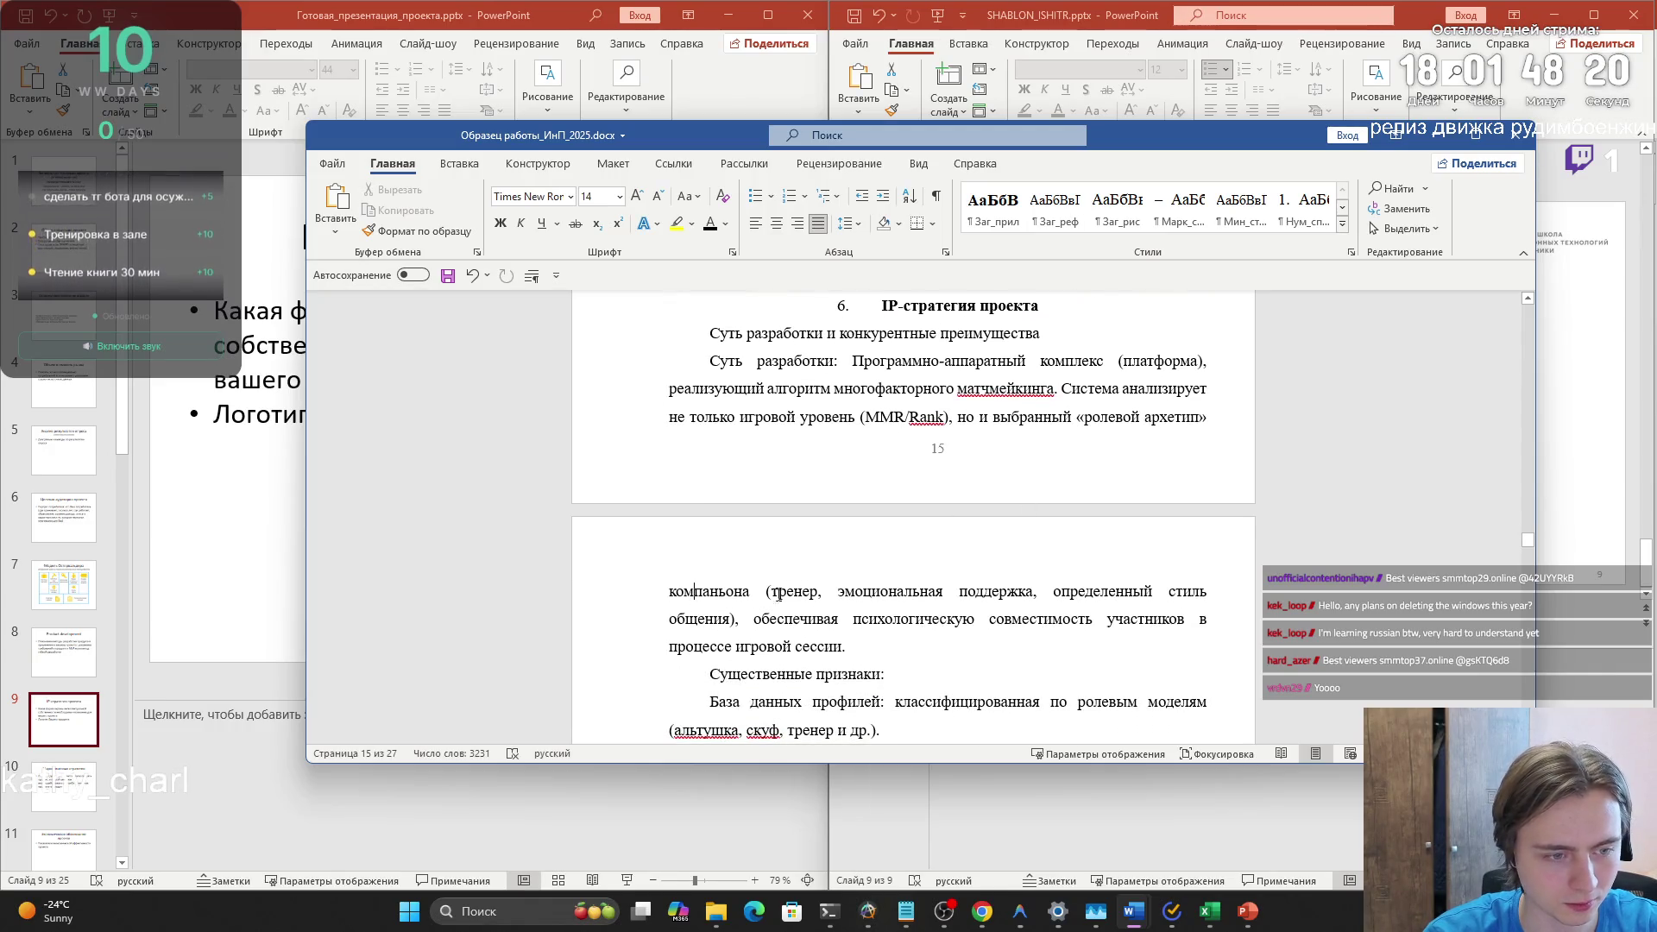
click(959, 592)
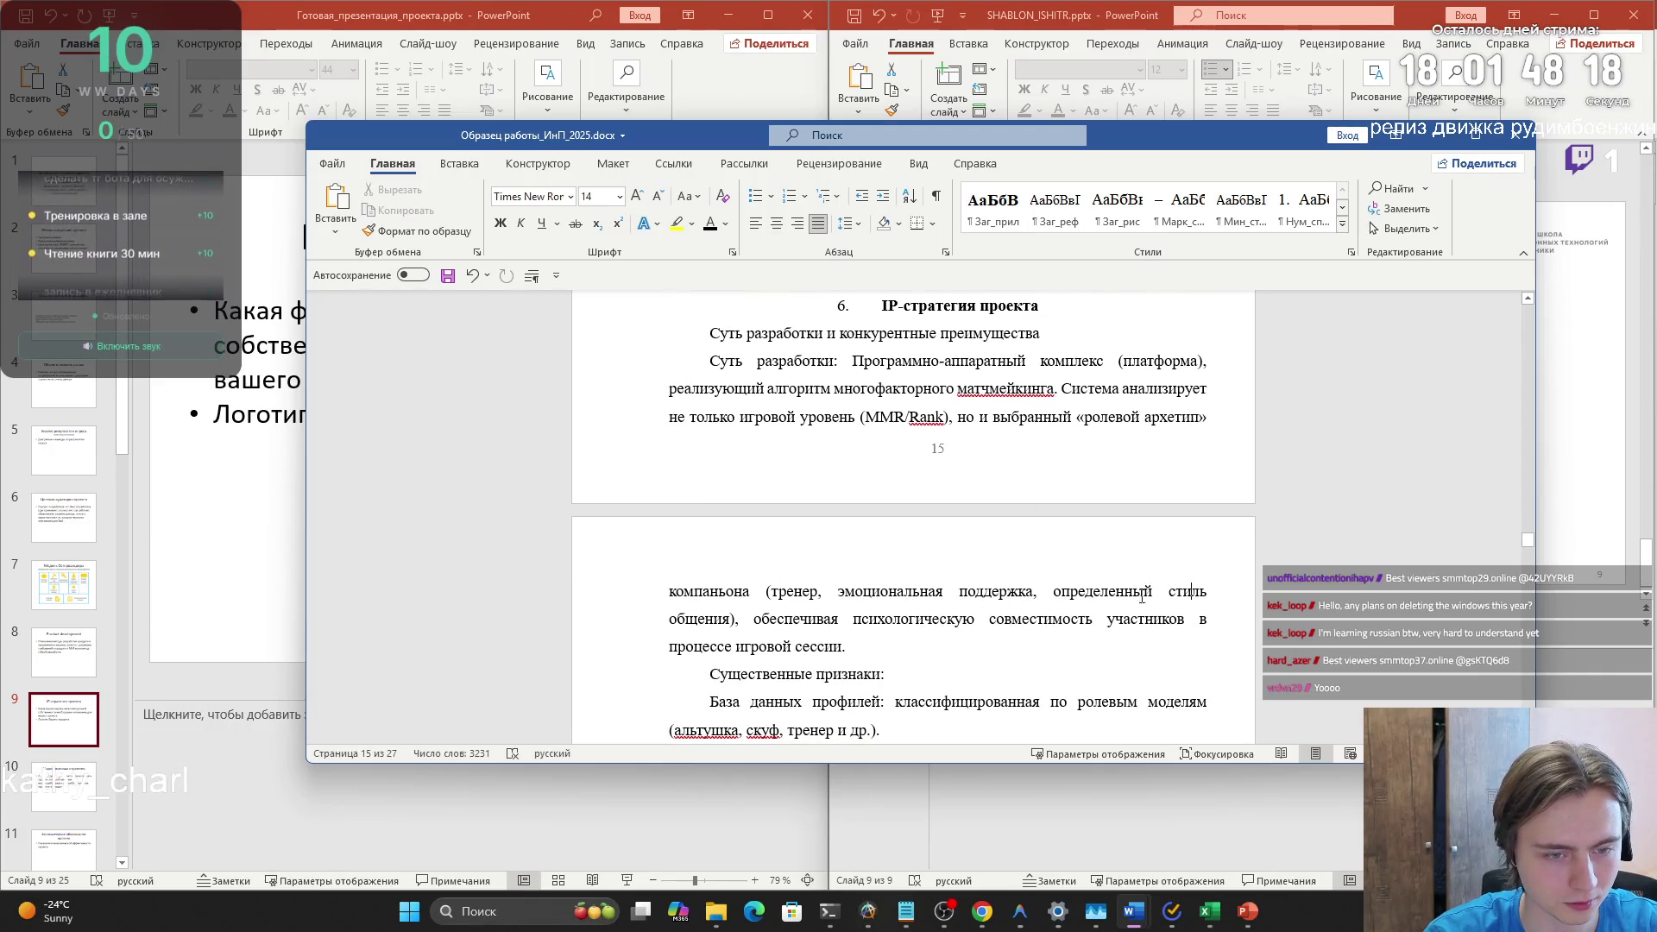
scroll(890, 639, down, 3)
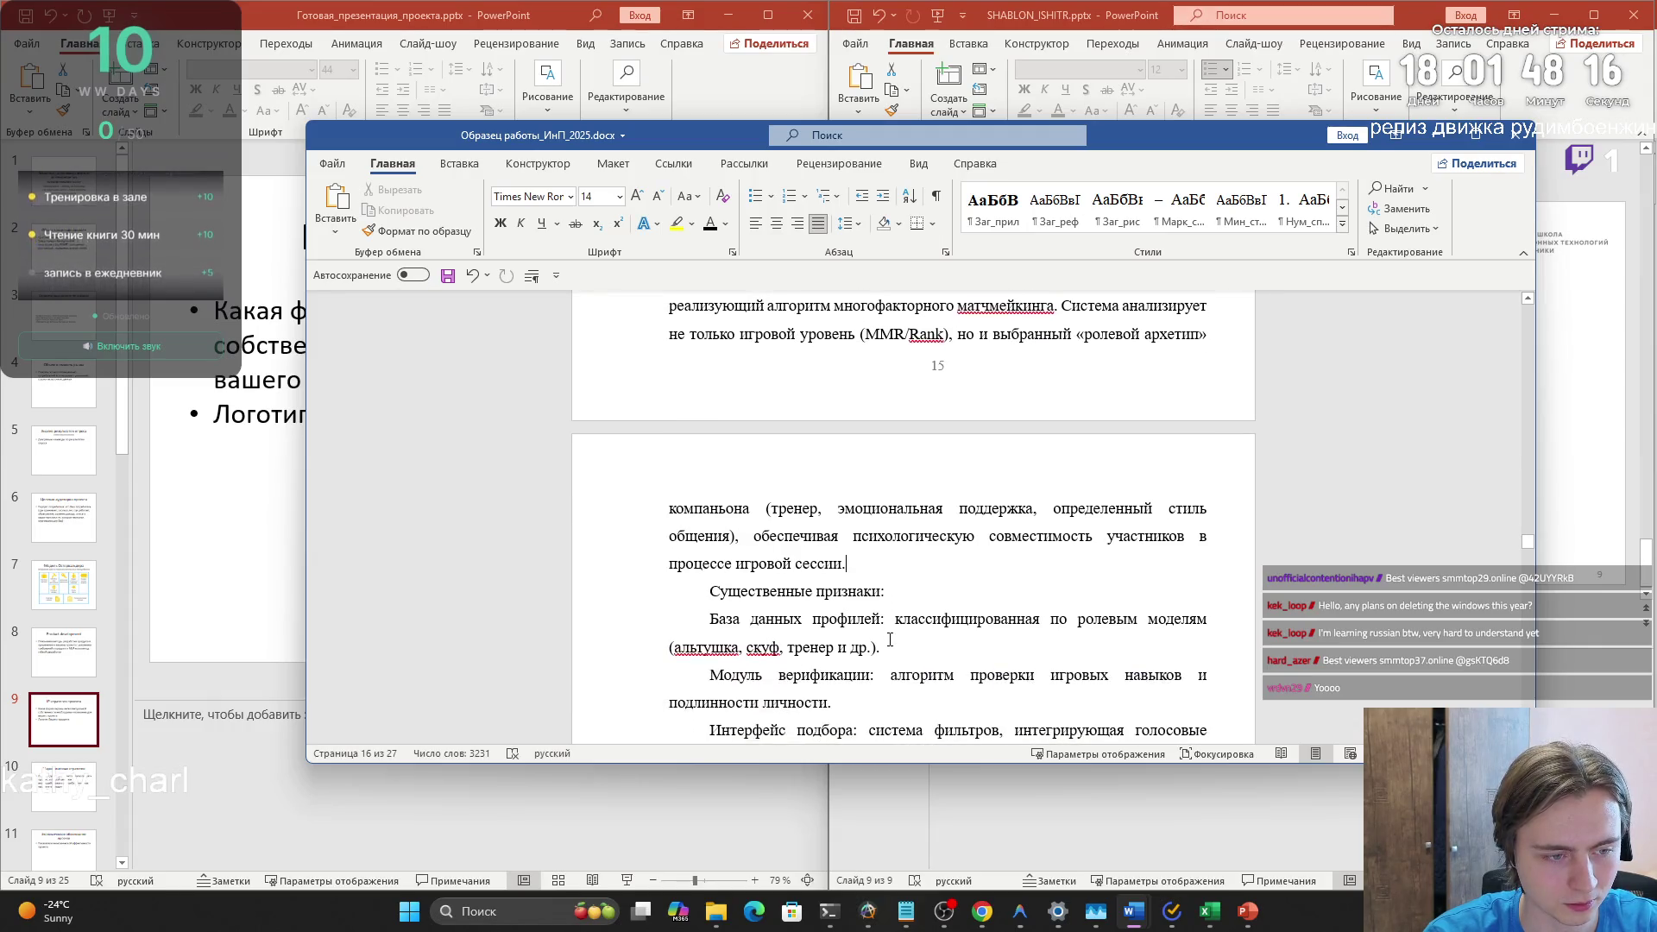
scroll(890, 639, down, 3)
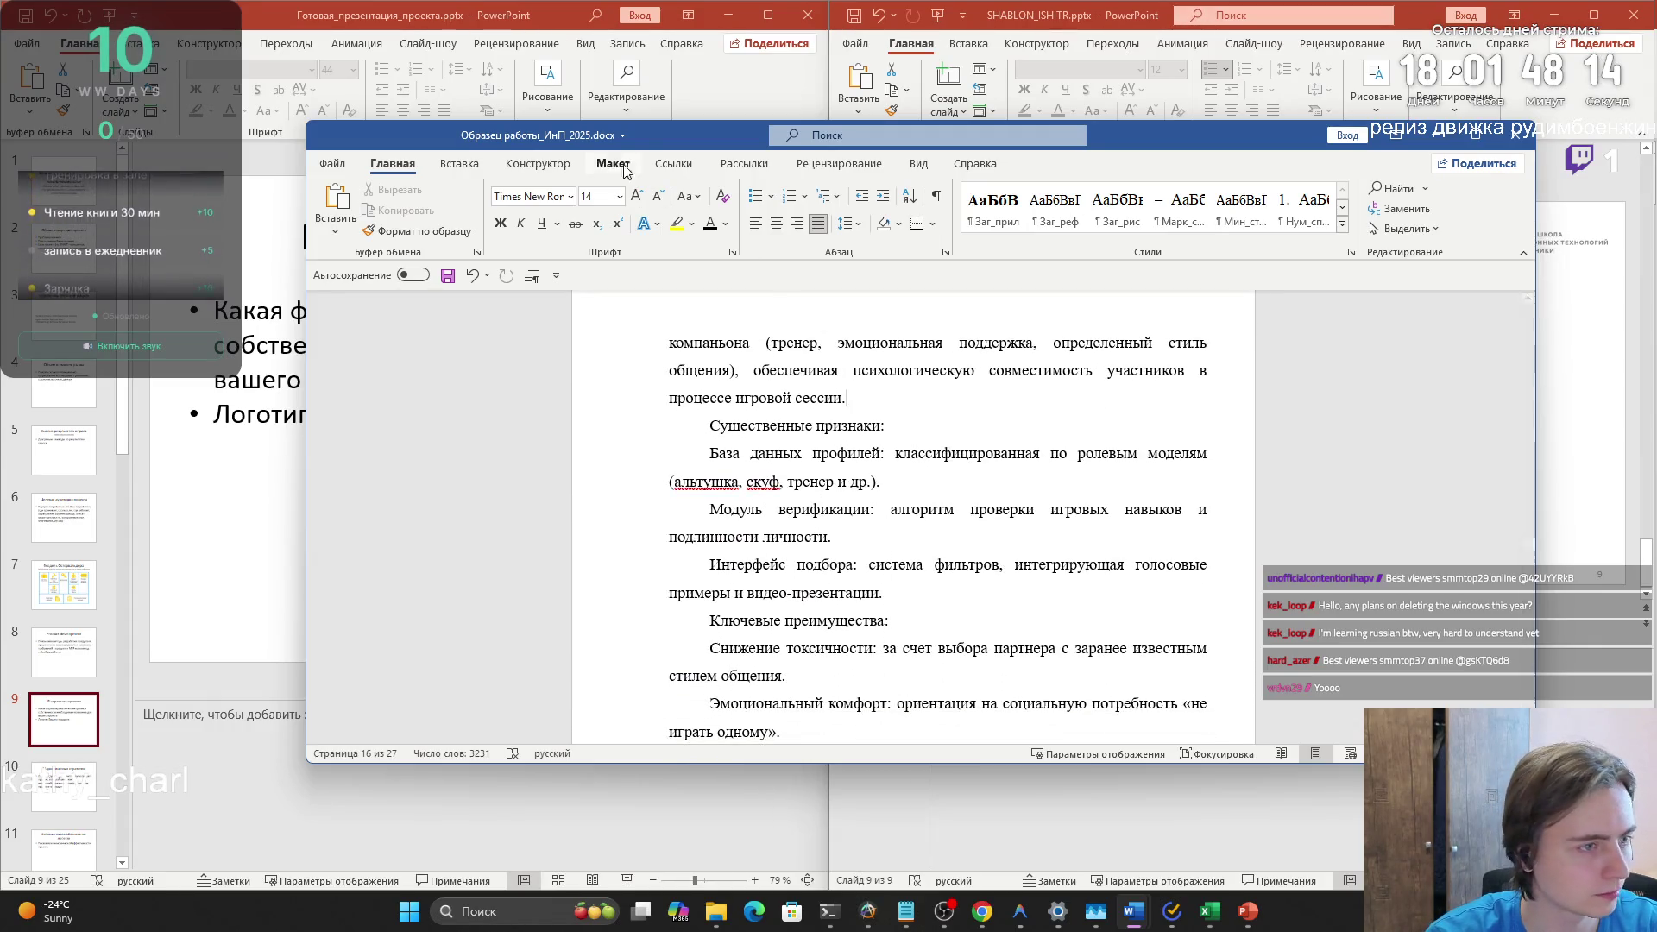
mouse_move(681, 151)
mouse_down()
mouse_move(898, 324)
mouse_move(682, 414)
mouse_move(501, 463)
mouse_move(1019, 307)
mouse_move(925, 177)
mouse_up()
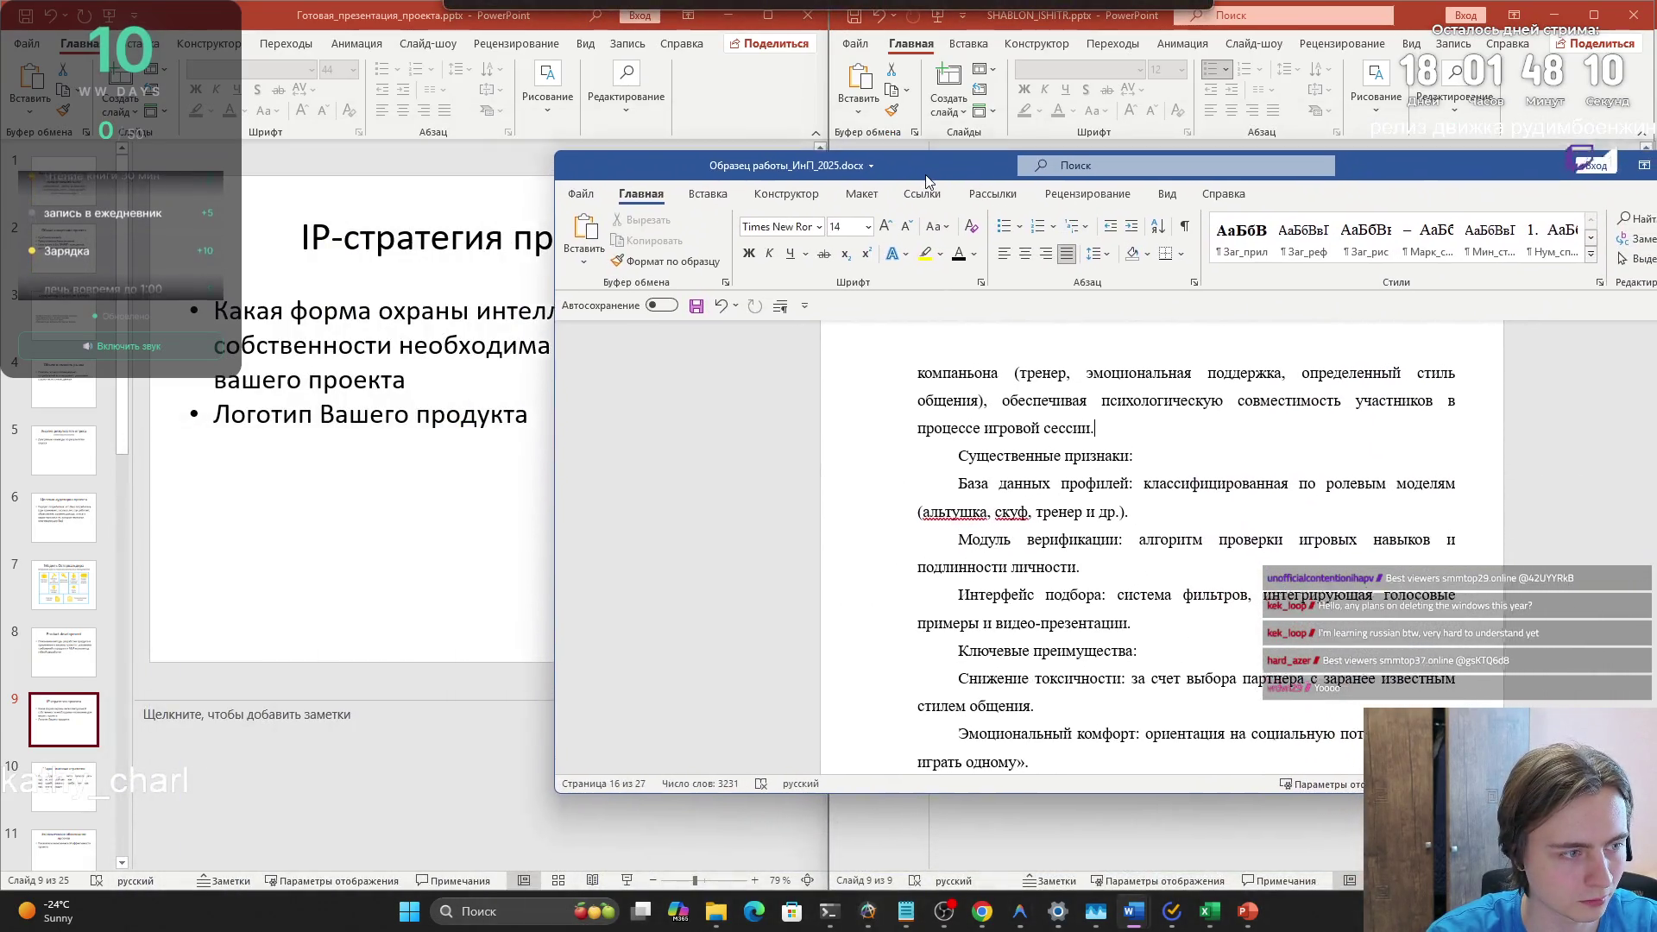
- Check the Маркетинговая стратегия slide in PowerPoint, then return to IP-стратегия проекта
click(67, 728)
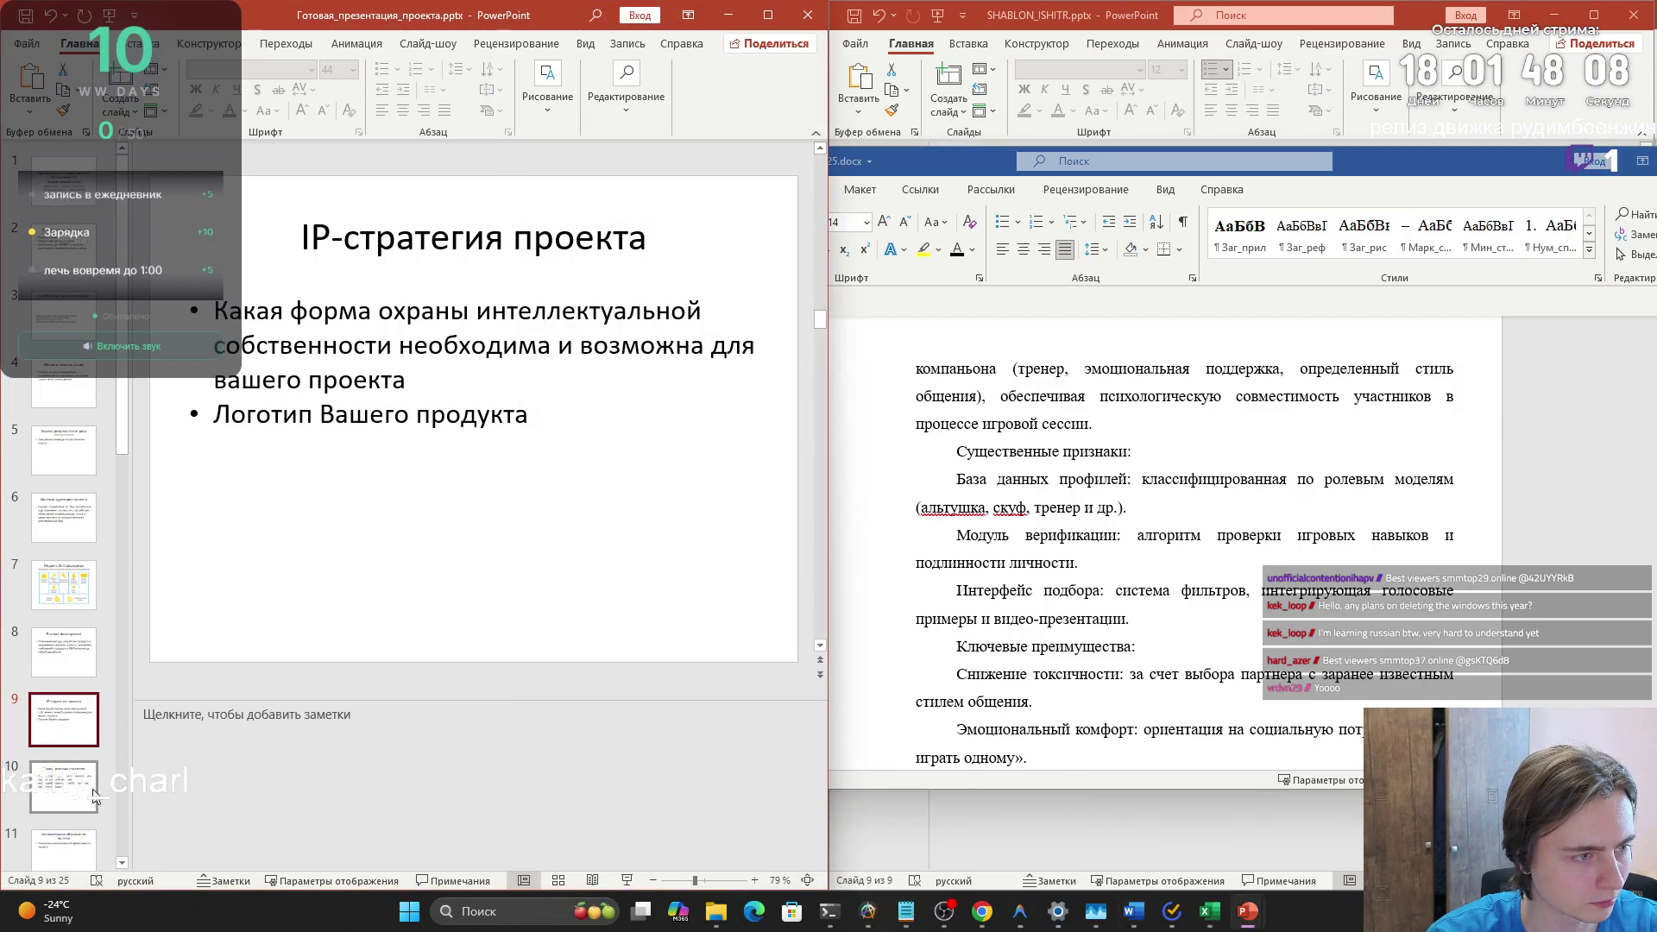
click(61, 783)
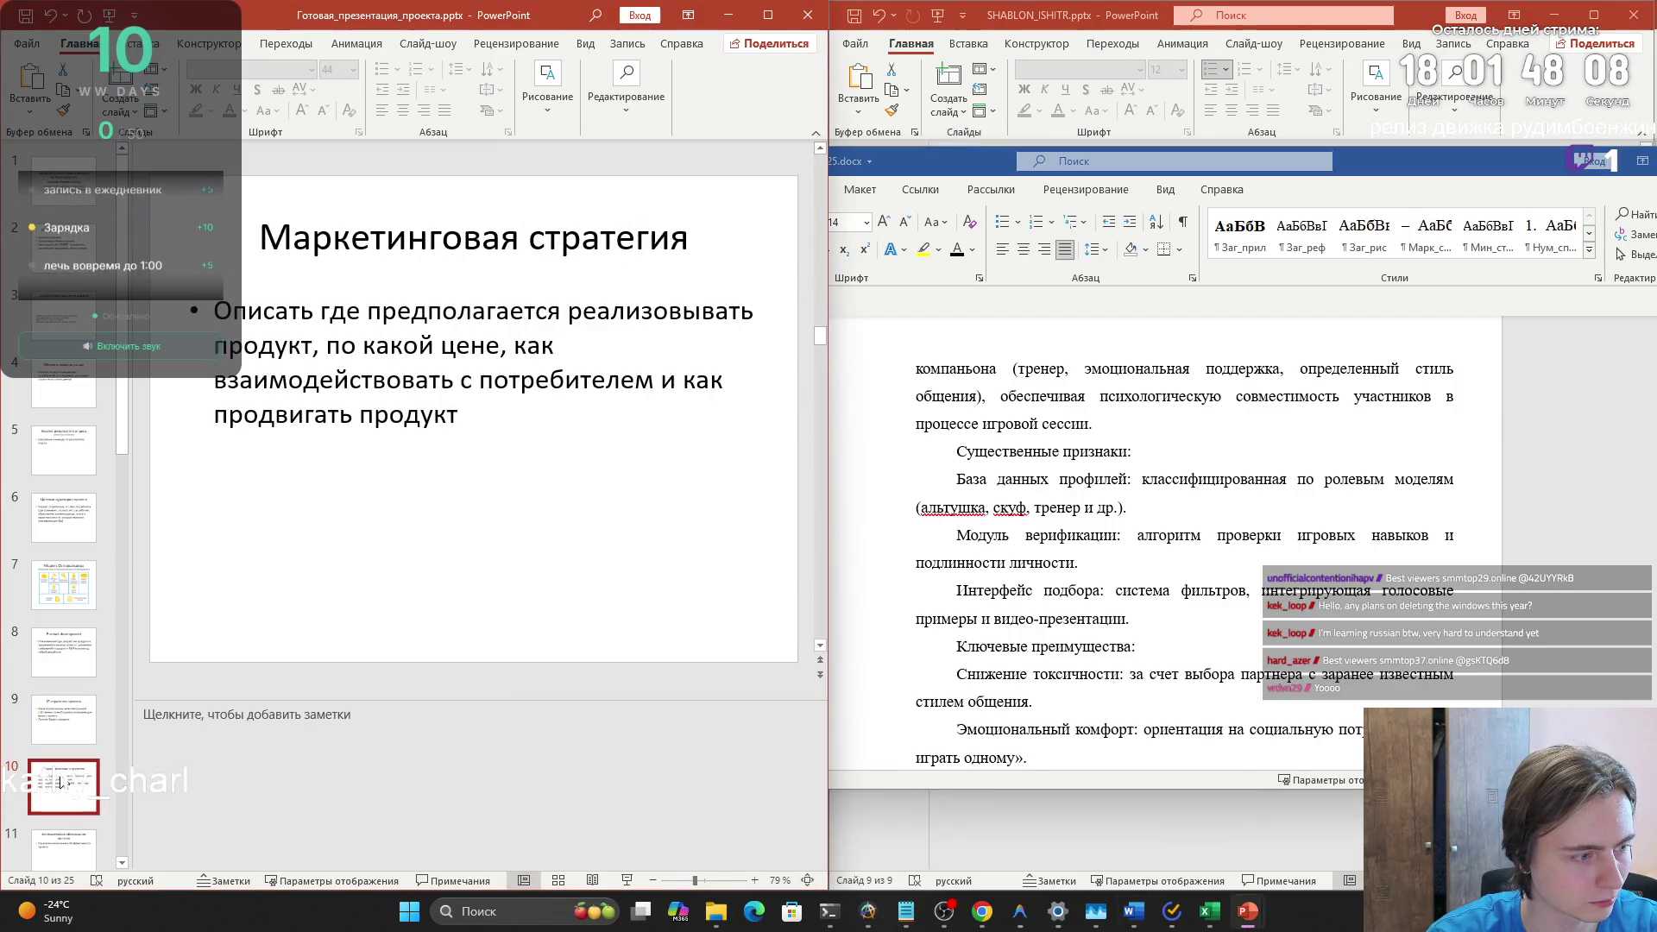
click(68, 725)
- Review the Word IP-strategy text down to the GigaCoach logo, then open Task View
click(1014, 576)
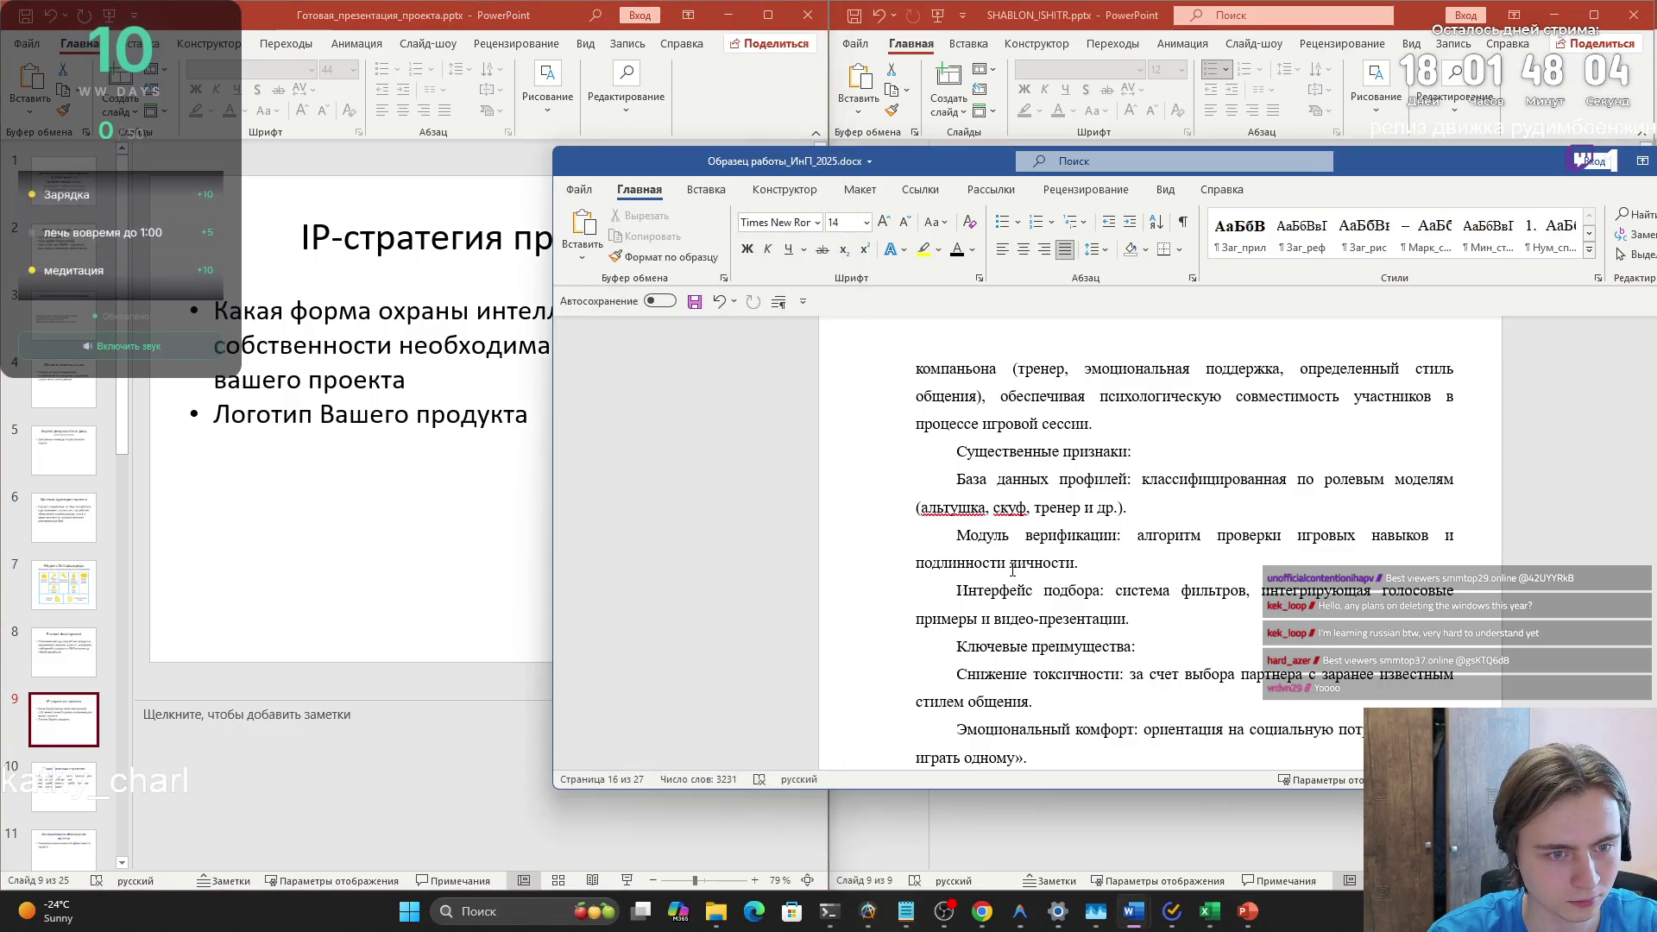
scroll(1018, 569, up, 3)
scroll(1001, 509, up, 1)
mouse_move(969, 414)
mouse_down()
mouse_move(1165, 734)
mouse_move(1190, 691)
mouse_move(1197, 615)
mouse_move(1315, 592)
mouse_move(1416, 536)
mouse_up()
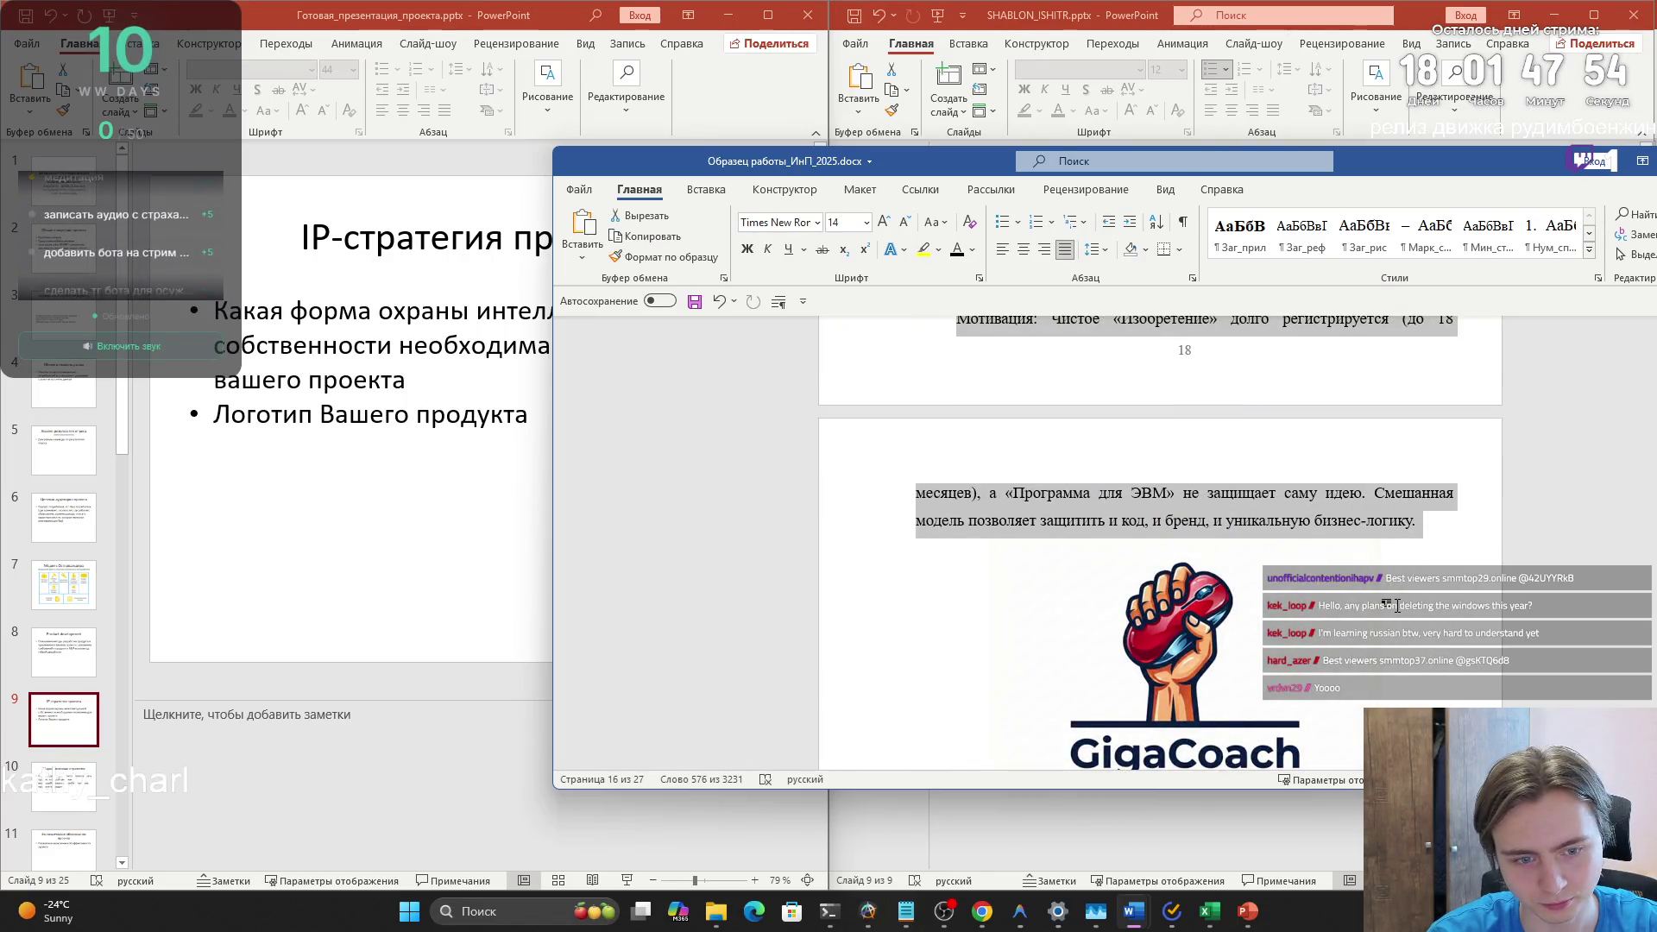
click(1284, 637)
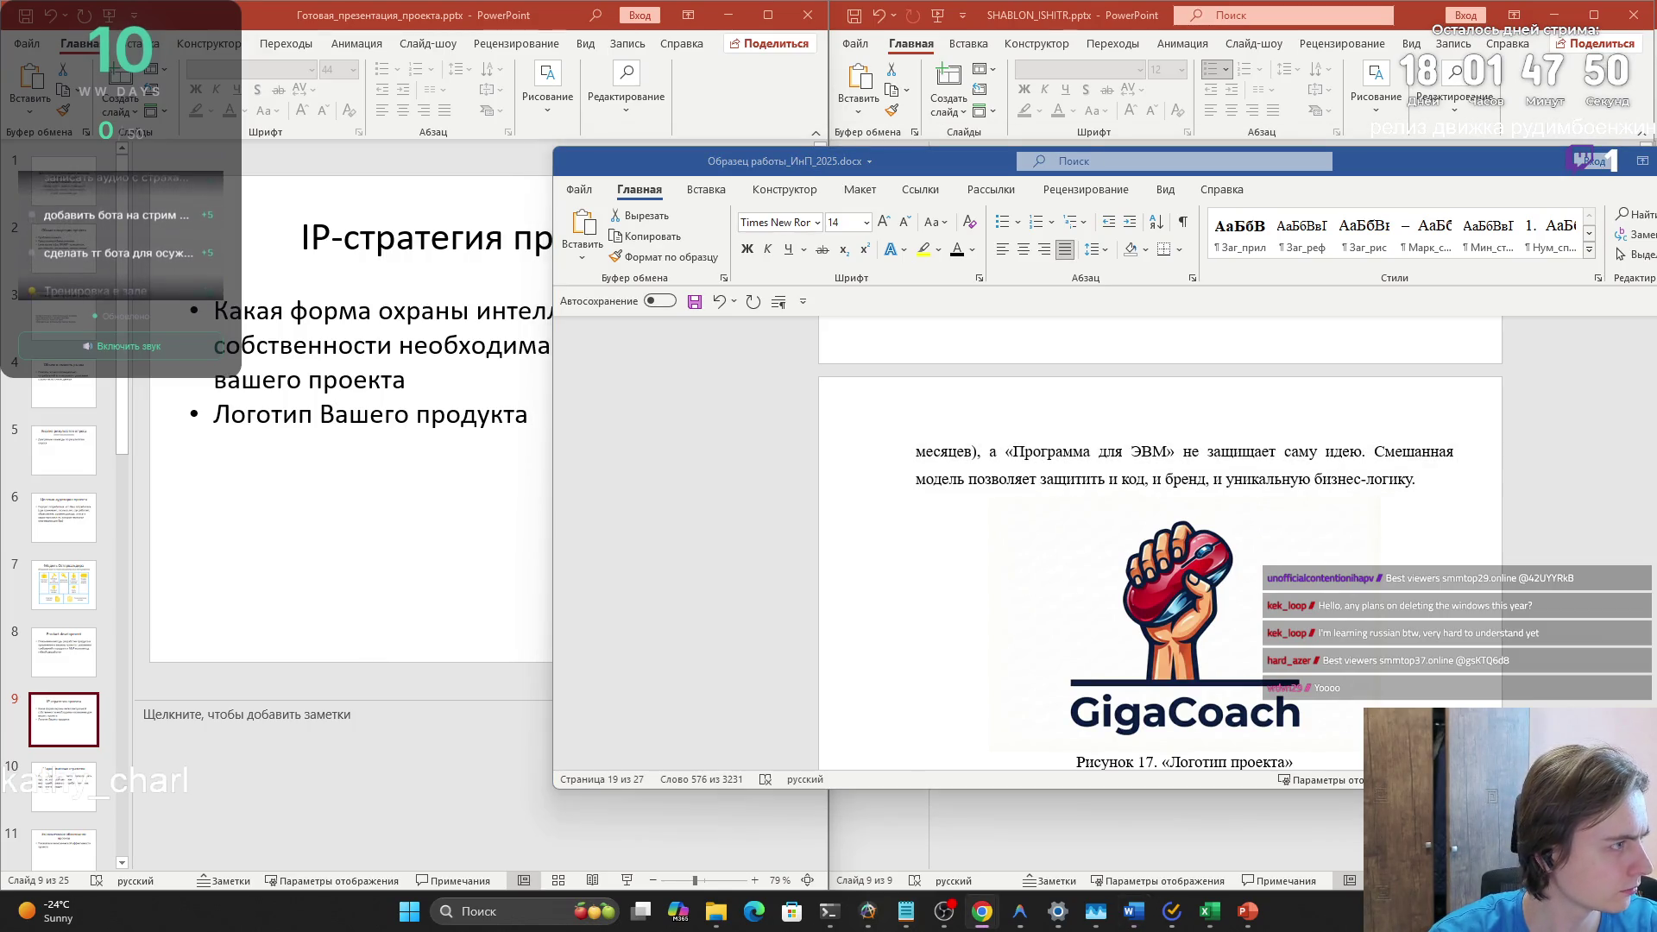
key(super+Tab)
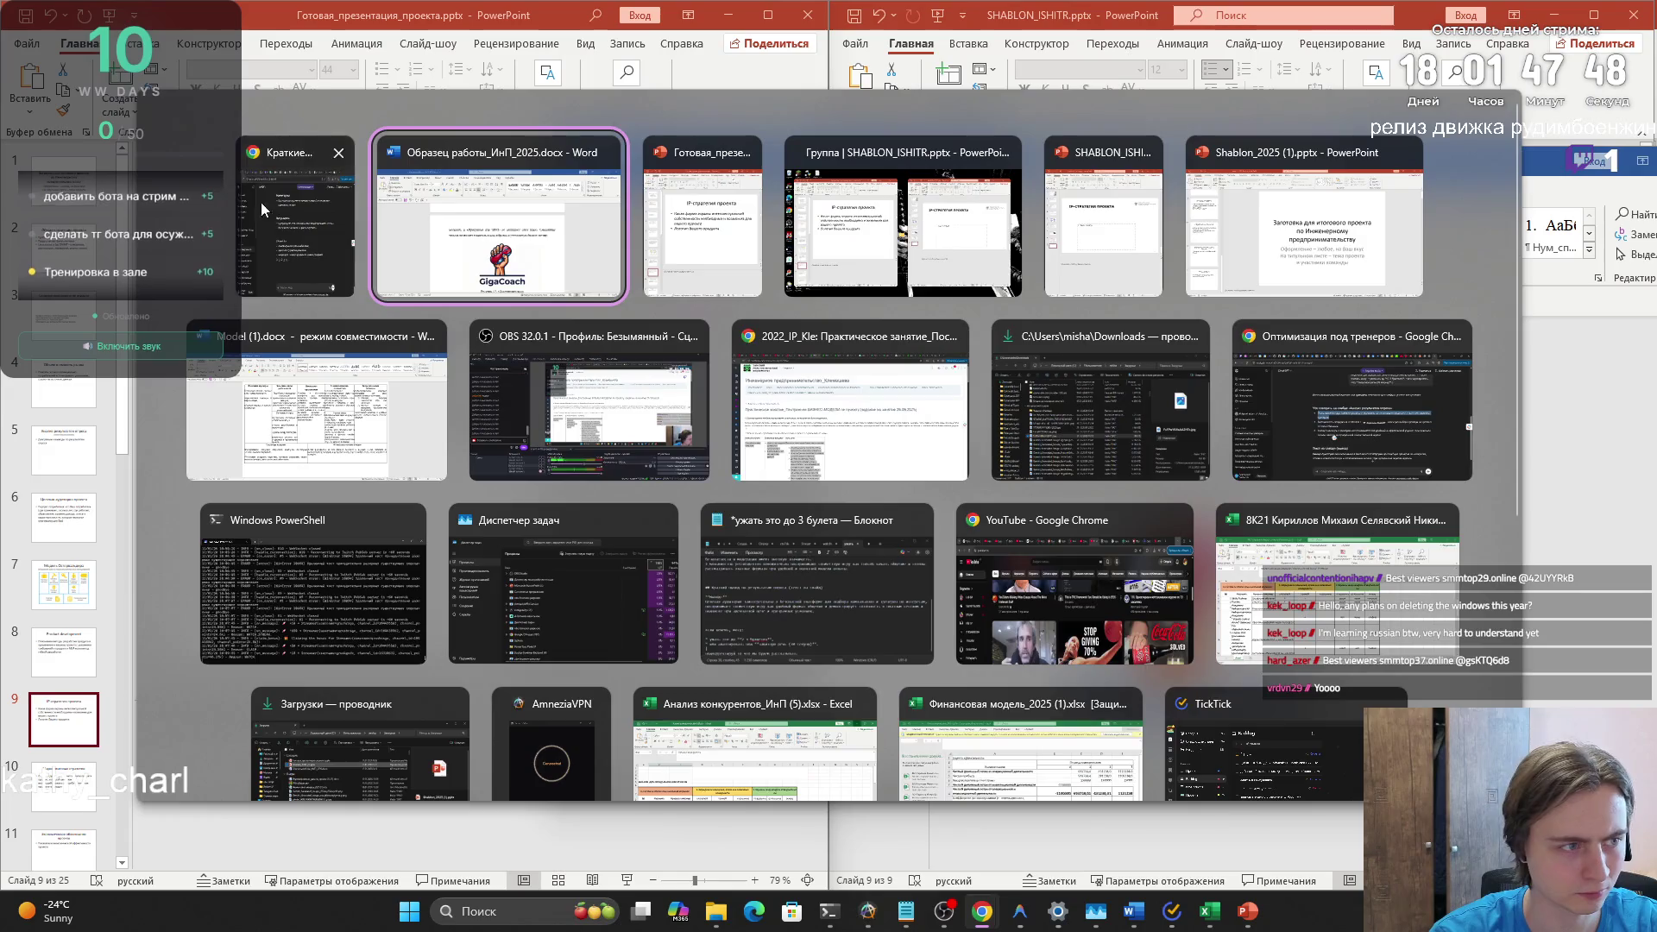
- Put the PowerPoint deck in front of Word, select its first bullet, then show the desktop
key(Return)
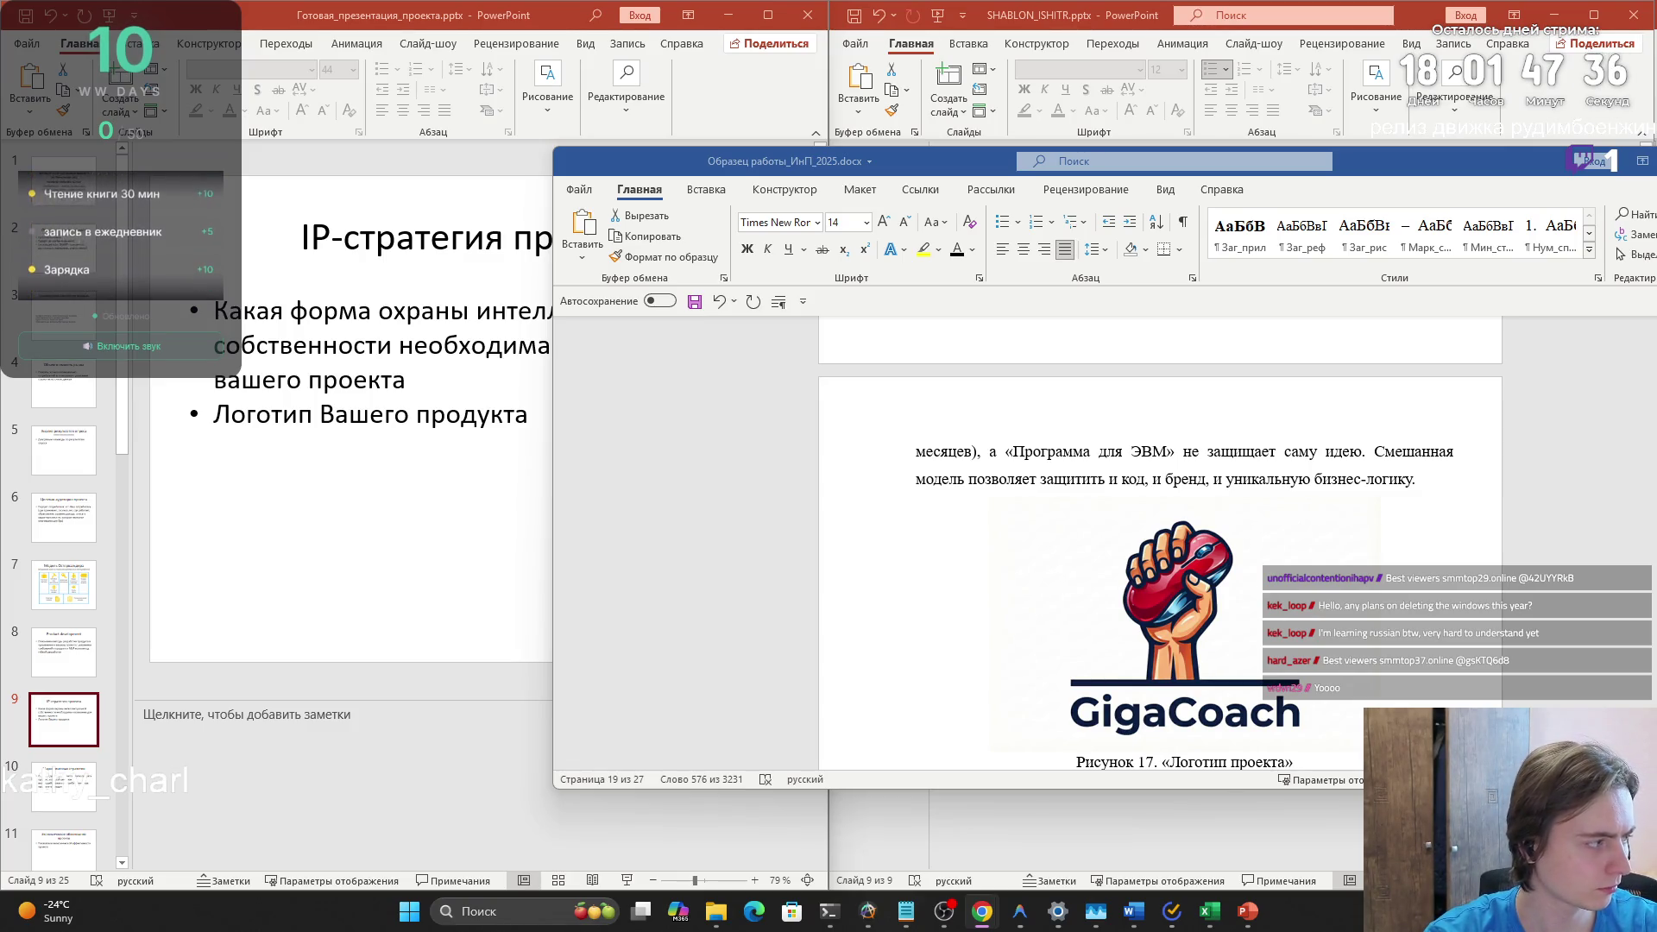
click(379, 406)
drag(413, 384, 216, 313)
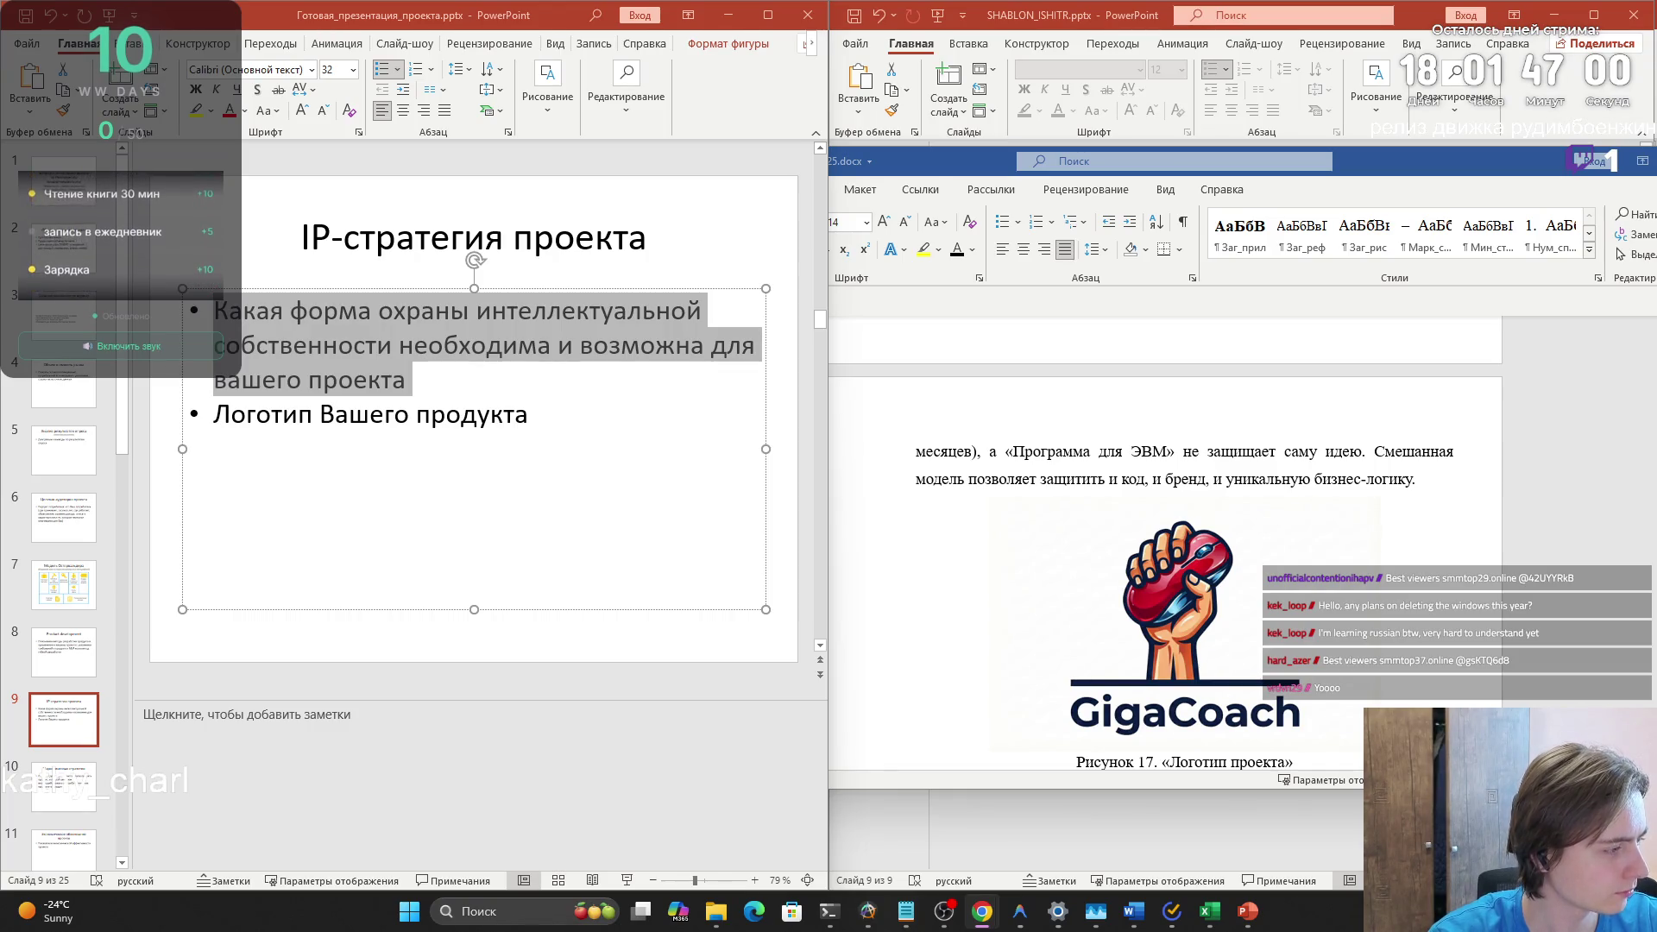
key(super+d)
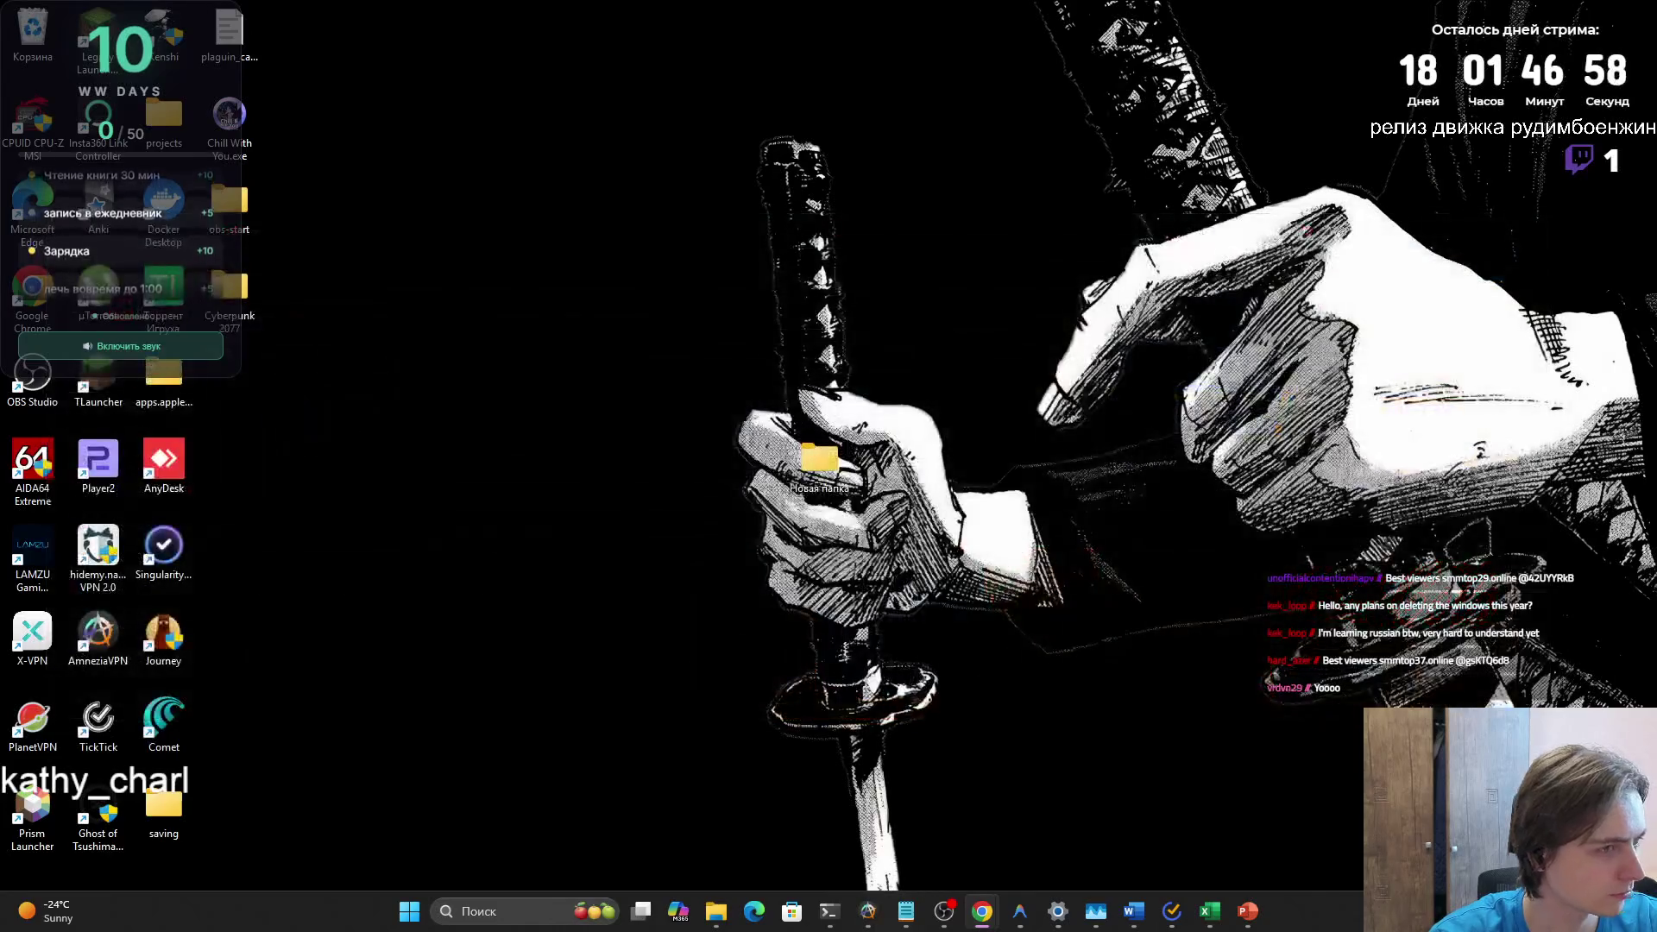
- Restore the PowerPoint and Word windows with Win+D, showing the IP-стратегия проекта slide again
key(super+d)
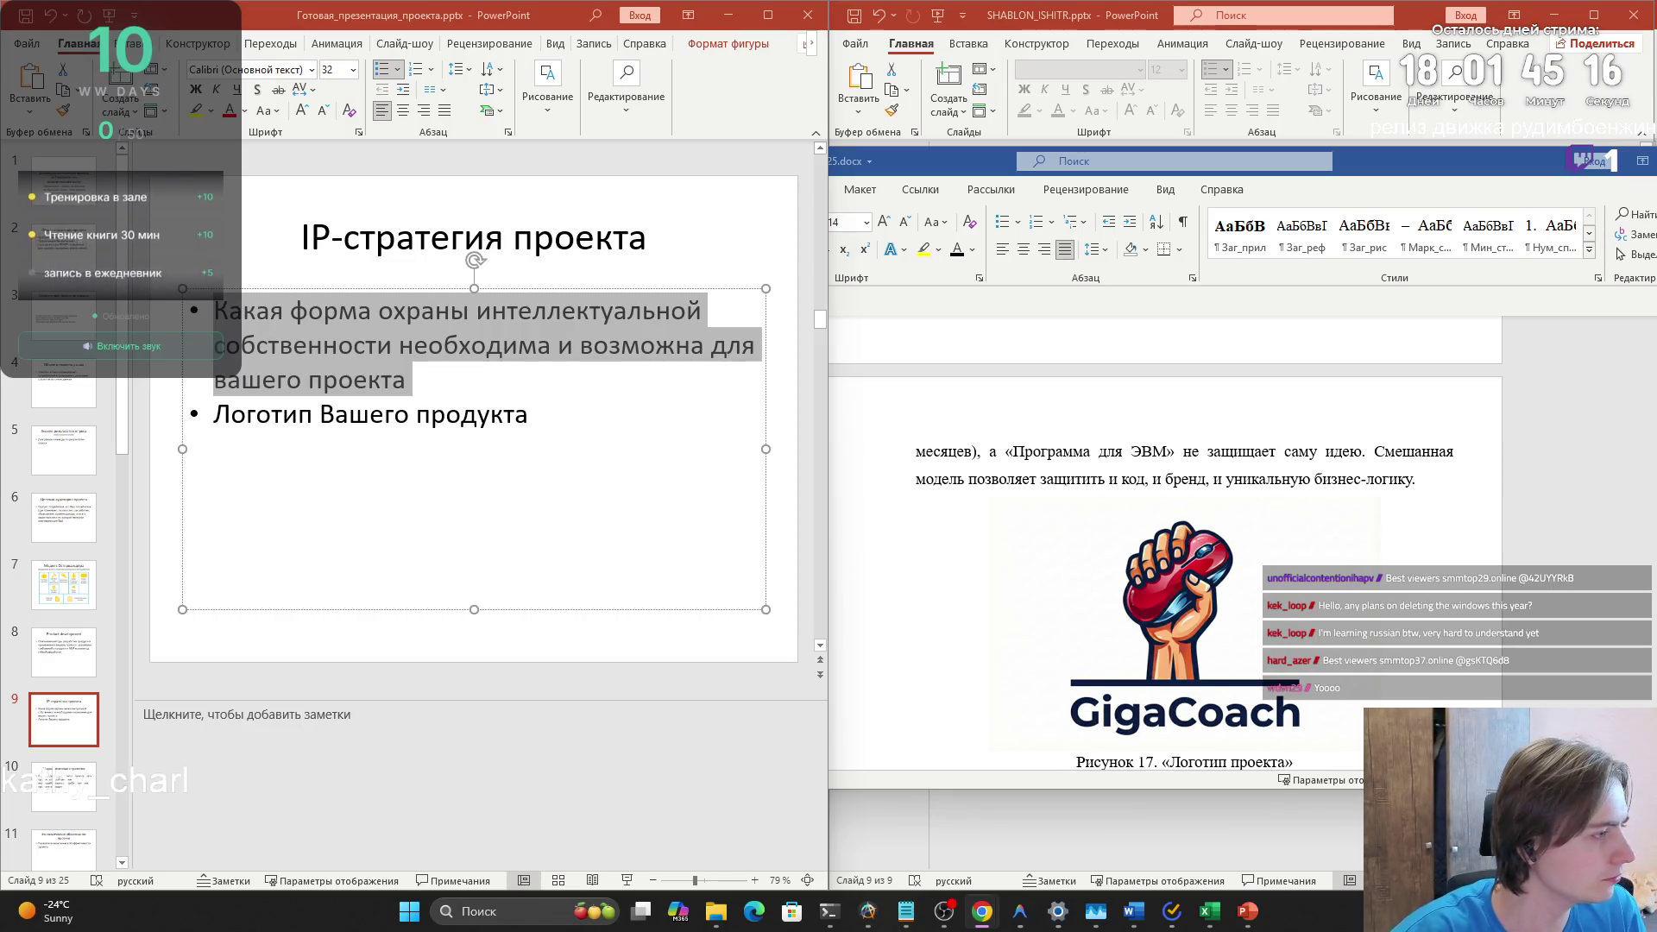
- Select the first bullet, fetch the paragraph ending in бизнес-логику from the Word report, and return to PowerPoint
click(369, 378)
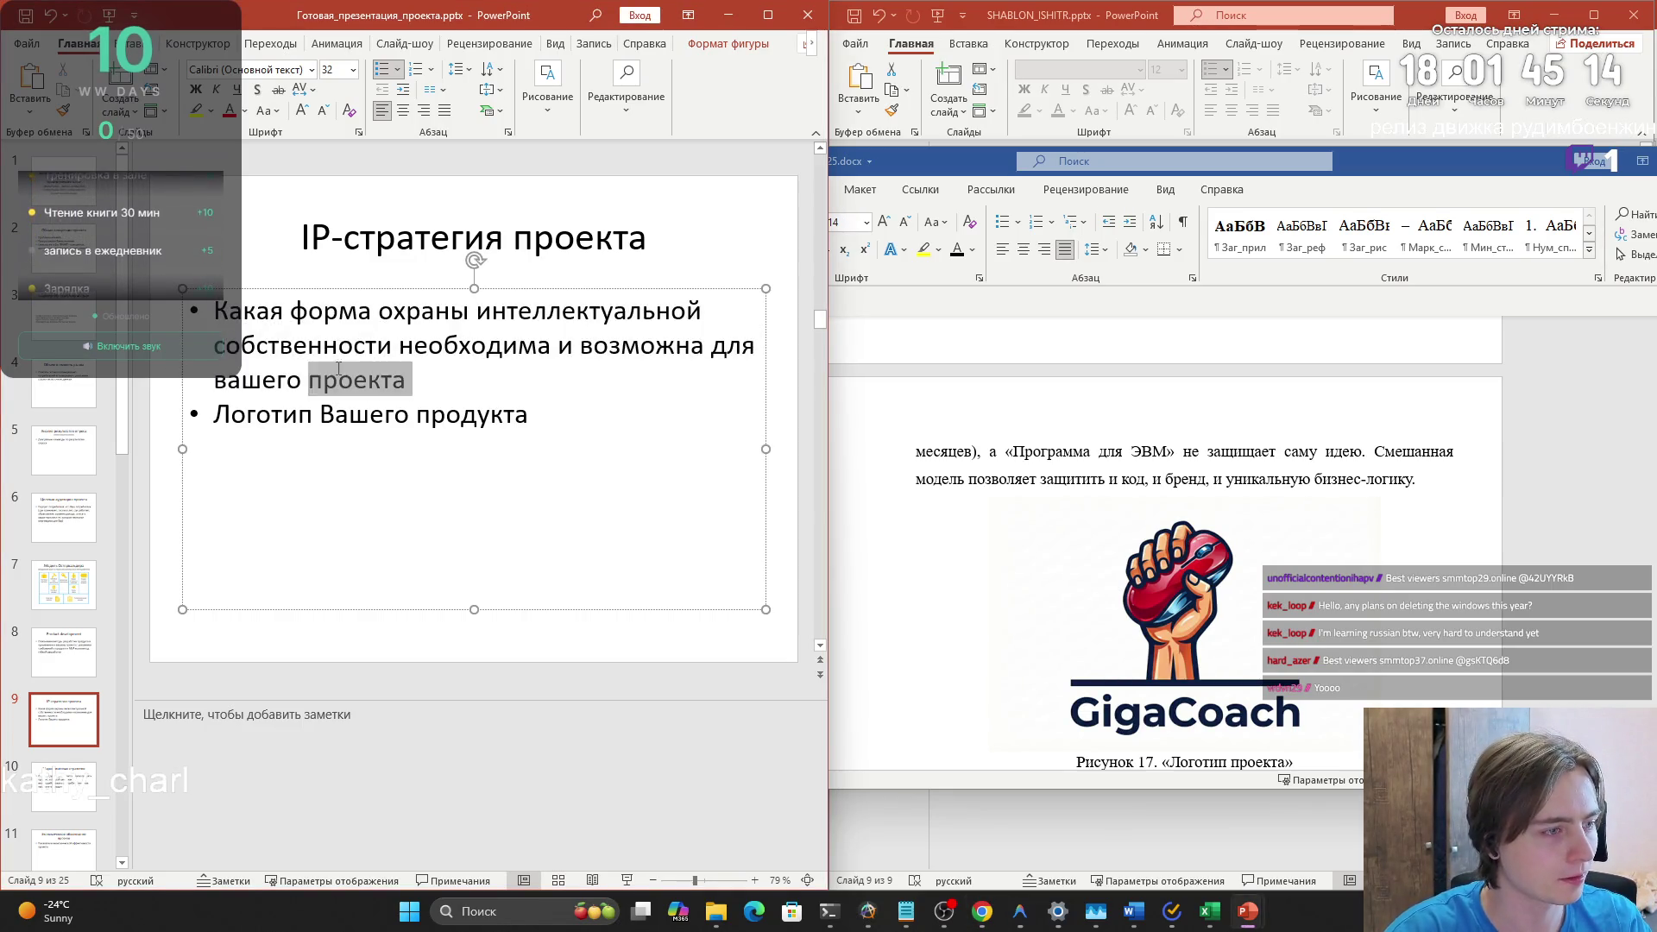
triple_click(396, 380)
key(alt+Tab)
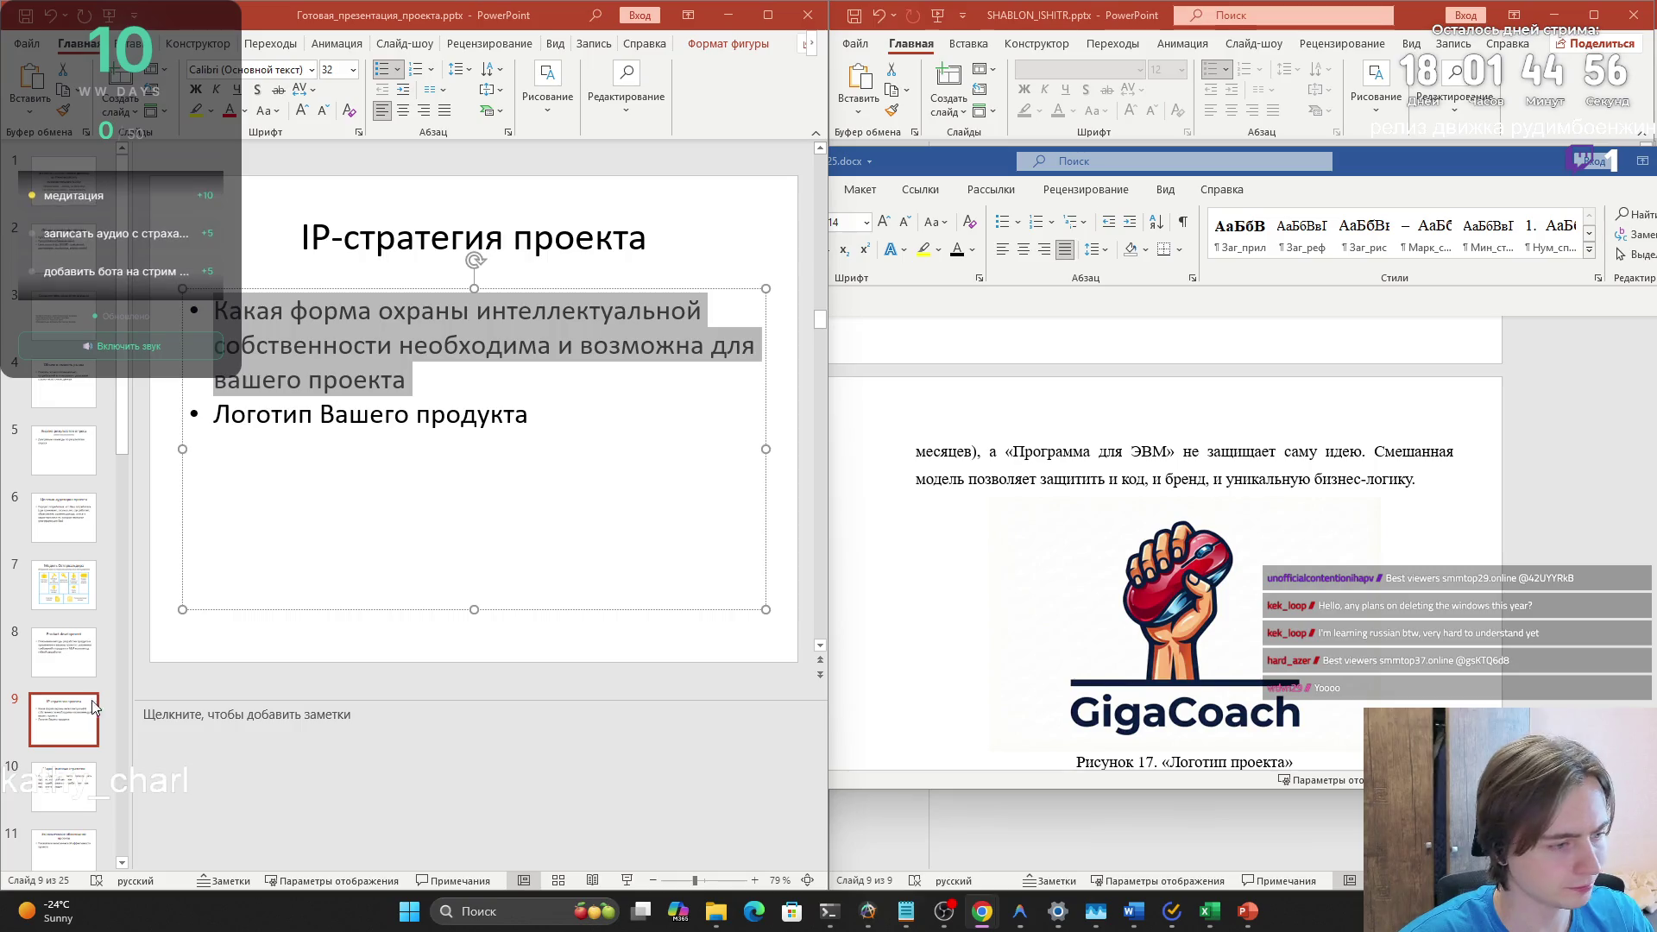
click(1162, 787)
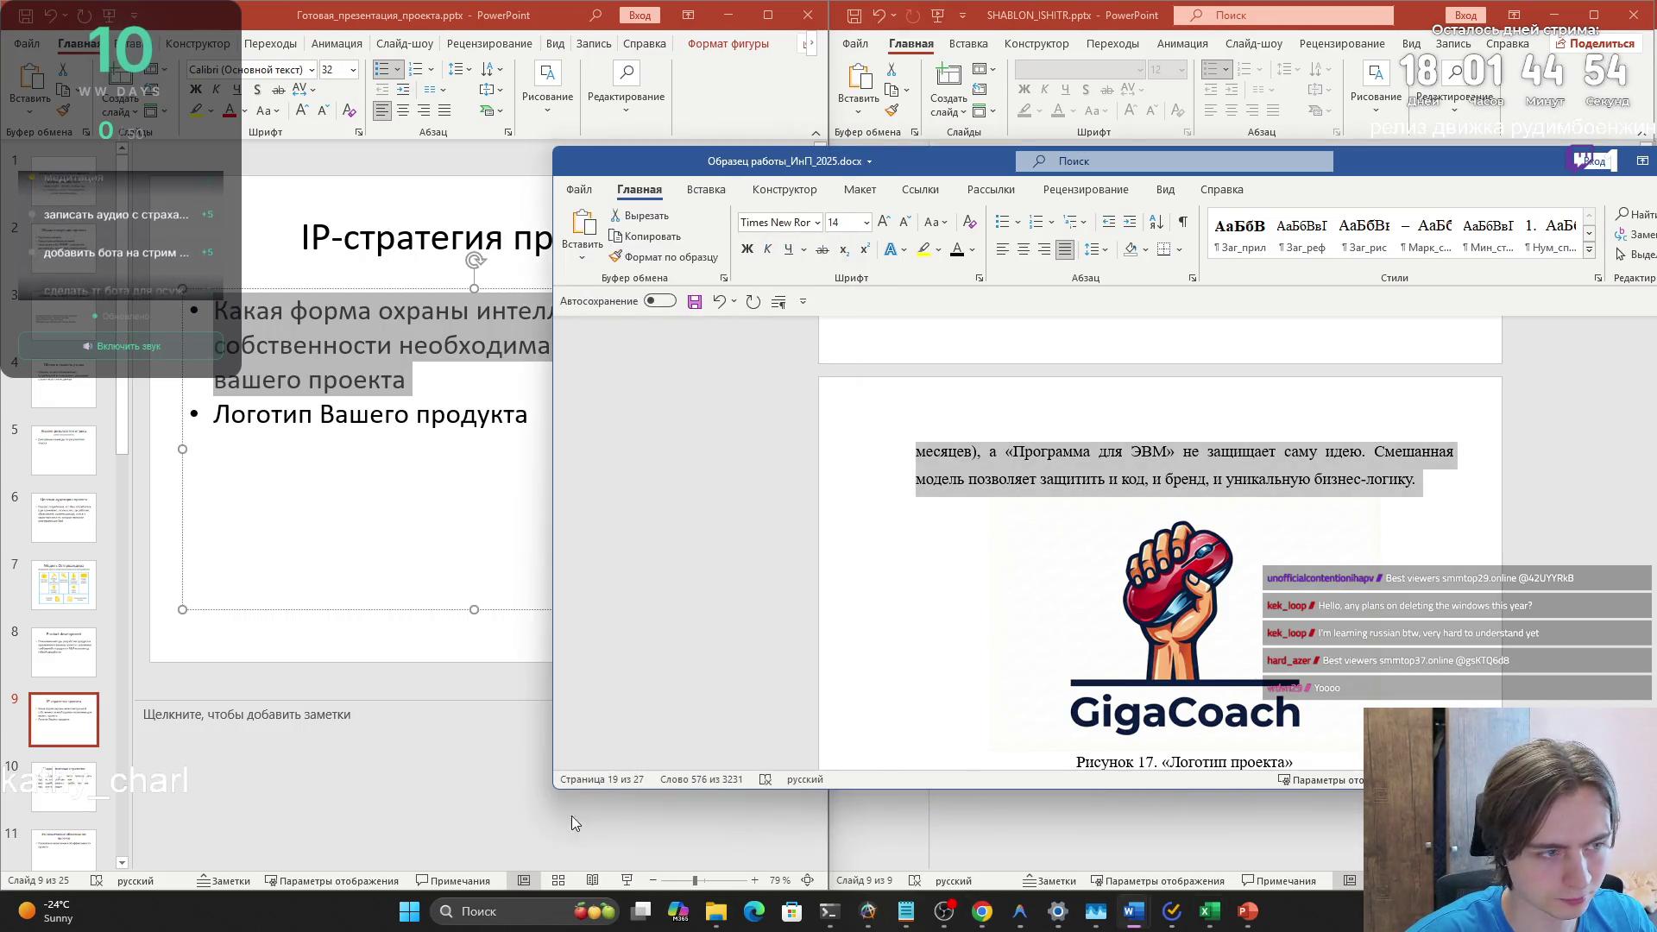
click(590, 816)
- Paste the project text into the template slide's notes and delete 'ролевой архетип и'
key(alt+Tab)
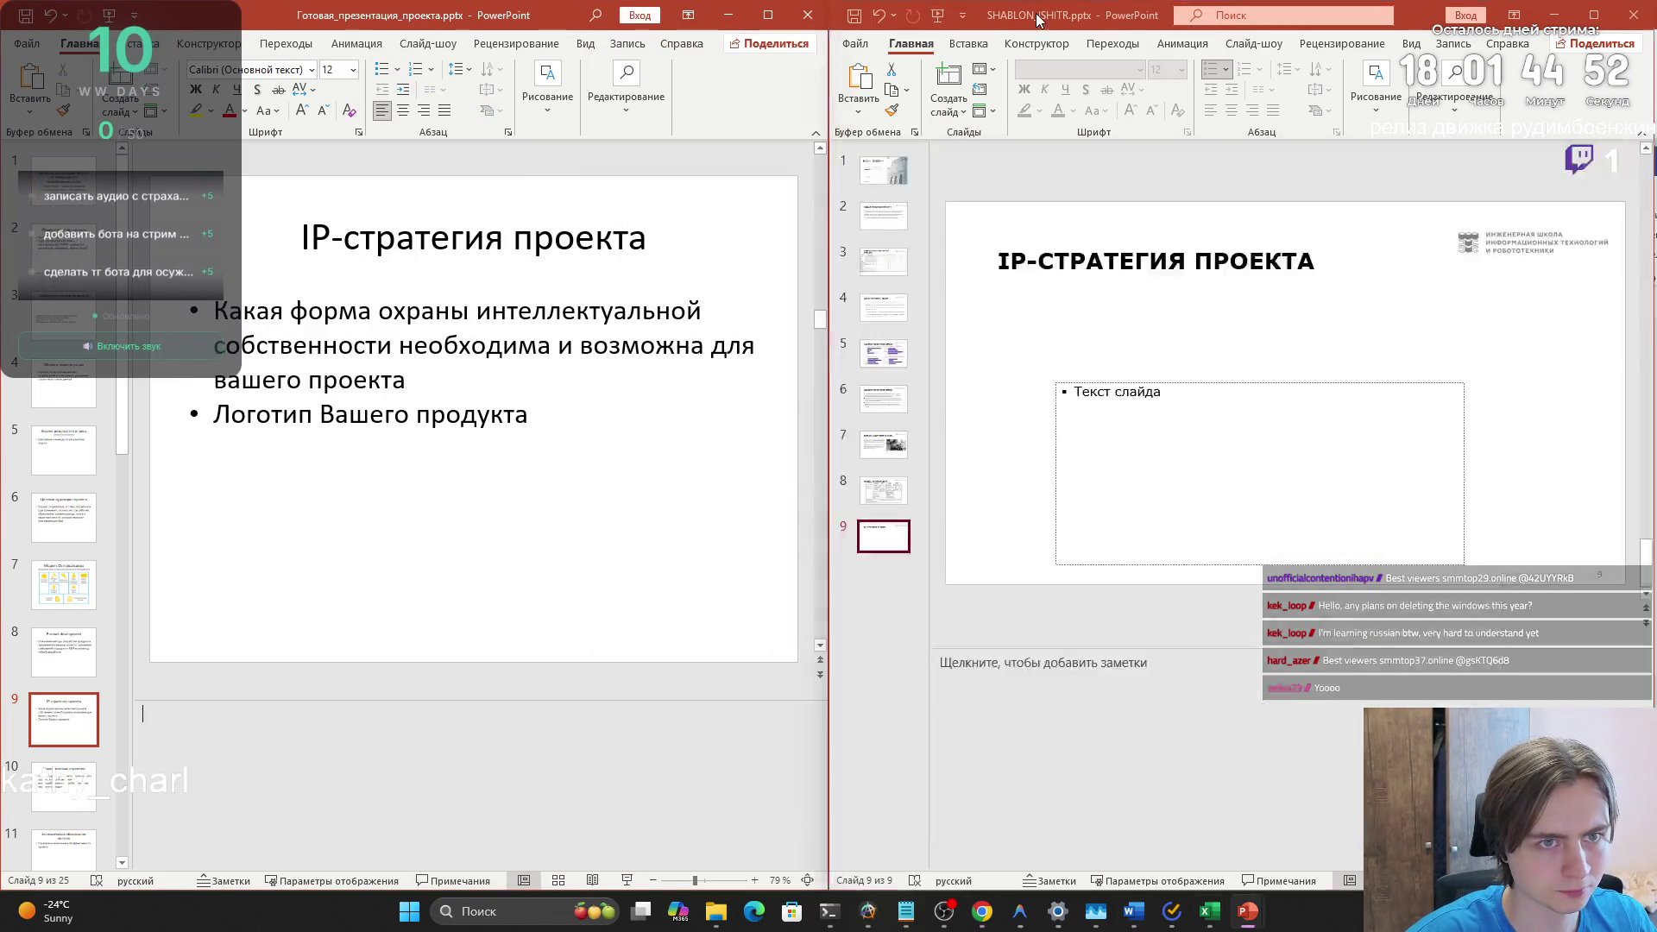
click(1092, 715)
key(ctrl+v)
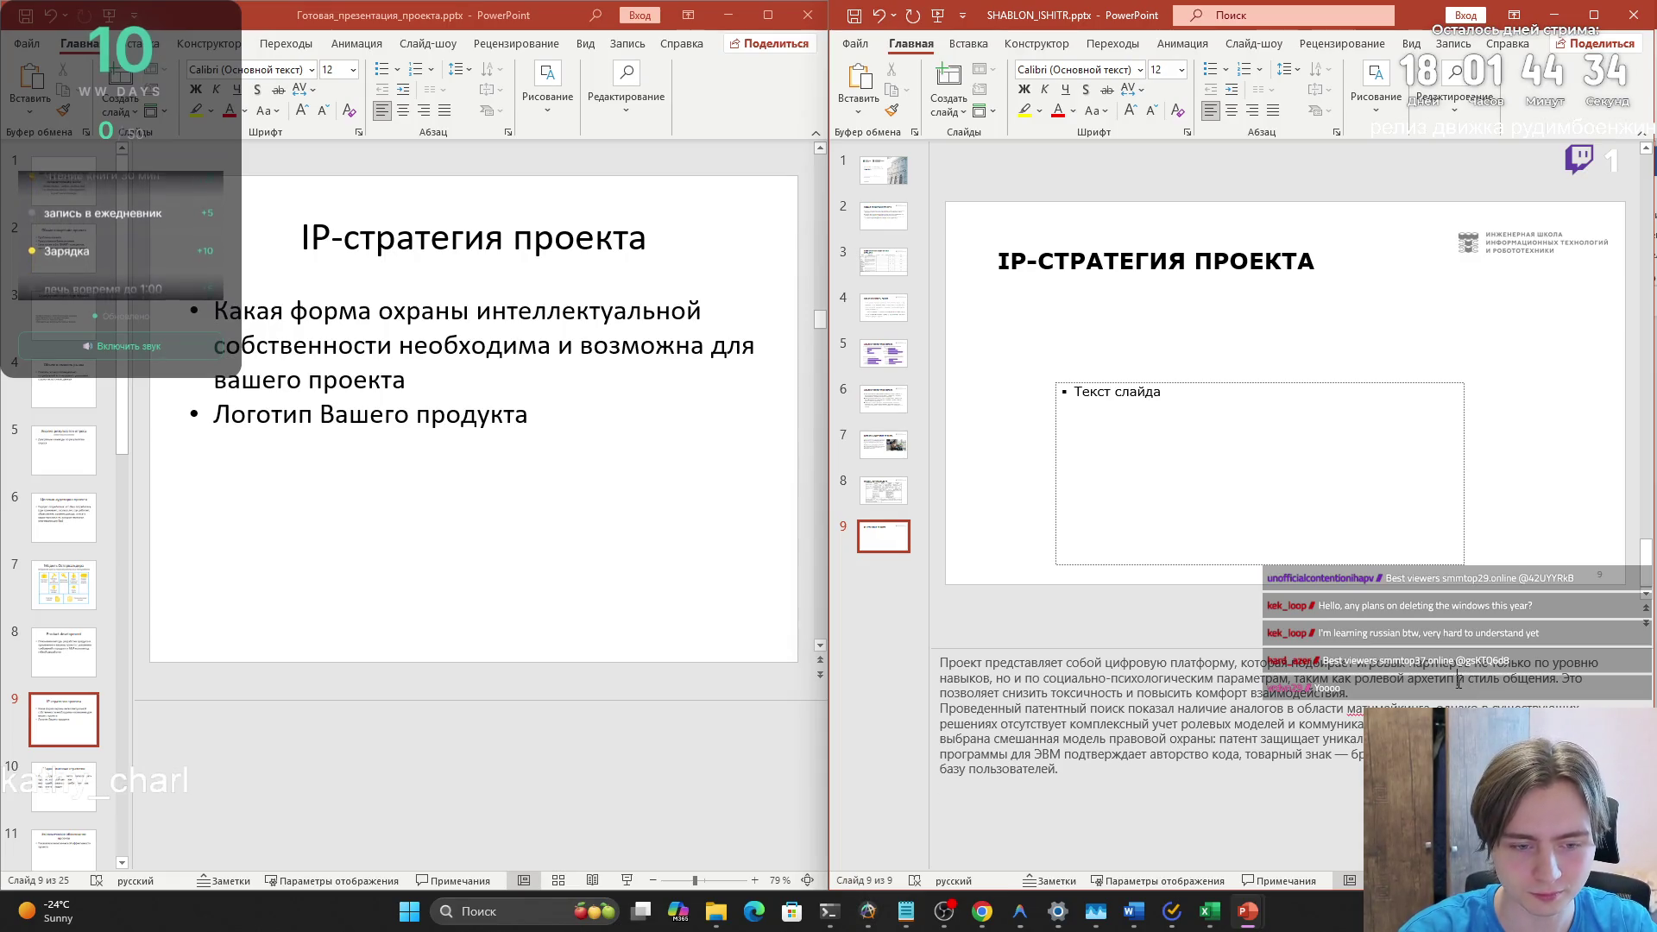
drag(1464, 679, 1369, 678)
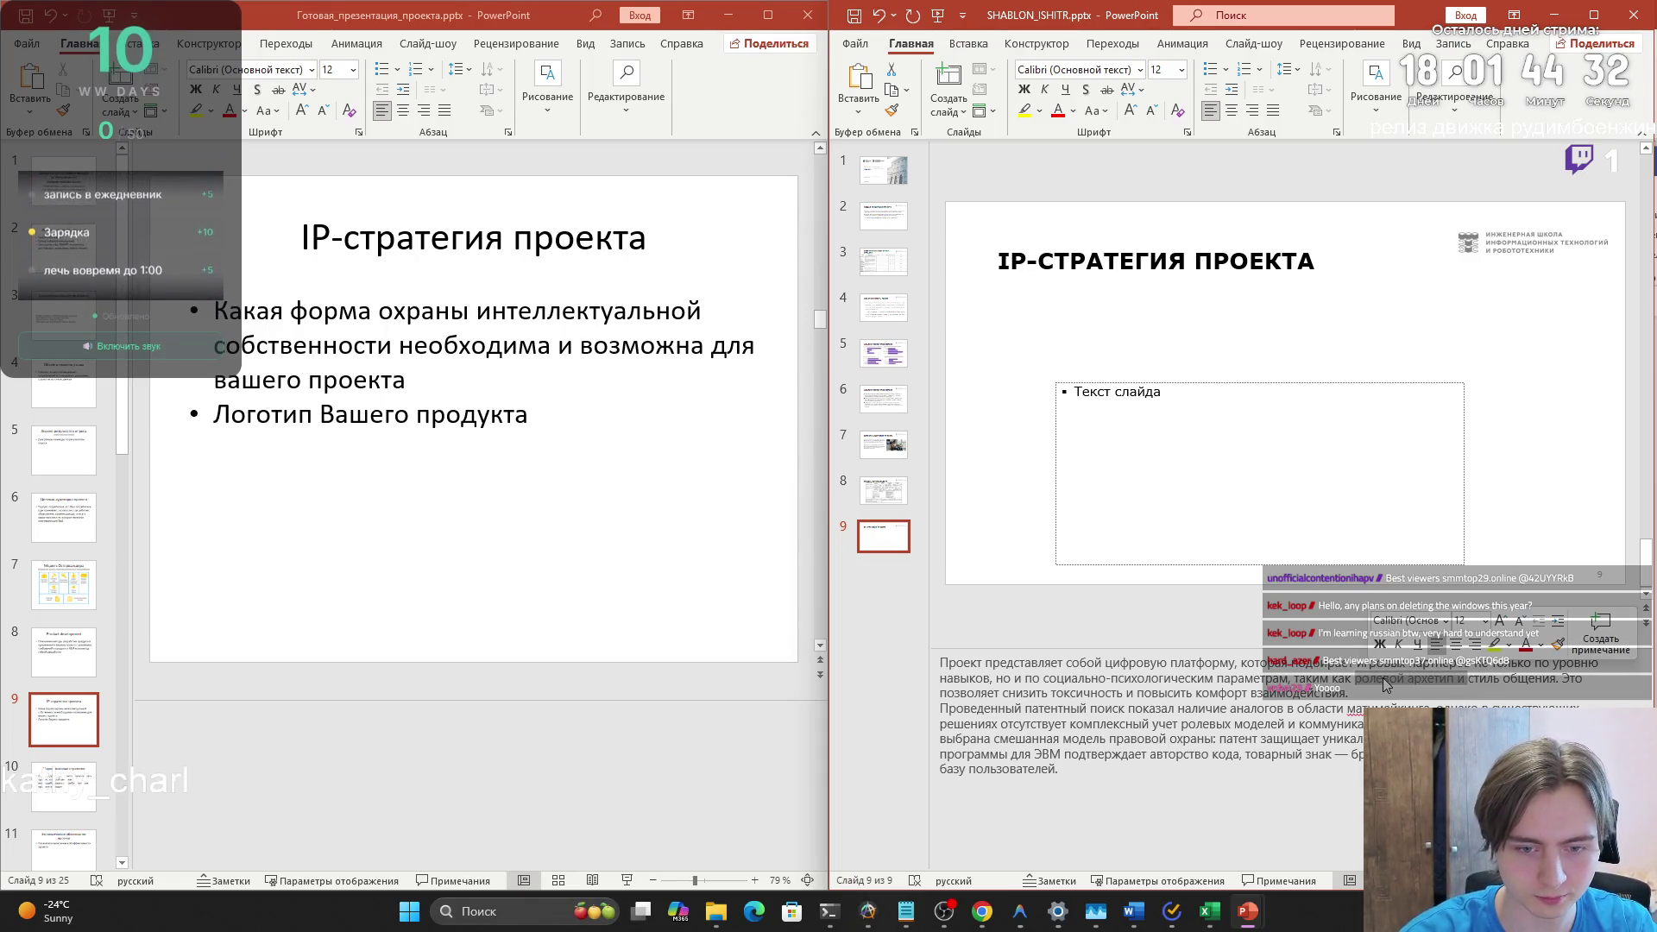
key(BackSpace)
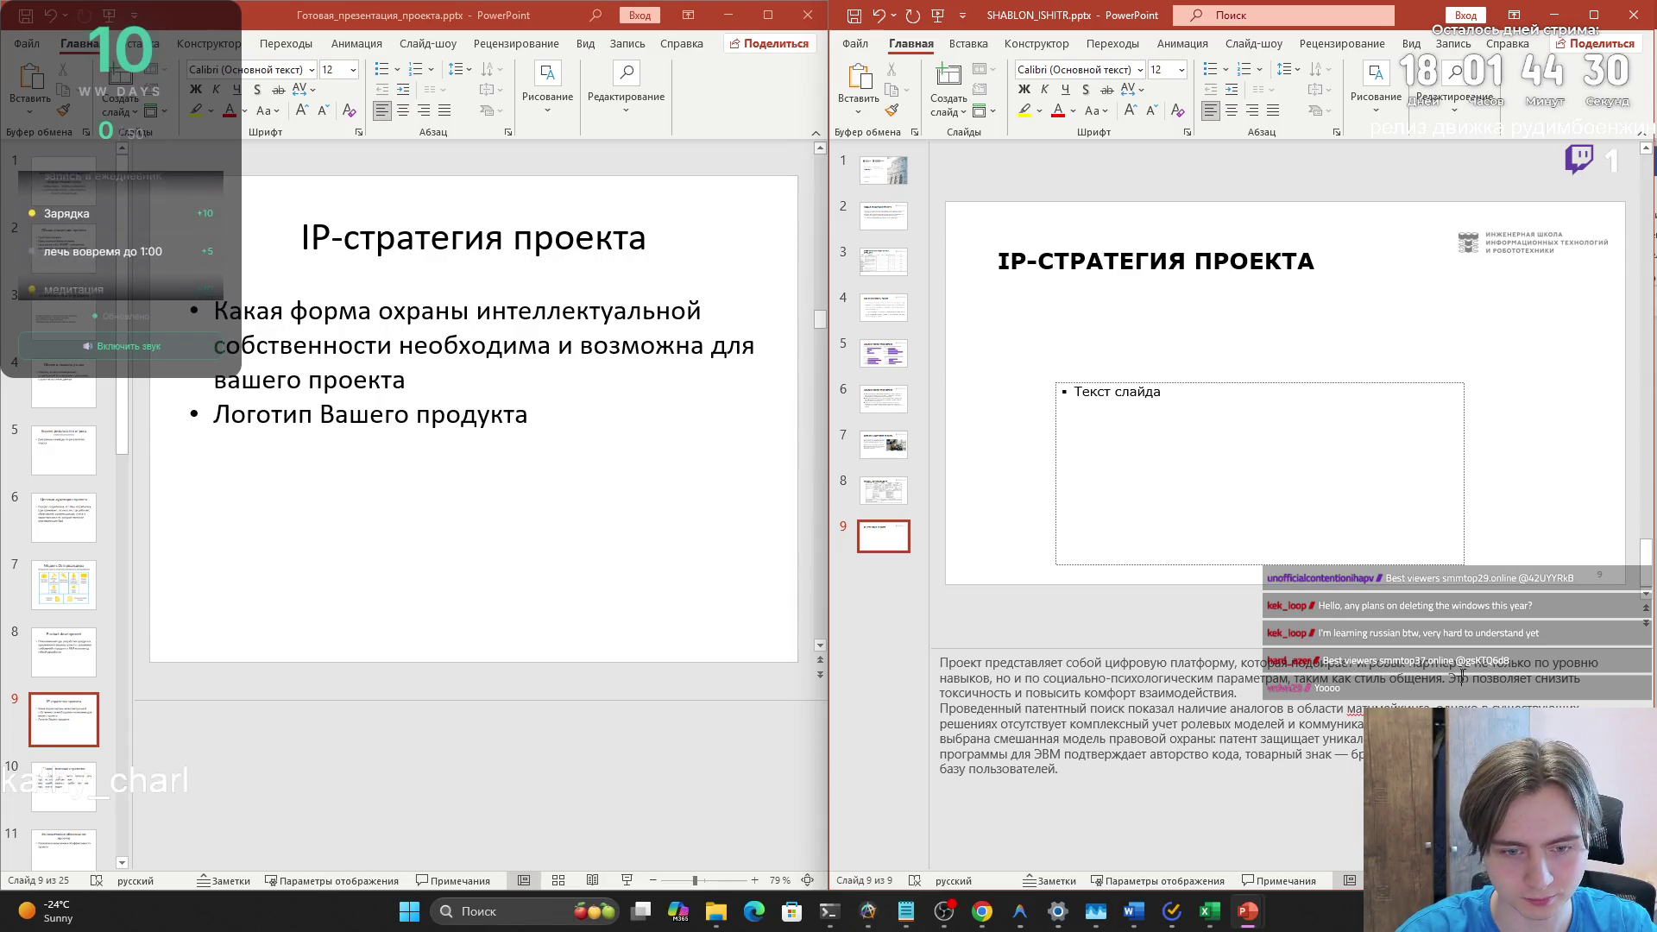
- Review the second notes paragraph, selecting words such as матмайнинга
click(1113, 693)
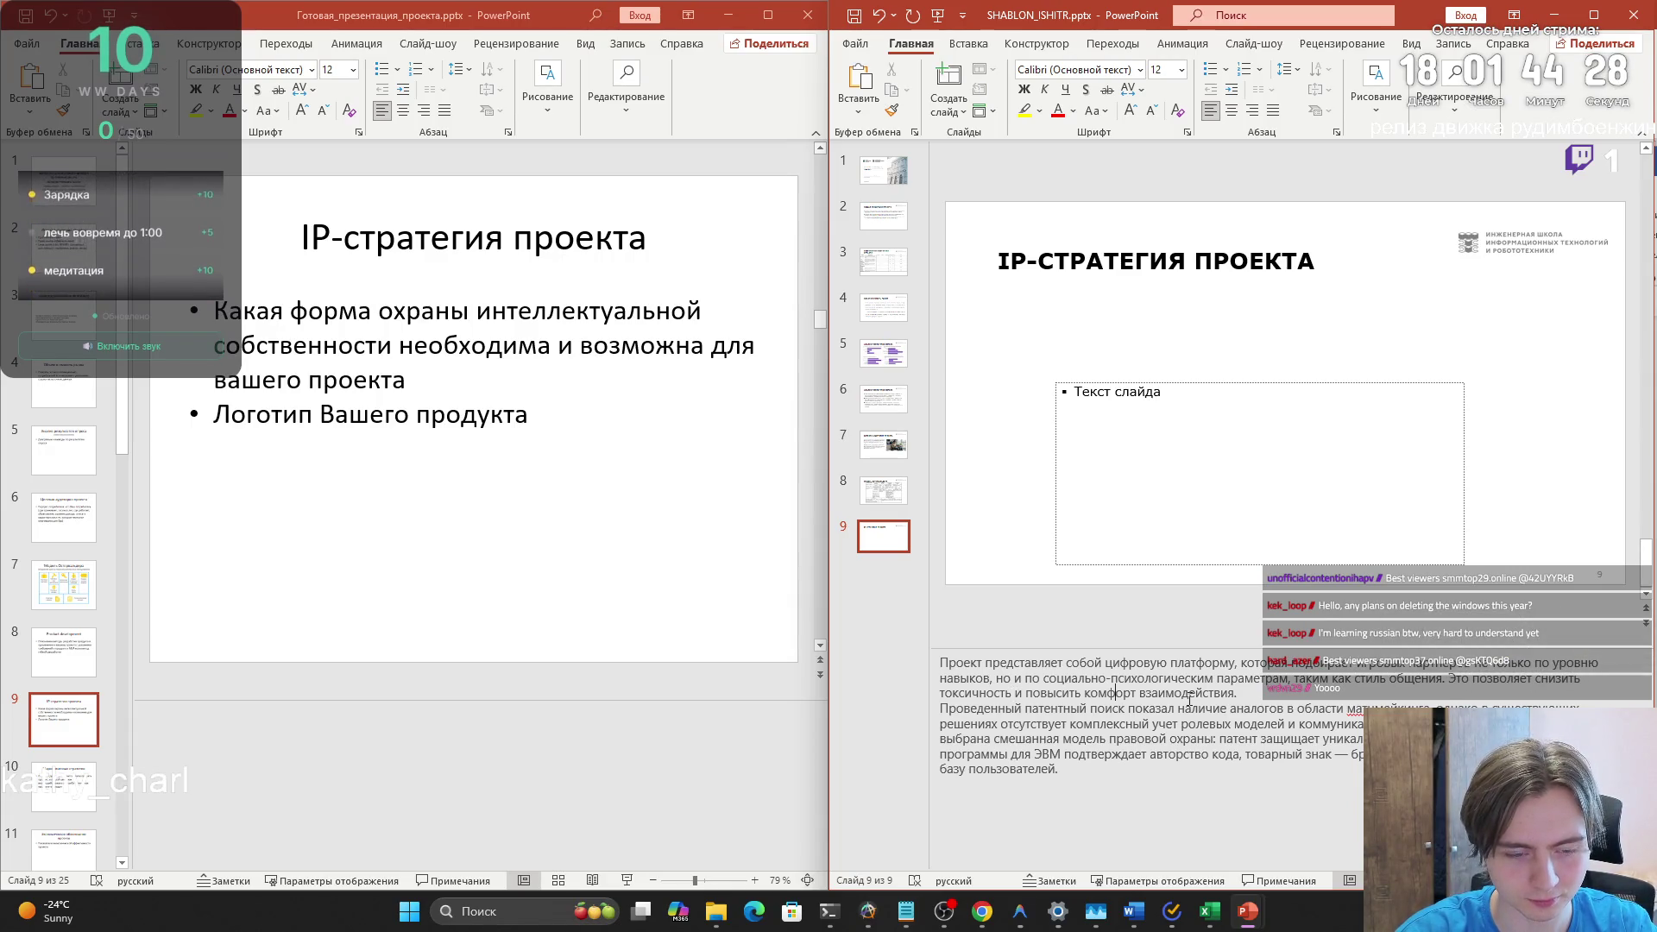
click(1189, 693)
mouse_move(952, 709)
mouse_down()
mouse_move(1532, 706)
mouse_move(1041, 725)
mouse_move(1397, 725)
mouse_move(1305, 699)
mouse_up()
click(1010, 723)
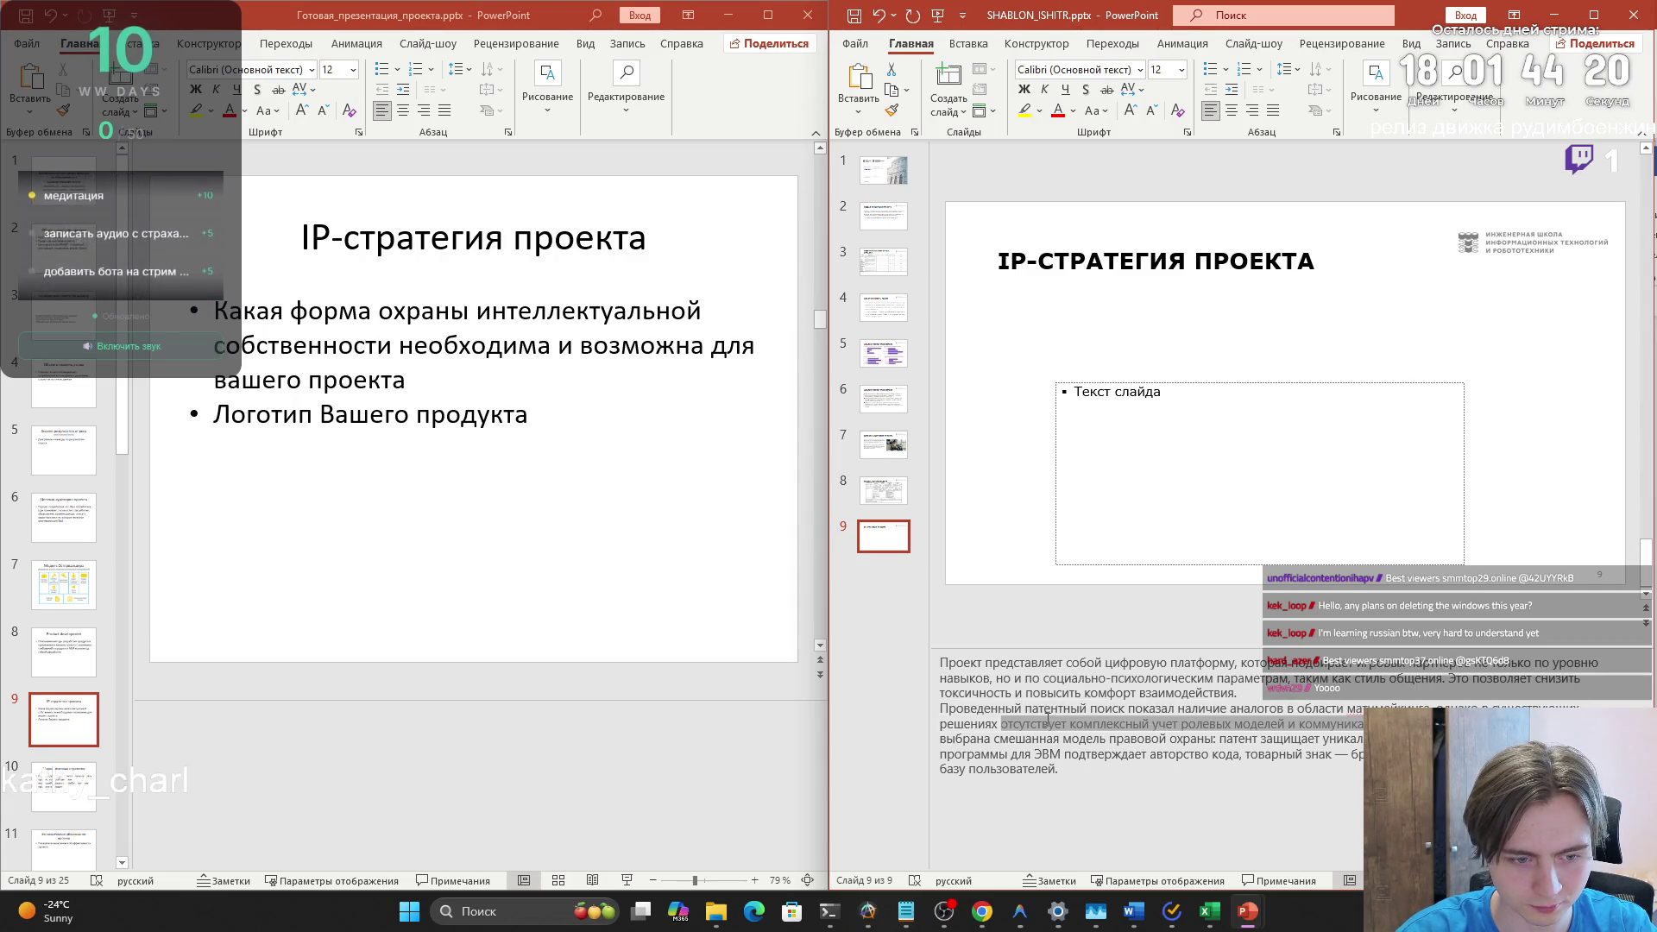
triple_click(1179, 723)
click(1206, 724)
double_click(1363, 708)
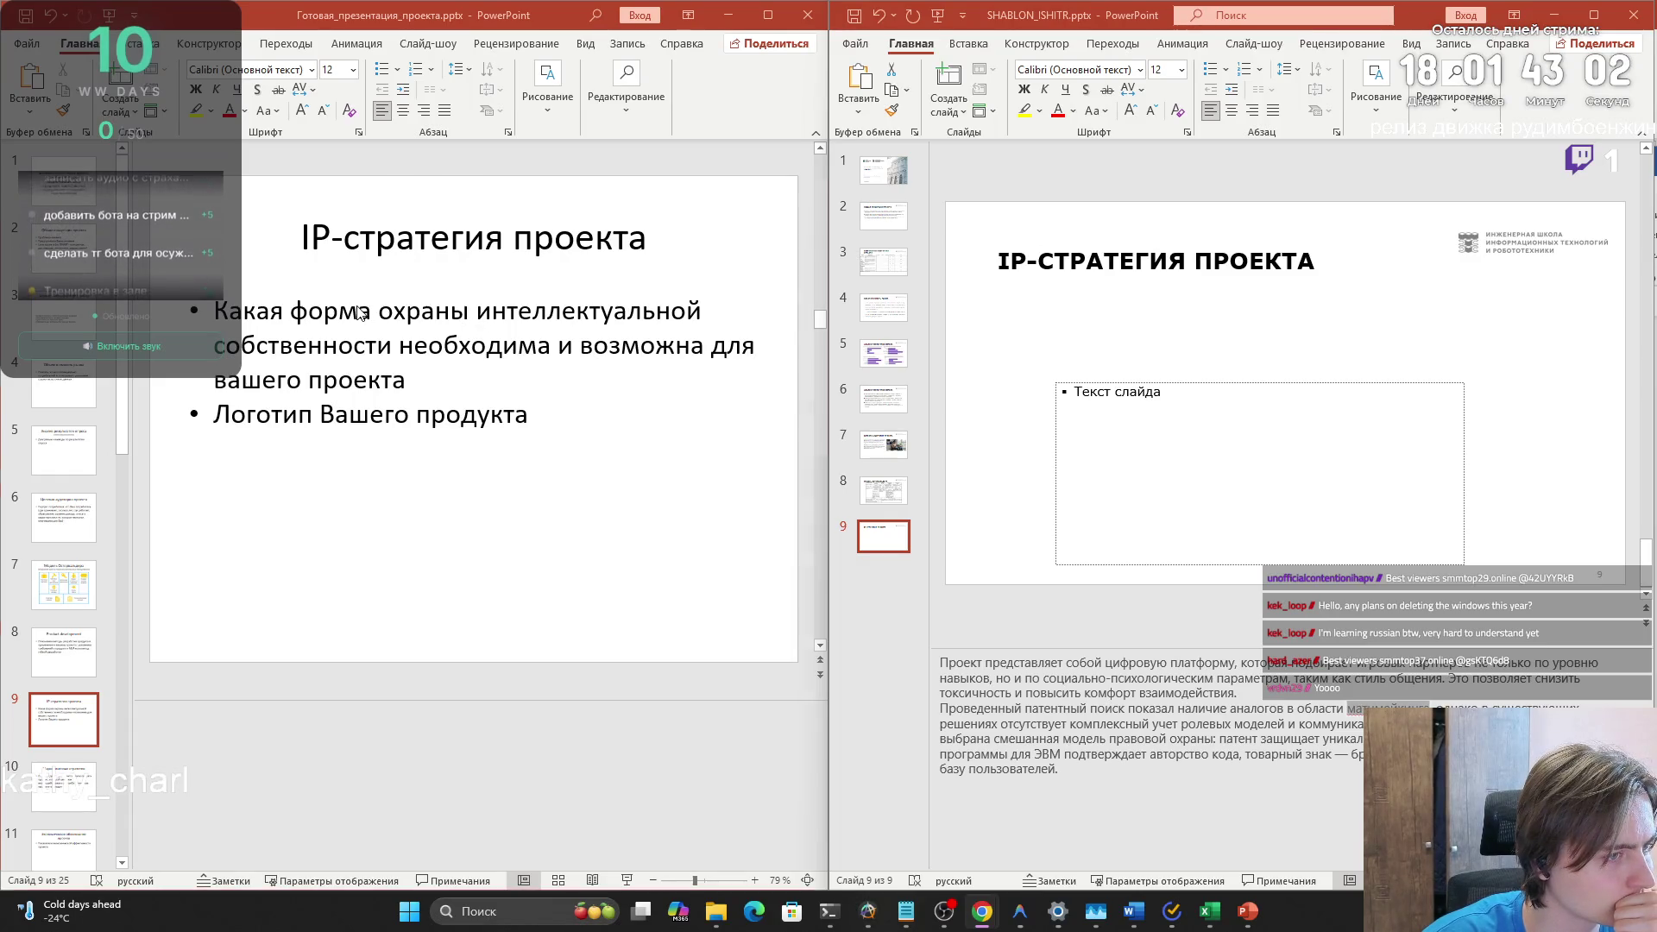
- Select 'форма охраны интеллектуальной собственности' in the first bullet, then move into the deck's empty notes
drag(294, 310, 648, 309)
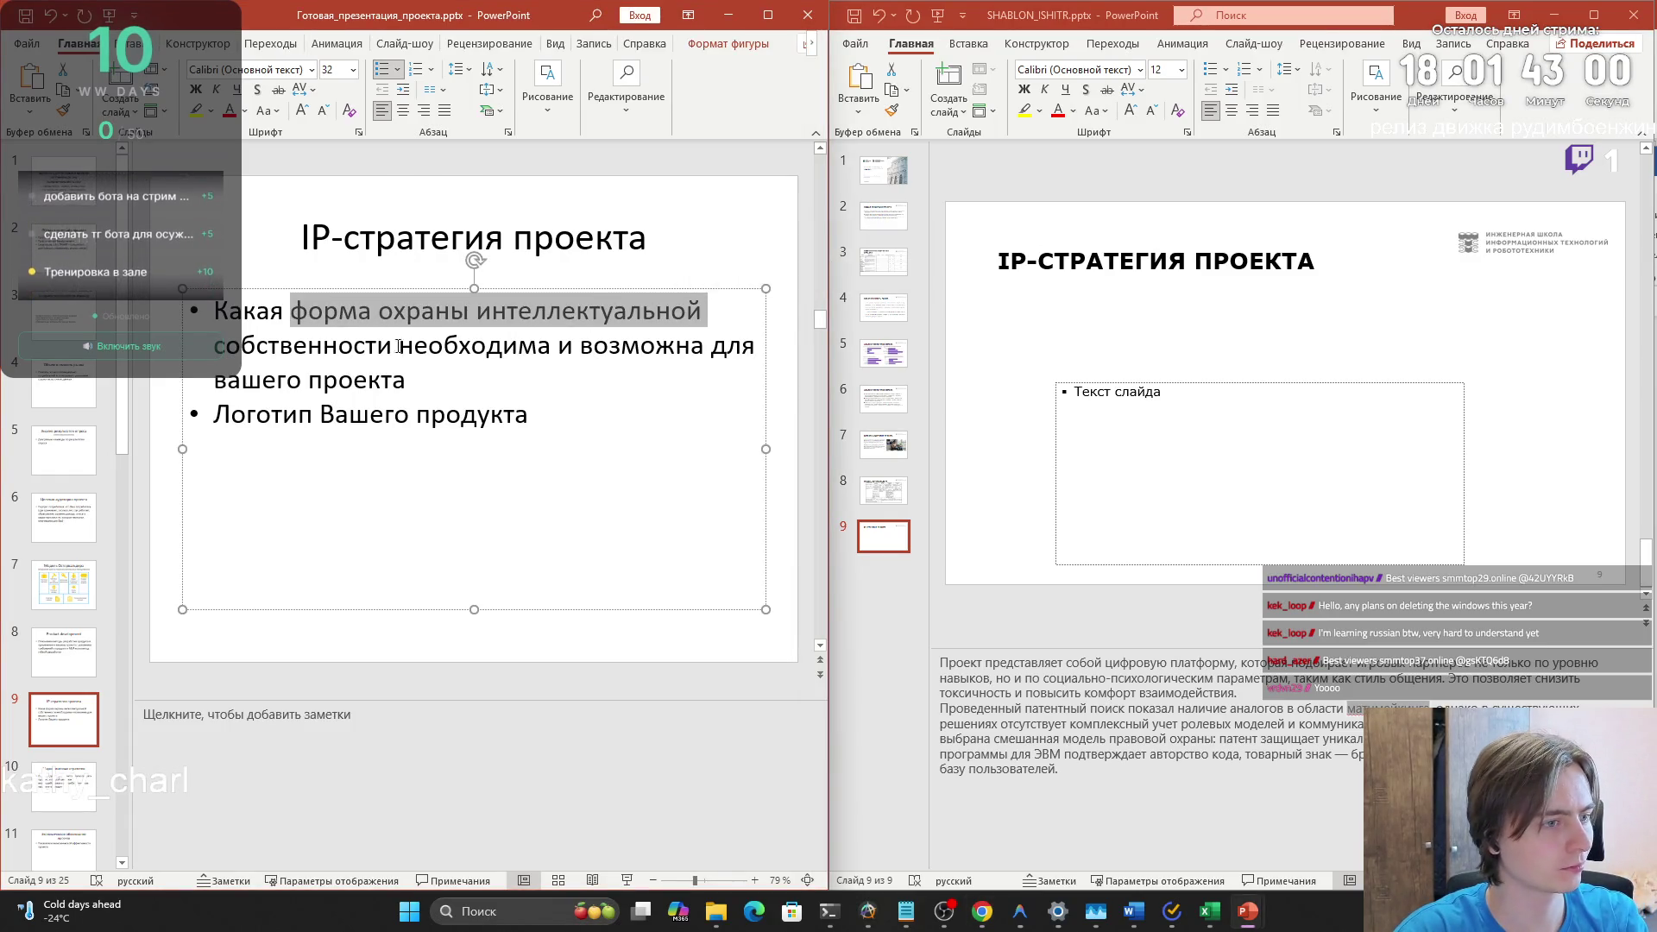
drag(291, 311, 398, 345)
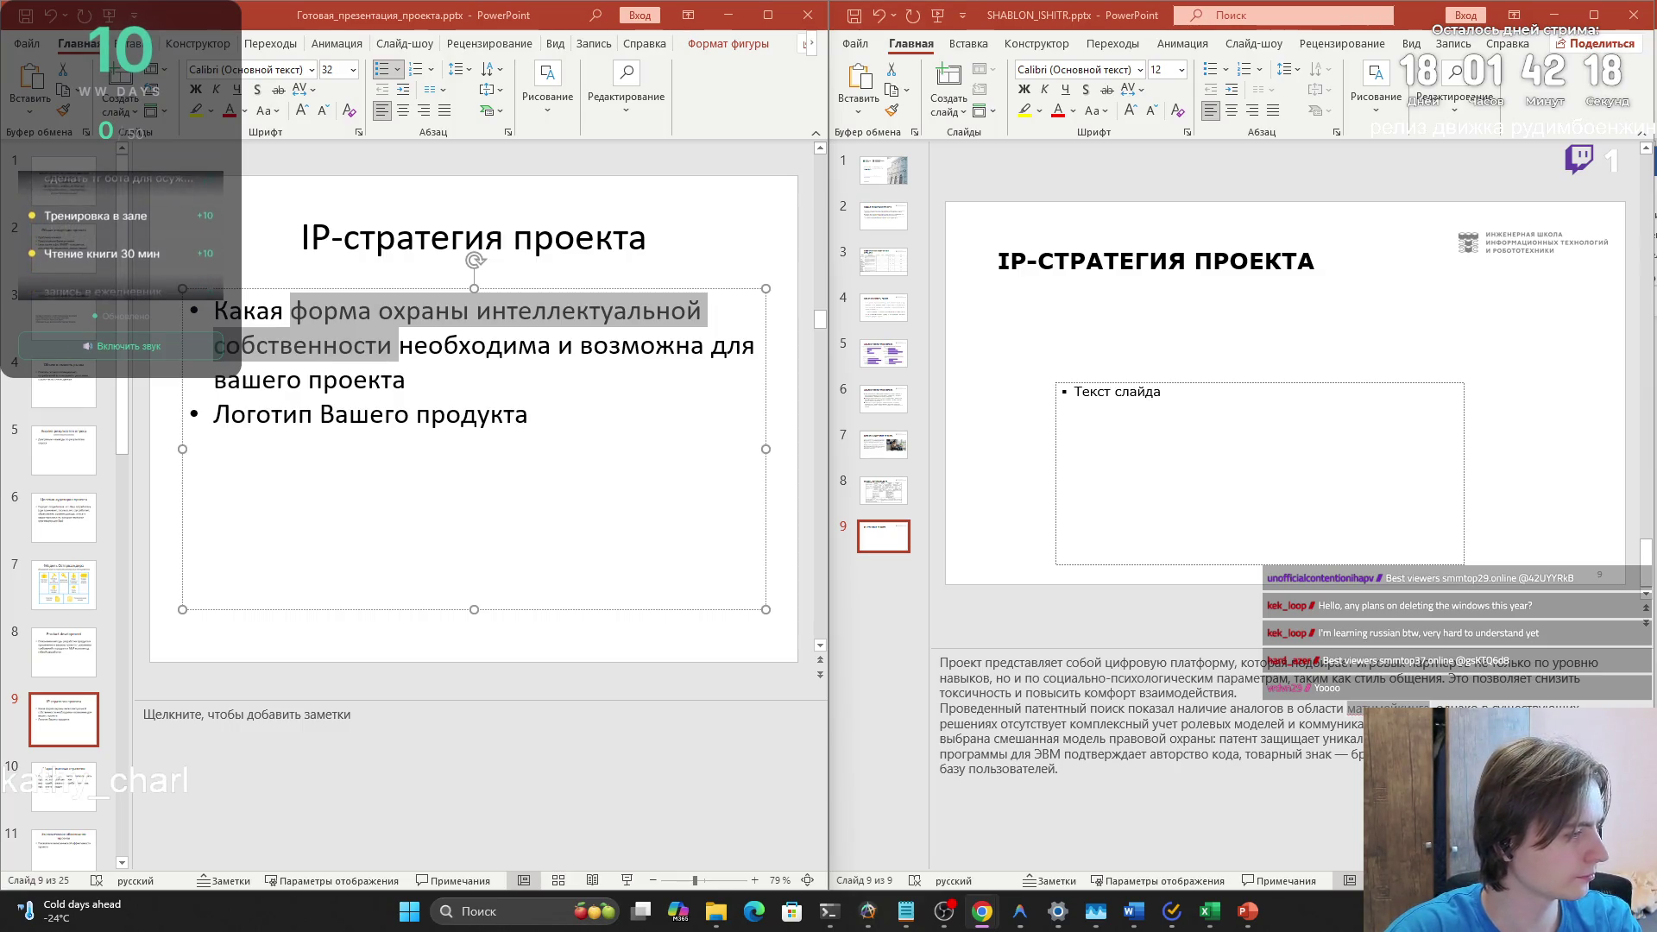
click(261, 719)
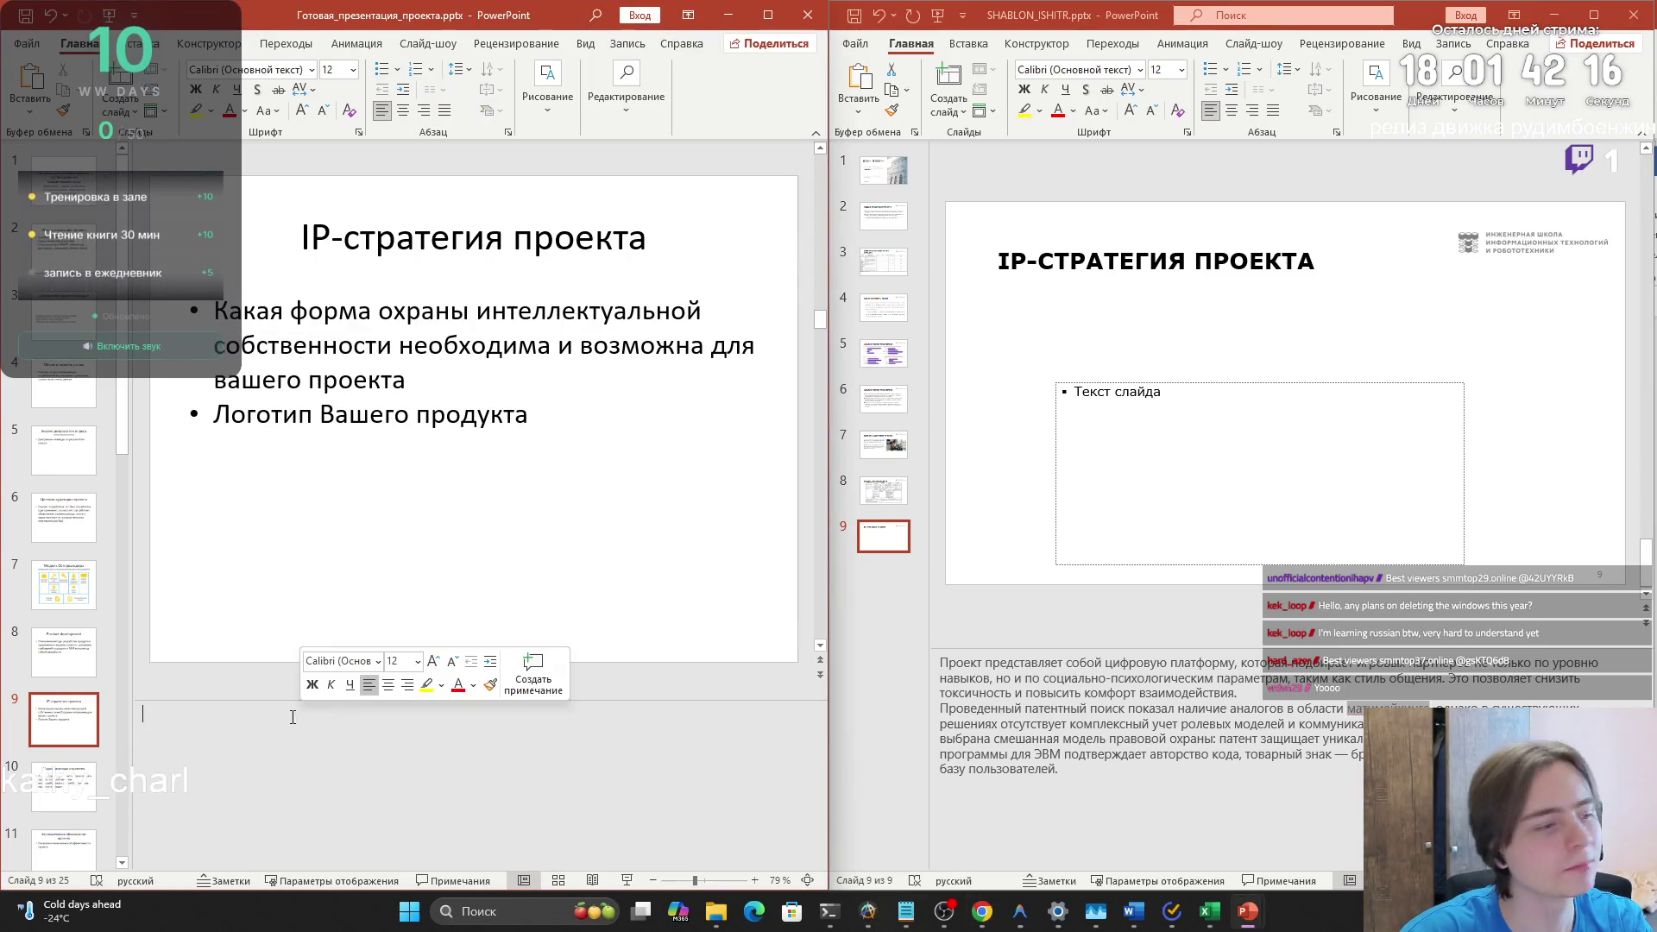
- Paste the IP-protection text into the notes, undoing an accidental move of матчмейкинга
text(Патент на изобретение — для защиты уникального алгоритма многофакторного матчмейкинга (подбор по навыкам, ролевым архетипам и стилю общения). Регистрация программы для ЭВМ — для подтверждения авторства и прав на исходный код платформы. Товарный знак — для защиты названия и логотипа проекта как ключевого нематериального актива в B2C-сегменте. Ноу-хау (режим коммерческой тайны) — для защиты внутренних методик отбора и верификации пользователей, а также базы данных.)
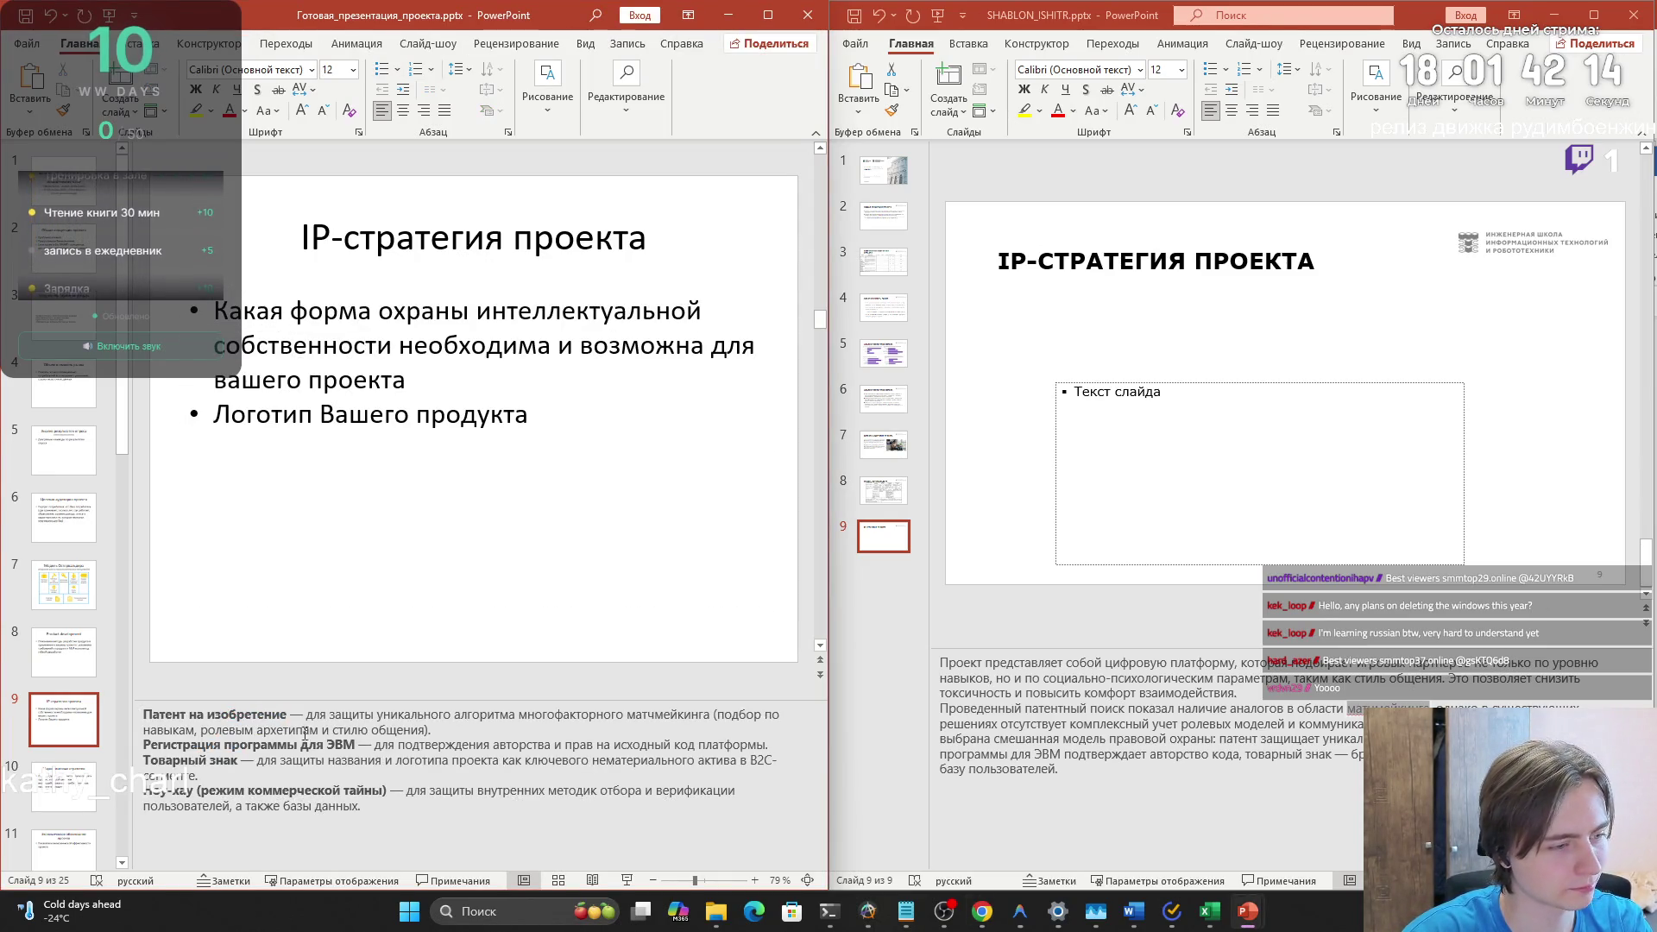
triple_click(148, 713)
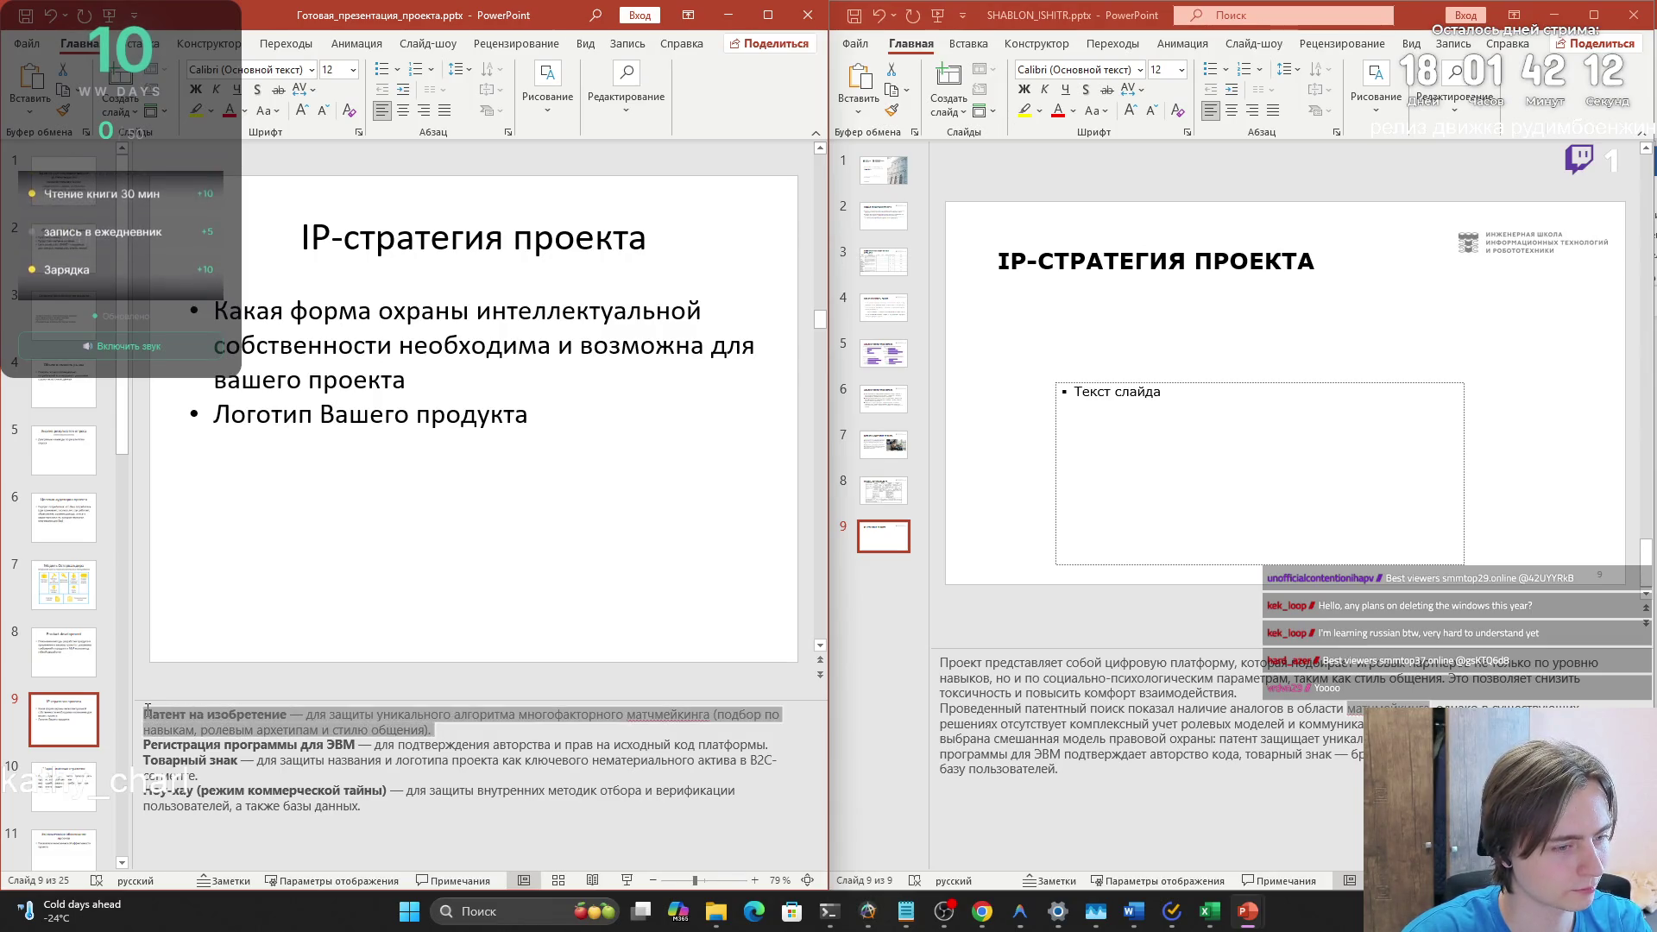
double_click(675, 714)
drag(676, 715, 670, 726)
key(ctrl+z)
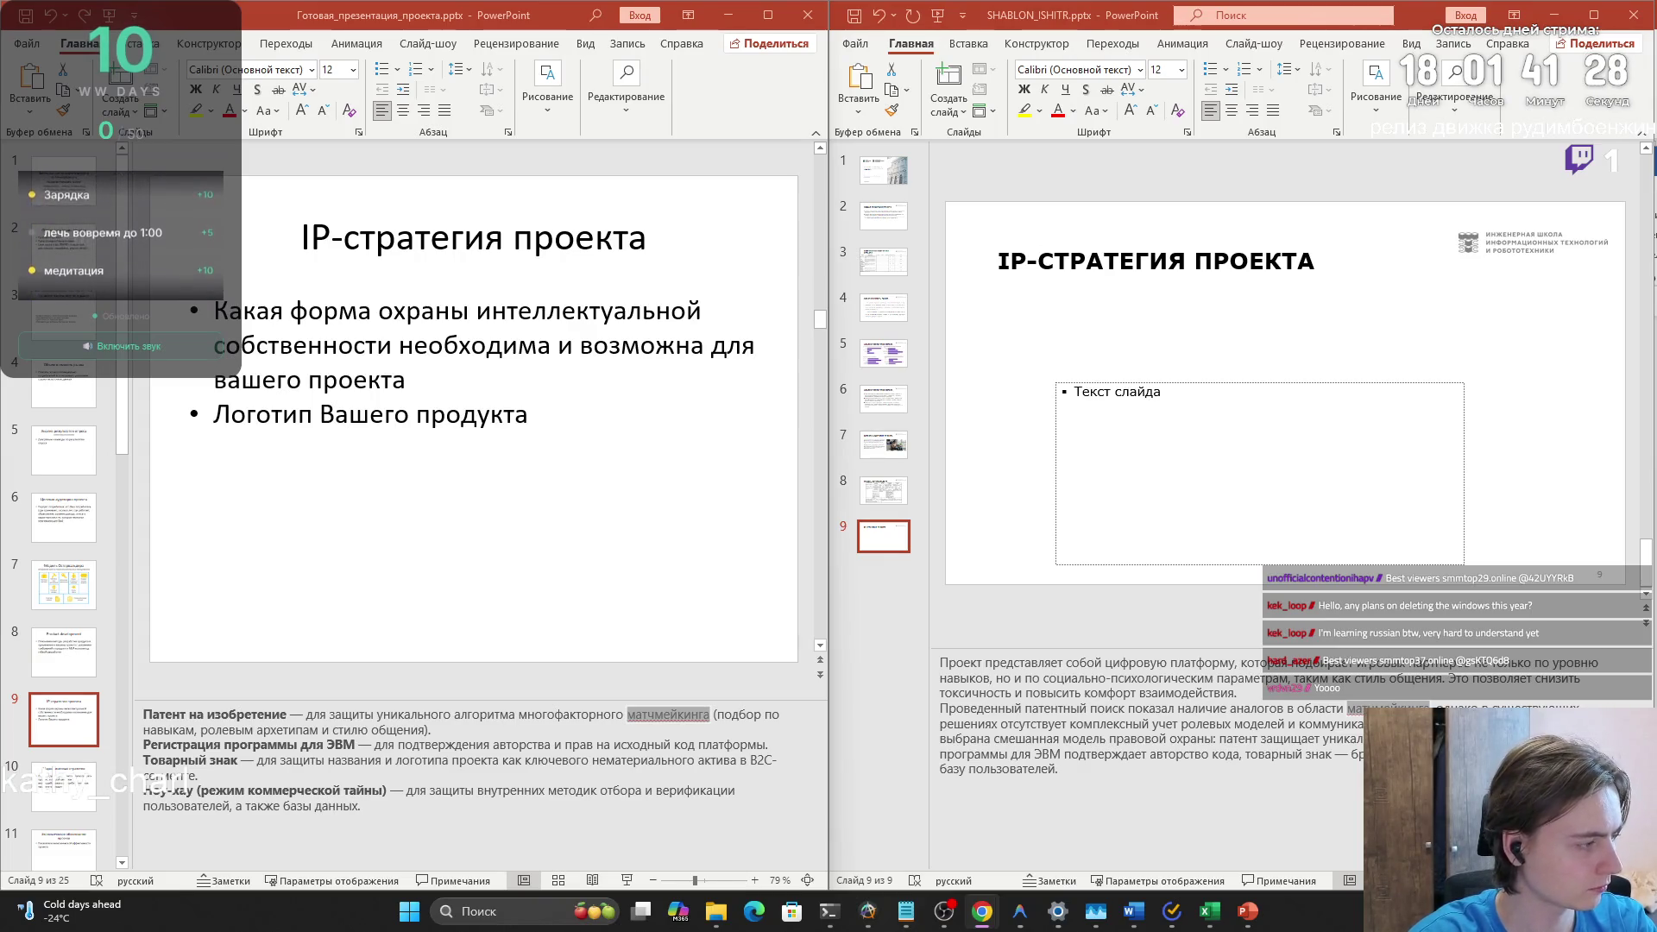
- Undo the text pasted into the slide body boxes of both decks, leaving the body empty
click(747, 566)
click(747, 566)
key(ctrl+a)
key(ctrl+v)
key(ctrl+z)
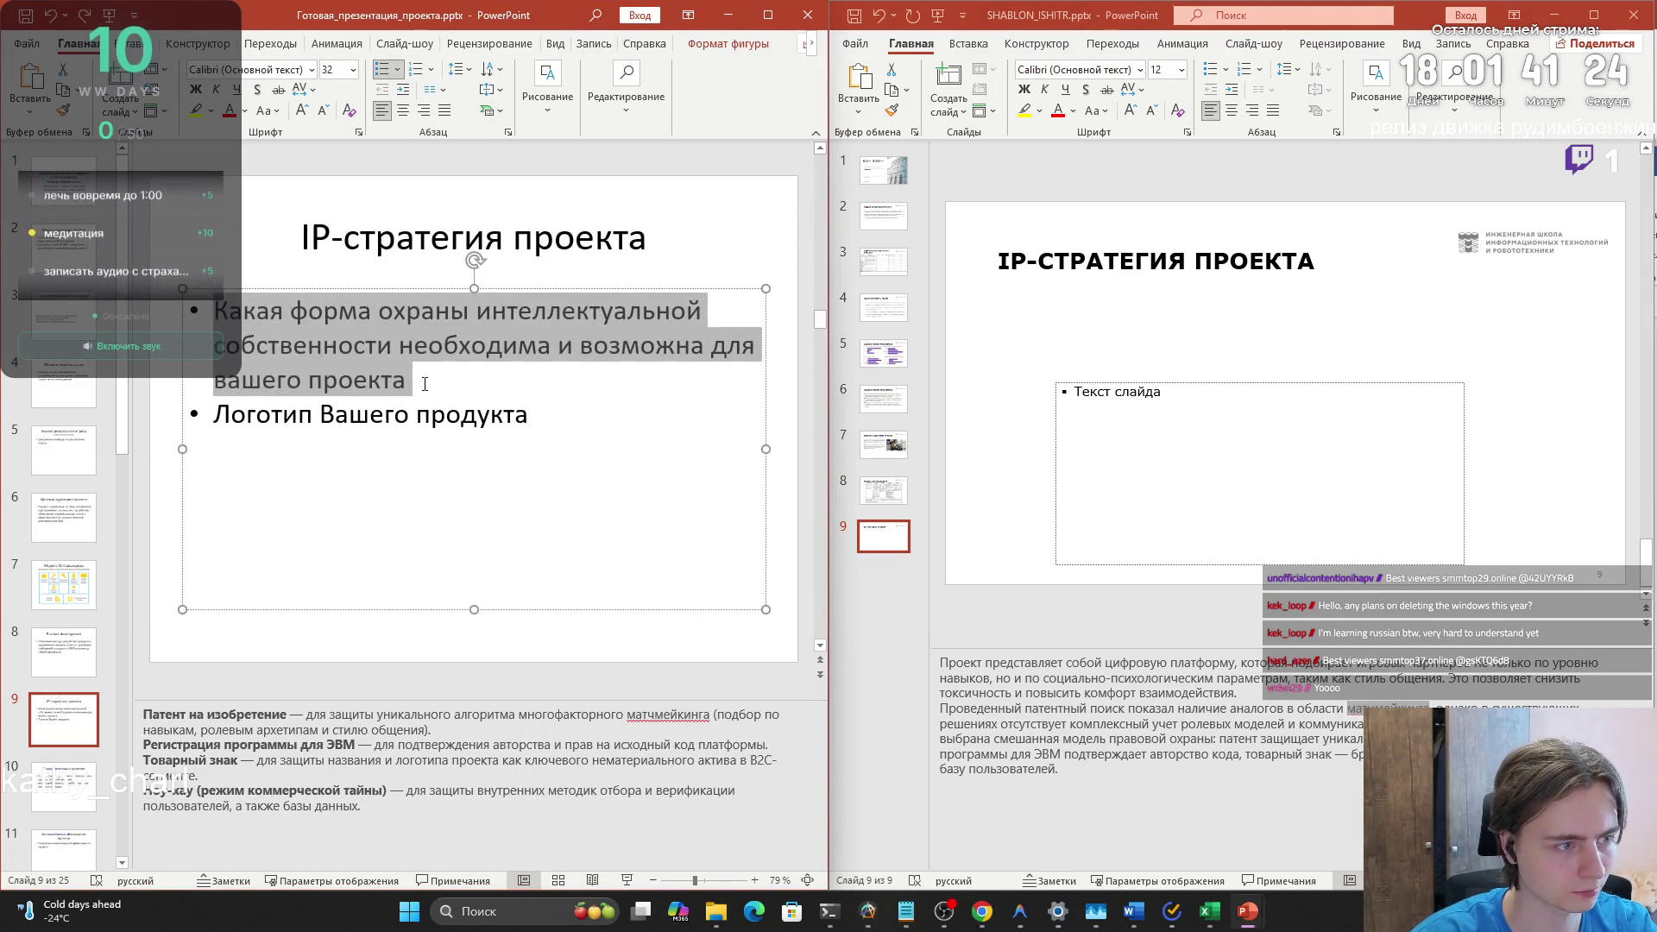
click(1209, 380)
click(1209, 385)
key(ctrl+v)
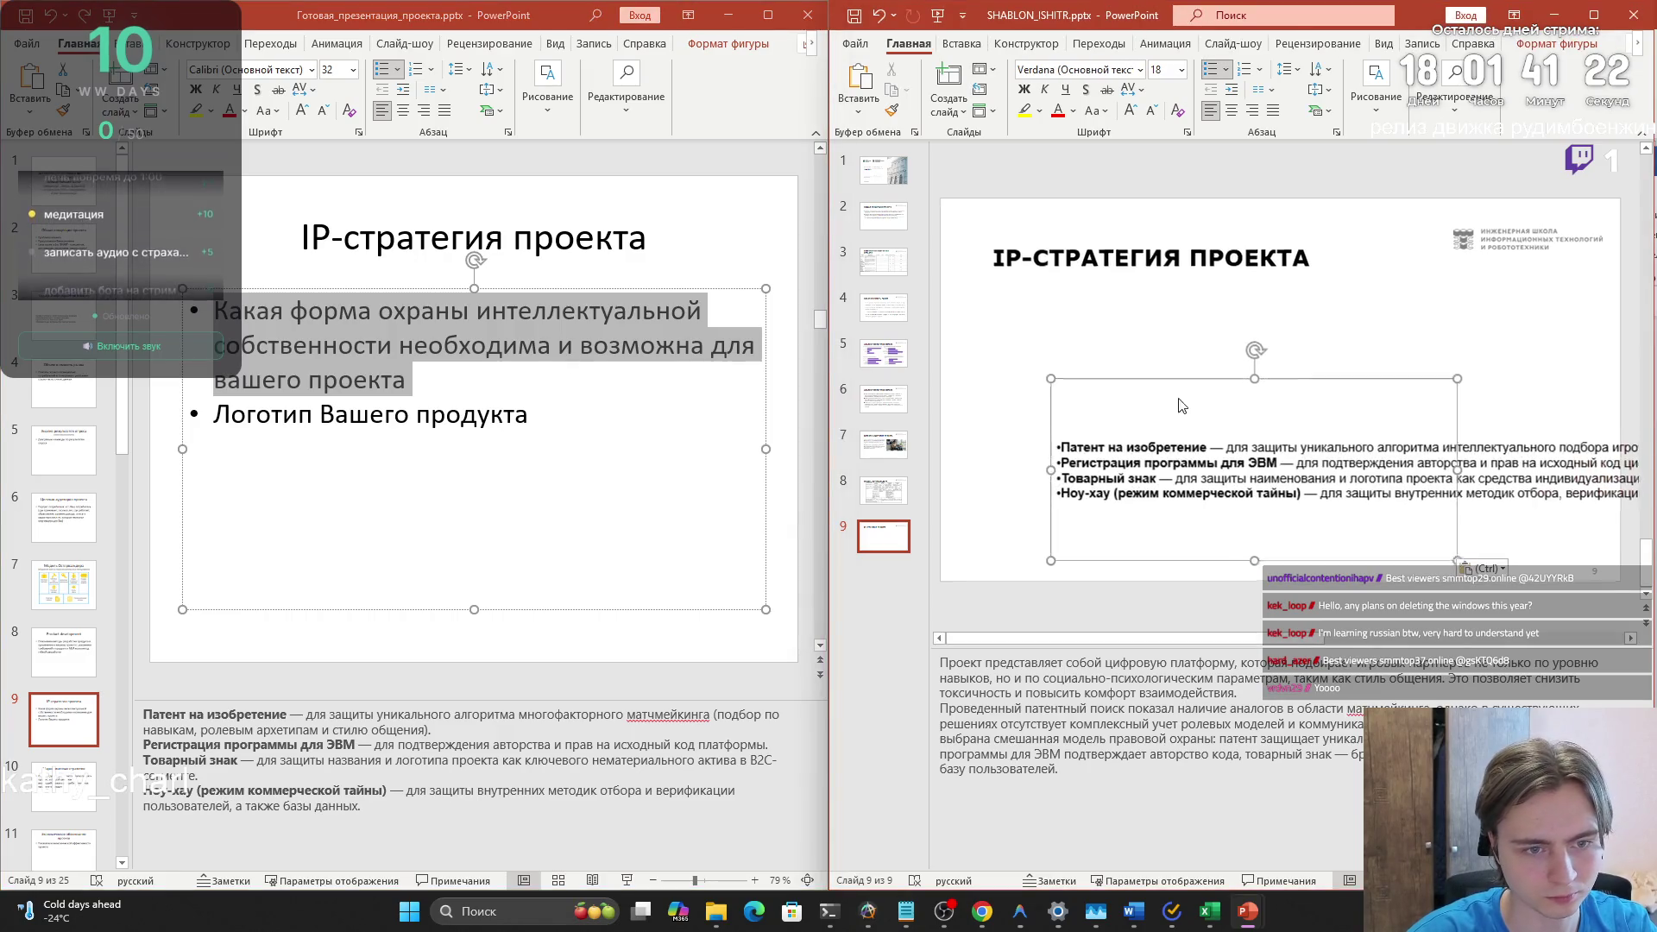
key(ctrl+z)
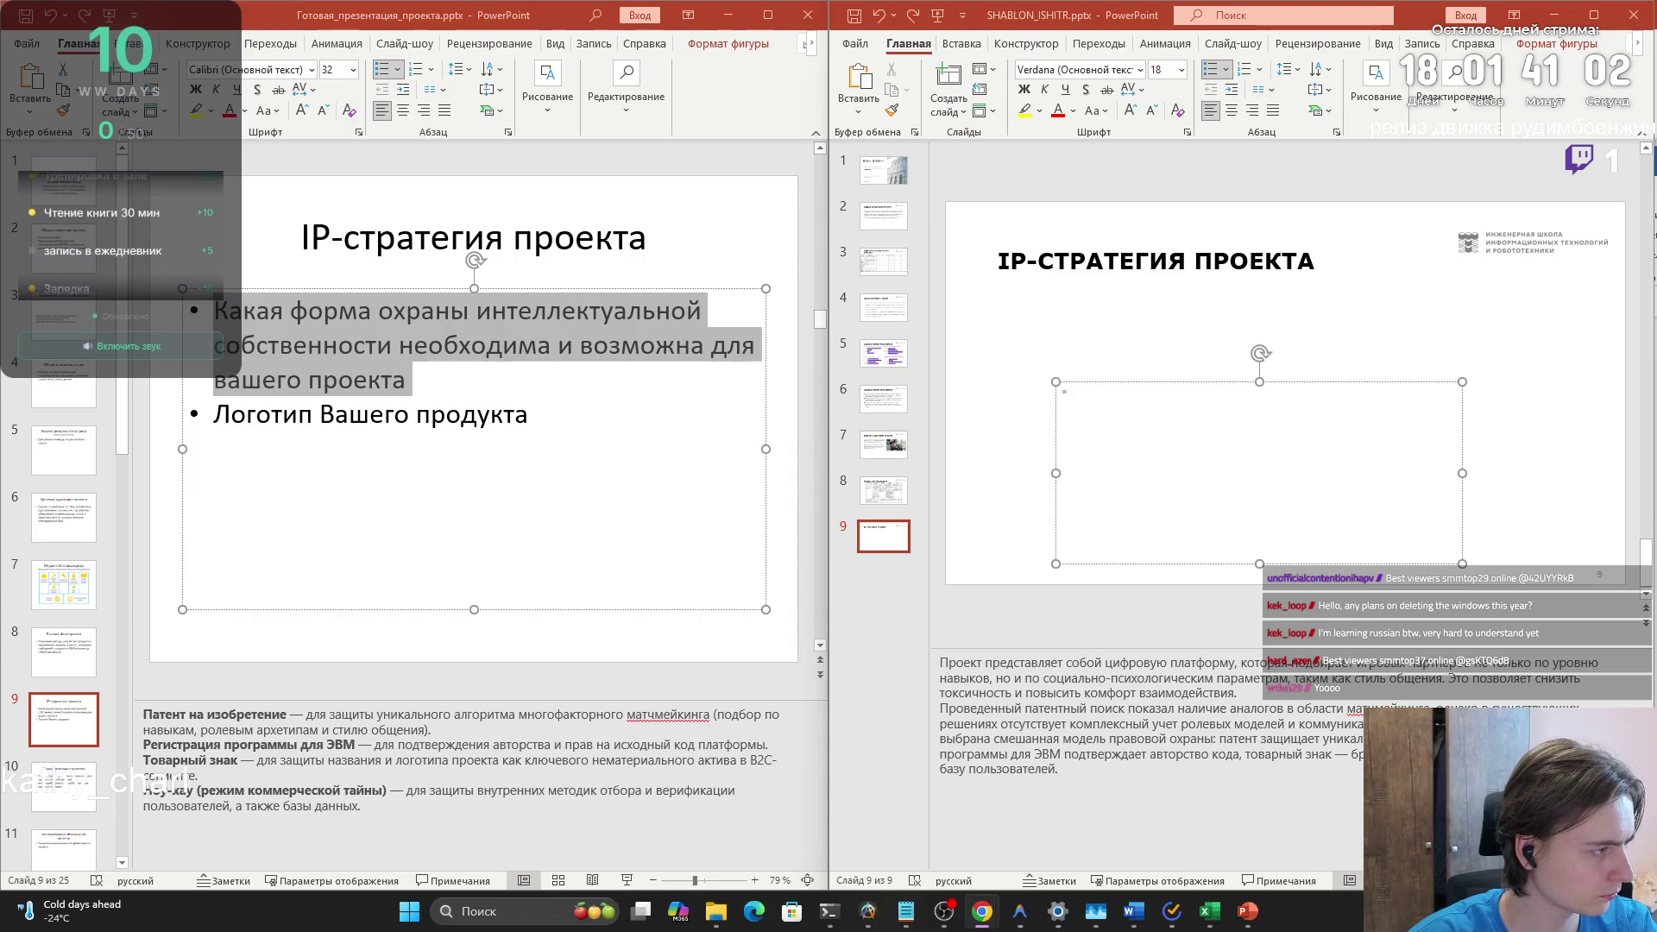
- Replace the slide's speaker notes with the mixed protection paragraph
click(1088, 760)
key(ctrl+a)
key(ctrl+v)
- Fill the body with four bullets: Патент на изобретение, Регистрация программы для ЭВМ, Товарный знак, Ноу-хау
click(1127, 498)
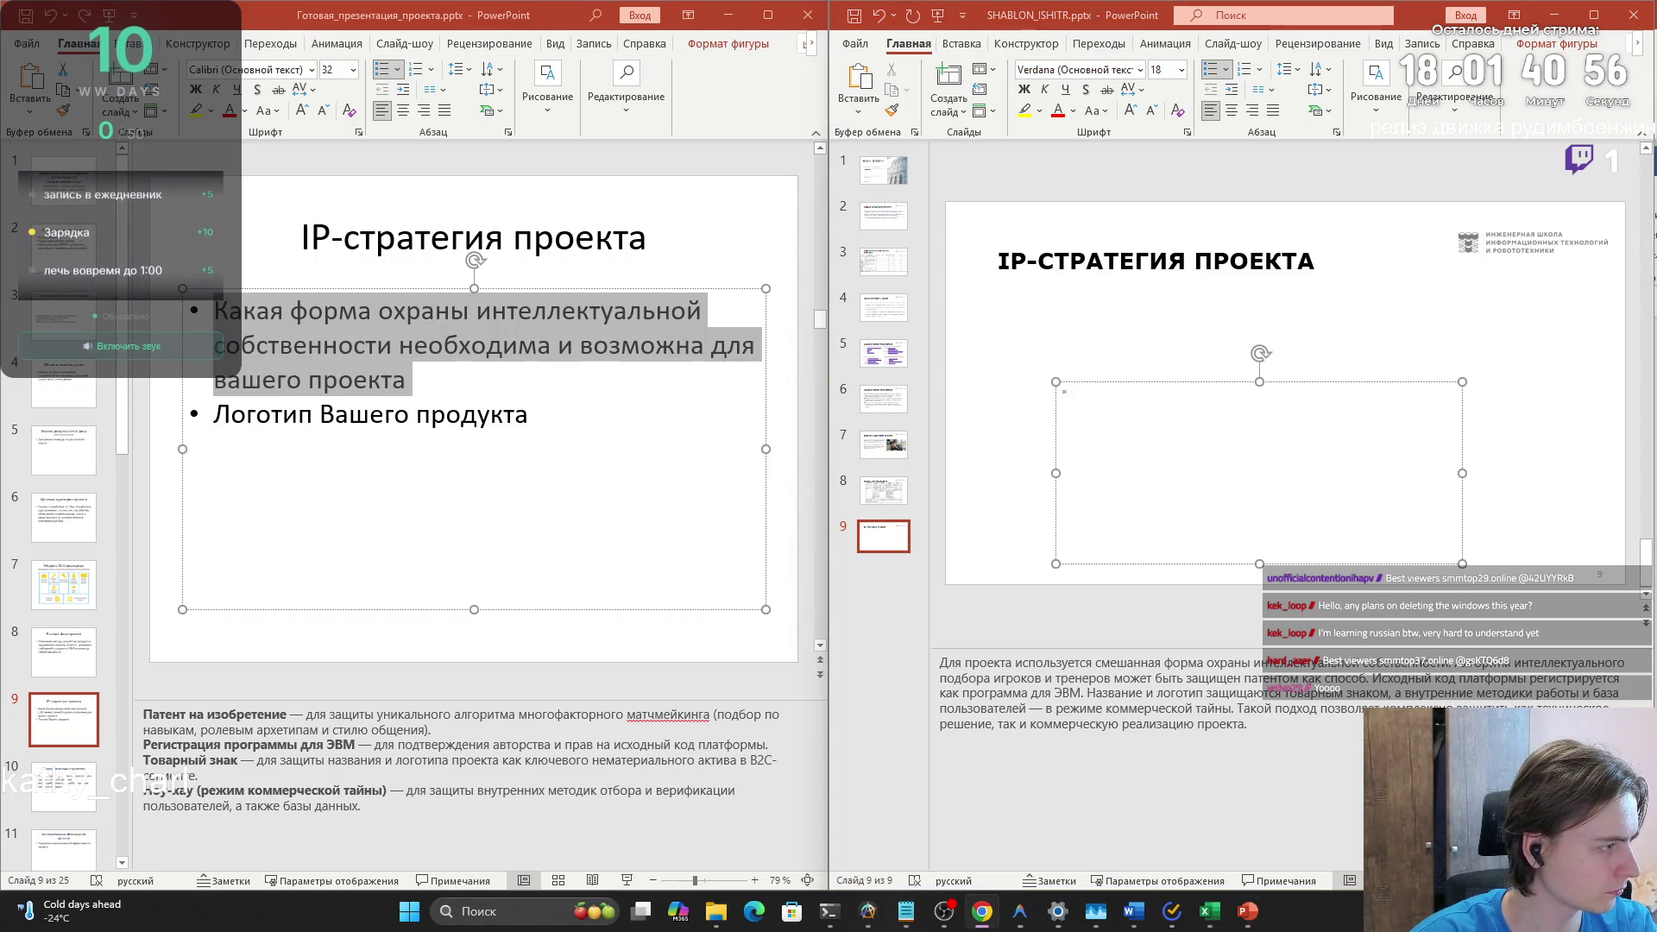
key(ctrl+v)
key(ctrl+z)
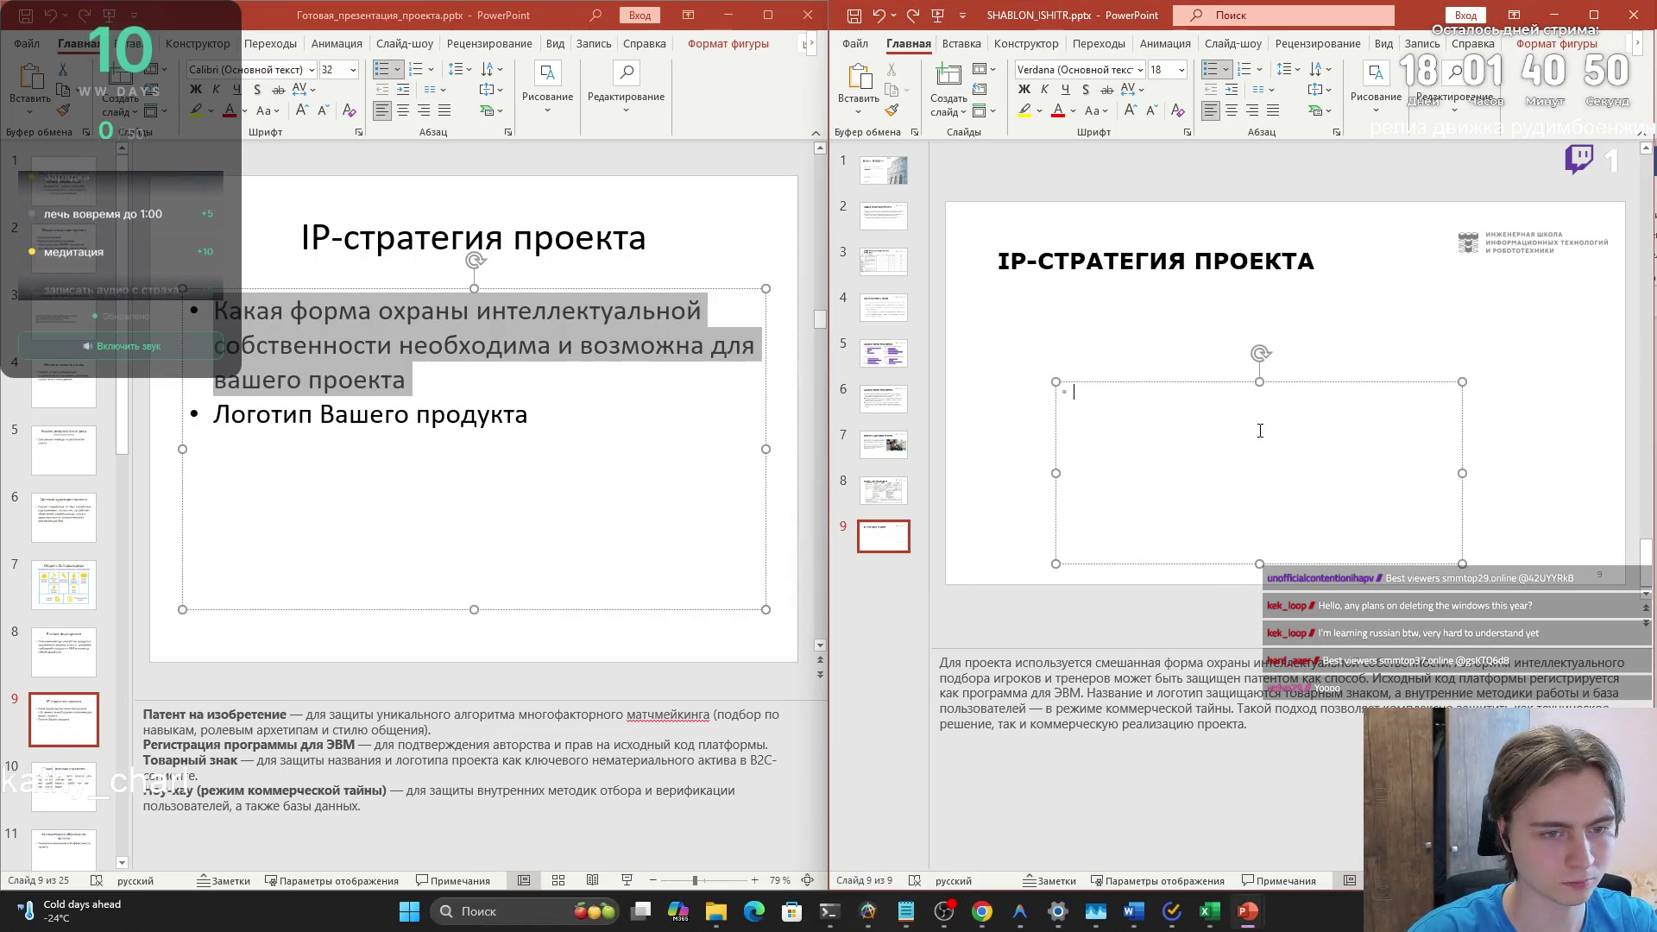
text(Патент на изобретение — для защиты уникального алгоритма интеллектуального подбора игровых партнеров и тренеров по уровню навыков, ролевым характеристикам и стилю общения.)
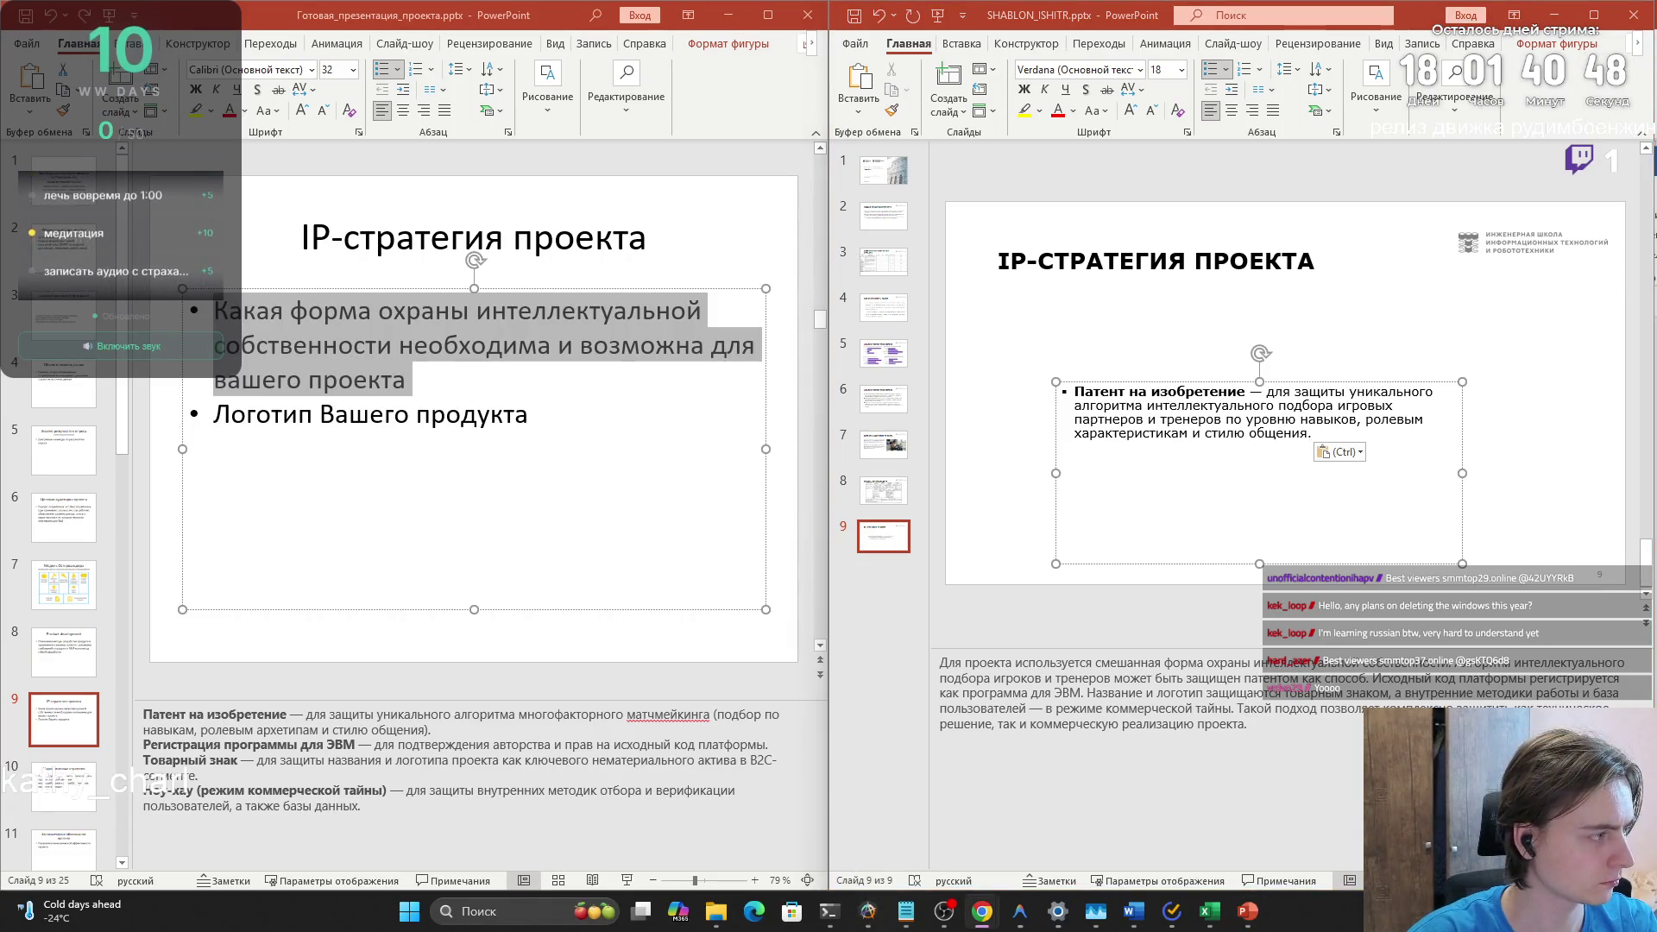
key(Return)
text(Регистрация программы для ЭВМ — для подтверждения авторства и прав на исходный код цифровой платформы.)
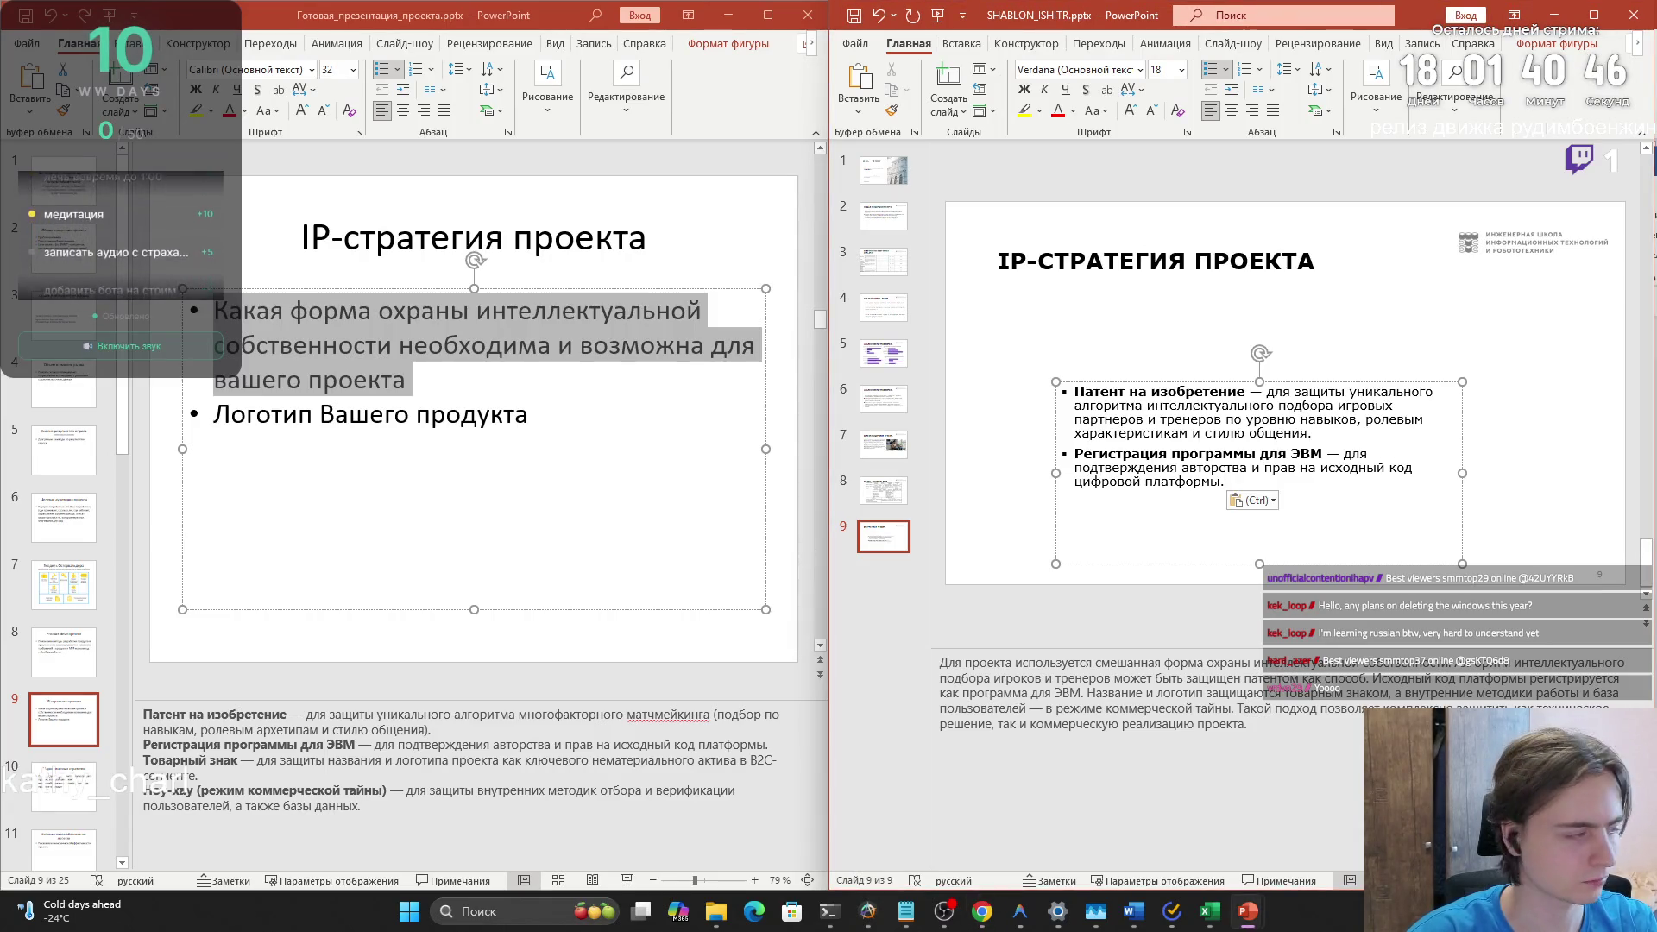
key(Return)
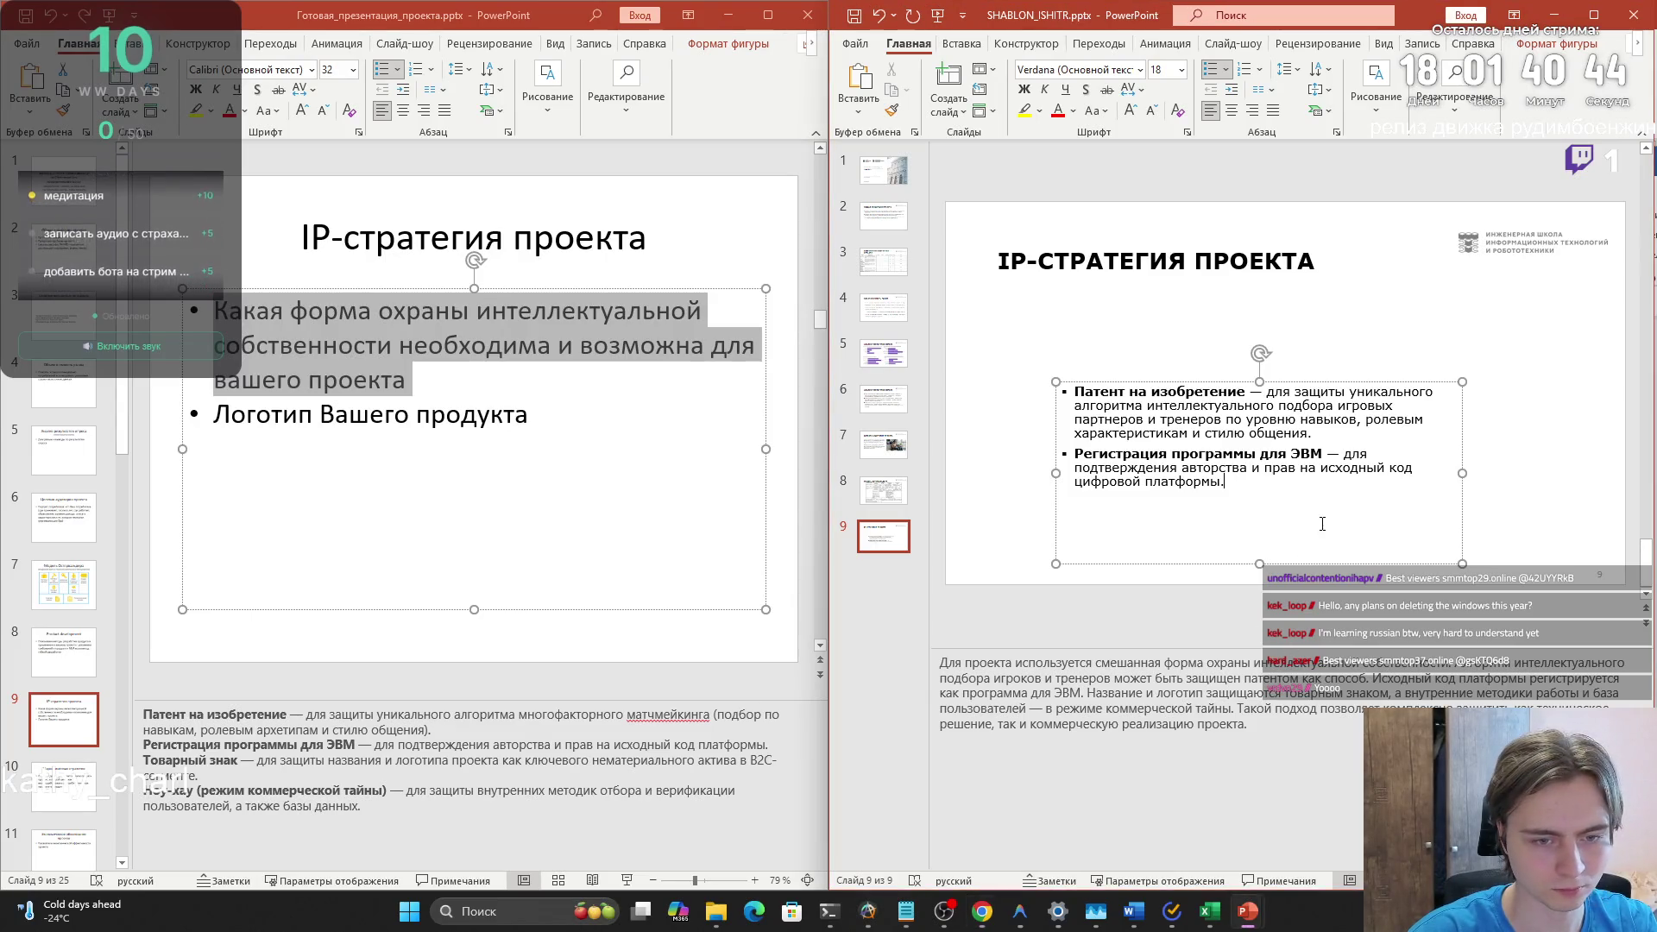
text(Товарный знак — для защиты наименования и логотипа проекта как средства индивидуализации на рынке цифровых сервисов.)
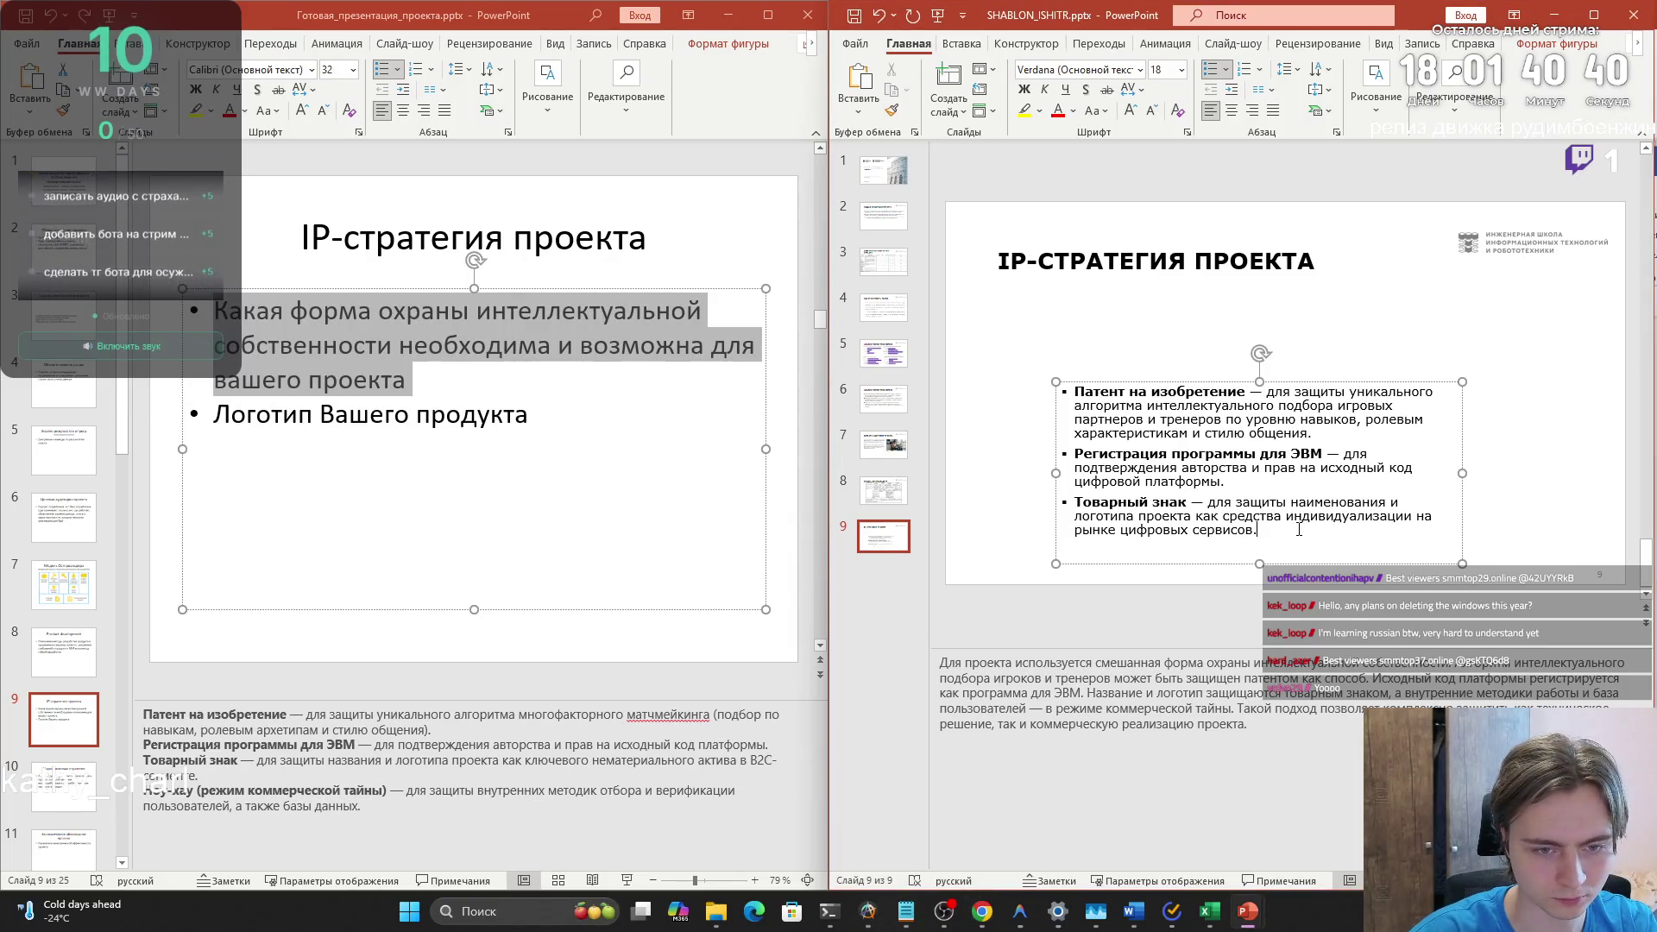
key(Return)
text(Ноу-хау (режим коммерческой тайны) — для защиты внутренних методик отбора, верификации пользователей и базы данных.)
- Resize and shift the bullet text box so it occupies the slide's left half
drag(1060, 380, 1013, 298)
drag(1476, 448, 1605, 446)
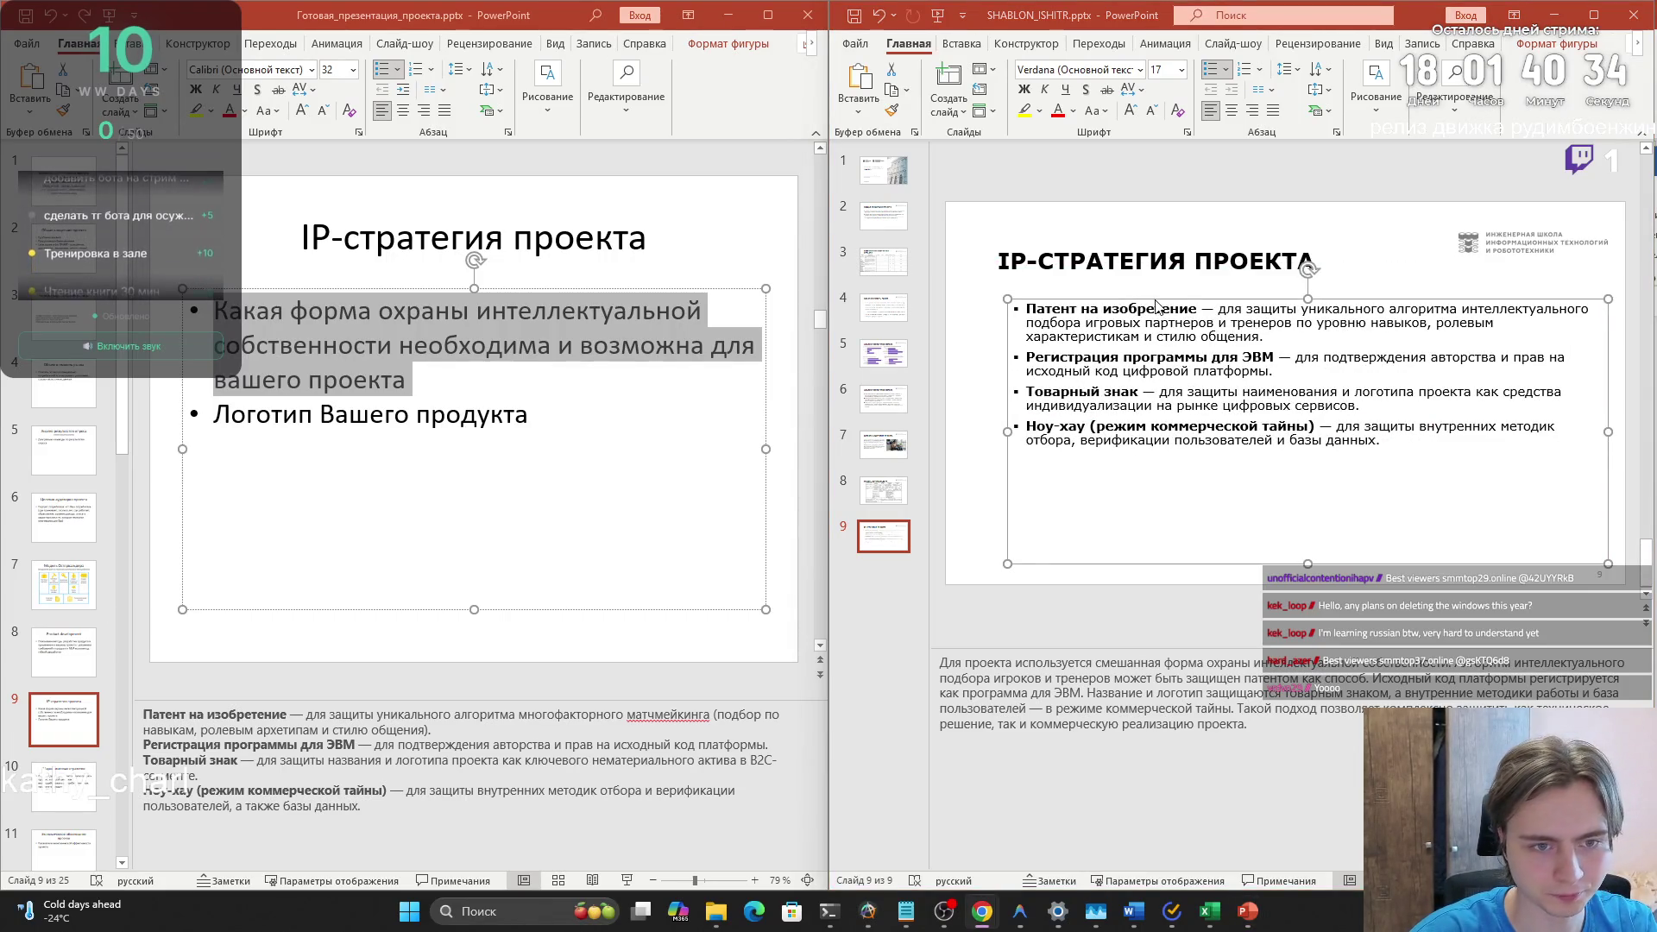
drag(1148, 300, 1099, 298)
drag(1559, 432, 1320, 431)
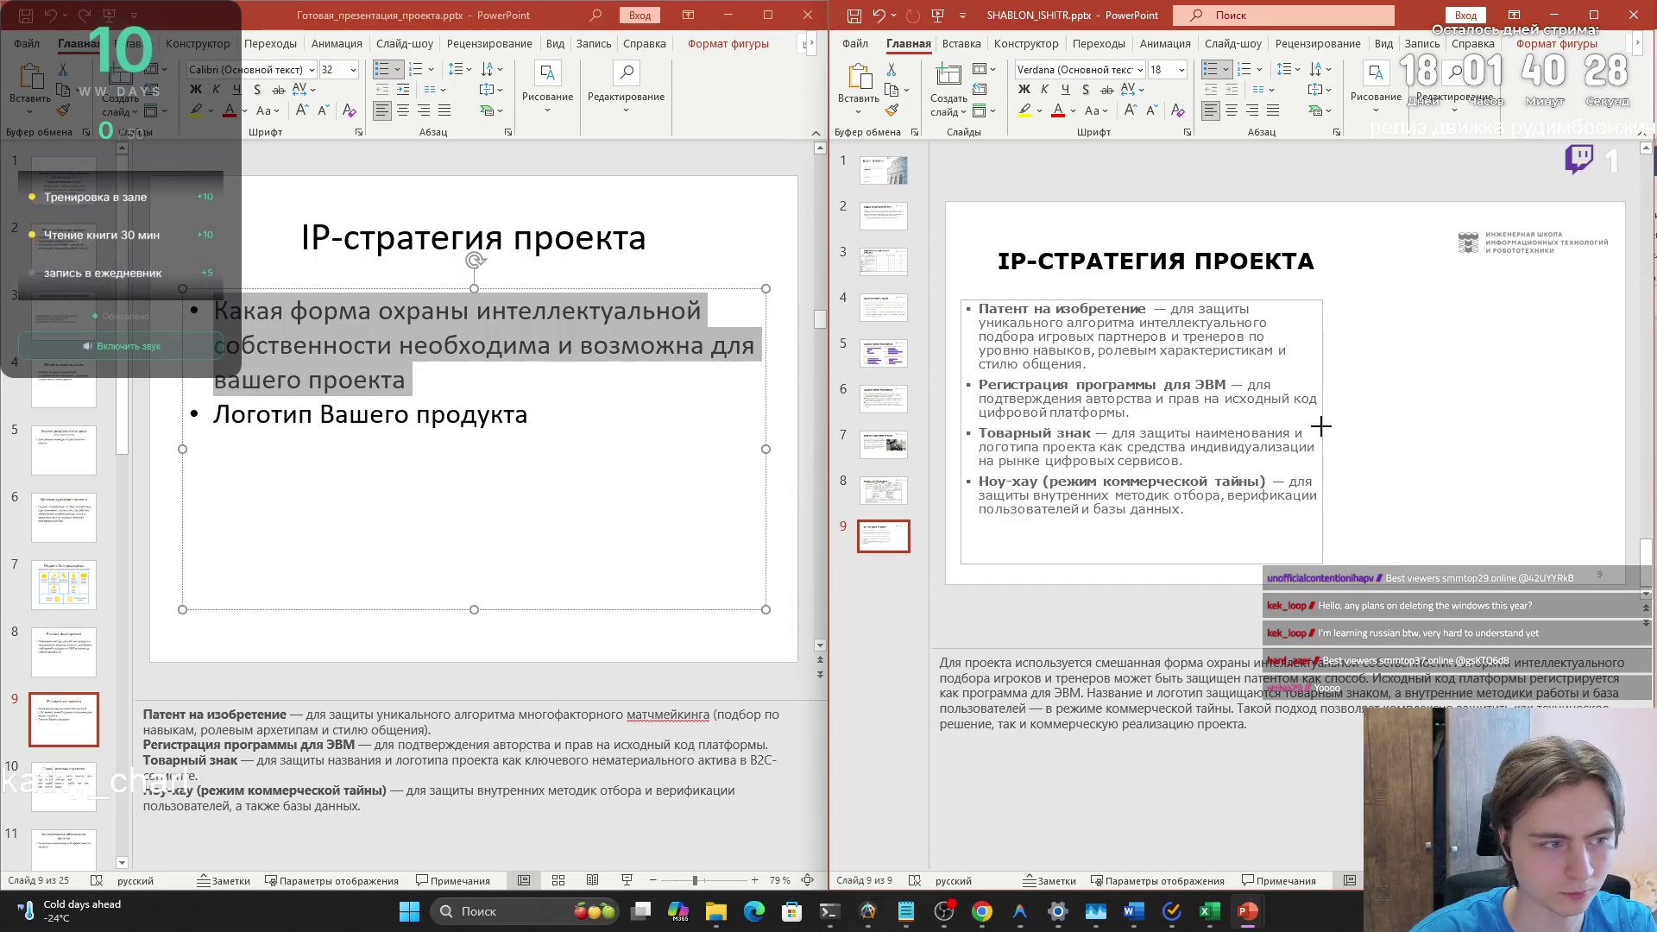
- Copy the GigaCoach logo from the Word report and place it, enlarged, right of the bullets
mouse_move(1130, 909)
click(1039, 833)
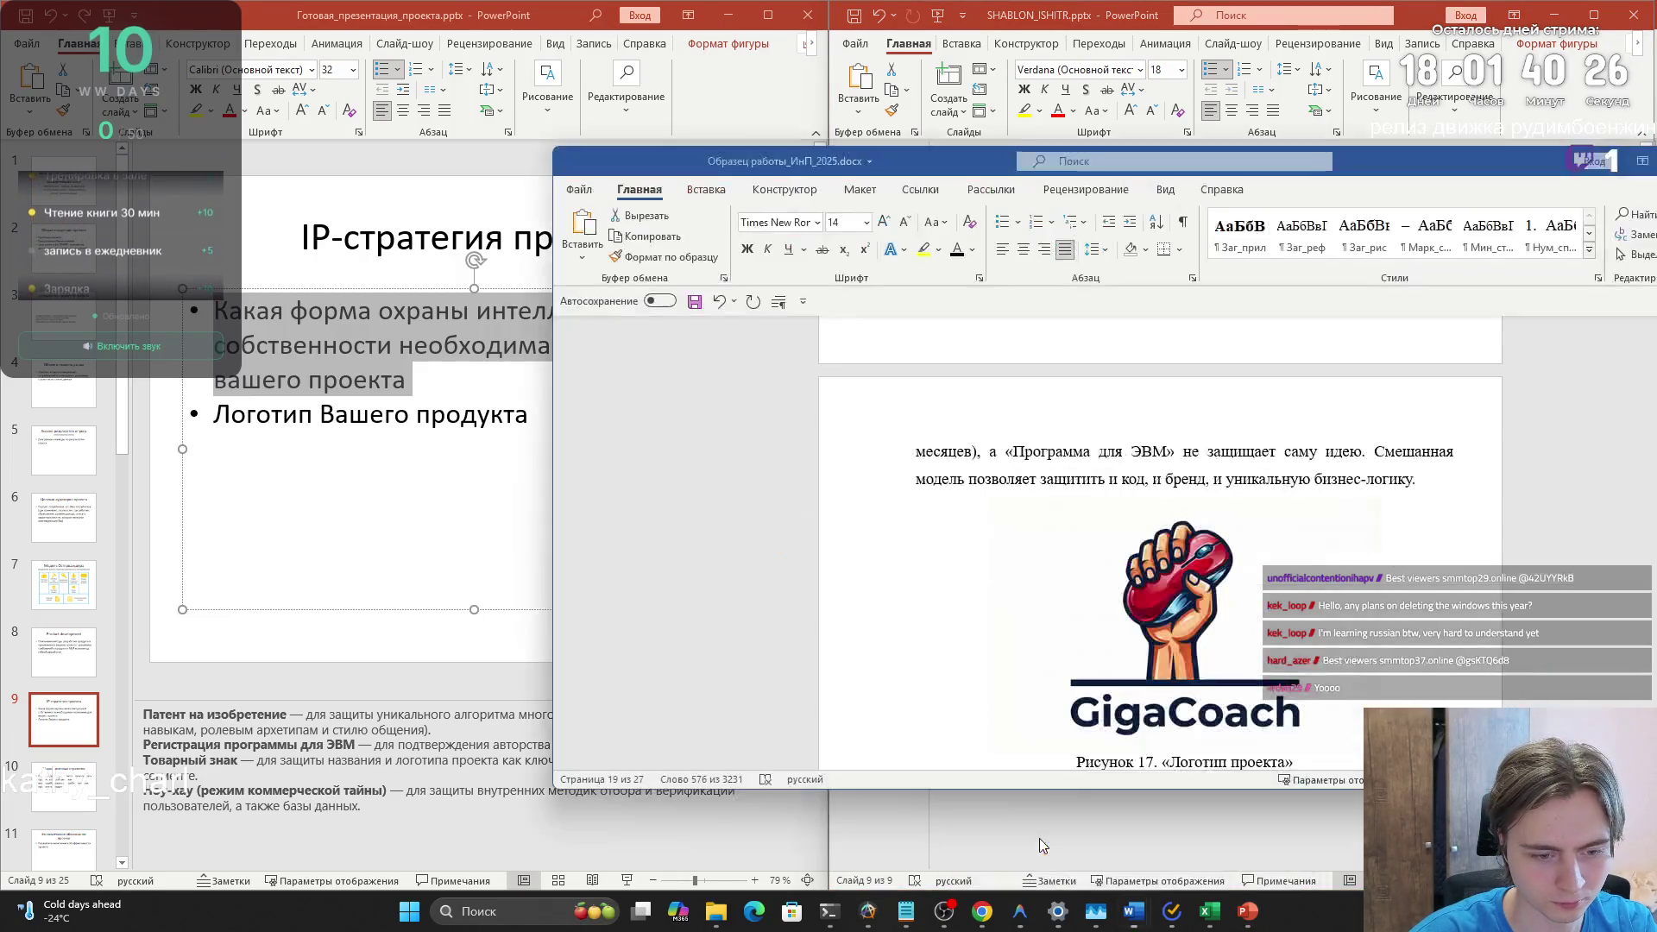
key(ctrl+c)
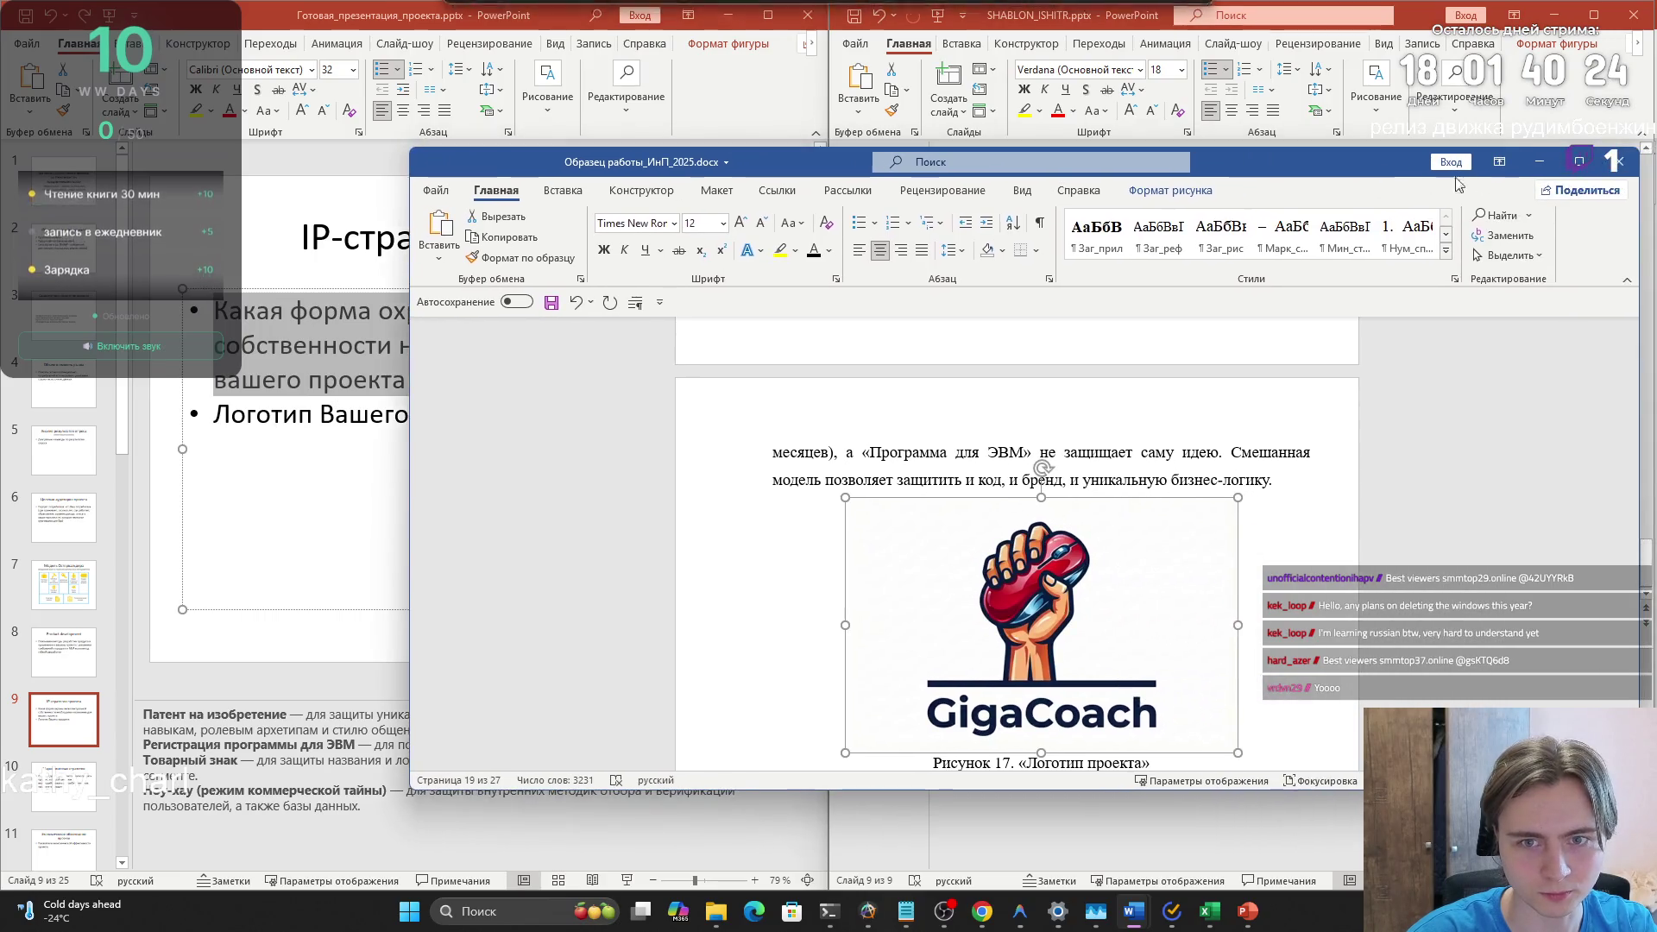
key(alt+Tab)
key(ctrl+v)
drag(1386, 409, 1493, 396)
mouse_move(1545, 463)
mouse_down()
mouse_move(1579, 469)
mouse_move(1551, 477)
mouse_up()
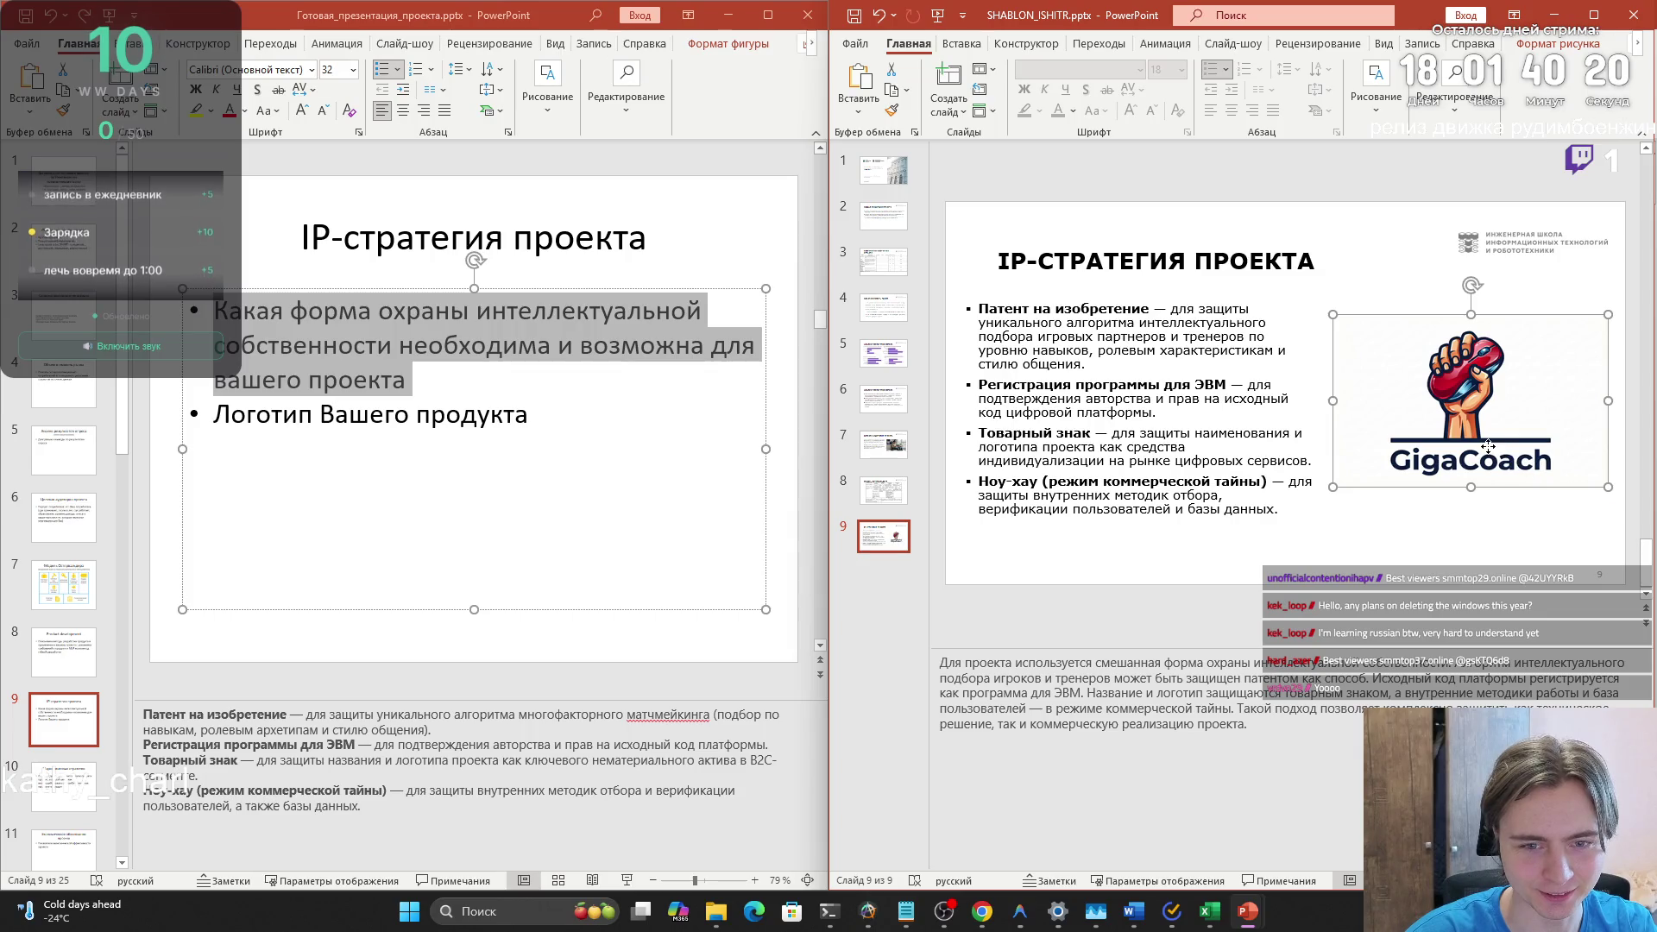
click(1477, 517)
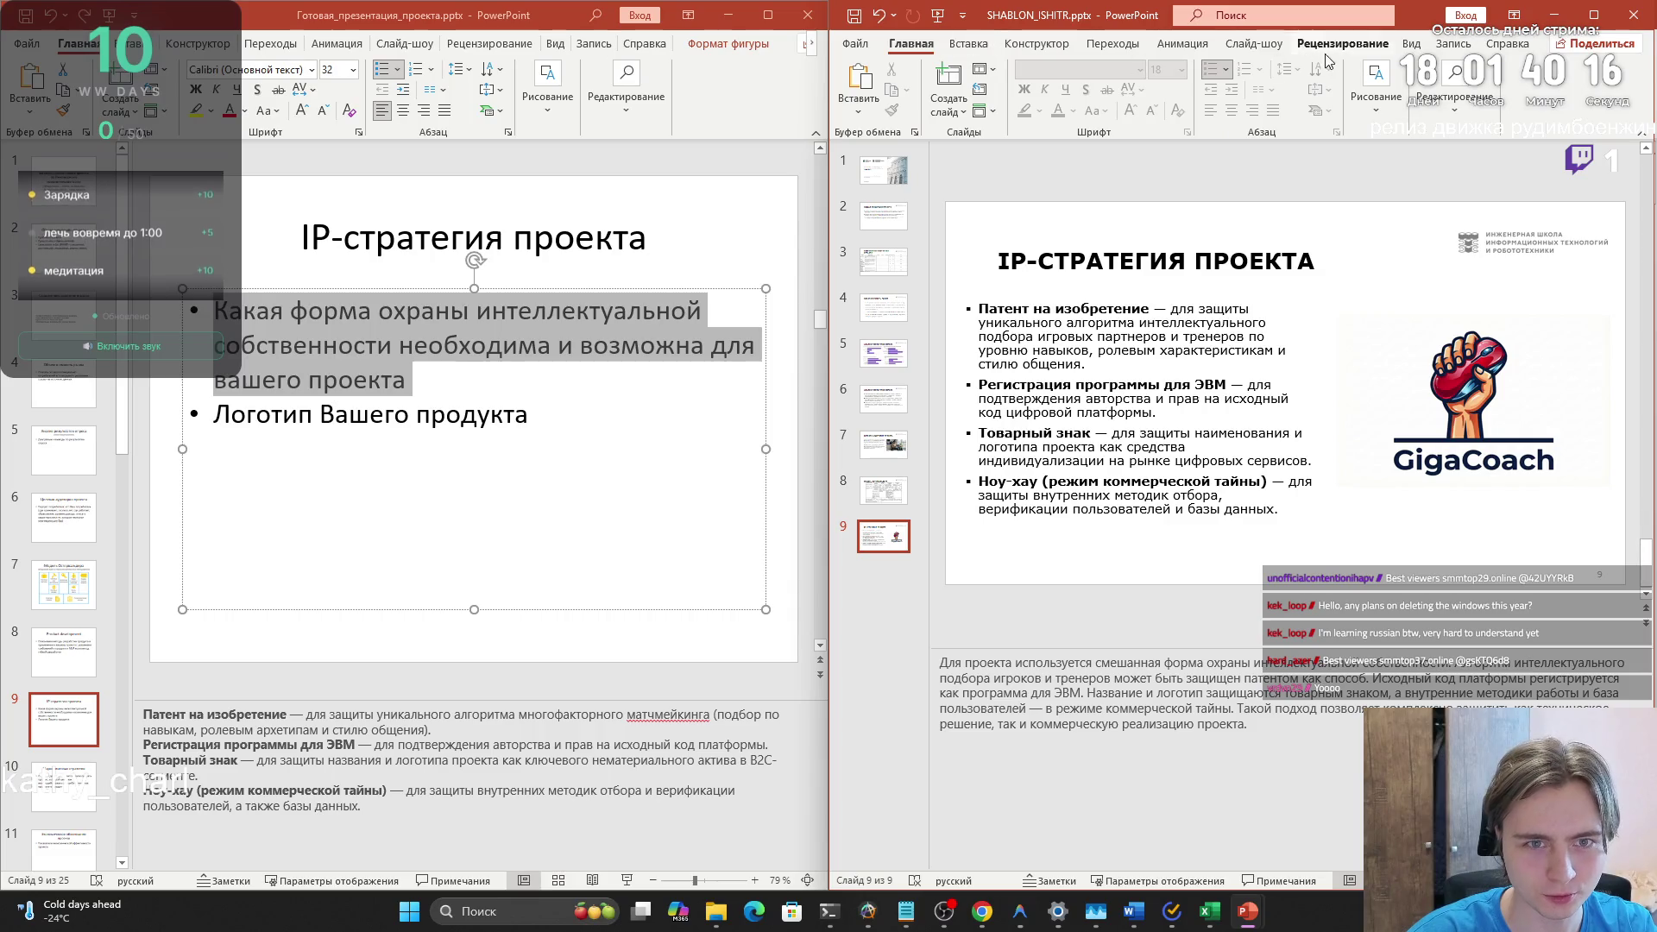
- Add a 'Логотип продукта' caption text box under the logo, then insert a new blank slide
click(1411, 48)
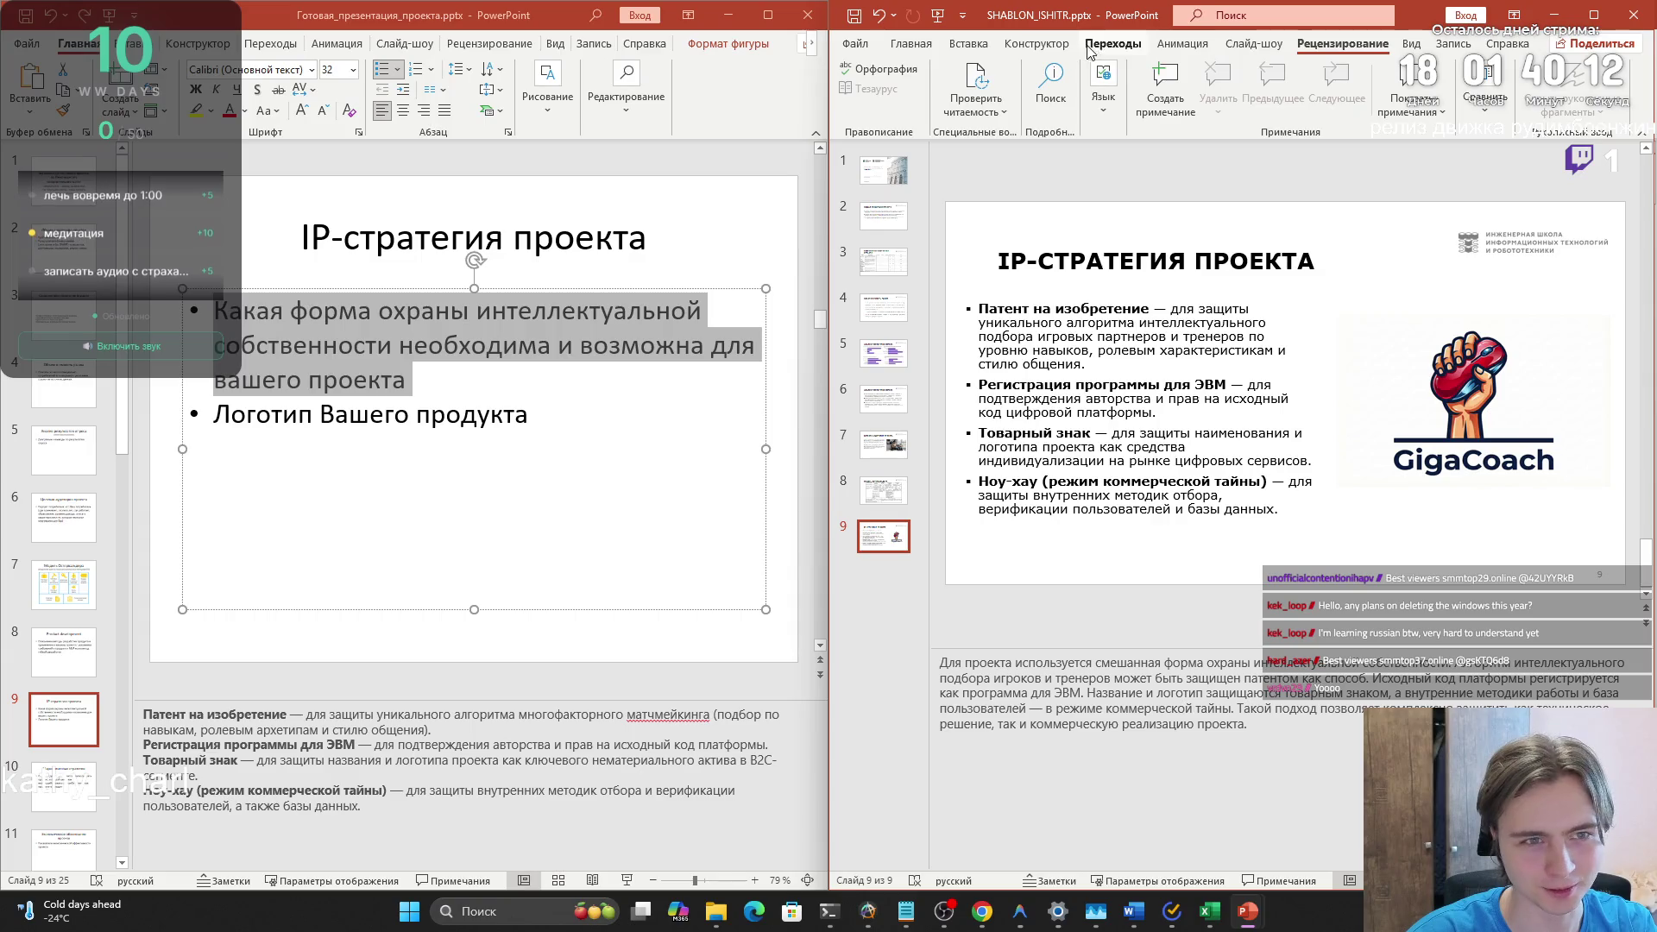
click(1033, 45)
click(968, 44)
click(1332, 87)
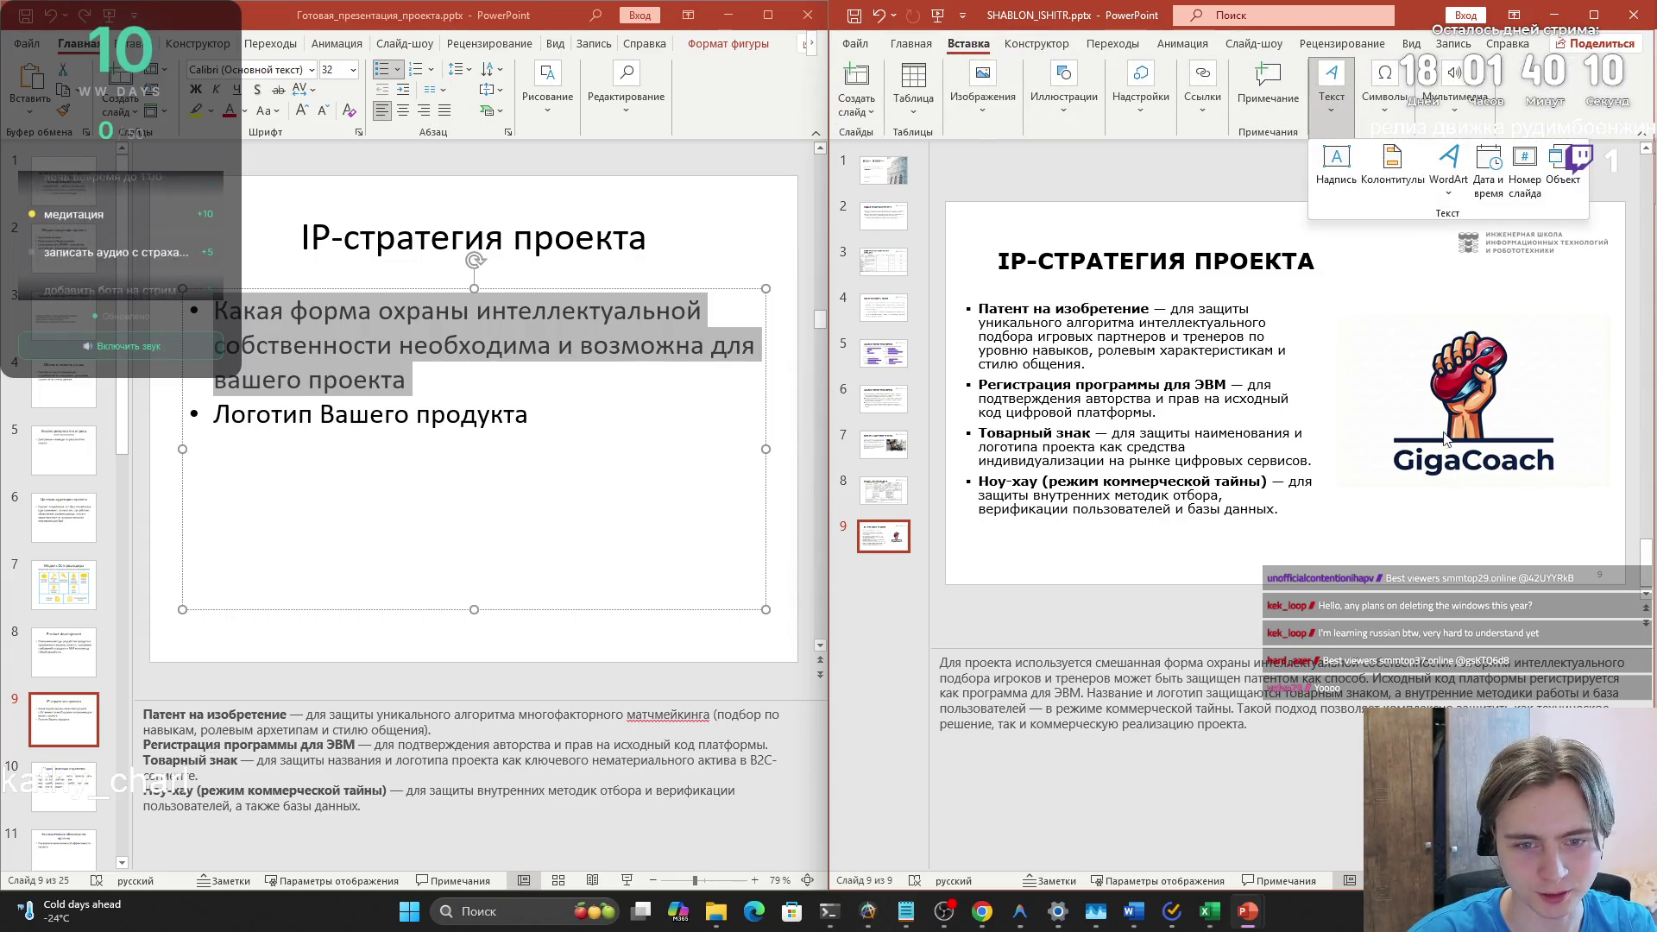
click(1335, 164)
click(1412, 500)
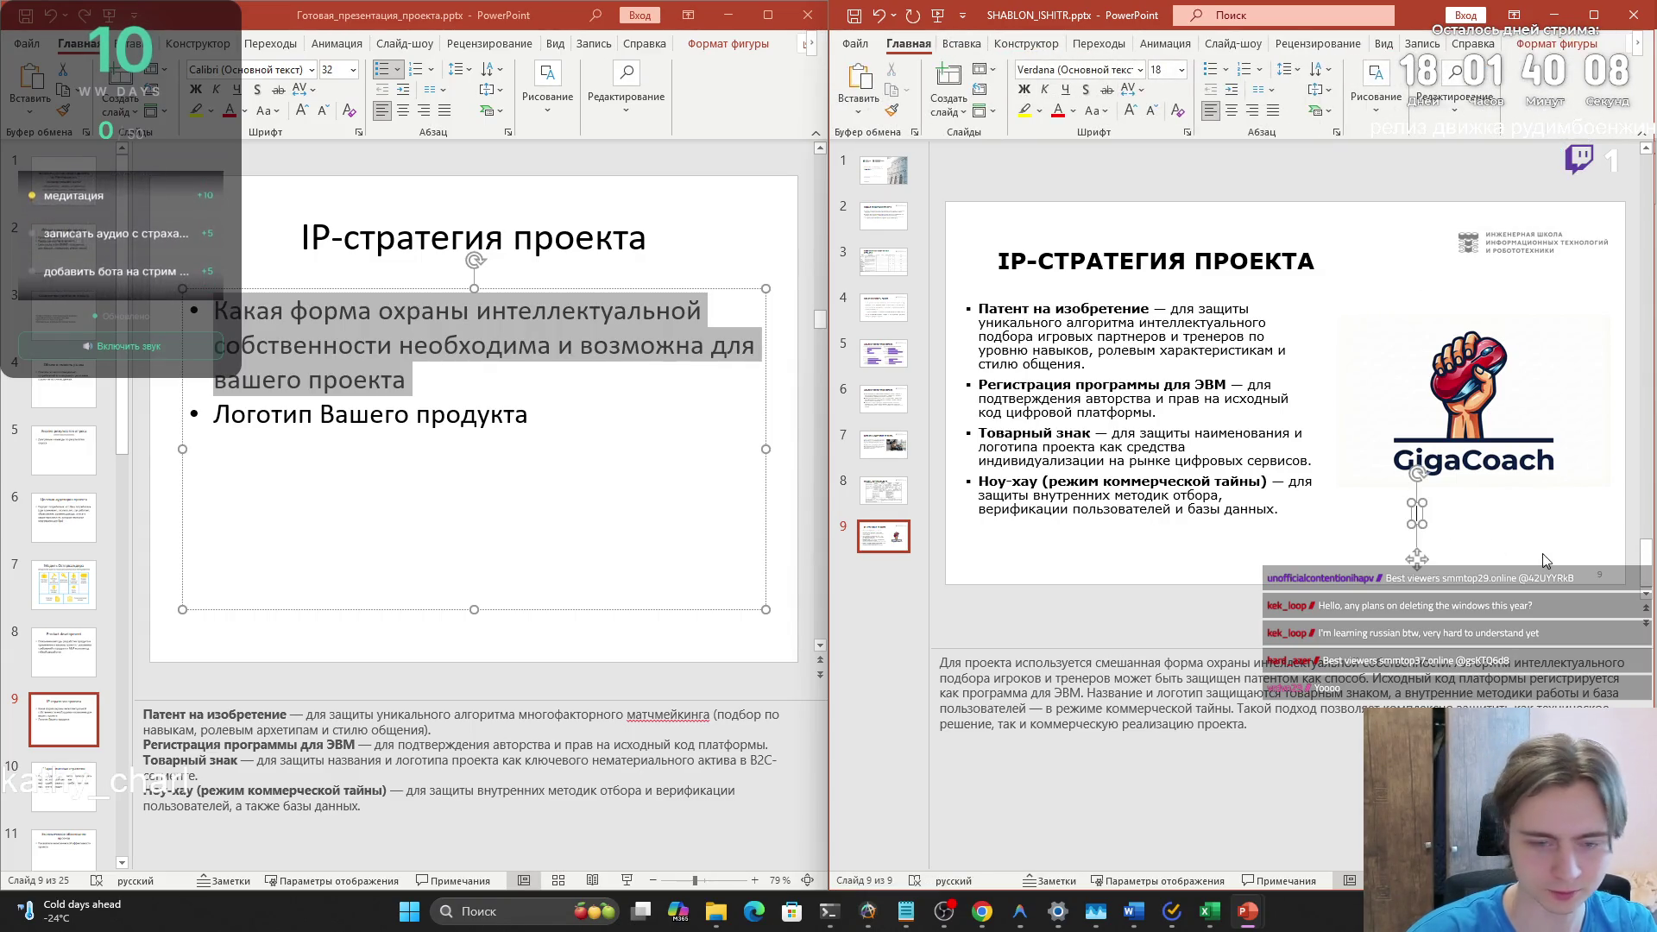
text(Логотип продукта)
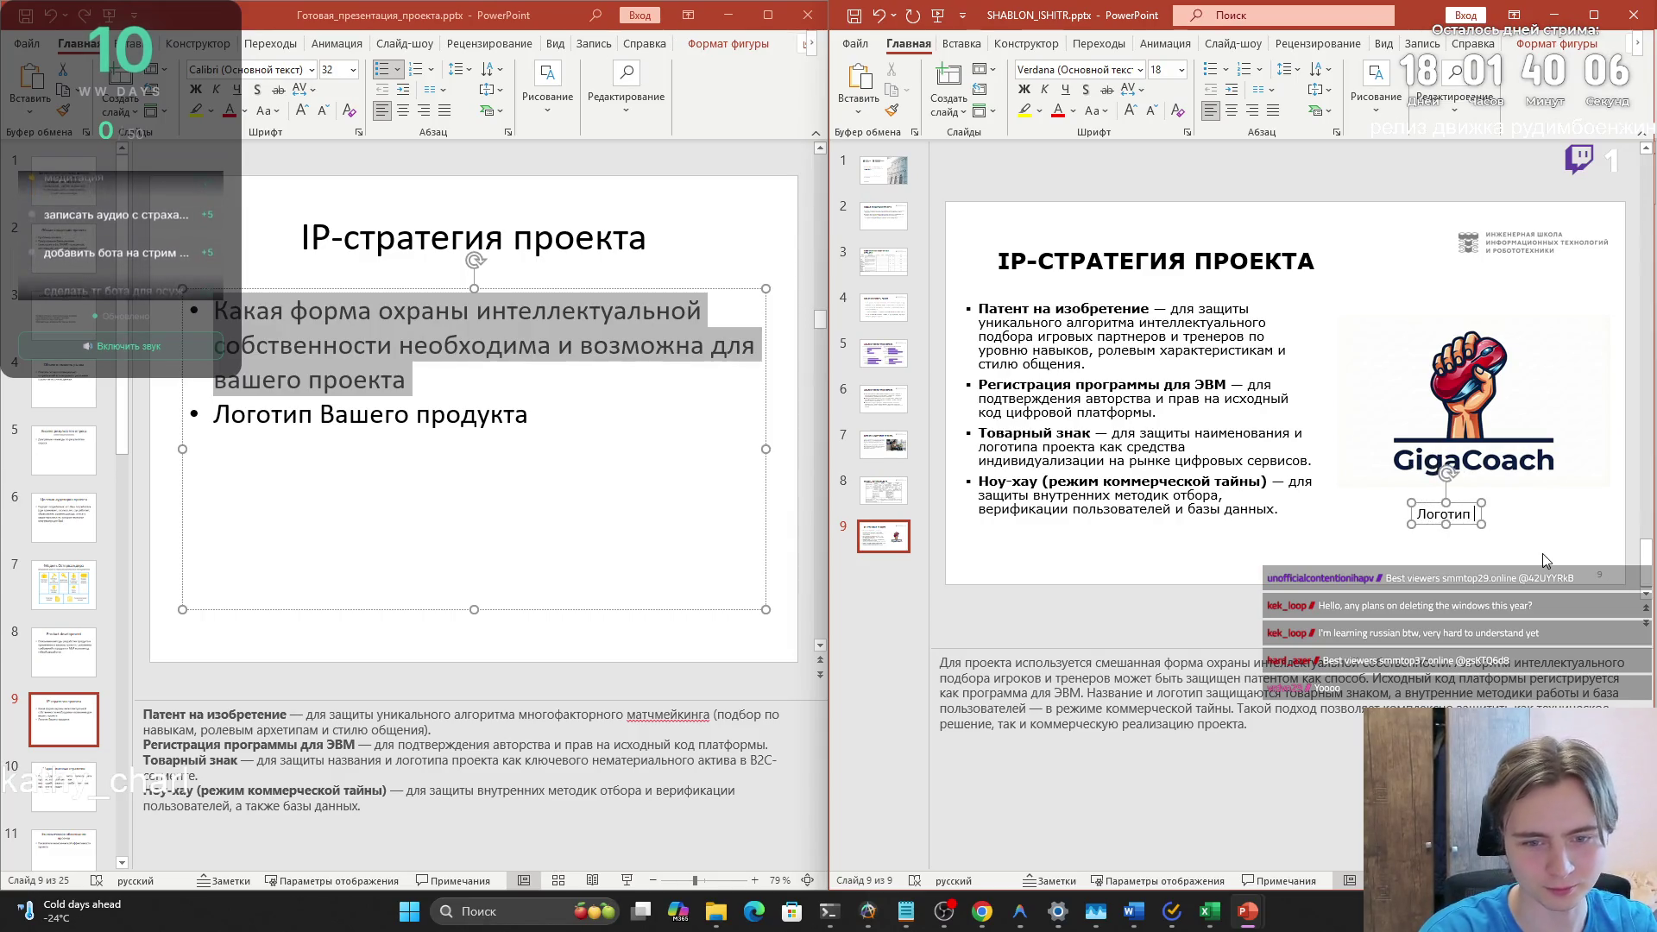
drag(1512, 509, 1508, 493)
click(1148, 449)
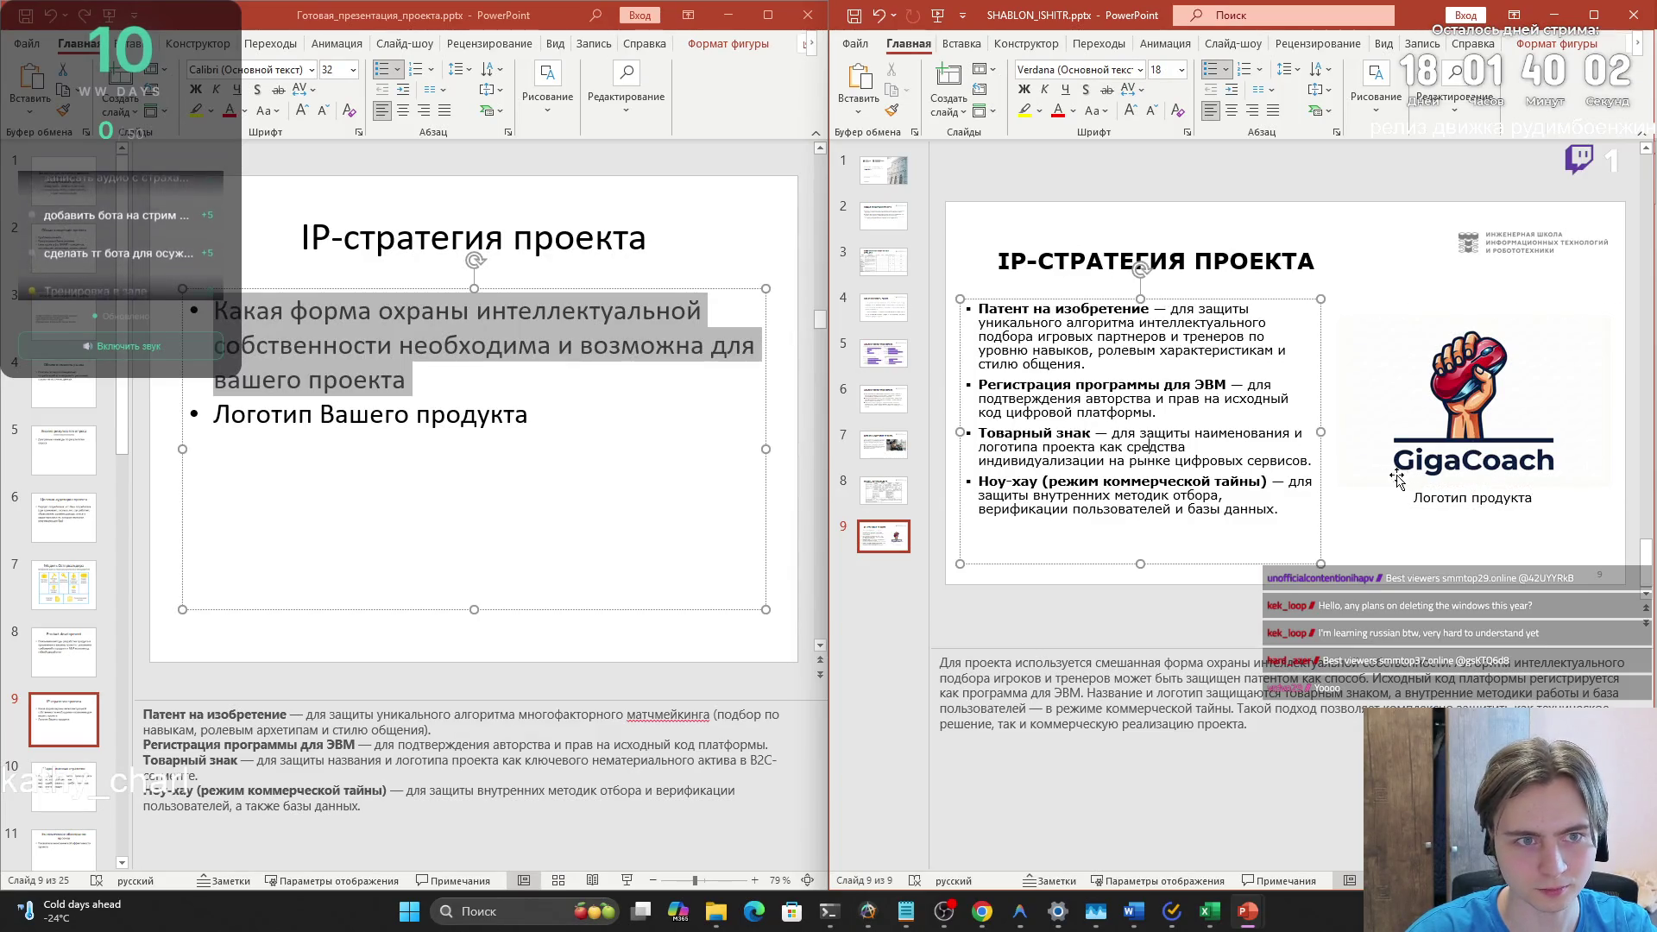
click(1425, 482)
click(1098, 476)
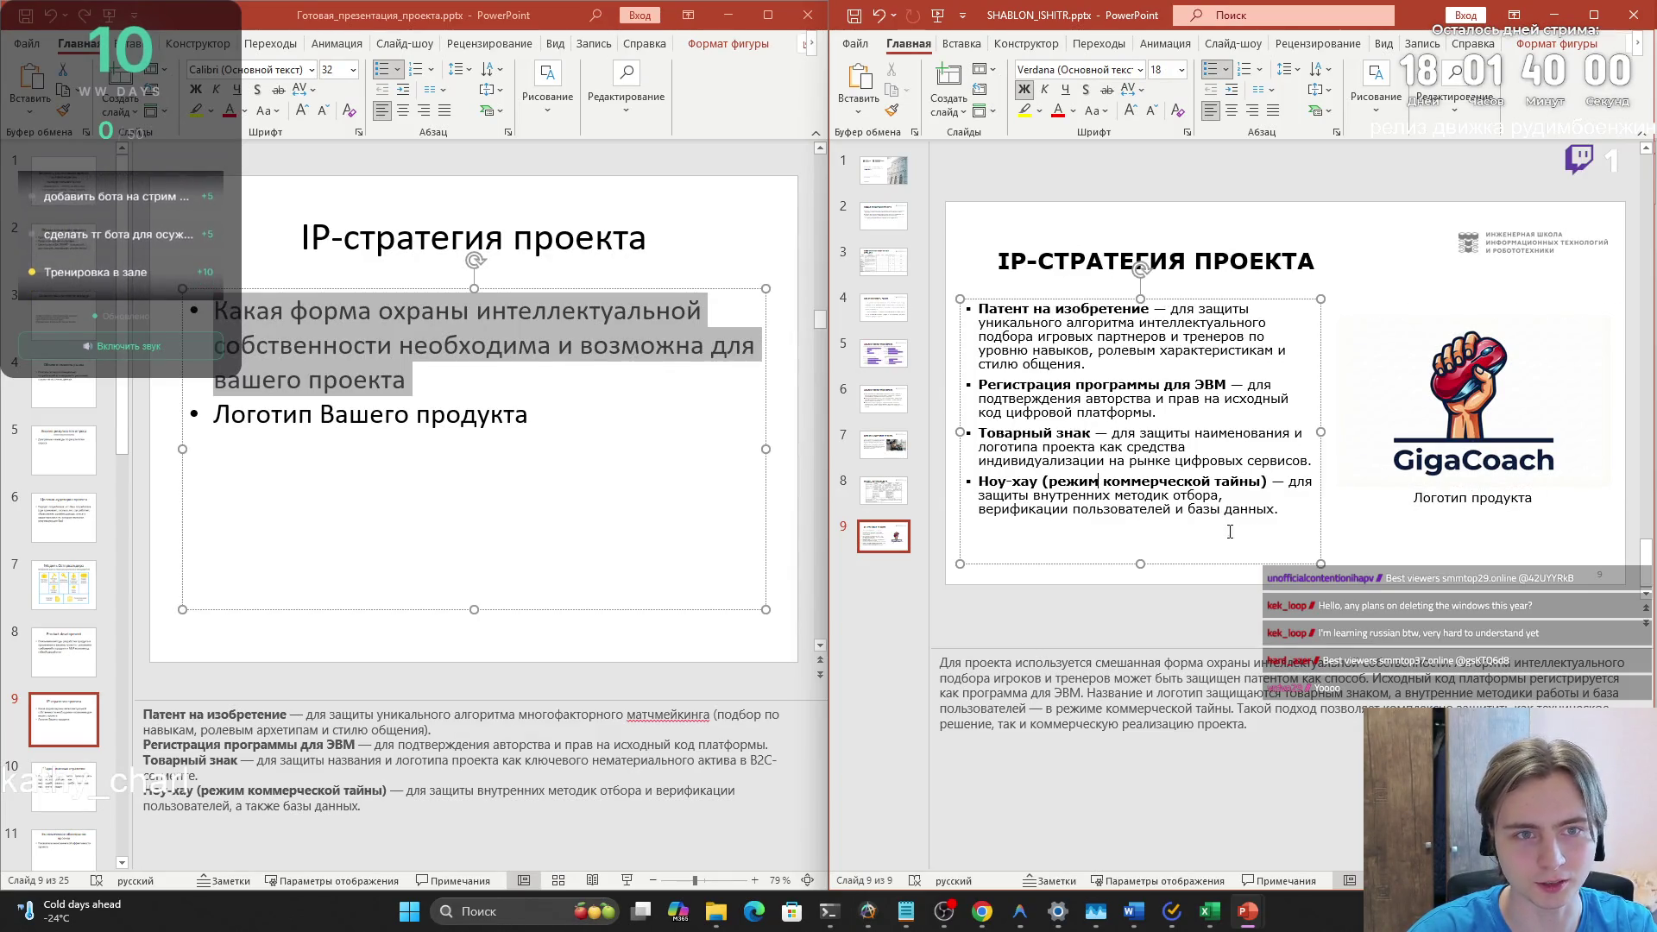
click(1422, 527)
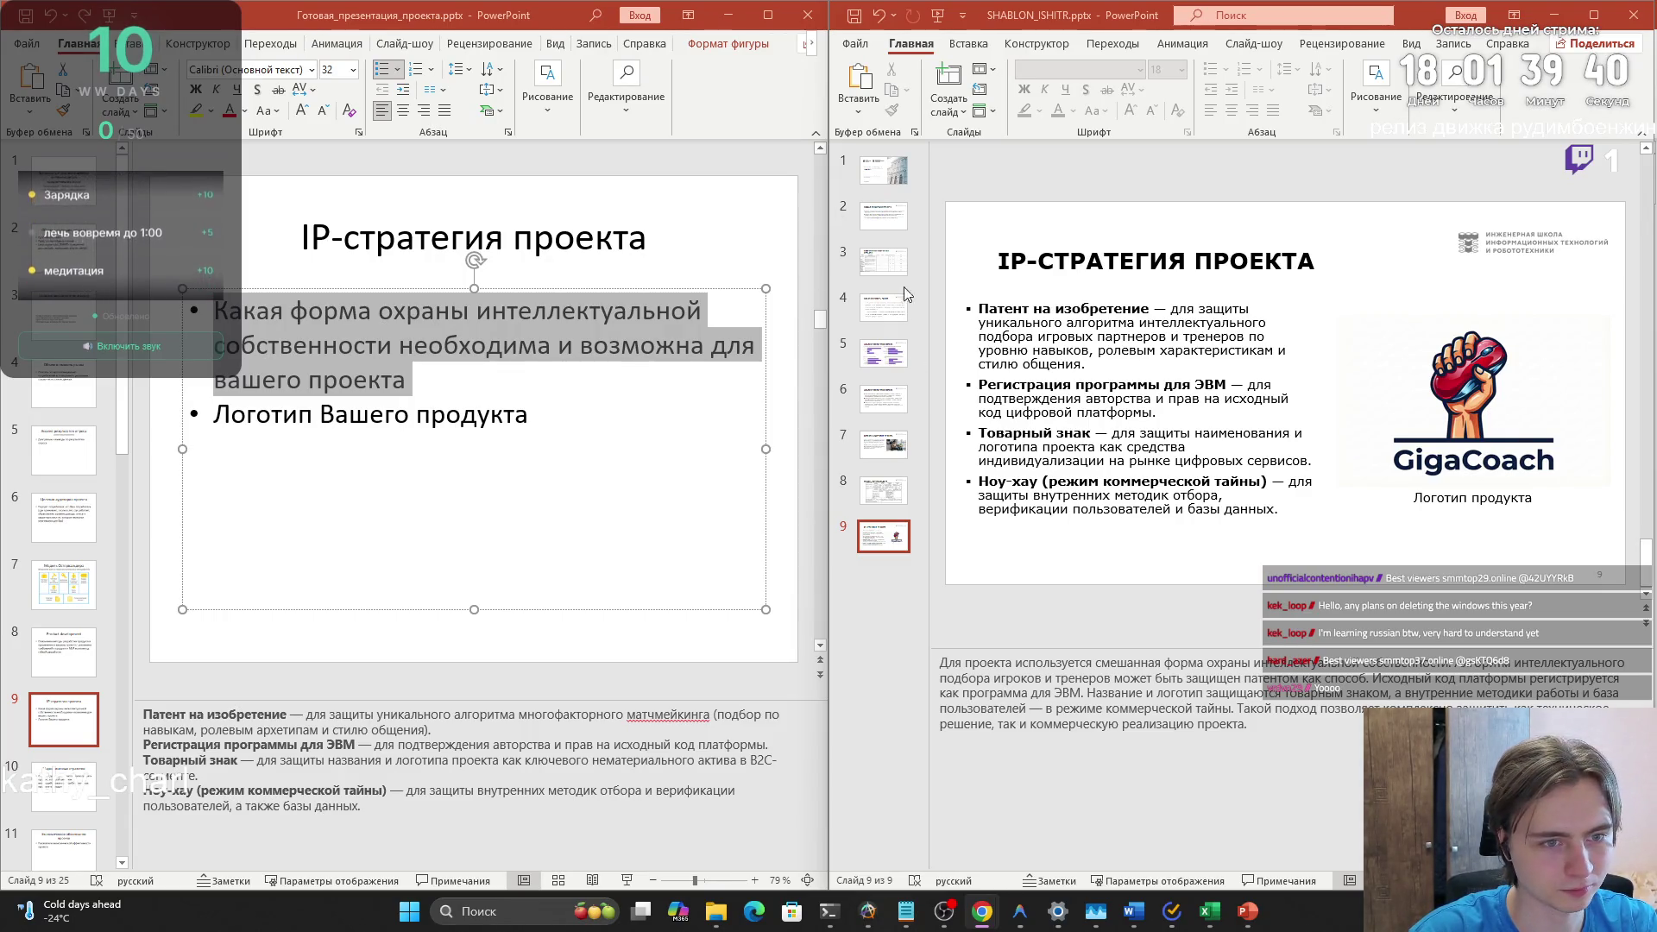
key(ctrl+m)
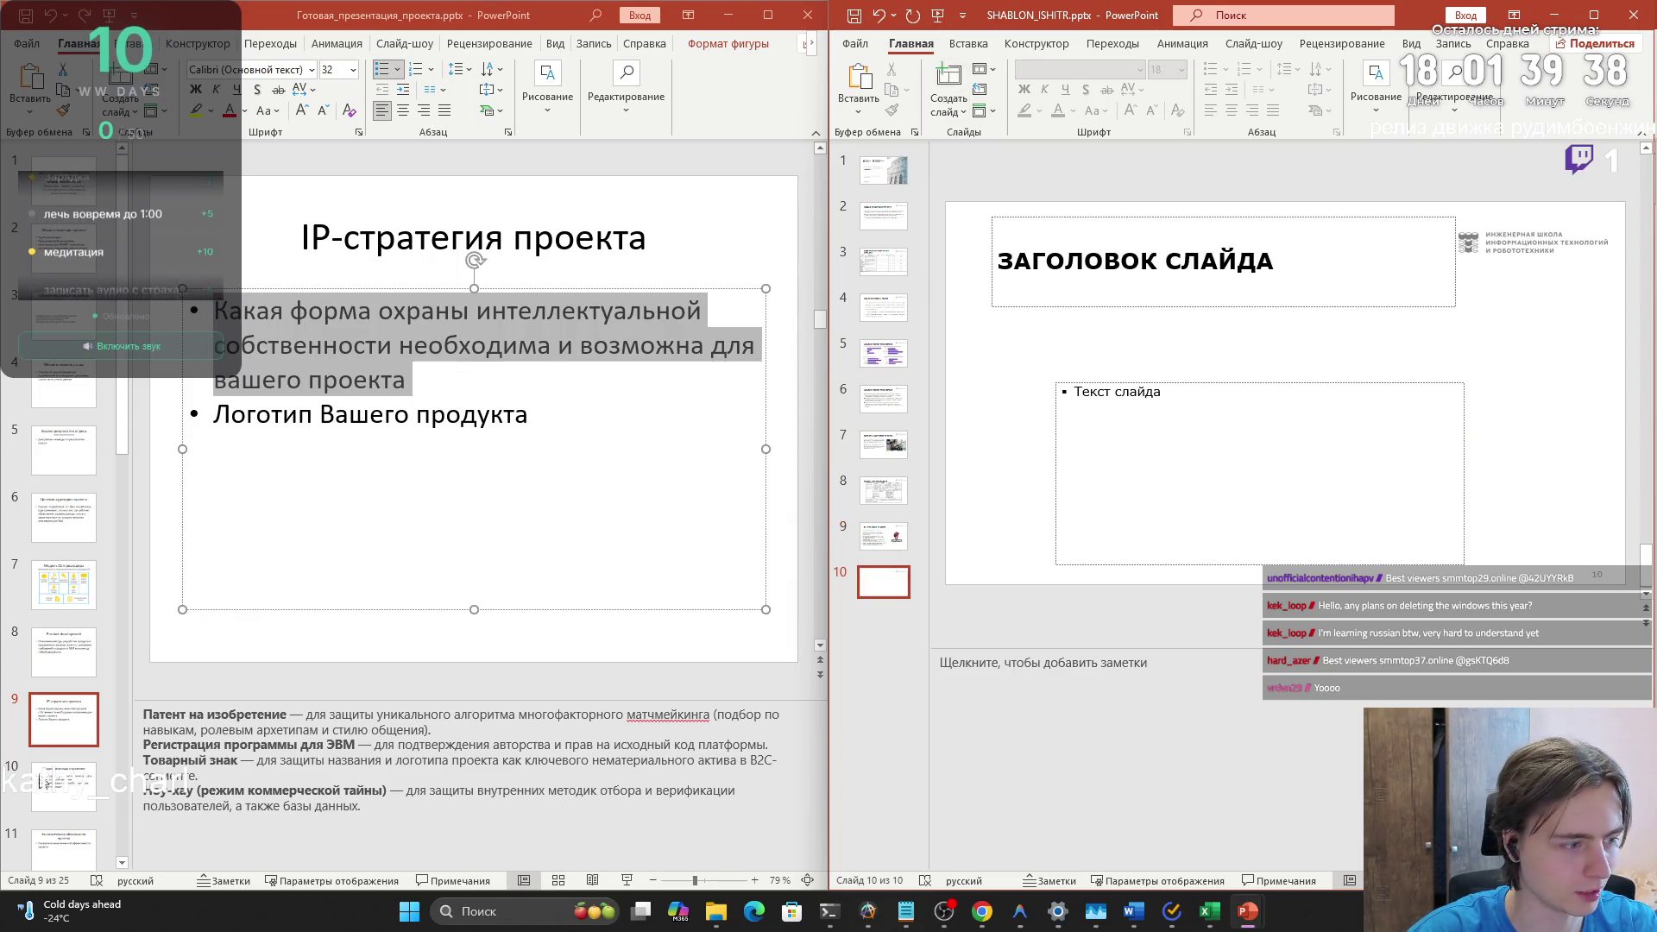
- Copy the МАРКЕТИНГОВАЯ СТРАТЕГИЯ title from the finished deck into the new slide 10's title
click(63, 786)
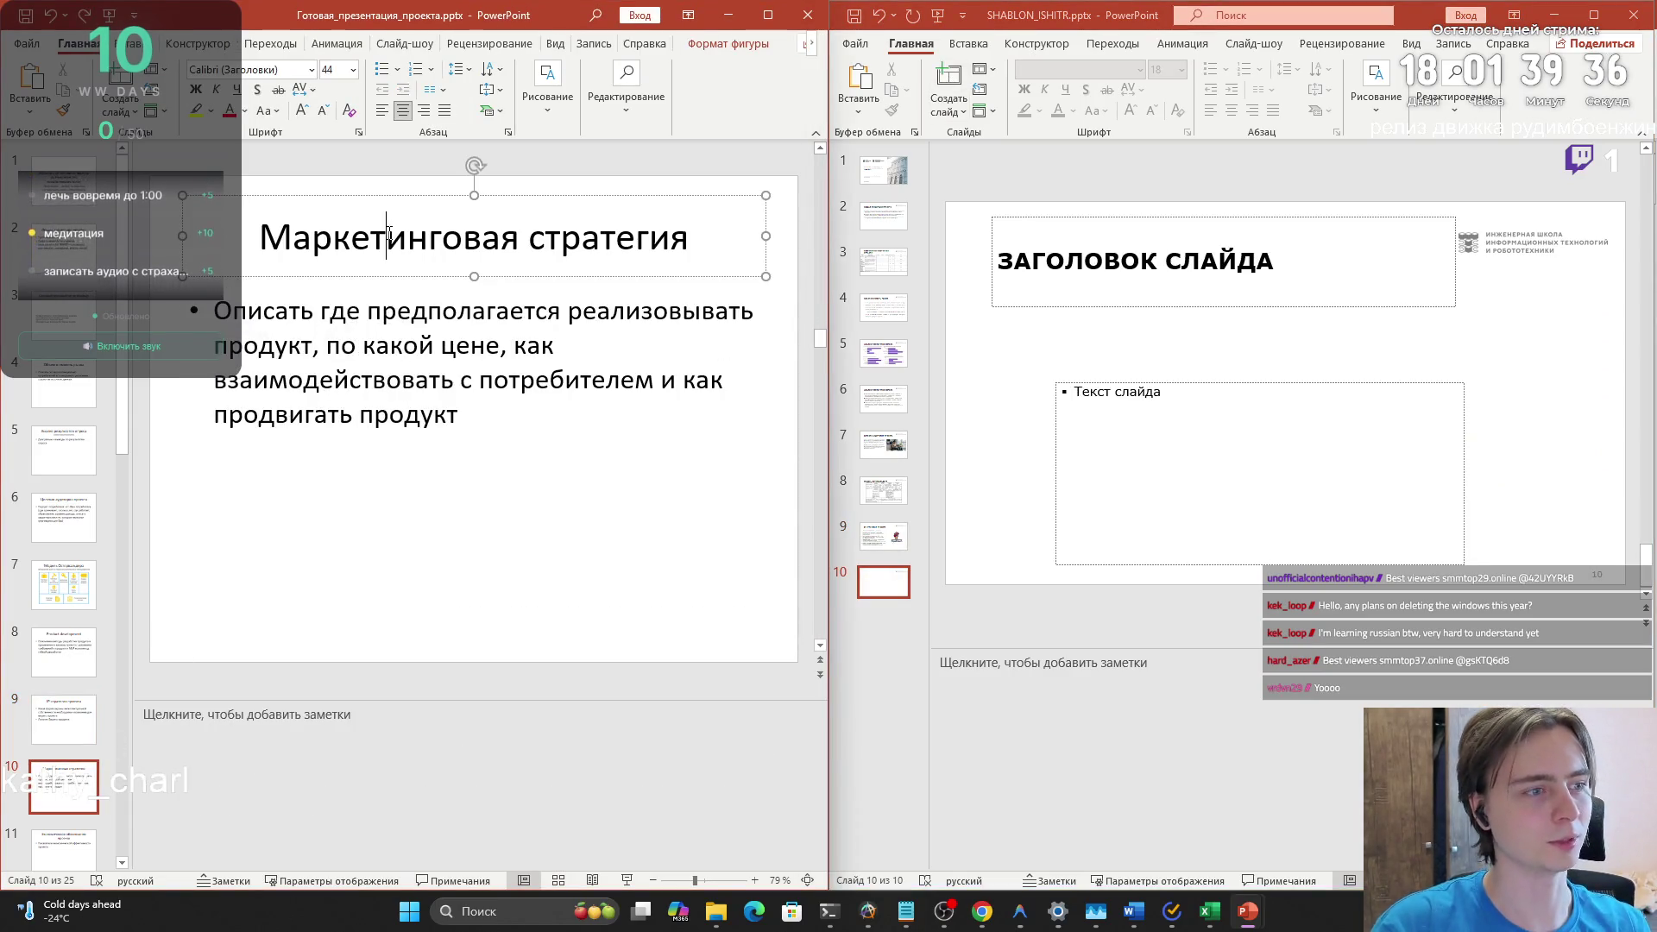
double_click(387, 237)
triple_click(691, 242)
key(ctrl+c)
click(1177, 259)
key(ctrl+v)
click(1061, 436)
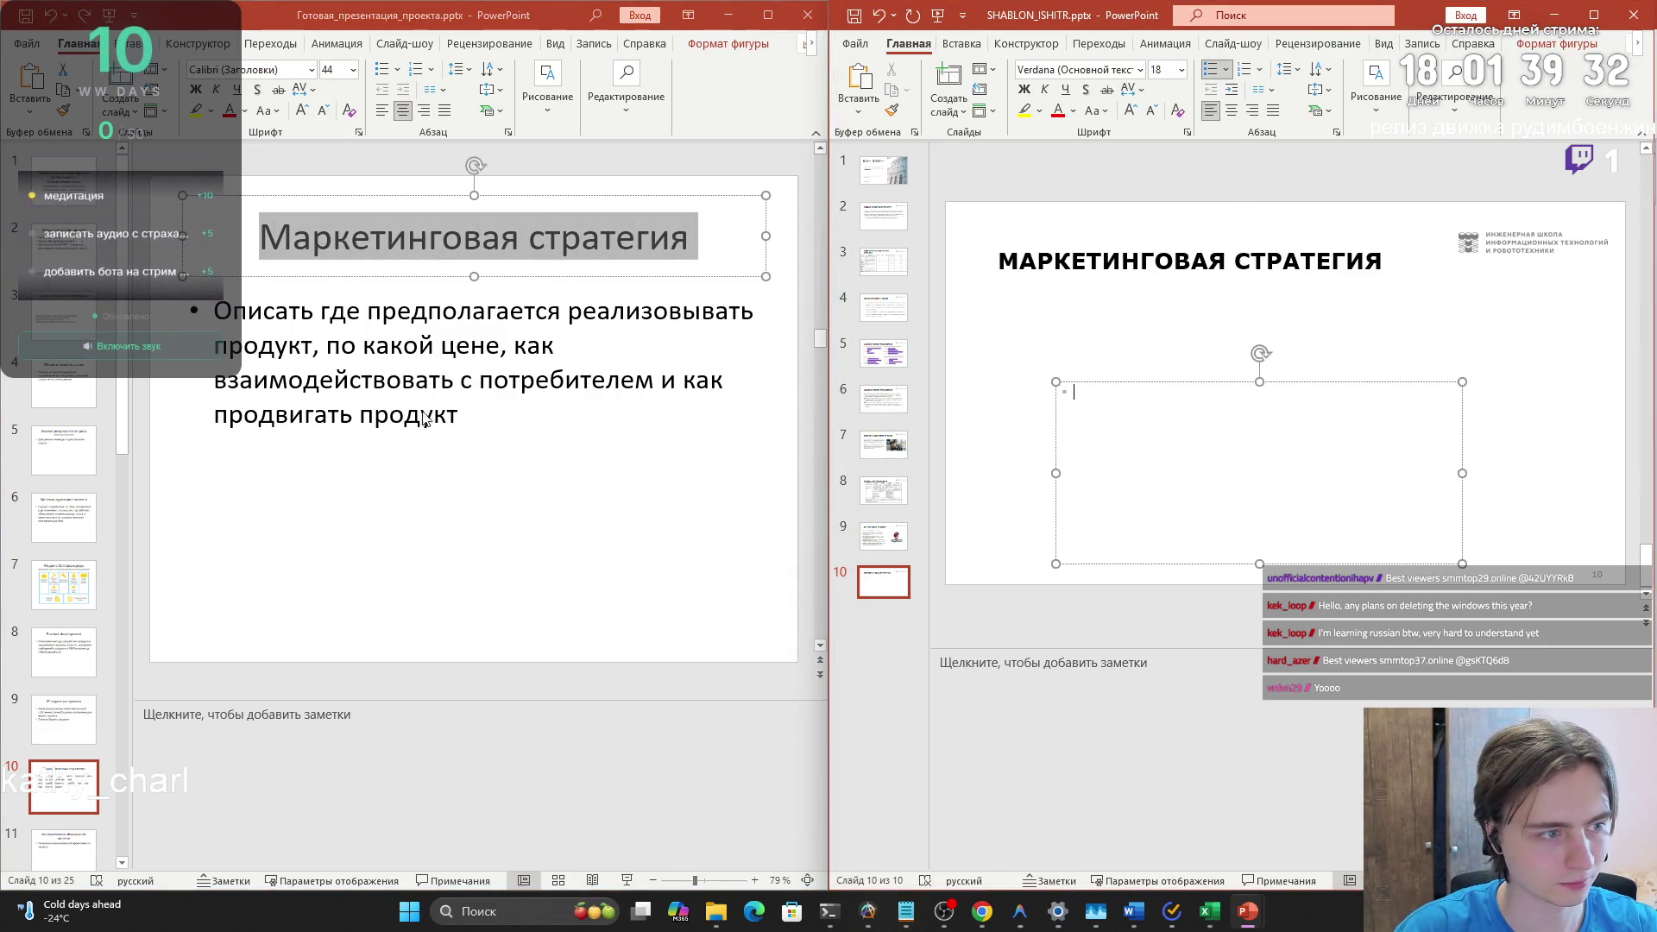
mouse_move(487, 425)
mouse_down()
mouse_move(216, 362)
mouse_move(208, 310)
mouse_up()
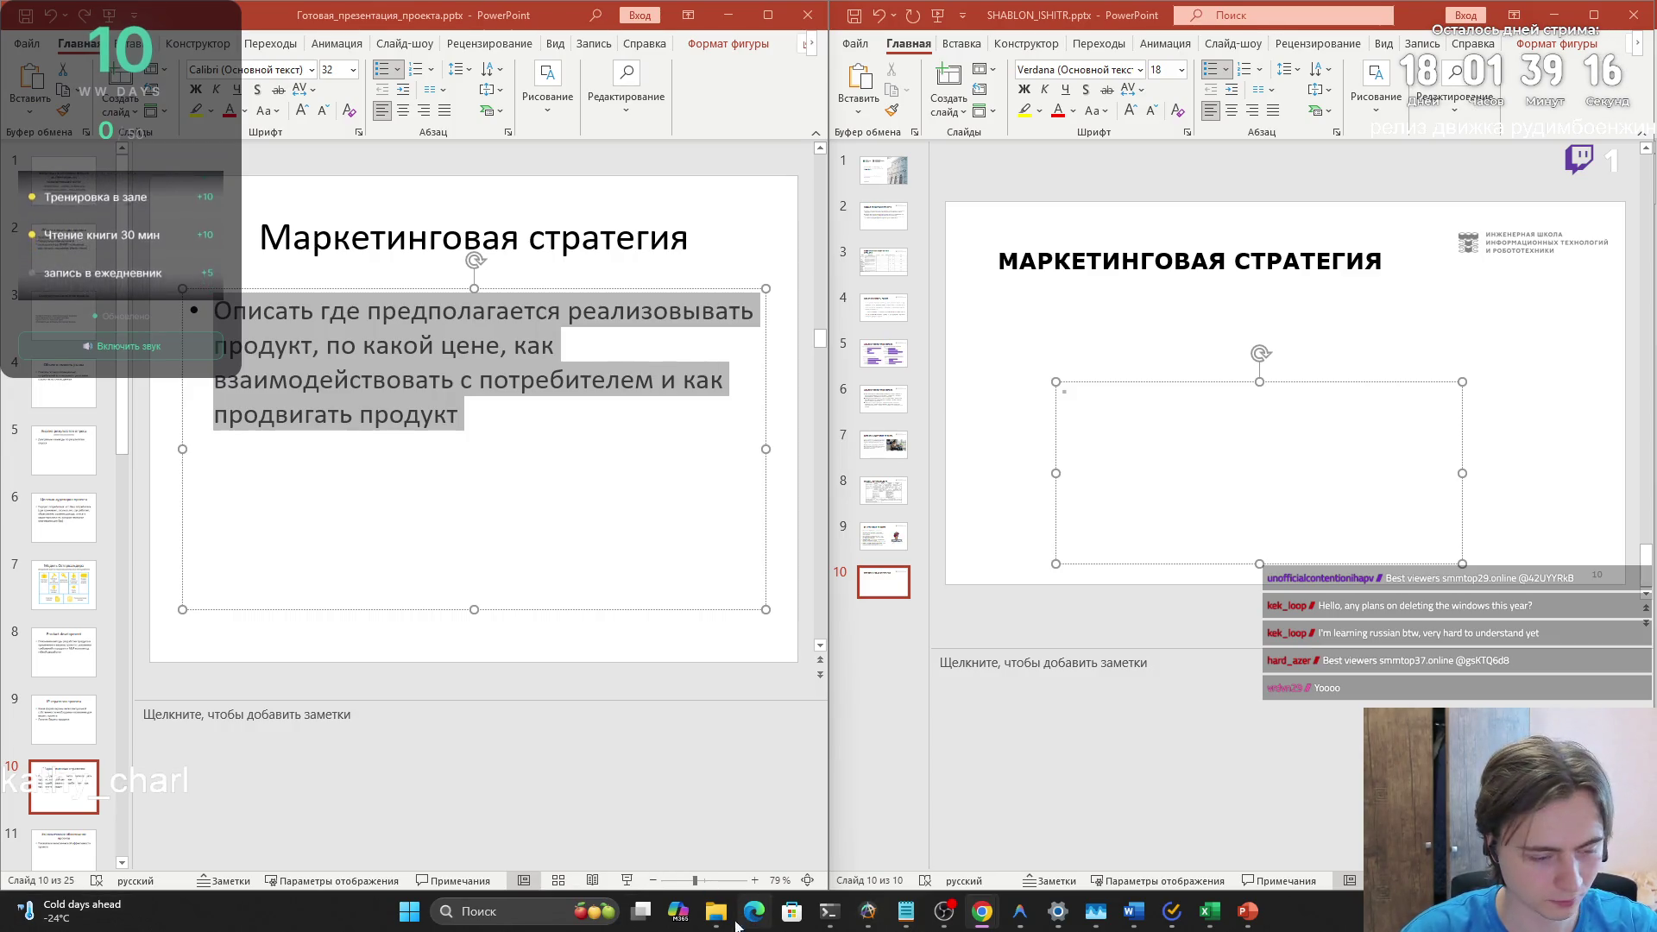
- Open the Word sample report and select section 7 Маркетинговая стратегия text down to its Итог summary
mouse_move(1133, 911)
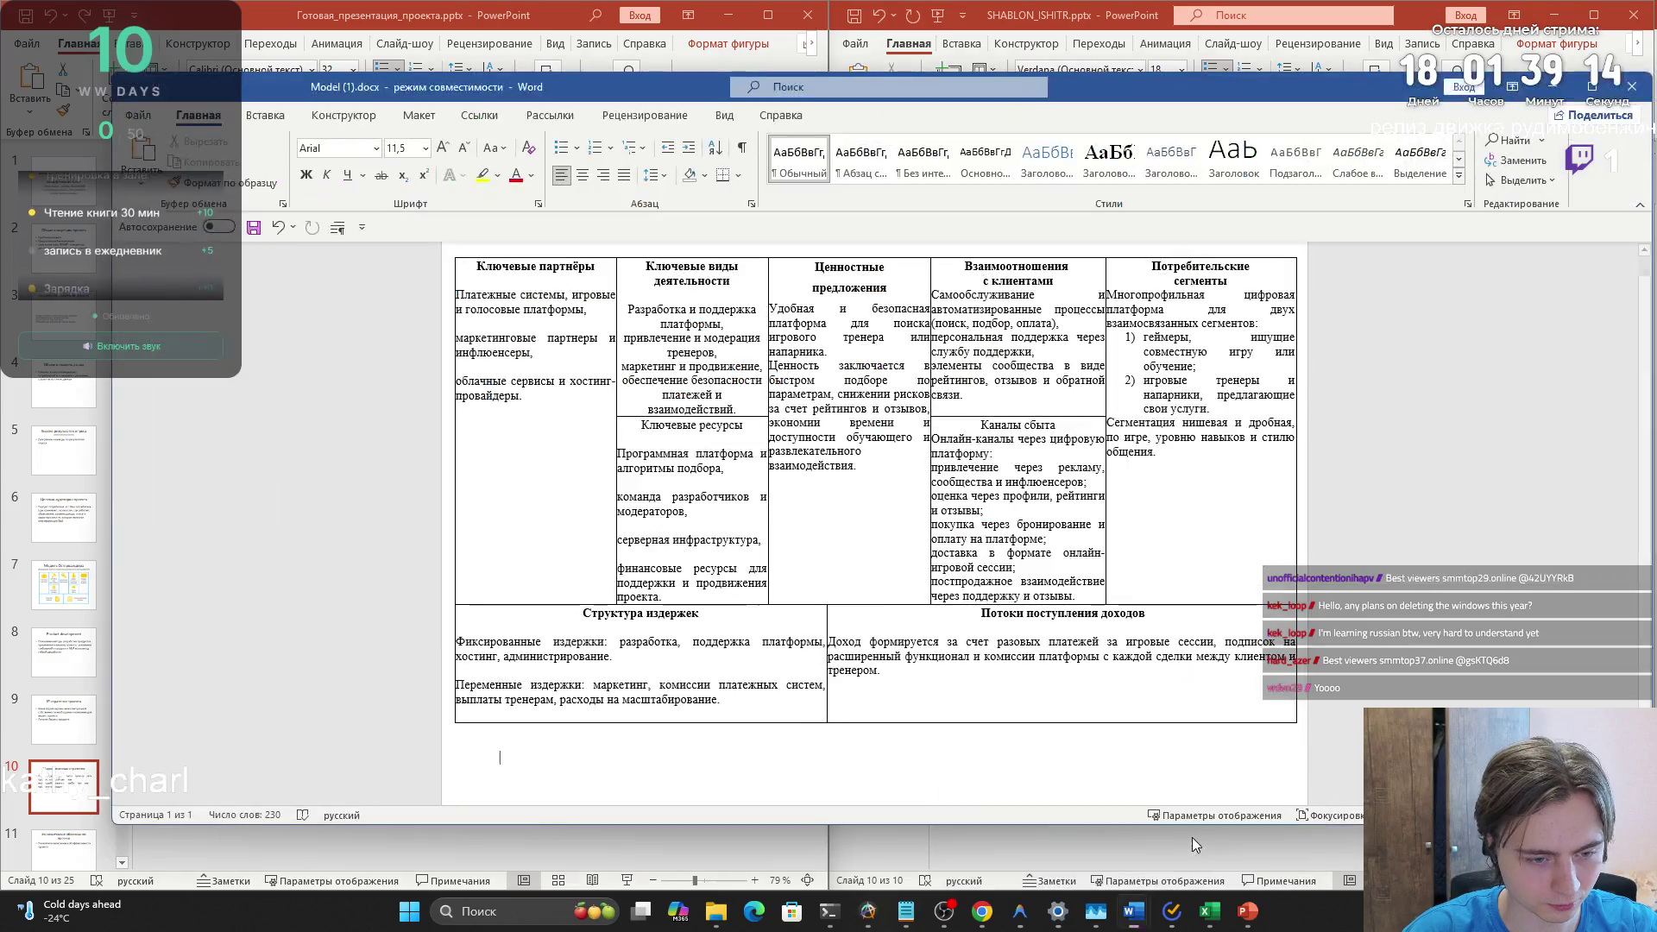
click(1152, 840)
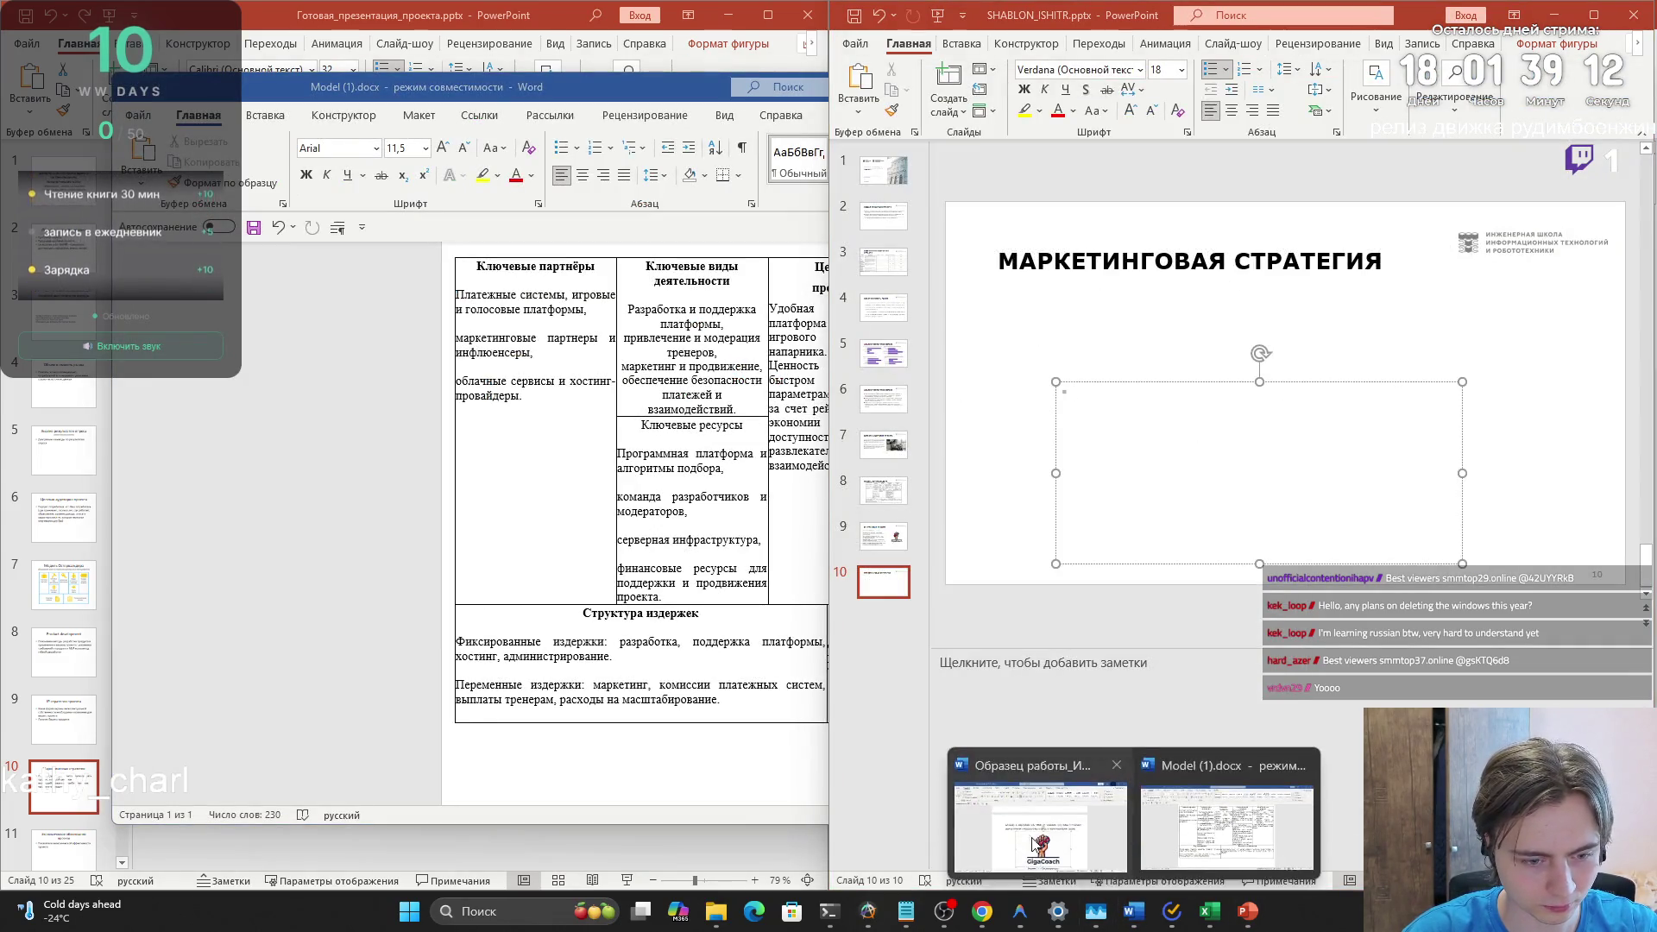
click(1070, 850)
scroll(990, 606, down, 5)
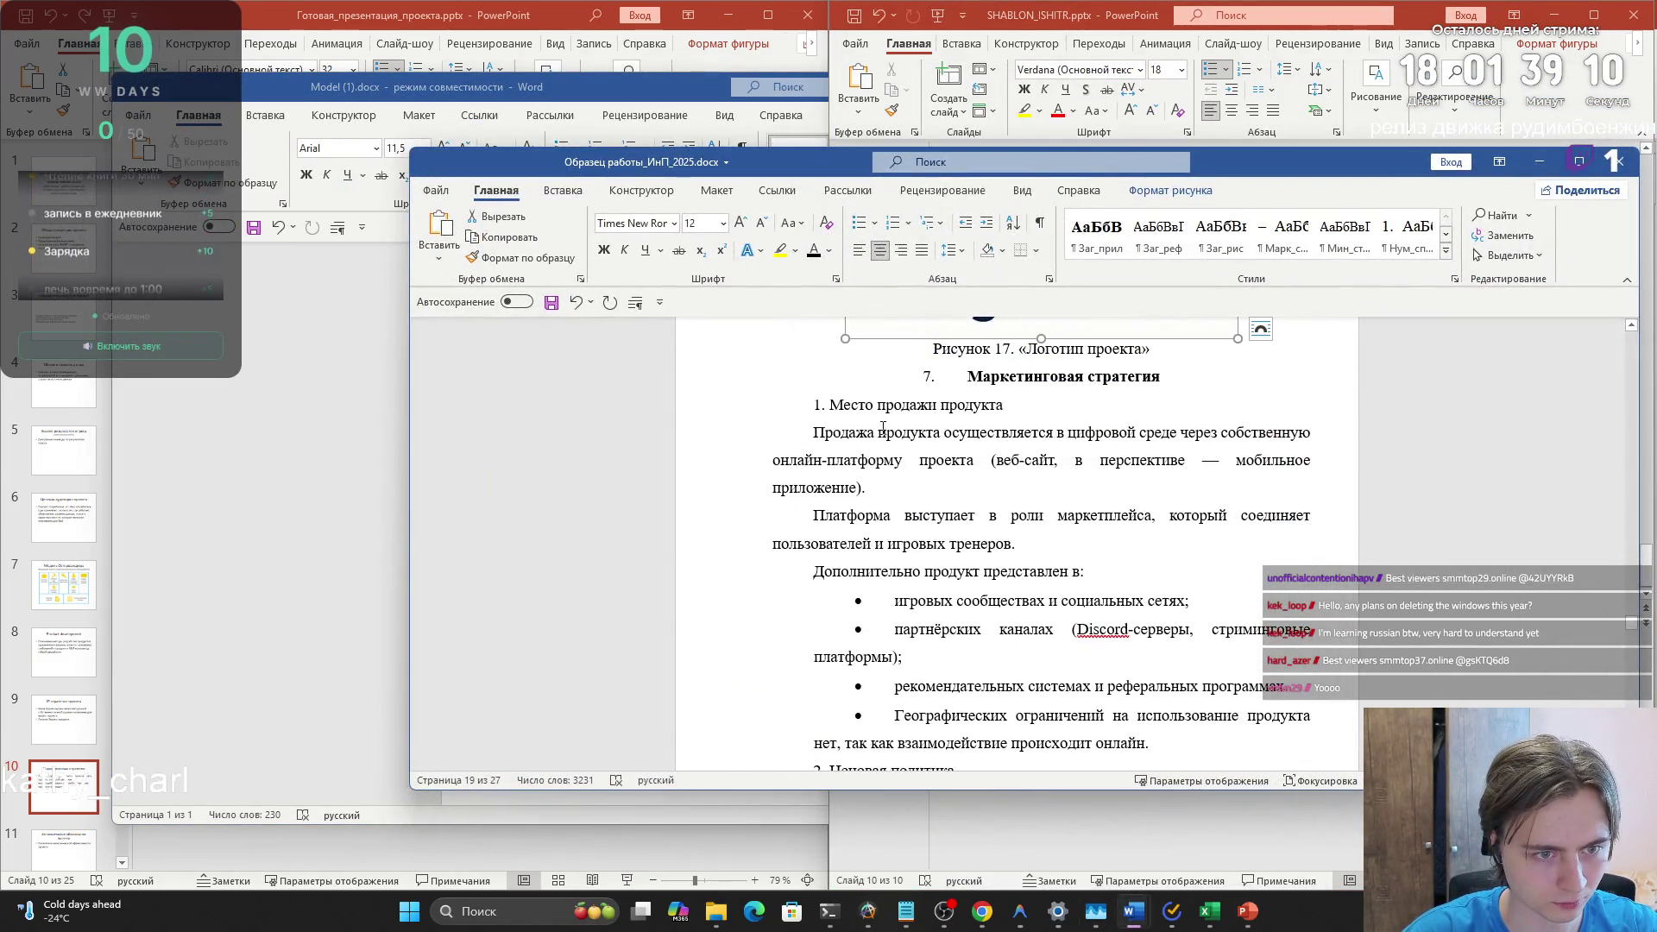
click(914, 377)
click(914, 377)
click(928, 377)
scroll(1018, 603, down, 2)
scroll(1017, 603, up, 1)
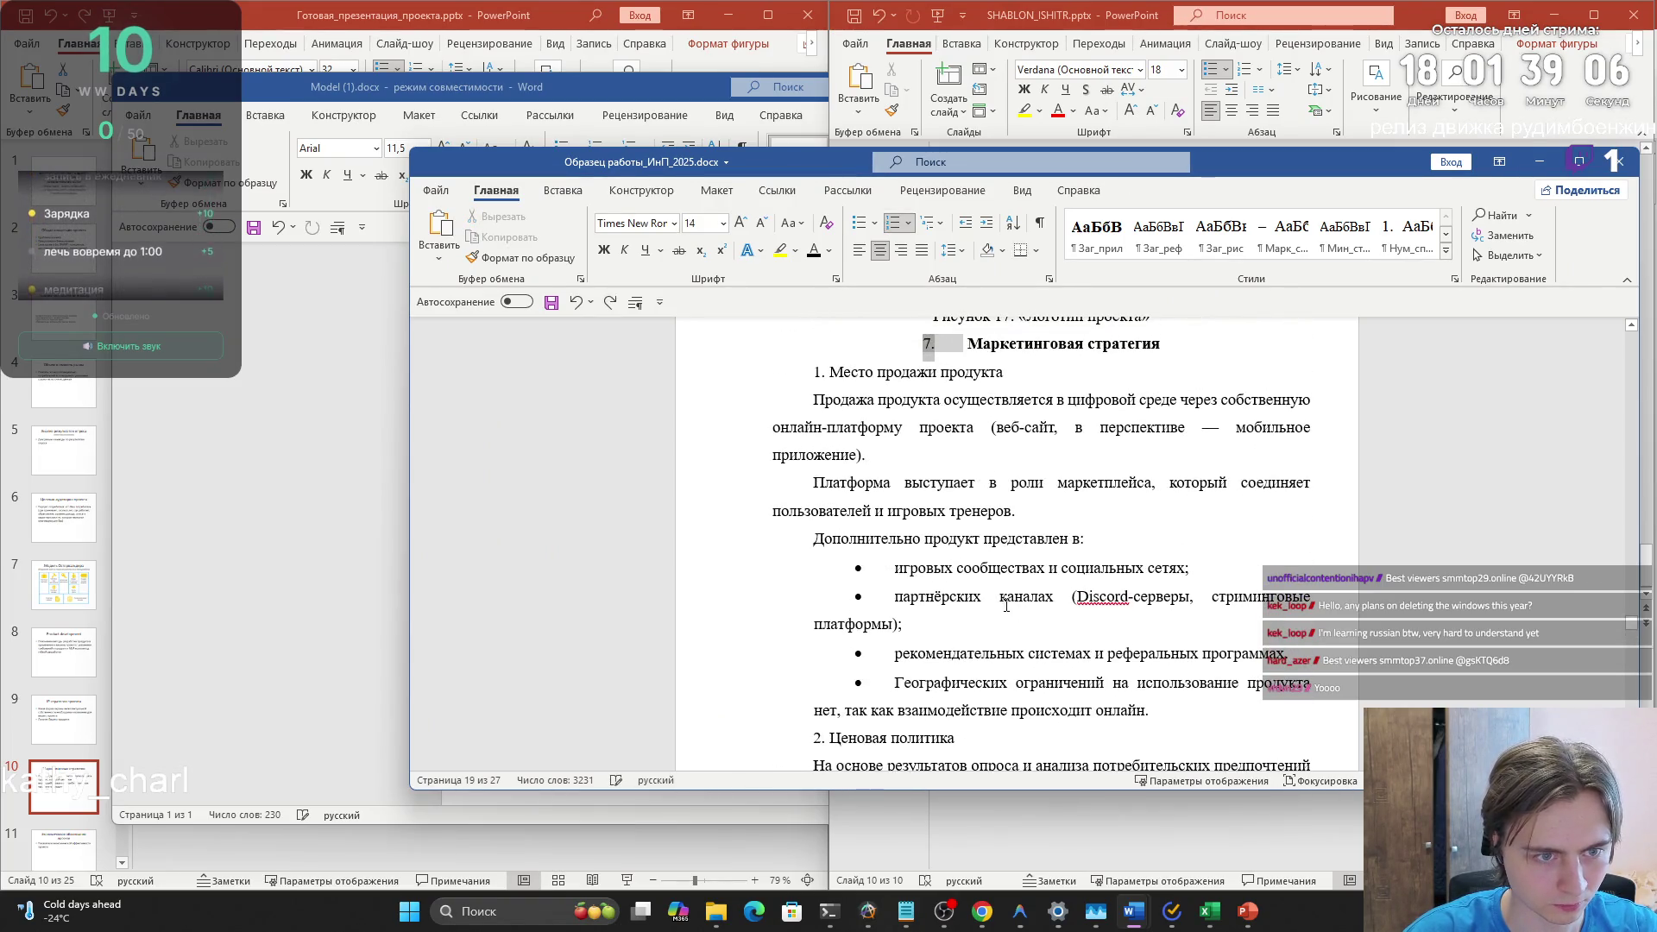
click(1011, 498)
mouse_move(959, 346)
mouse_down()
mouse_move(1054, 506)
mouse_move(1048, 760)
mouse_move(1061, 566)
mouse_up()
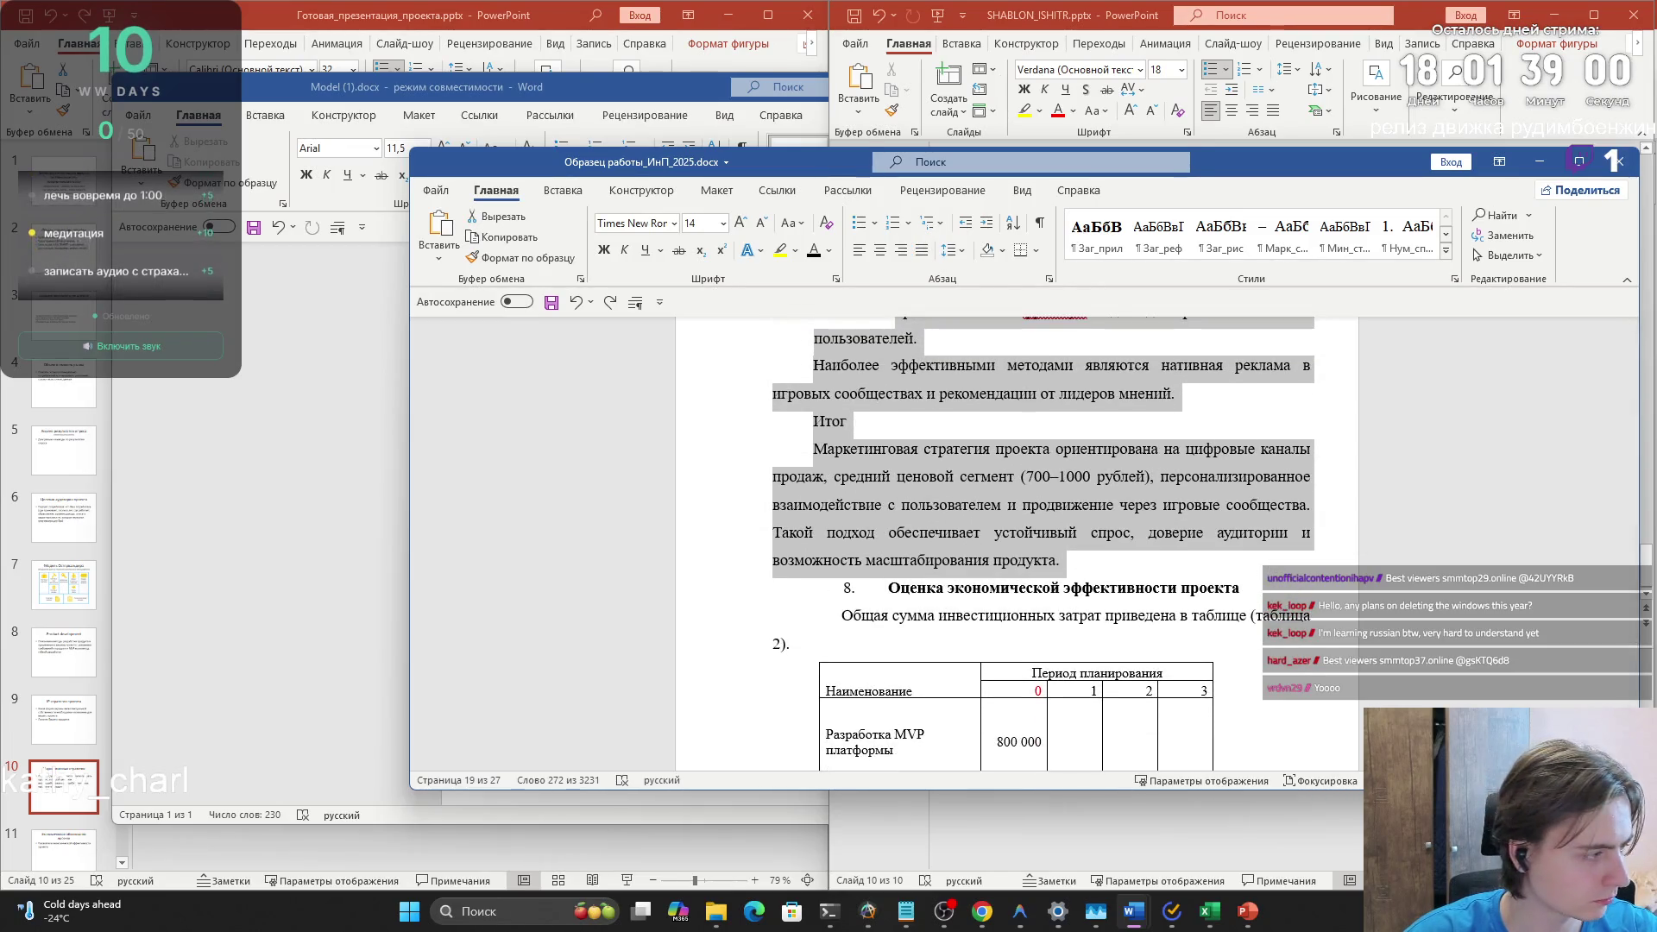
key(Right)
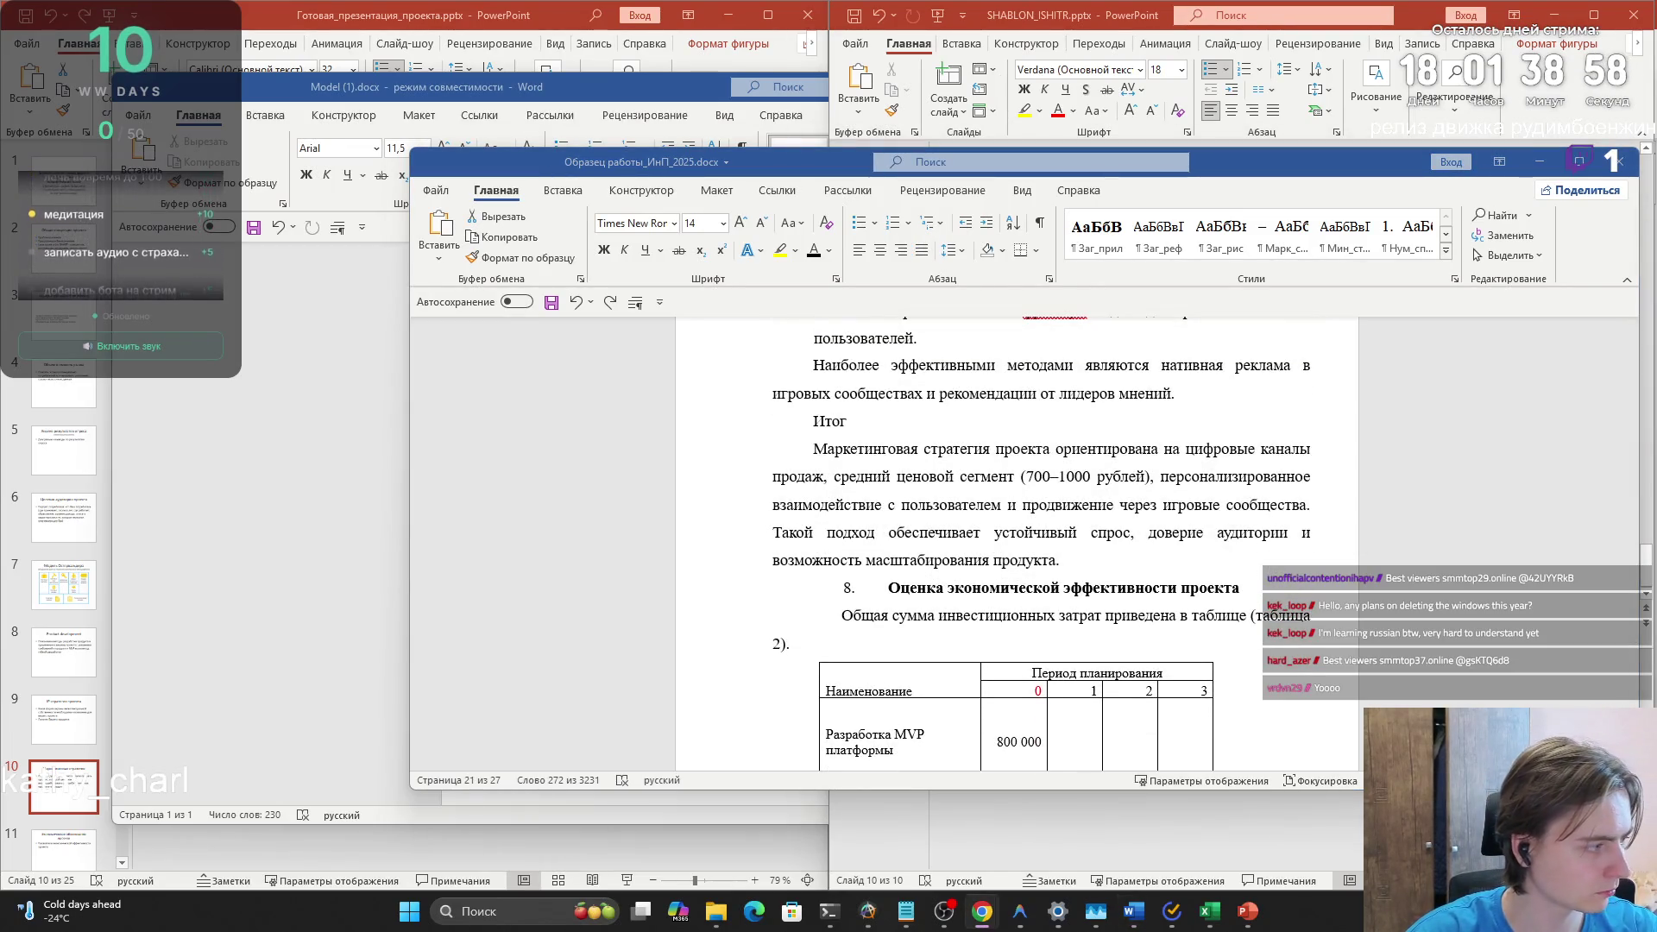